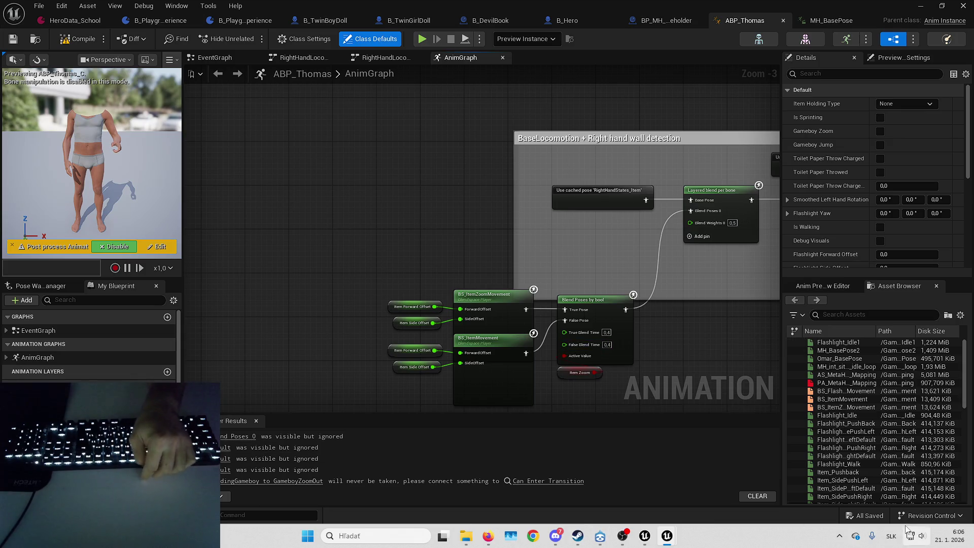
- Minimize the ABP_Thomas animation blueprint editor and launch Fab from the level editor
mouse_move(568, 238)
left_mouse_down()
mouse_move(557, 241)
mouse_move(578, 230)
left_mouse_up()
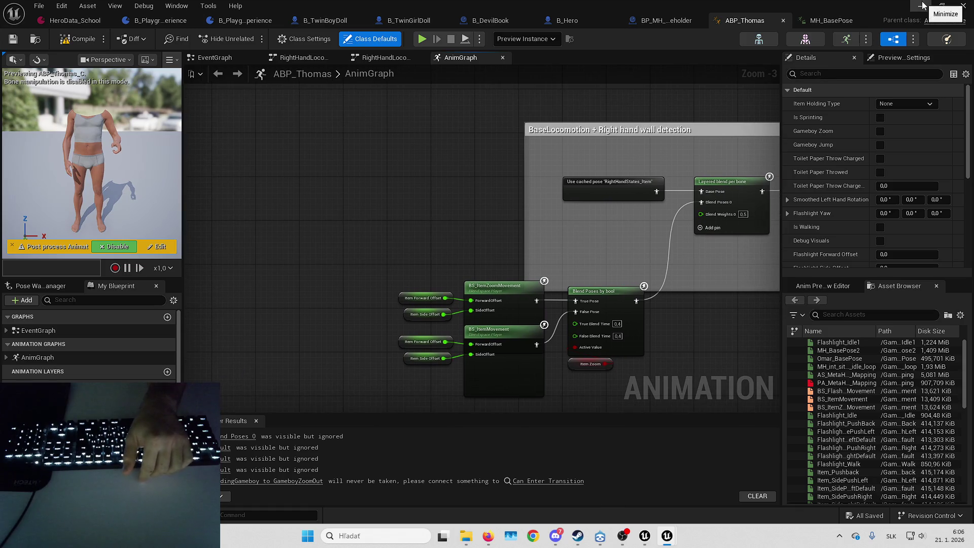
left_click(963, 5)
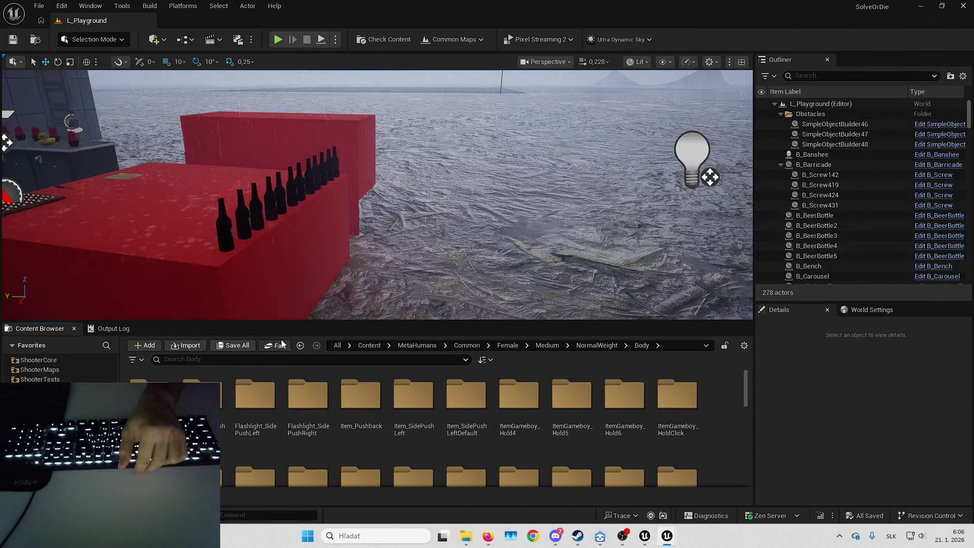
left_click(275, 345)
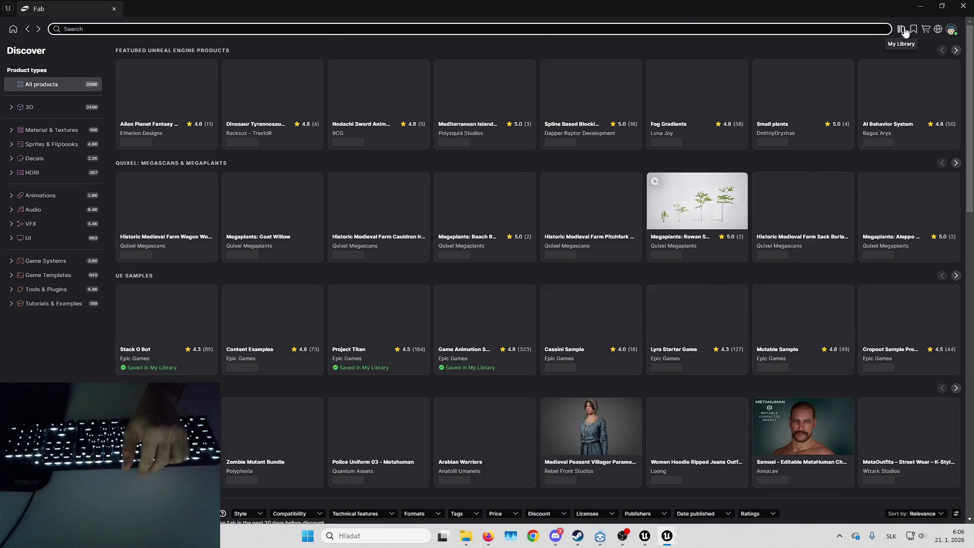
- Open the Brushify - Forest Pack page from My Library and browse its first gallery screenshots
left_click(903, 29)
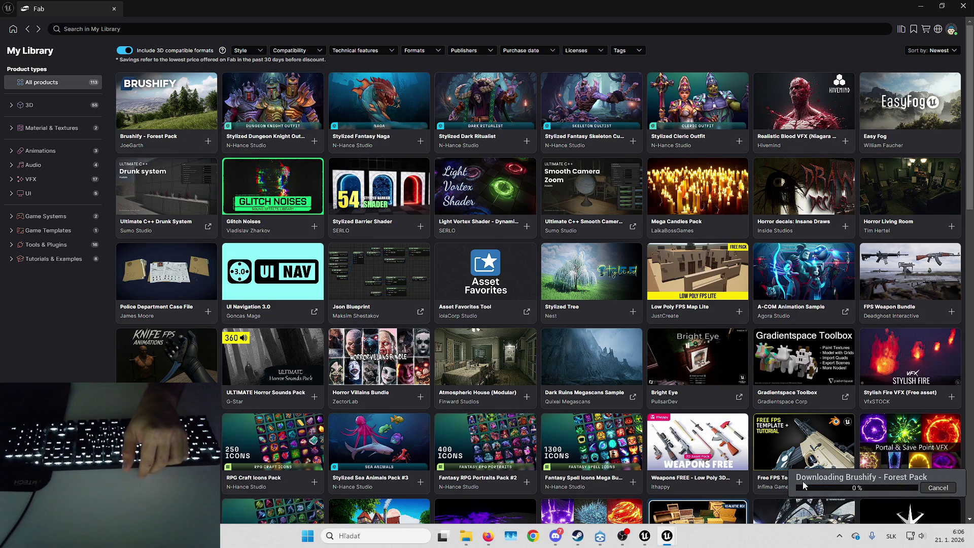
left_click(168, 91)
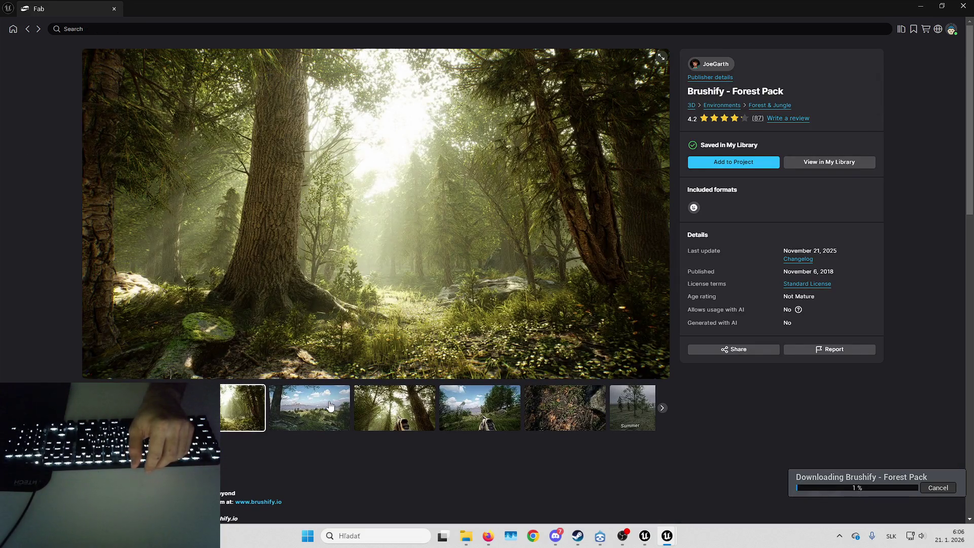
left_click(330, 406)
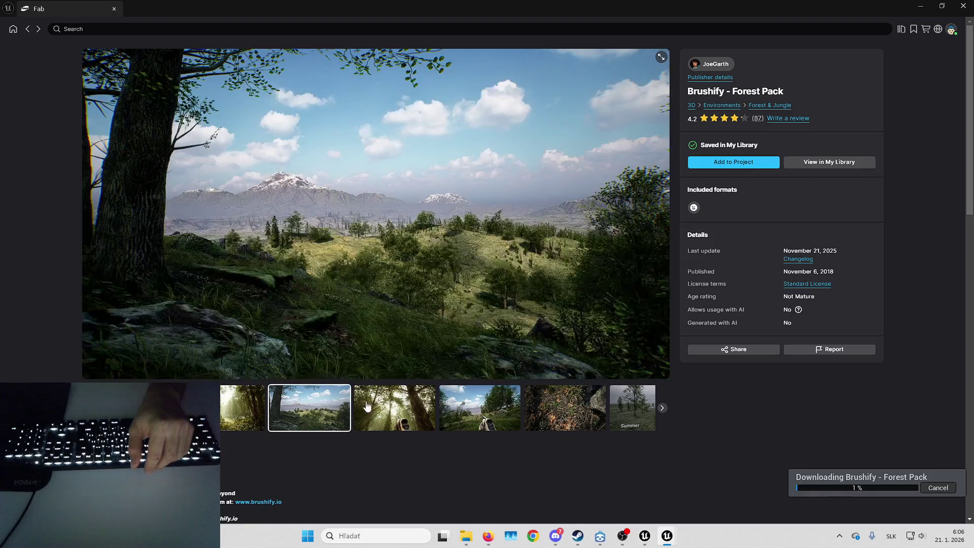
left_click(395, 407)
left_click(475, 410)
left_click(474, 410)
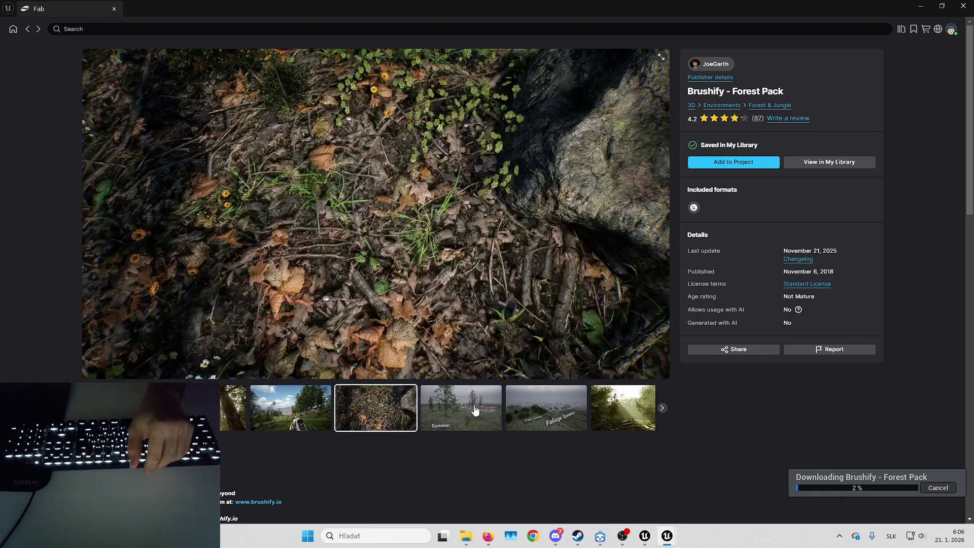
left_click(472, 410)
- View the Foliage Spawners, mountain lake and Landscape Auto Material screenshots, then return to the level editor
left_click(465, 410)
left_click(454, 410)
left_click(457, 410)
left_click(484, 411)
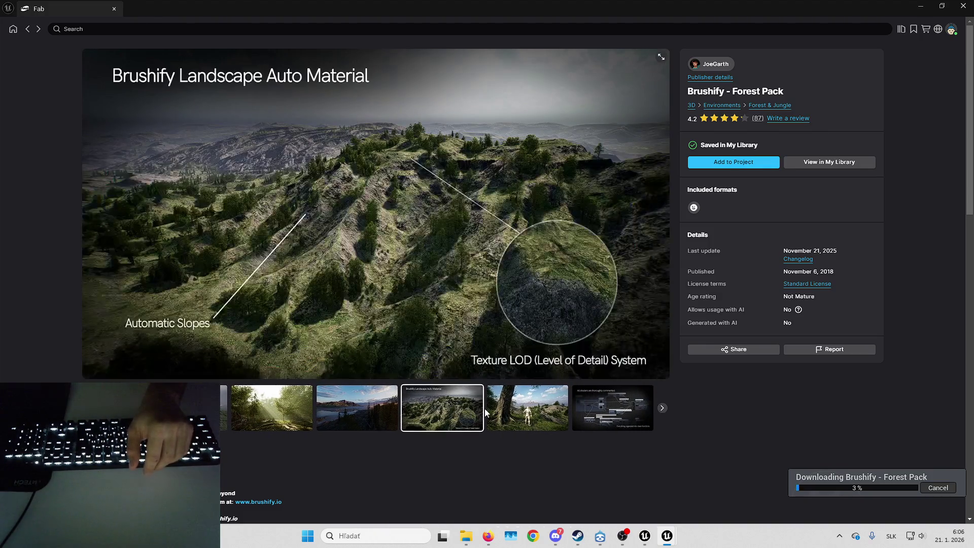
left_click(488, 412)
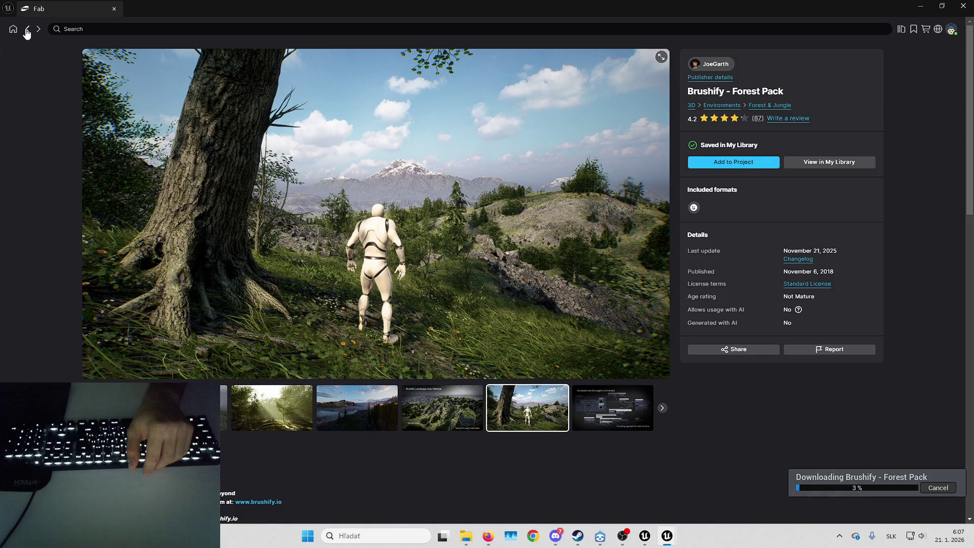
left_click(28, 31)
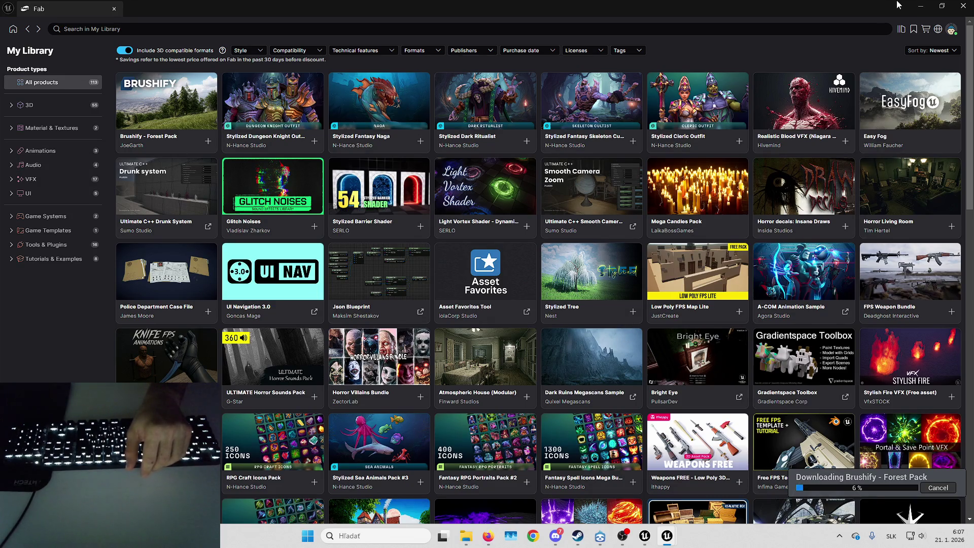
left_click(963, 6)
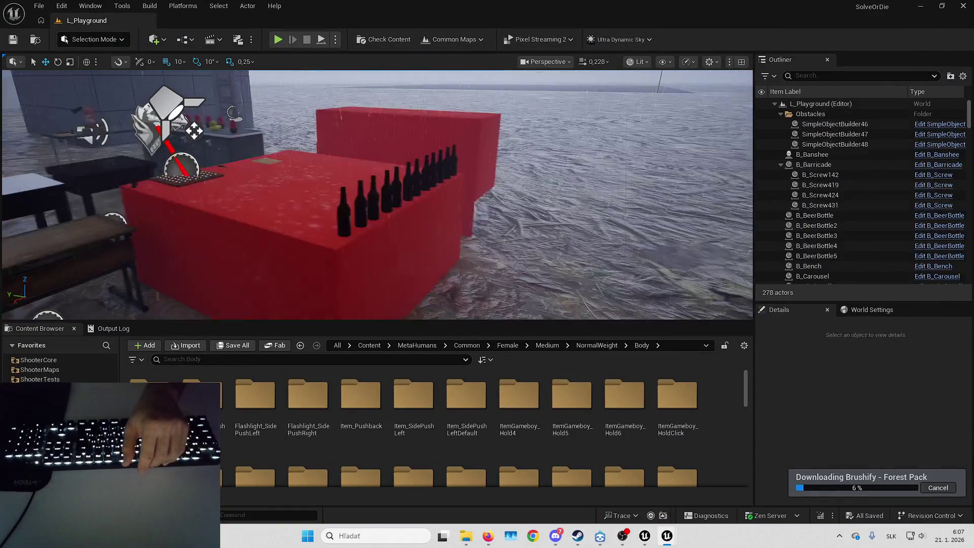
- Fly the viewport camera around the playground's doors, desks, swings and cube
key("s")
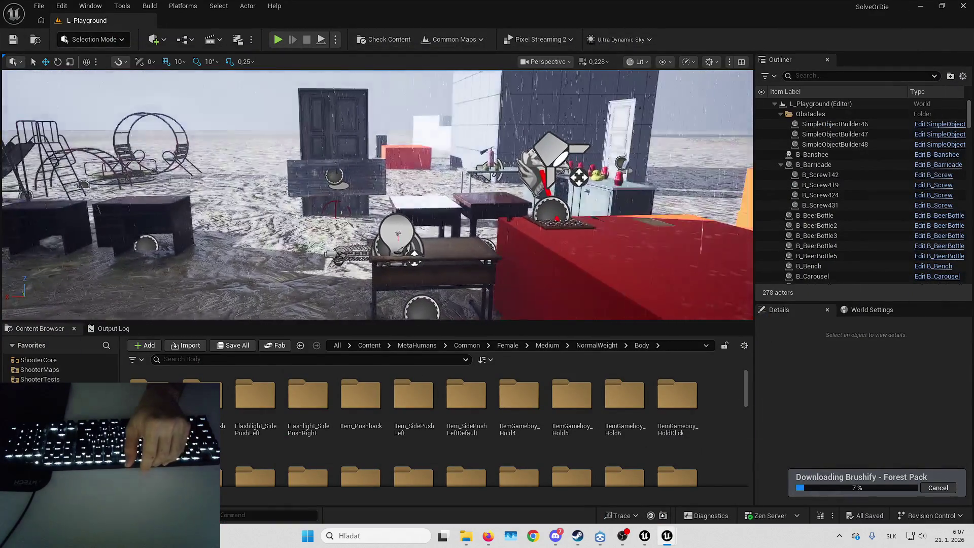
key("a")
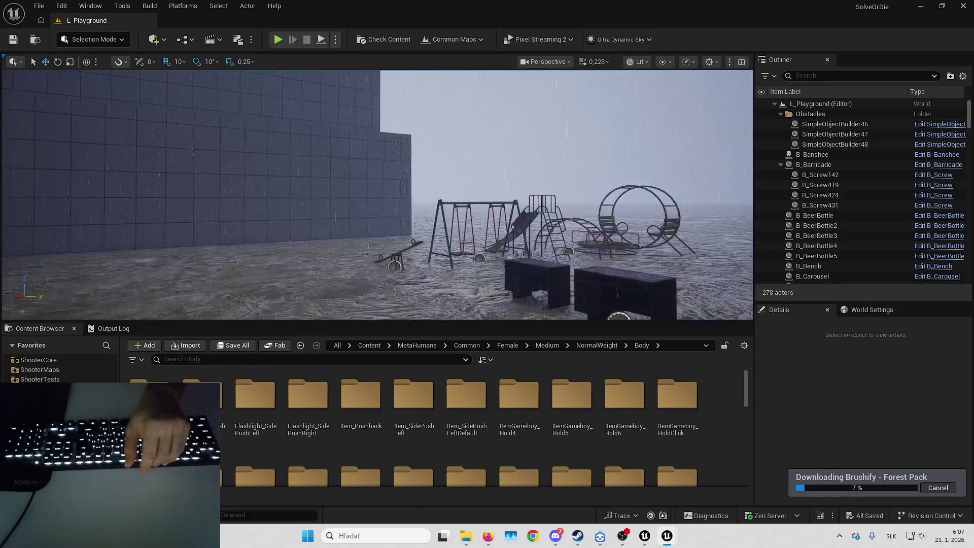
key("d")
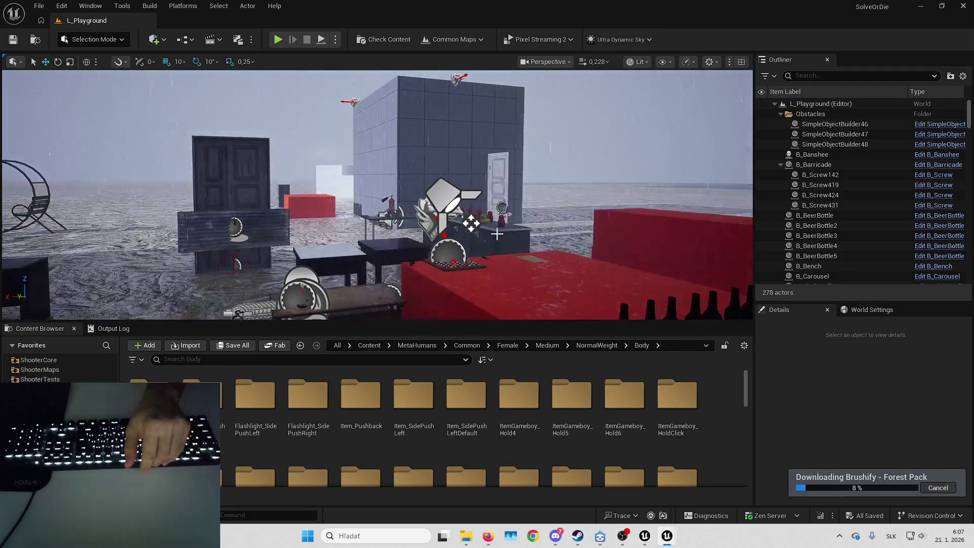
key("s")
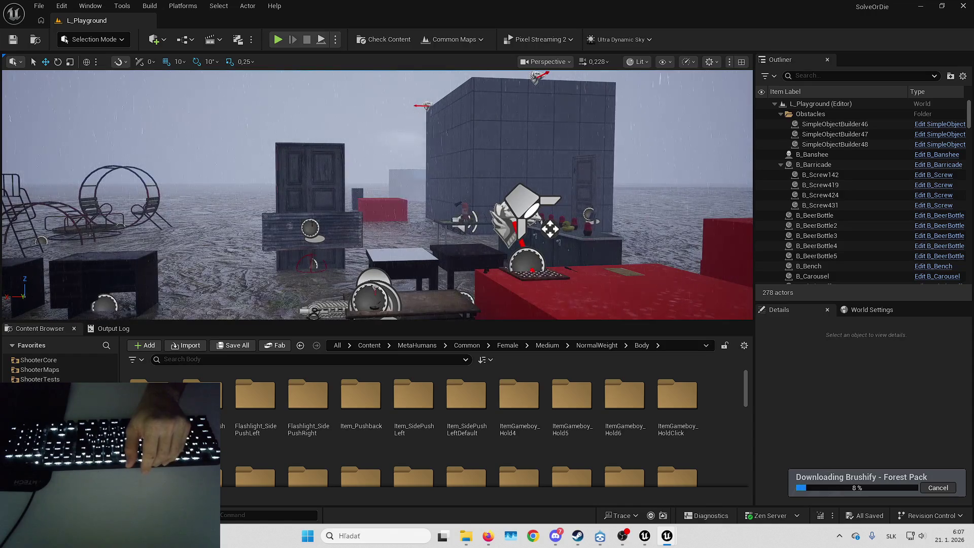
key("a")
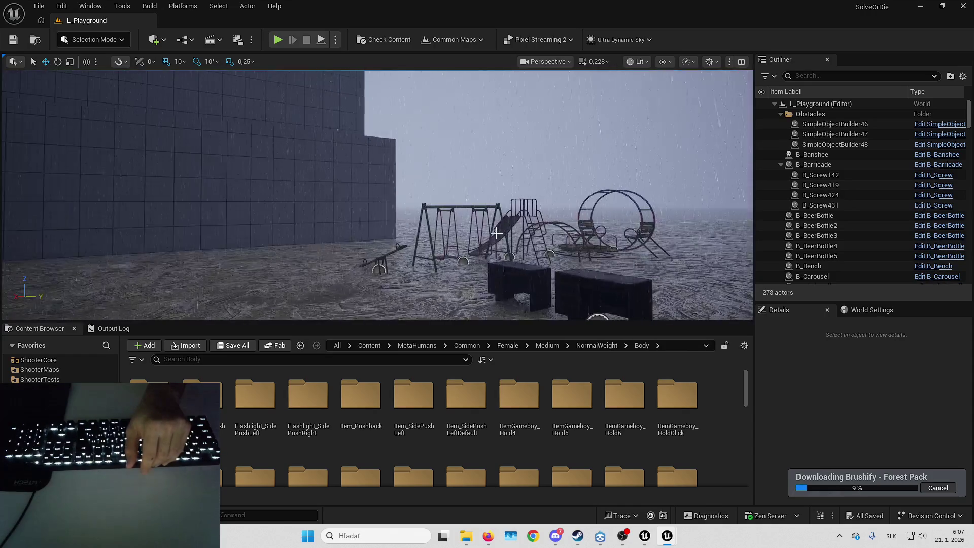
key("w")
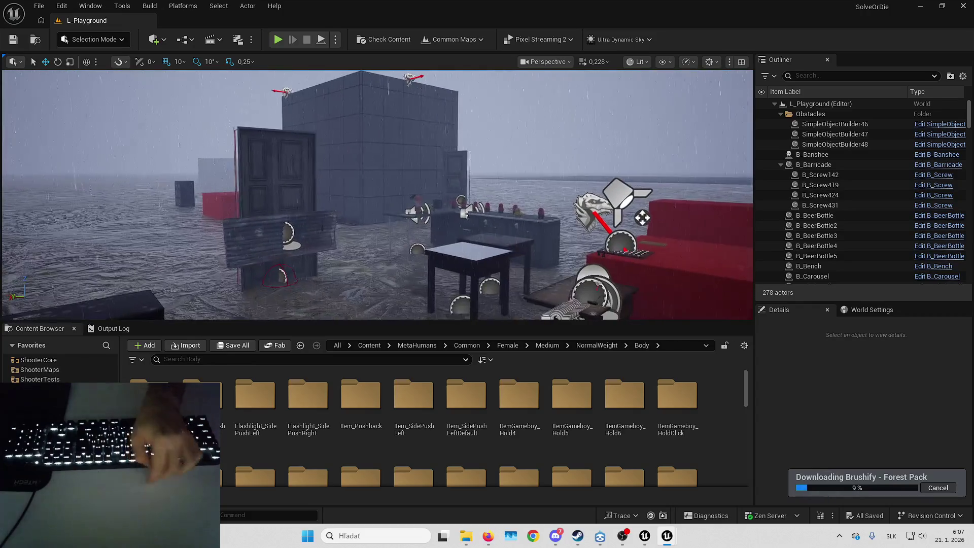
- Switch back to ABP_Thomas and pan the AnimGraph to the BaseLocomotion comment box
scroll(511, 390, "down", 3)
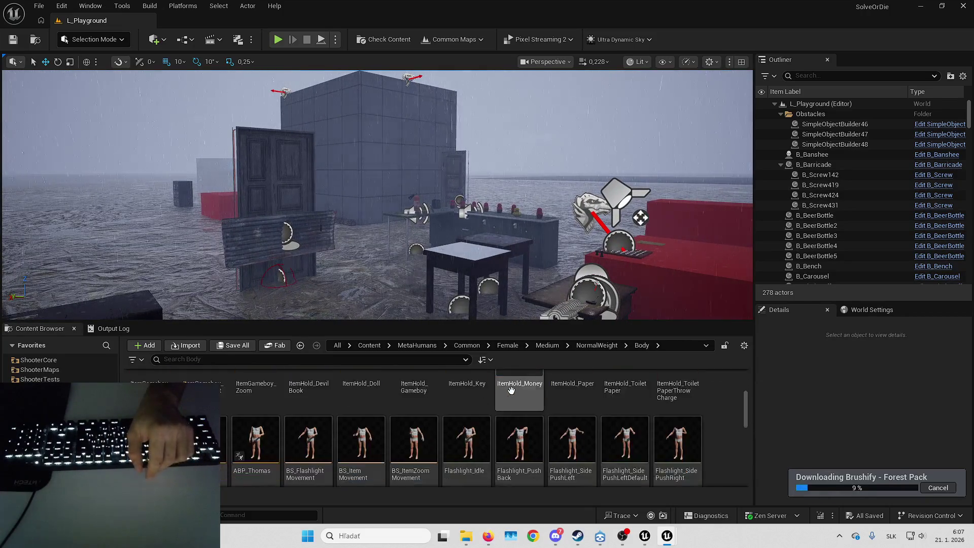
scroll(511, 389, "down", 2)
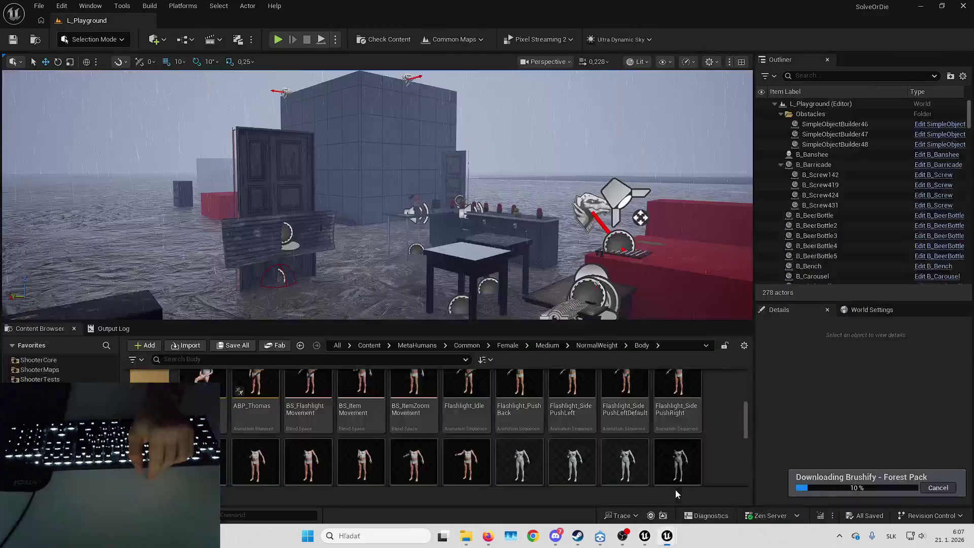
key("alt+Tab")
mouse_move(444, 233)
left_mouse_down()
mouse_move(543, 230)
mouse_move(556, 264)
left_mouse_up()
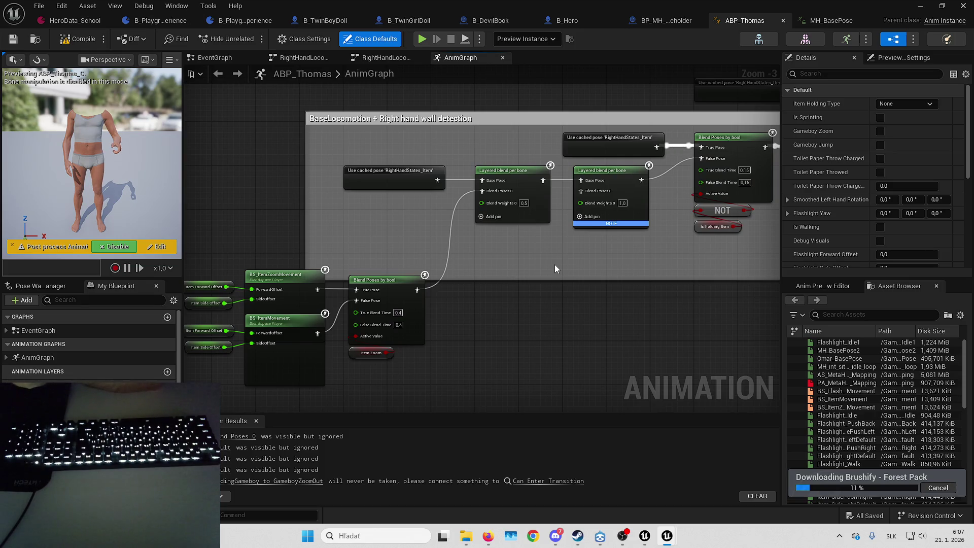
- Pan the AnimGraph and set the preview debug object to none
left_click_drag(555, 264, 482, 324)
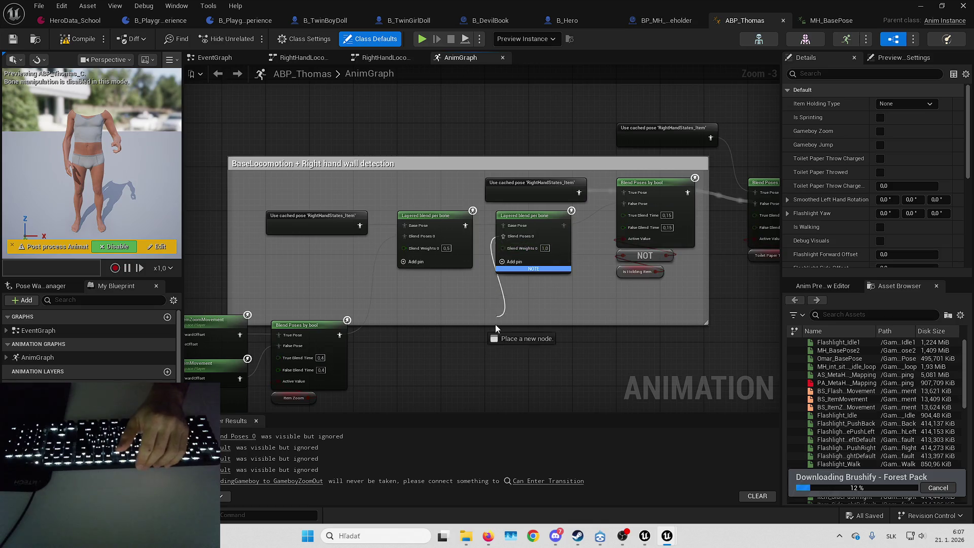
left_click_drag(434, 298, 436, 313)
left_click(528, 35)
left_click(535, 51)
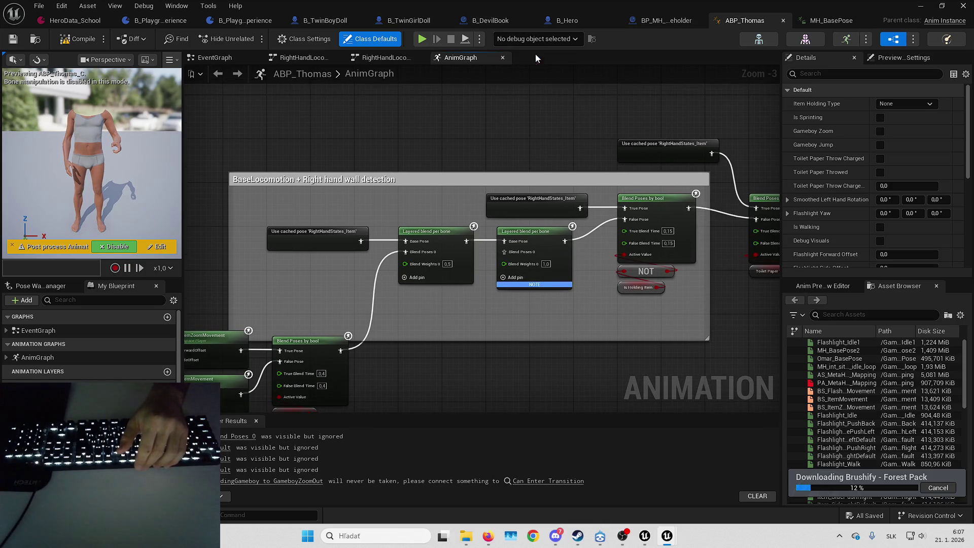
scroll(412, 148, "down", 5)
scroll(298, 233, "up", 5)
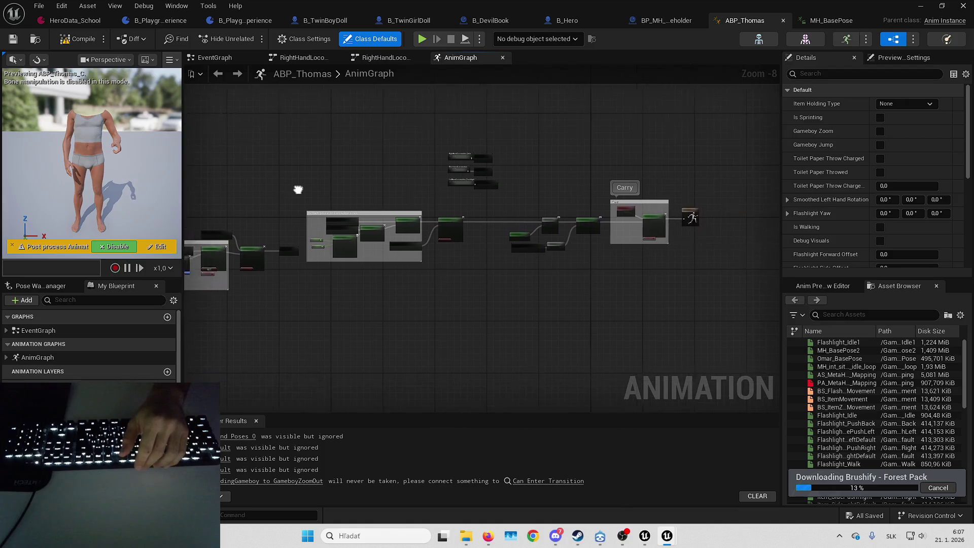
left_click_drag(469, 297, 498, 295)
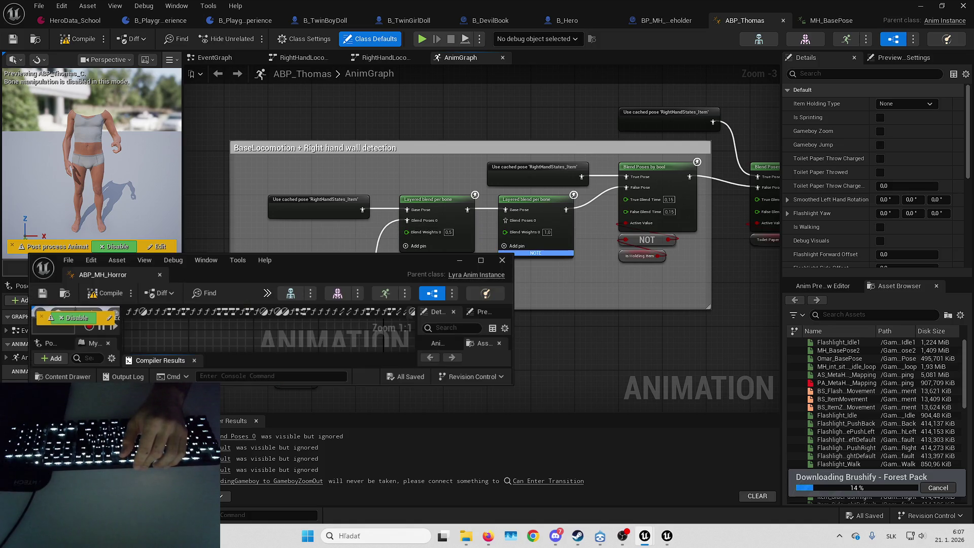
- Move the ABP_MH_Horror window aside and pan to the Blend Poses nodes and item movement blend spaces
mouse_move(385, 265)
left_mouse_down()
mouse_move(415, 275)
mouse_move(973, 284)
left_mouse_up()
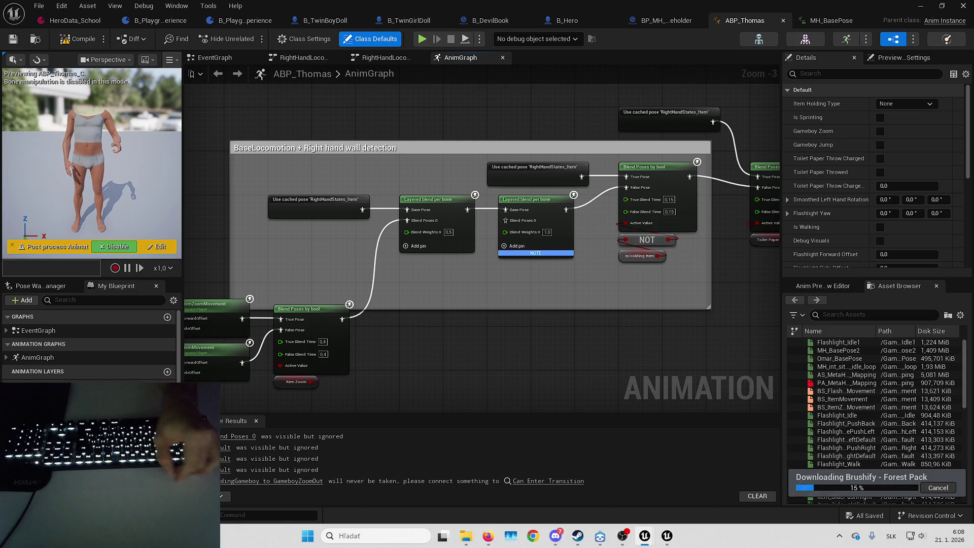
left_click_drag(604, 274, 603, 282)
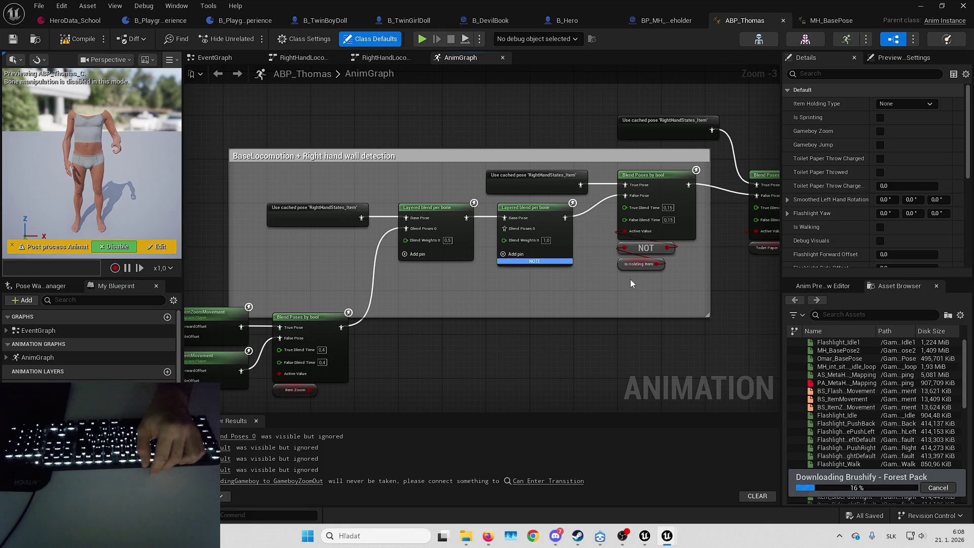
left_click_drag(630, 279, 583, 302)
left_click_drag(740, 162, 545, 177)
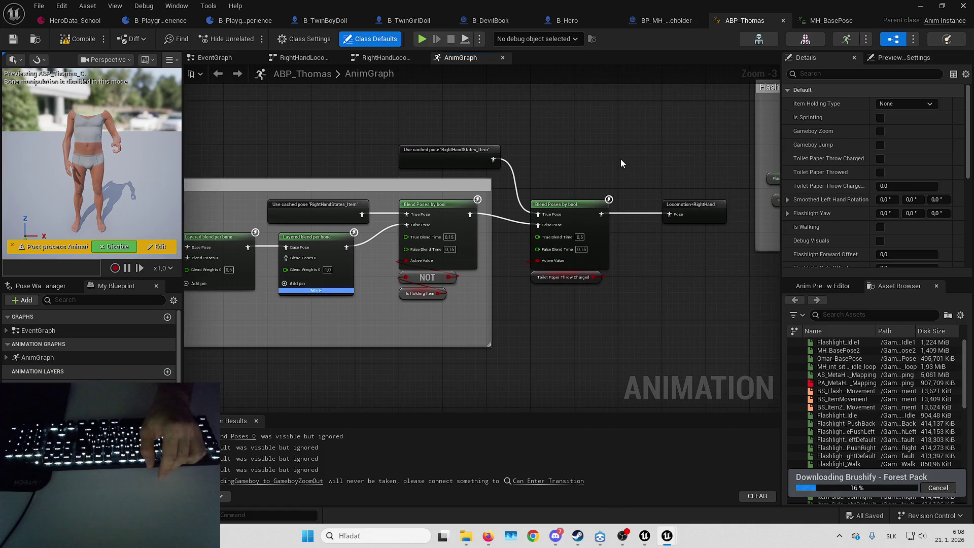
mouse_move(629, 162)
left_mouse_down()
mouse_move(632, 213)
mouse_move(672, 255)
mouse_move(631, 279)
mouse_move(658, 283)
mouse_move(630, 280)
left_mouse_up()
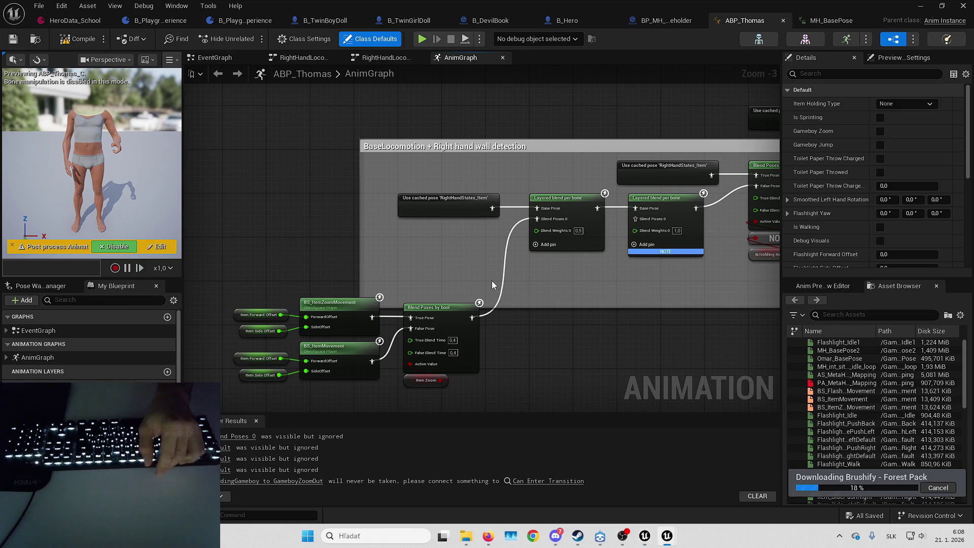
left_click_drag(567, 248, 495, 239)
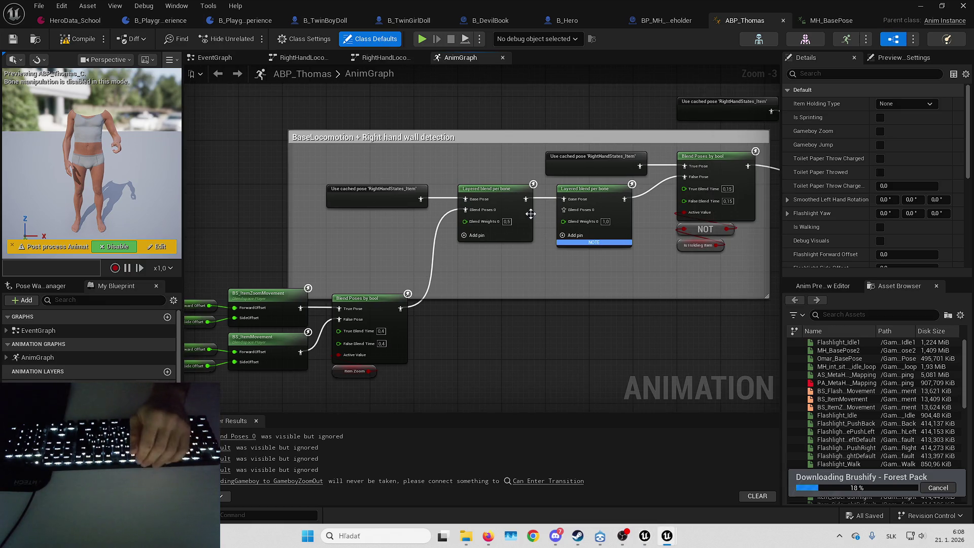
mouse_move(546, 256)
left_mouse_down()
mouse_move(523, 256)
mouse_move(617, 265)
left_mouse_up()
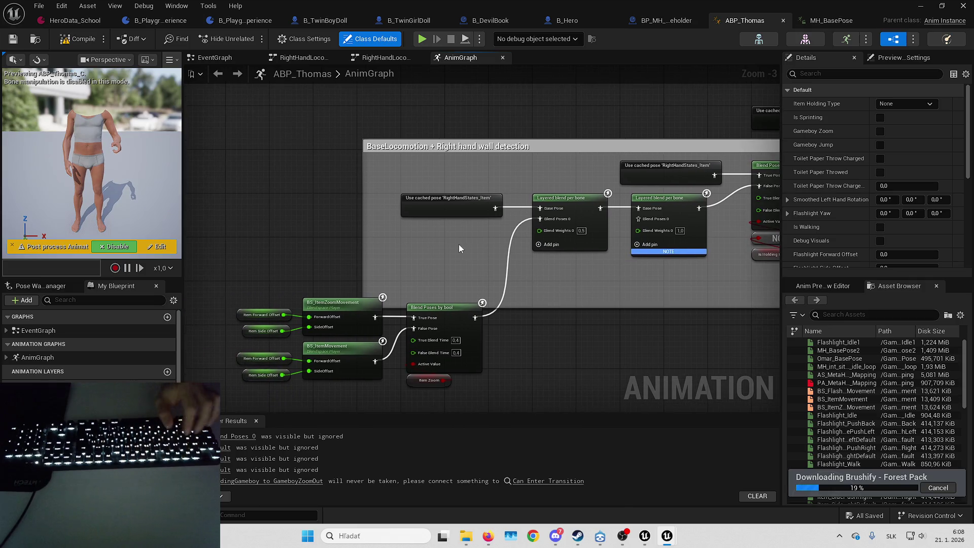
- Paste a RightHandStates_Item cached pose and wire it into the second blend's Blend Poses 0
key("ctrl+v")
left_click_drag(642, 302, 639, 218)
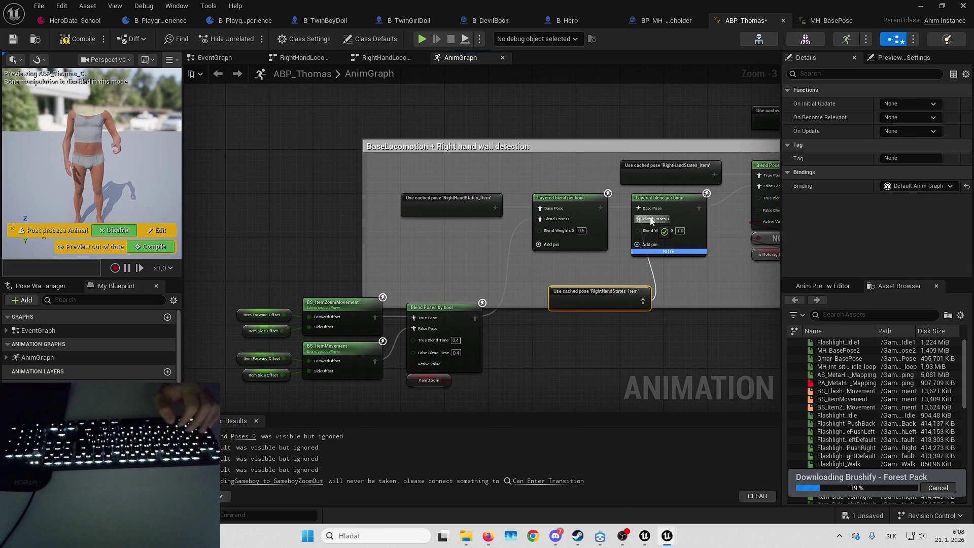
left_click_drag(602, 307, 575, 279)
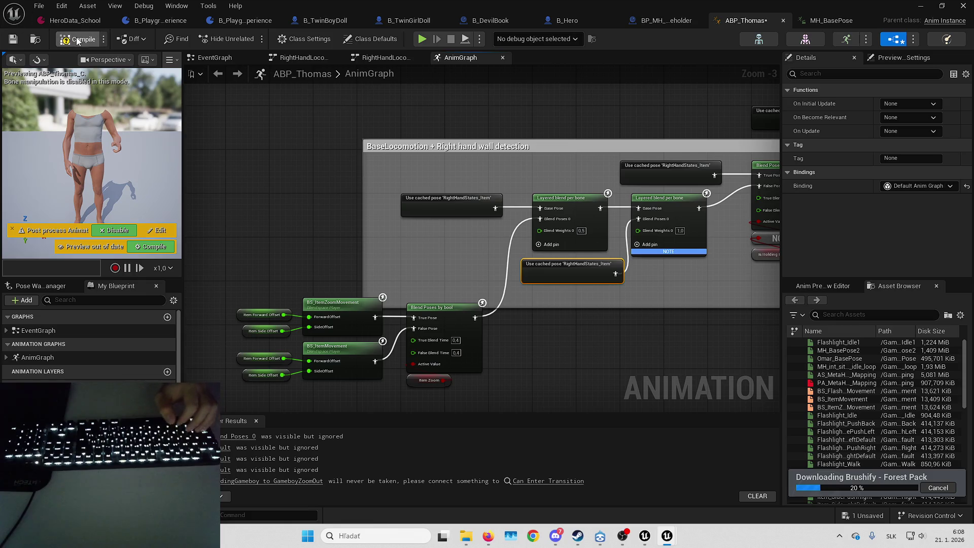
- Compile and save ABP_Thomas
left_click(84, 41)
left_click(18, 39)
scroll(462, 287, "down", 4)
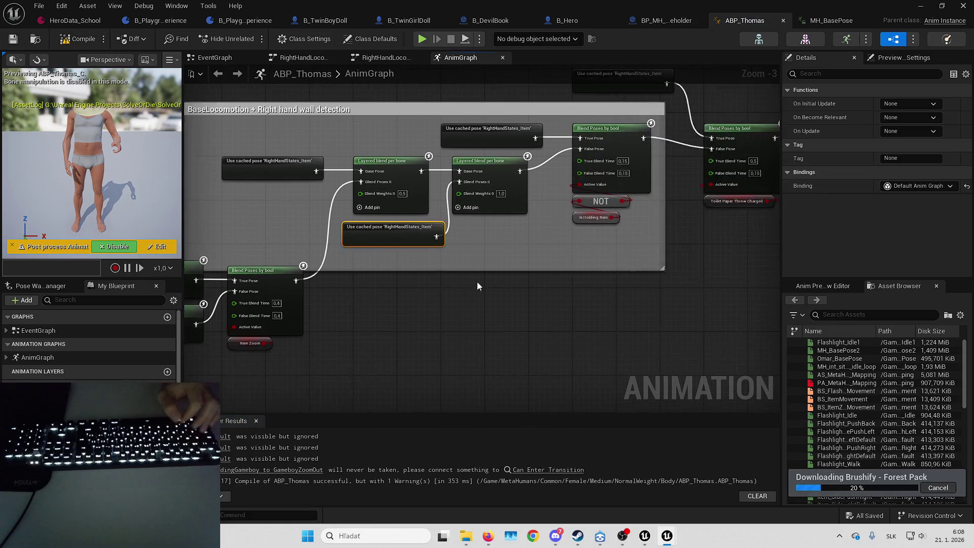
scroll(626, 259, "up", 4)
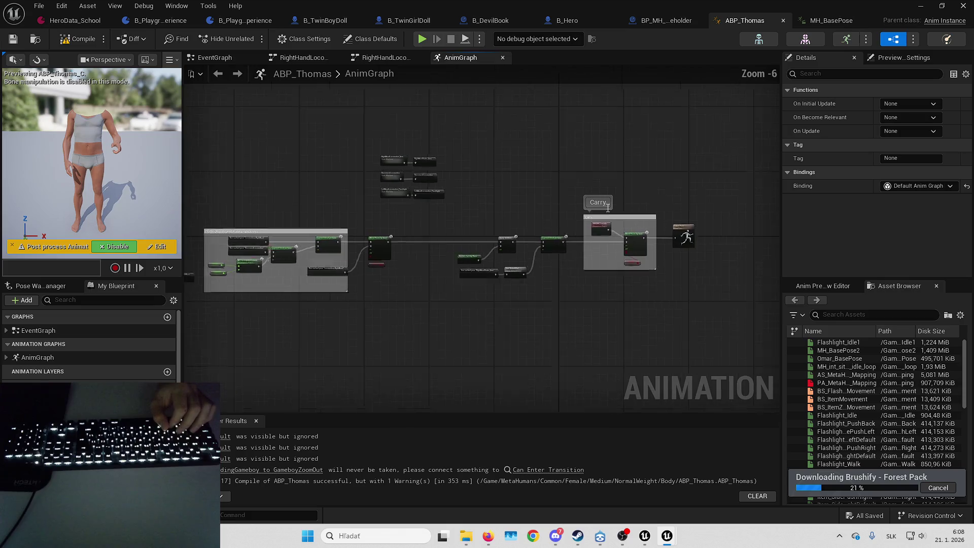
- Pan toward the Blend Poses by bool node, then add a Blueprint Thread Safe Update Animation override
scroll(487, 219, "down", 3)
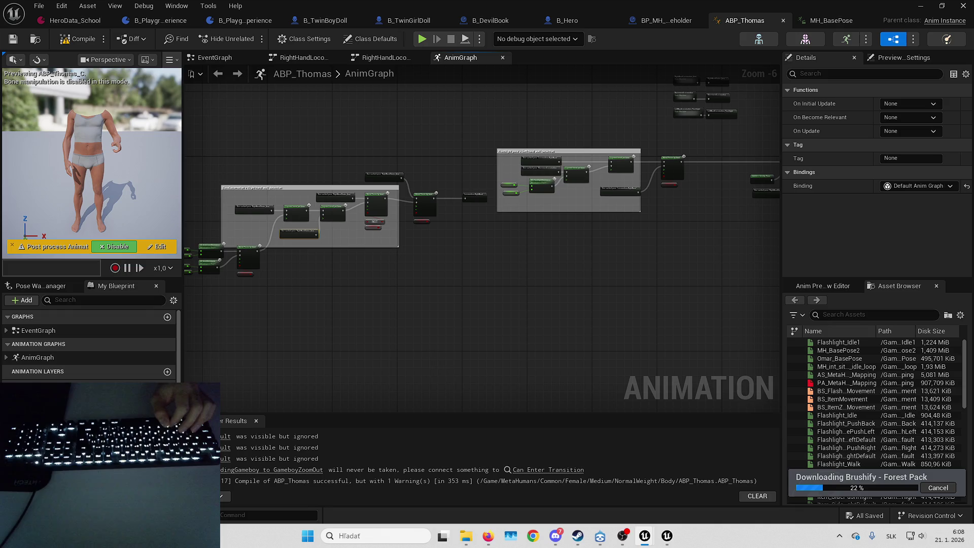
scroll(579, 184, "up", 4)
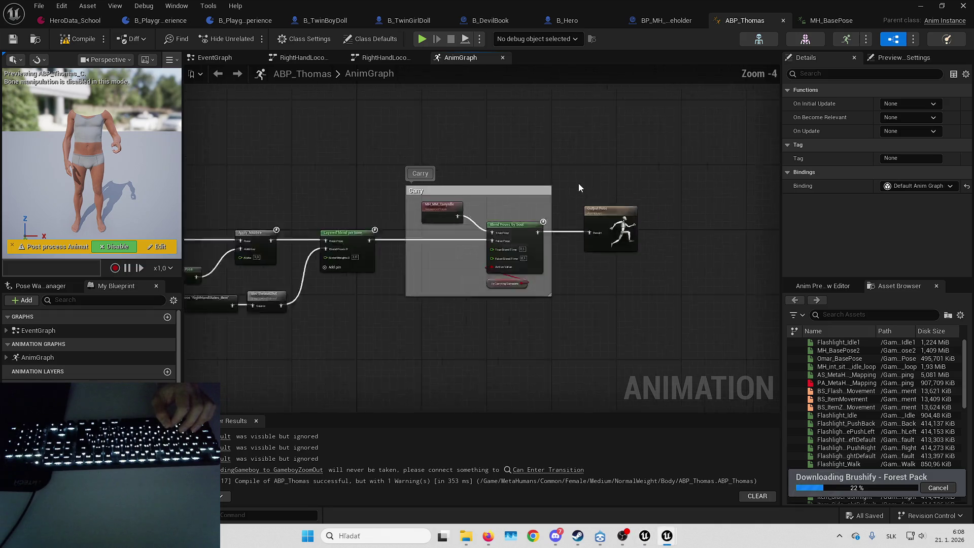
left_click(419, 319)
left_click_drag(419, 318, 633, 286)
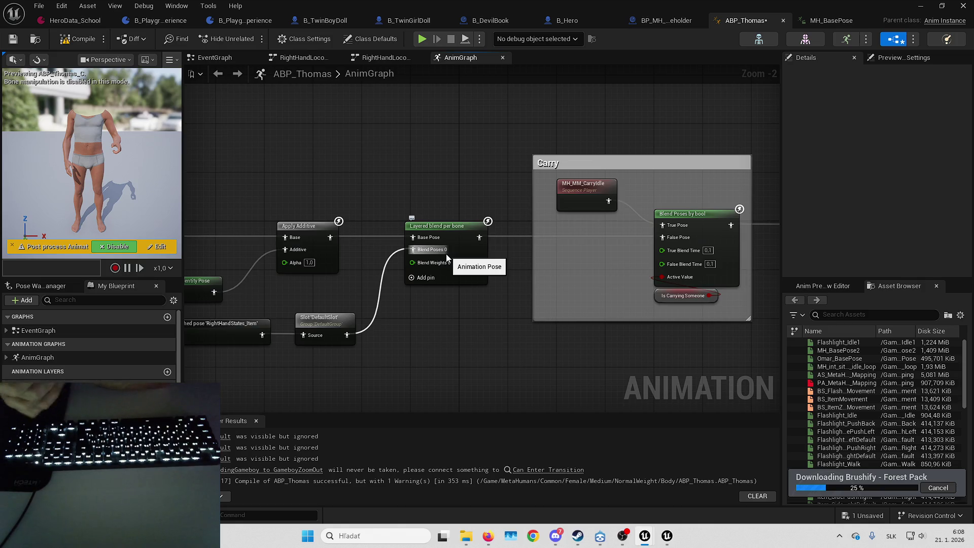
left_click_drag(382, 146, 459, 131)
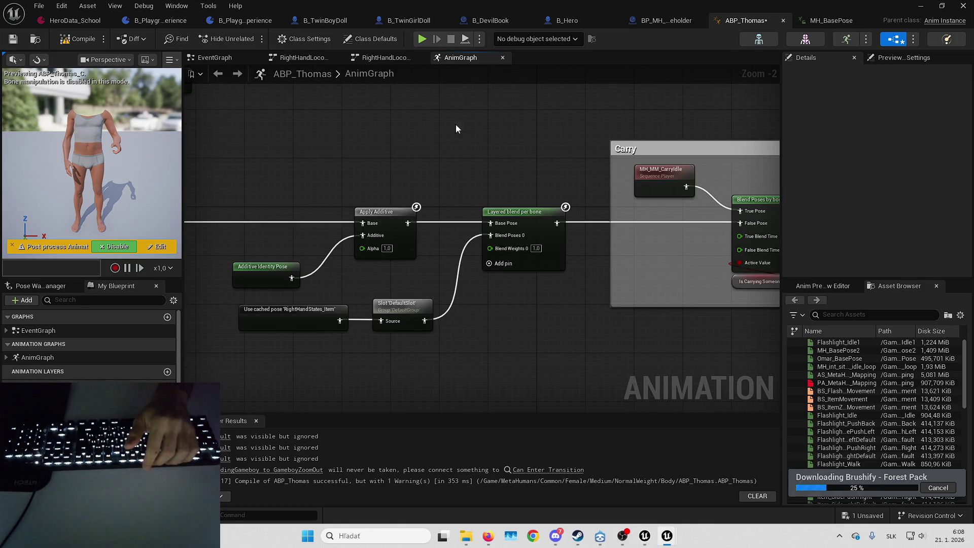
left_click_drag(355, 254, 486, 254)
left_click_drag(207, 327, 382, 327)
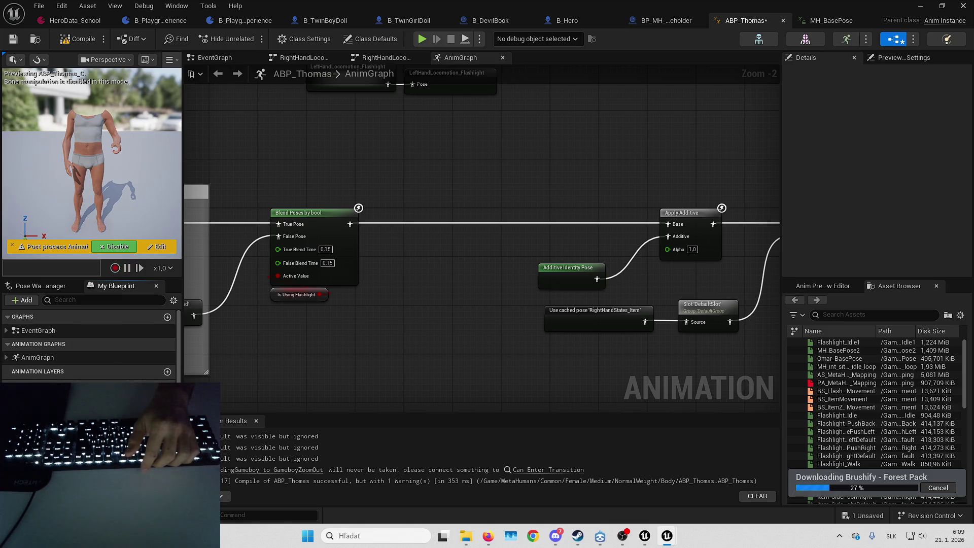
left_click(147, 386)
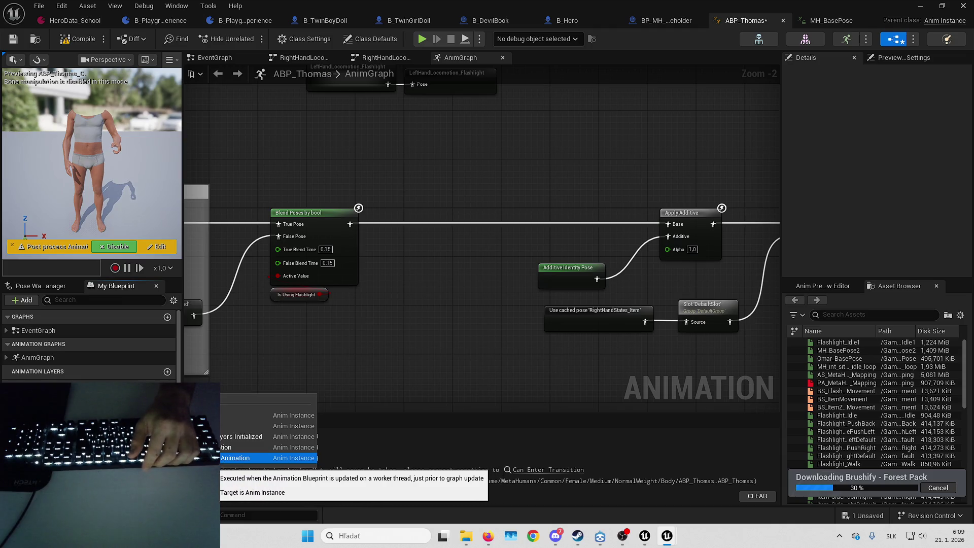
left_click(240, 458)
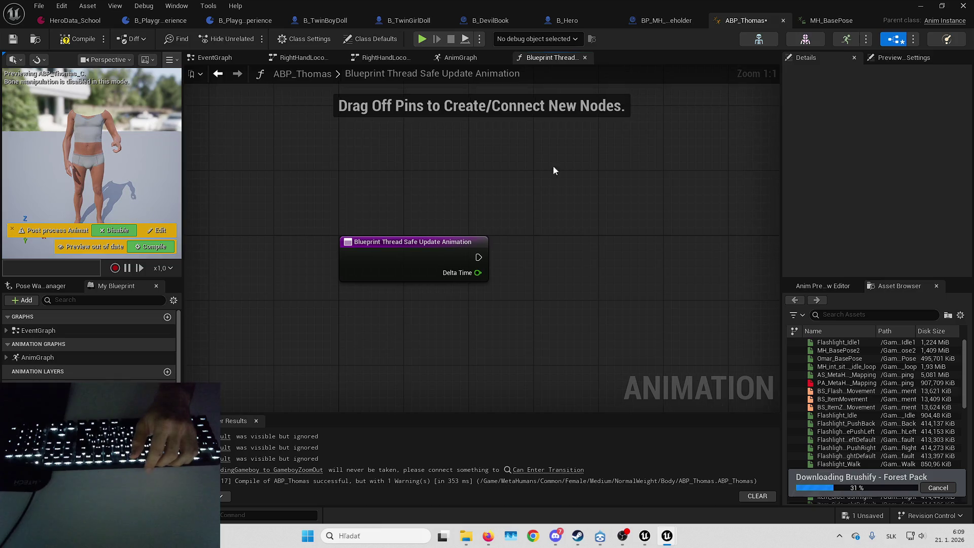
- Frame the Blueprint Thread Safe Update Animation graph around its event node, undoing a stray node move
left_click_drag(510, 336, 384, 150)
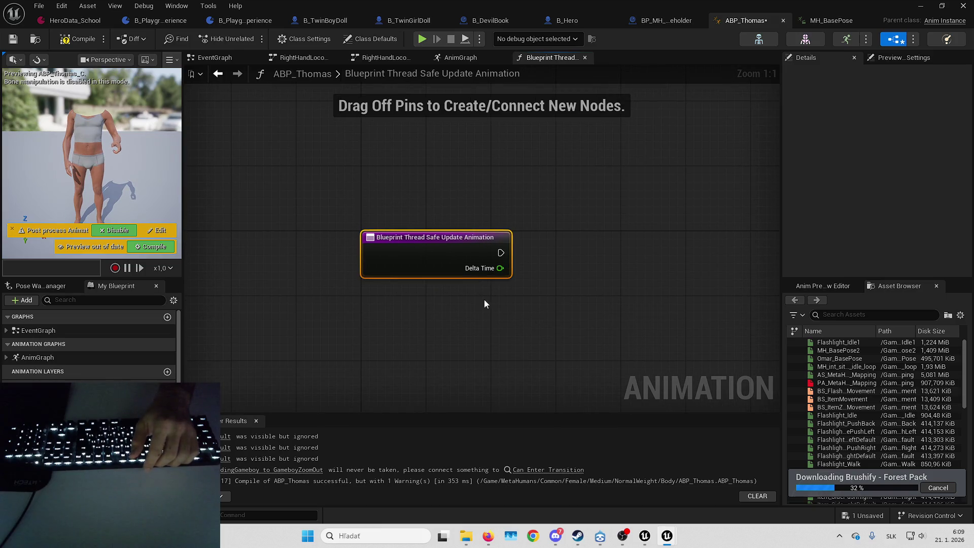
scroll(534, 300, "down", 5)
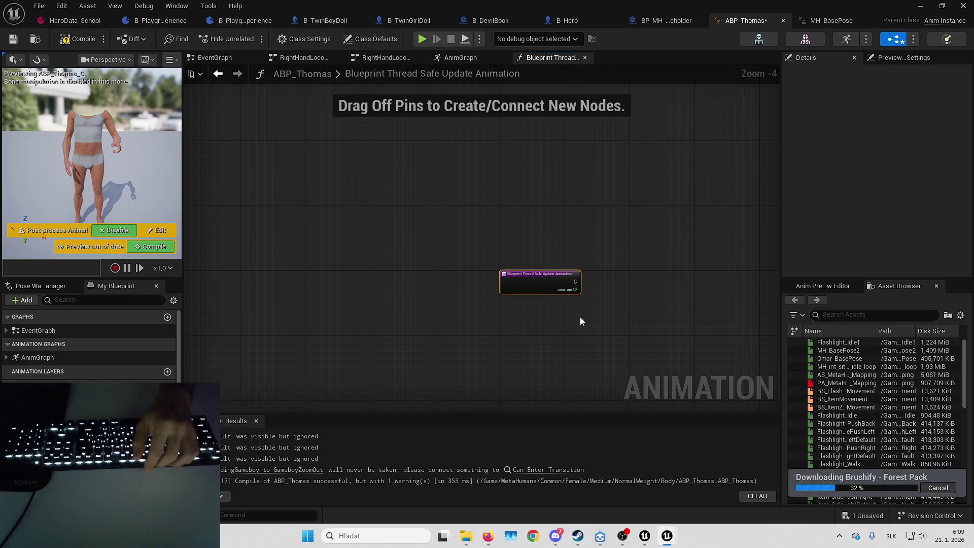
left_click_drag(575, 321, 511, 287)
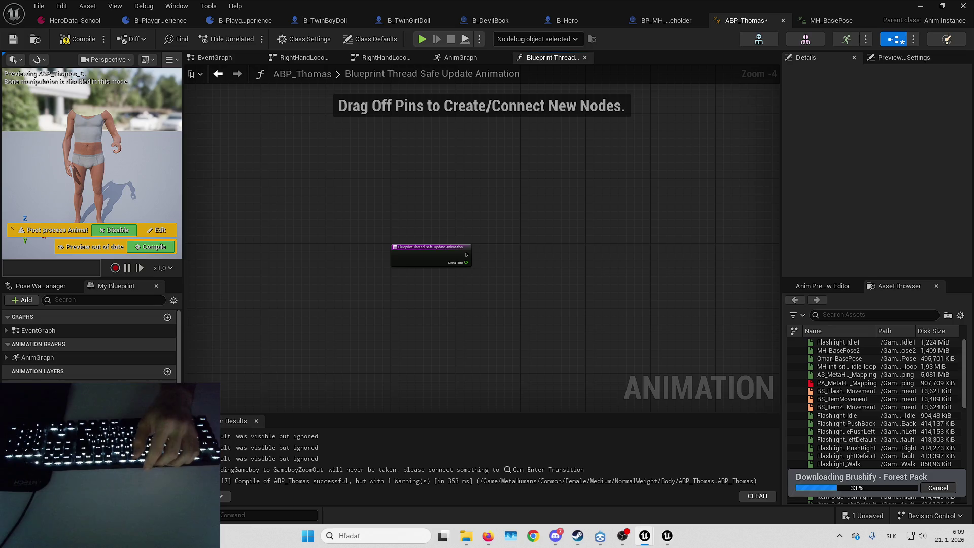
left_click_drag(420, 276, 438, 420)
left_click_drag(433, 331, 441, 274)
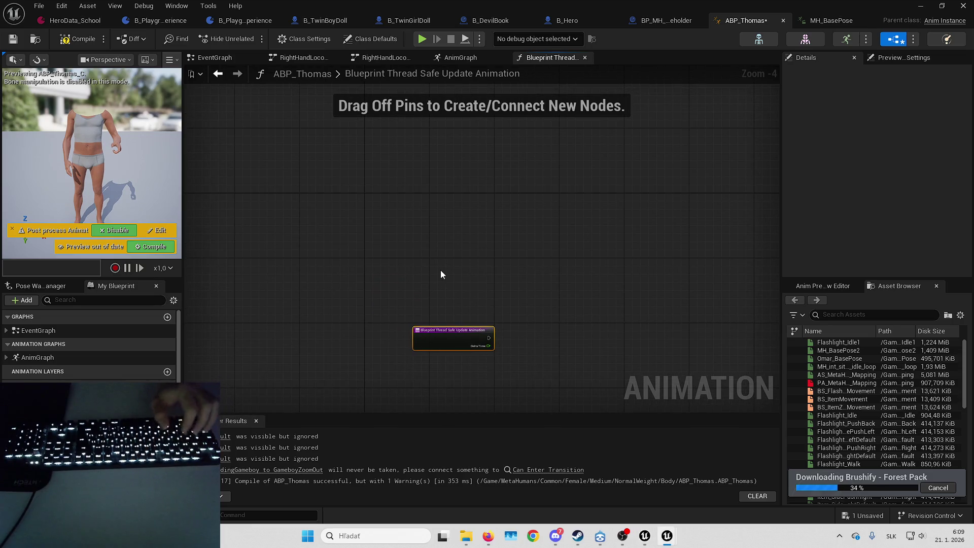
key("ctrl+z")
mouse_move(450, 228)
left_mouse_down()
mouse_move(428, 205)
mouse_move(506, 243)
left_mouse_up()
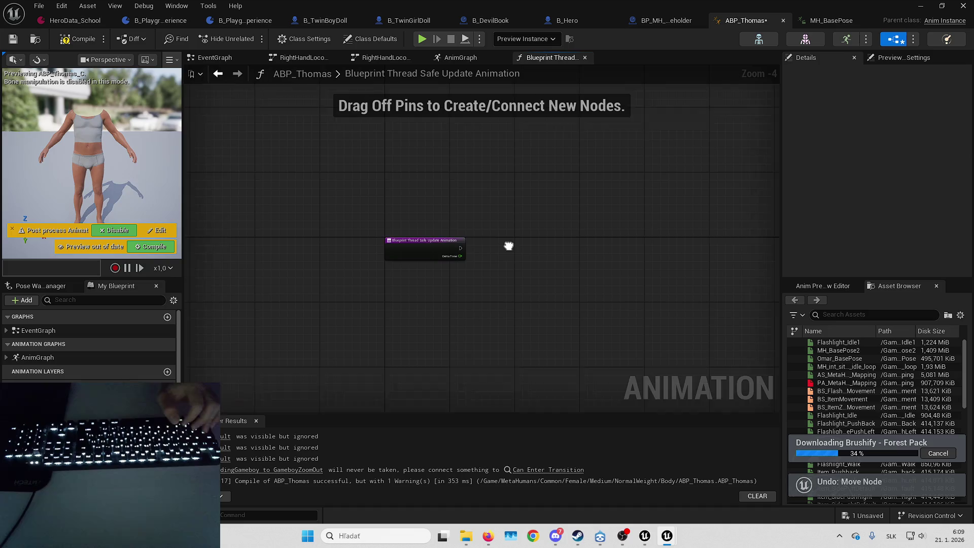
scroll(512, 251, "up", 3)
left_click_drag(784, 251, 810, 251)
scroll(110, 378, "down", 2)
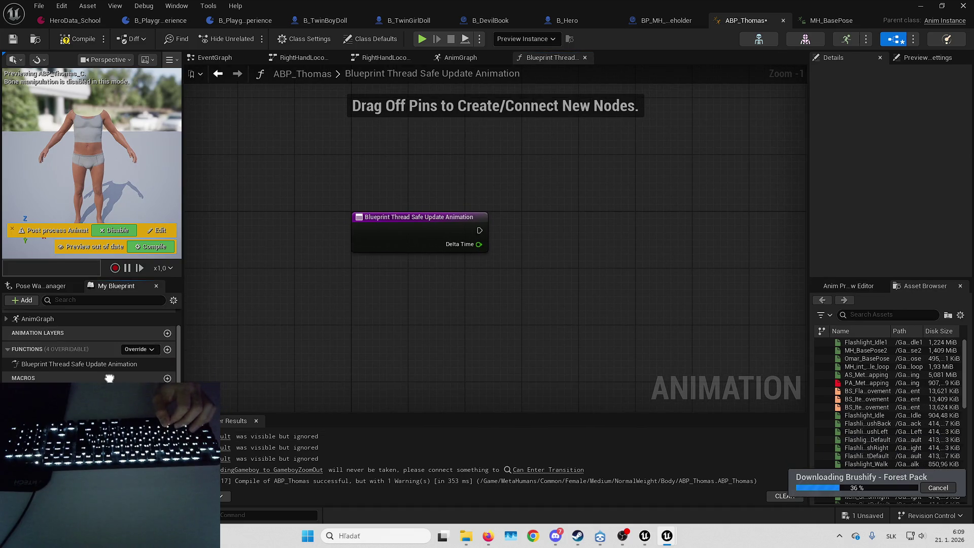
- Undo to restore GetItemHold, GetItemPickUpComponent, GetIsSprinting, GetGameboyComponent and GetGameboyZoom
scroll(128, 349, "down", 2)
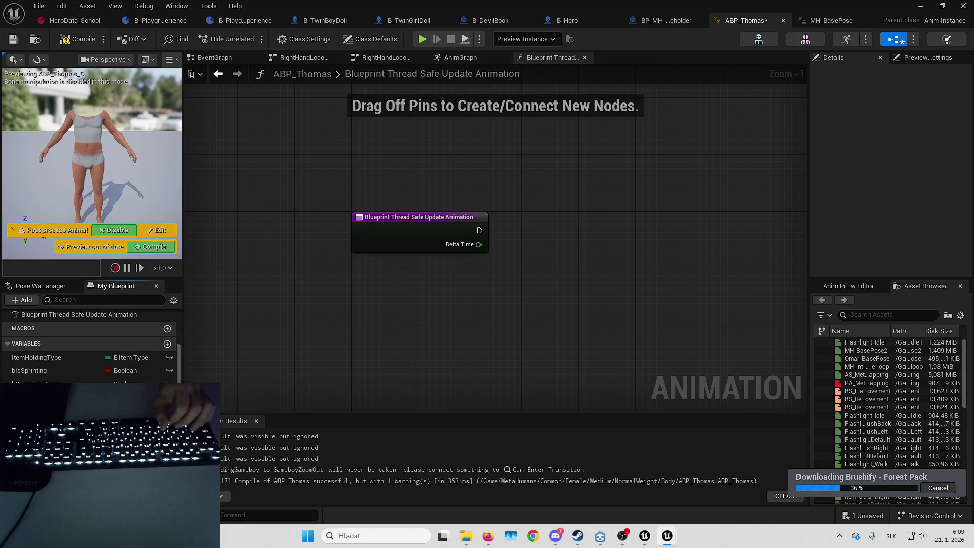
scroll(128, 349, "up", 1)
key("ctrl+z")
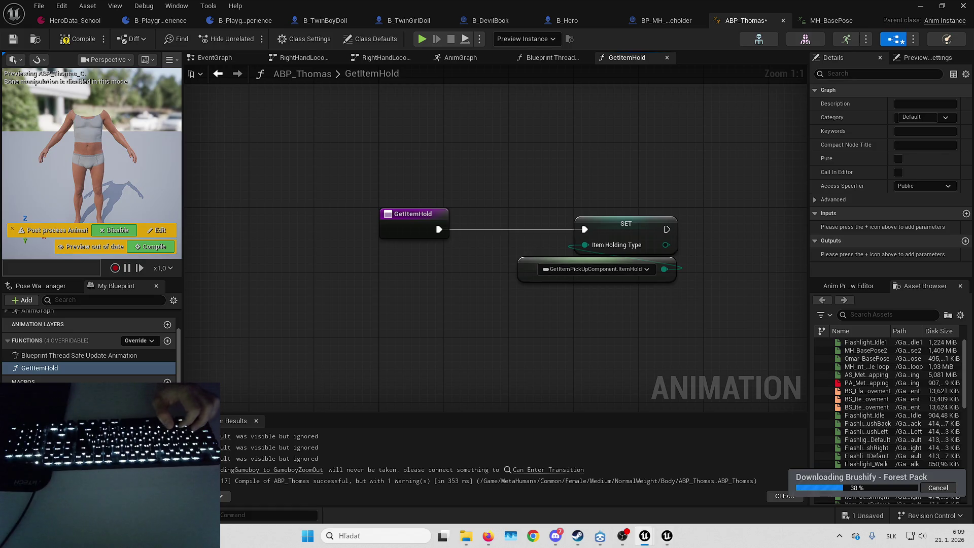
key("ctrl+z")
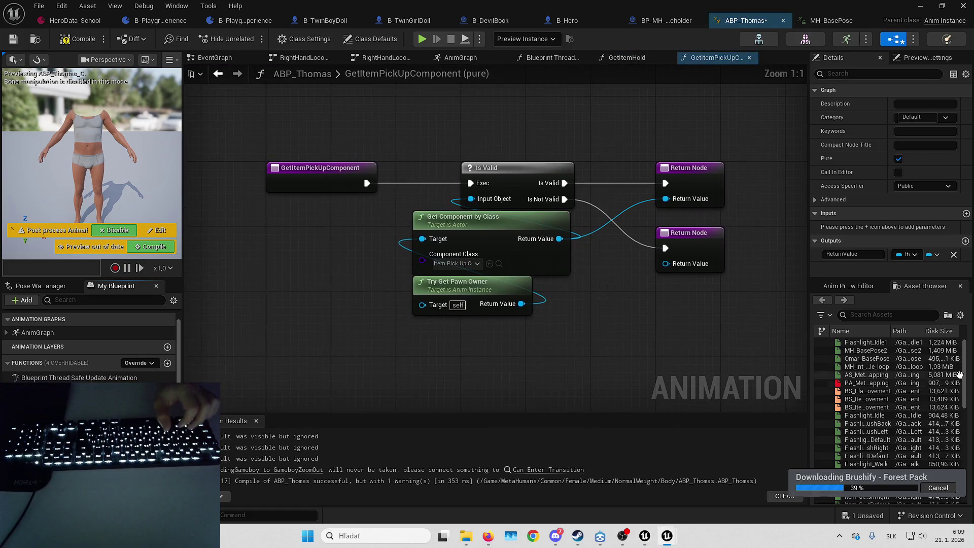
key("ctrl+z")
key("ctrl+z")
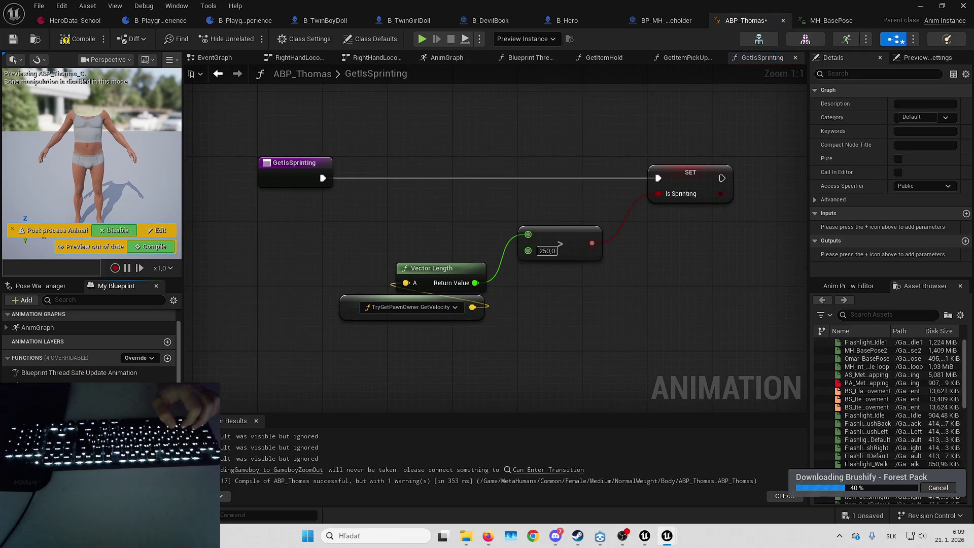
key("ctrl+z")
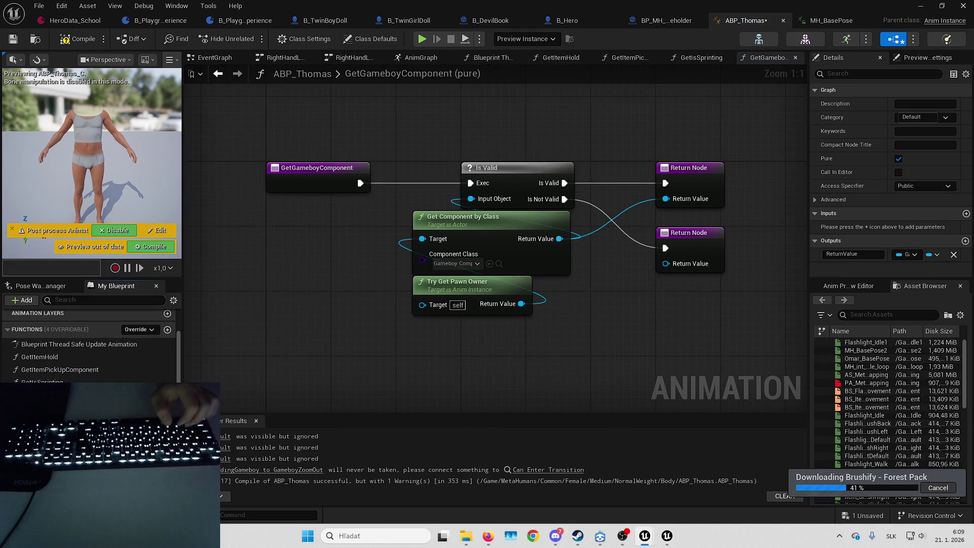
key("ctrl+z")
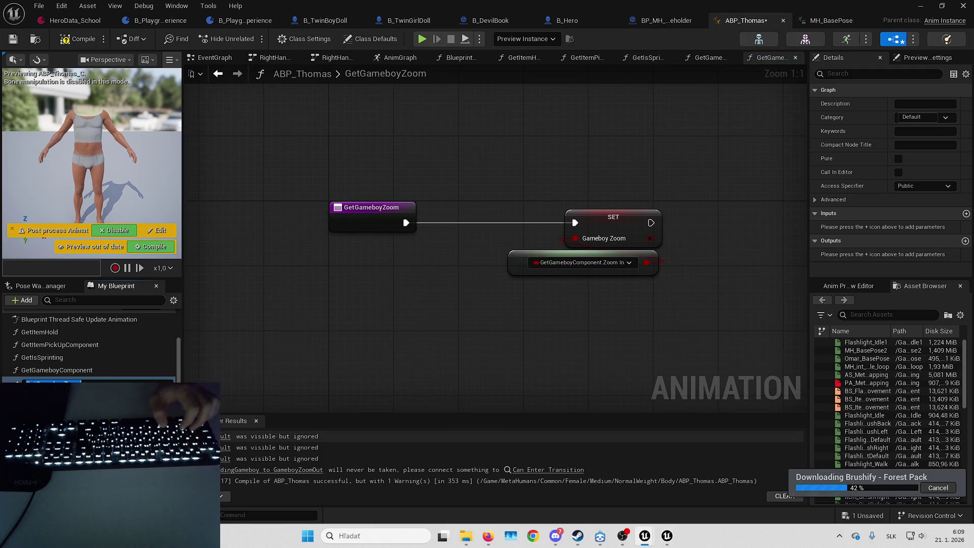
- Undo further to restore GetGameboyJump, the GetToiletPaperThrow functions and GetFlashlightComponent
key("ctrl+z")
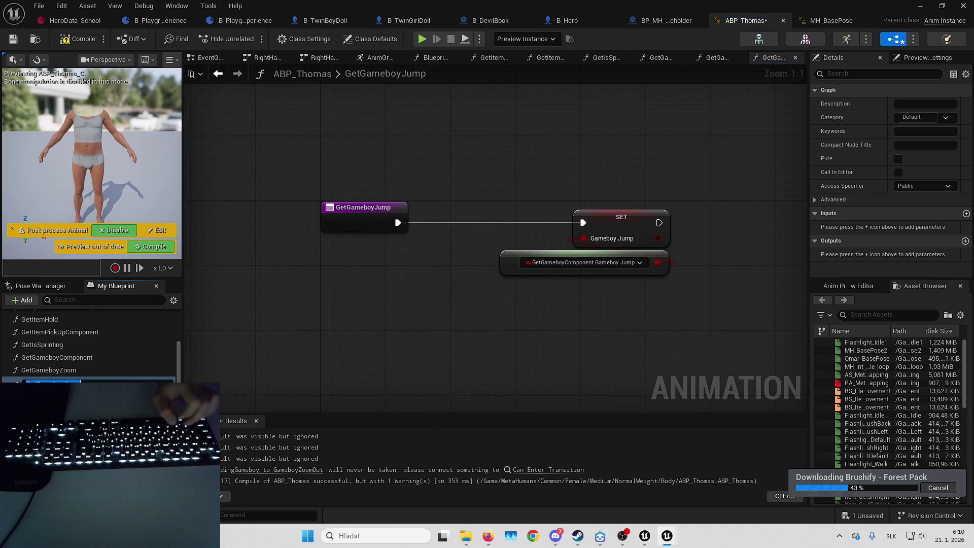
key("ctrl+z")
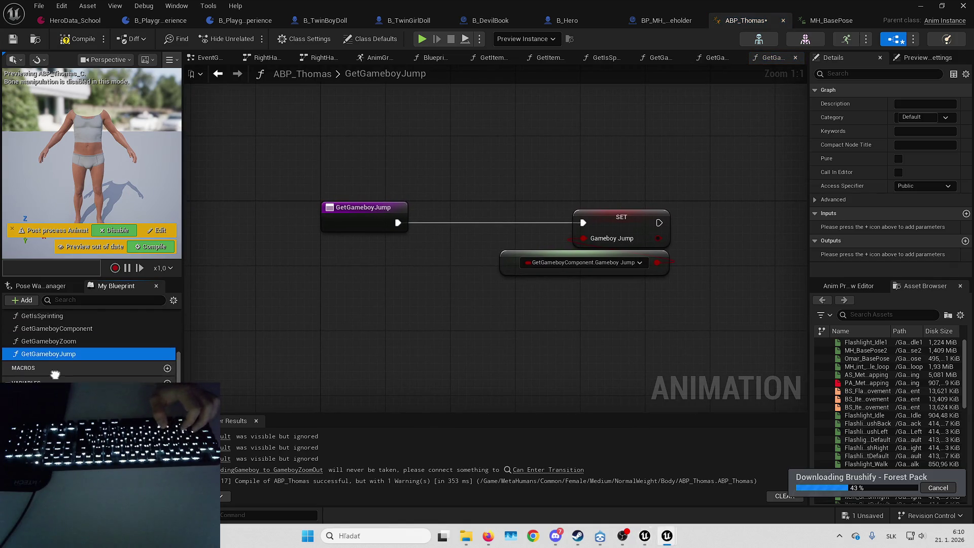
key("ctrl+z")
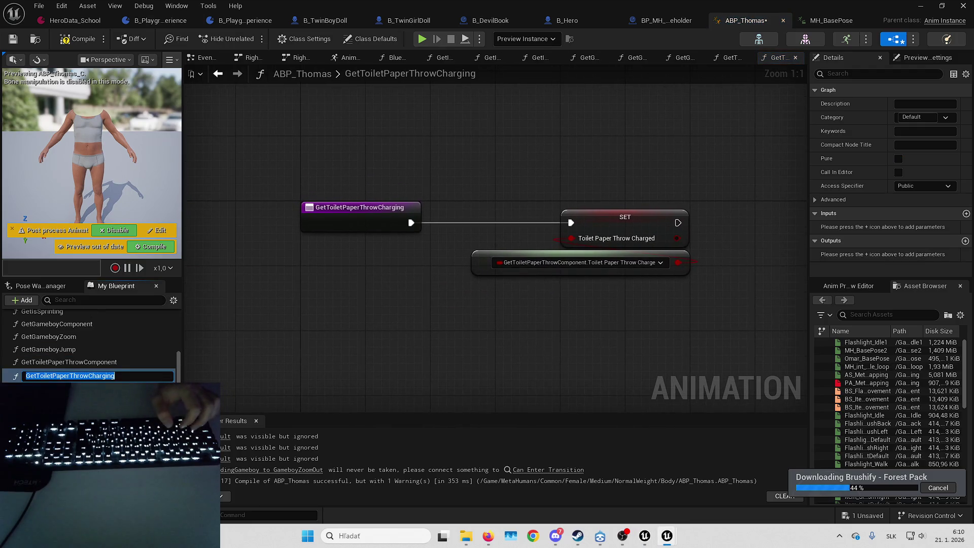
key("ctrl+z")
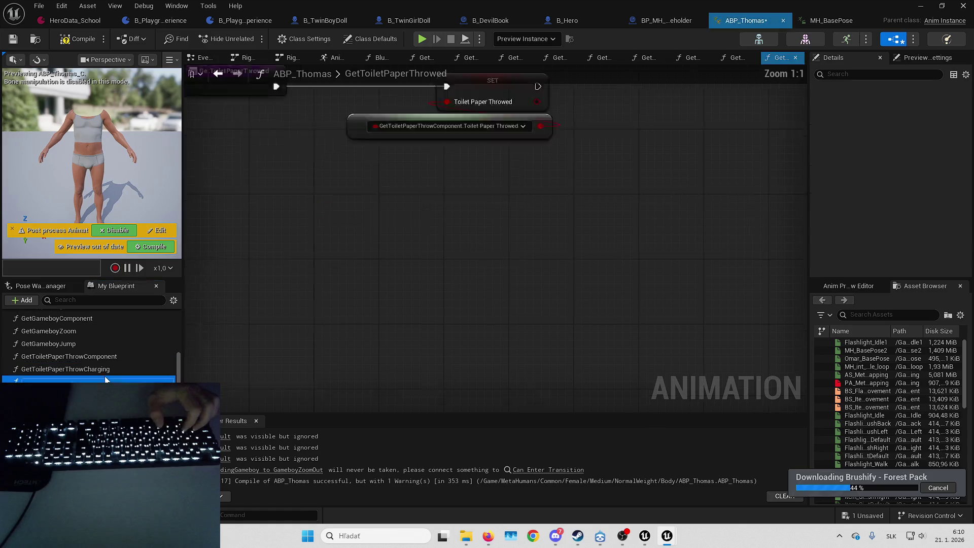
key("ctrl+z")
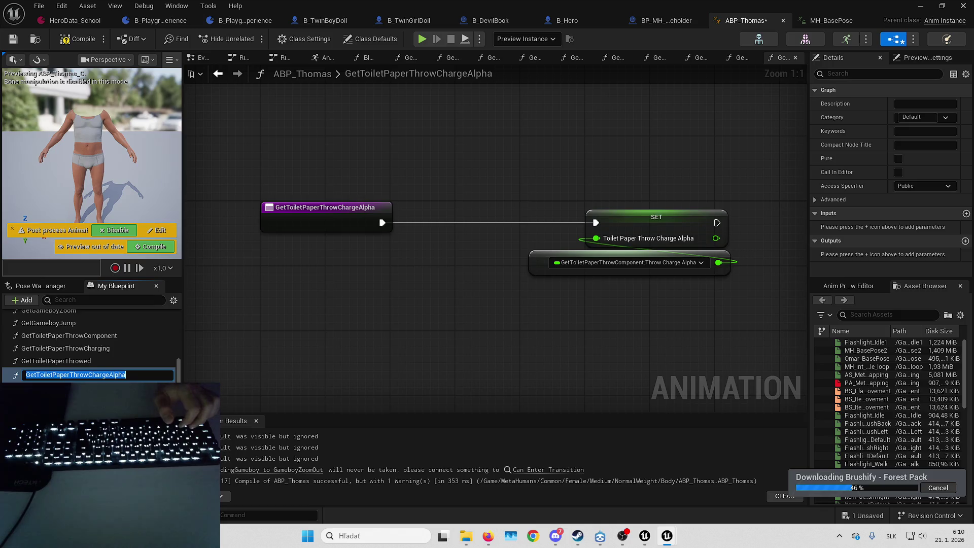
key("ctrl+z")
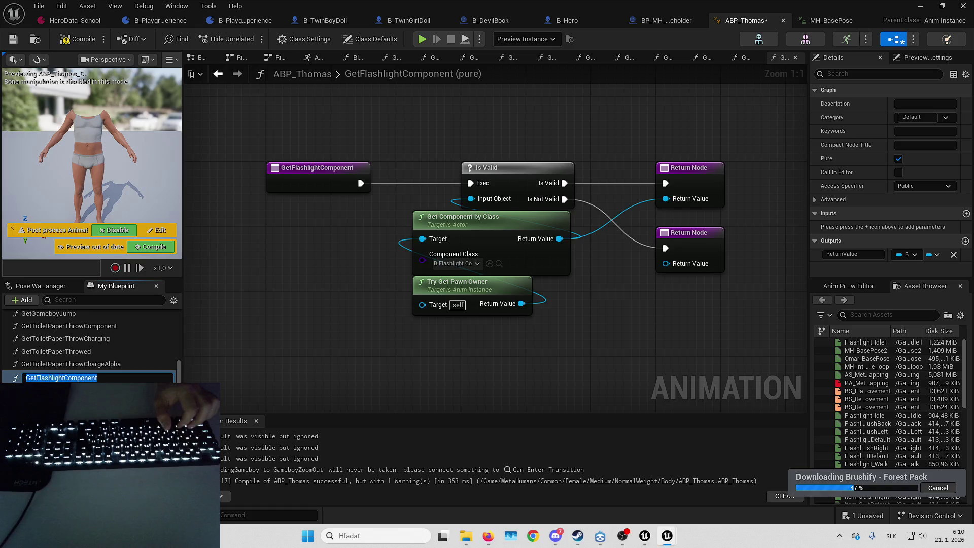
- Undo to restore GetFlashlightPointDirection, UpdateMovement, DebugVisuals, GetHandsOffset and GetCarryComponent
key("ctrl+z")
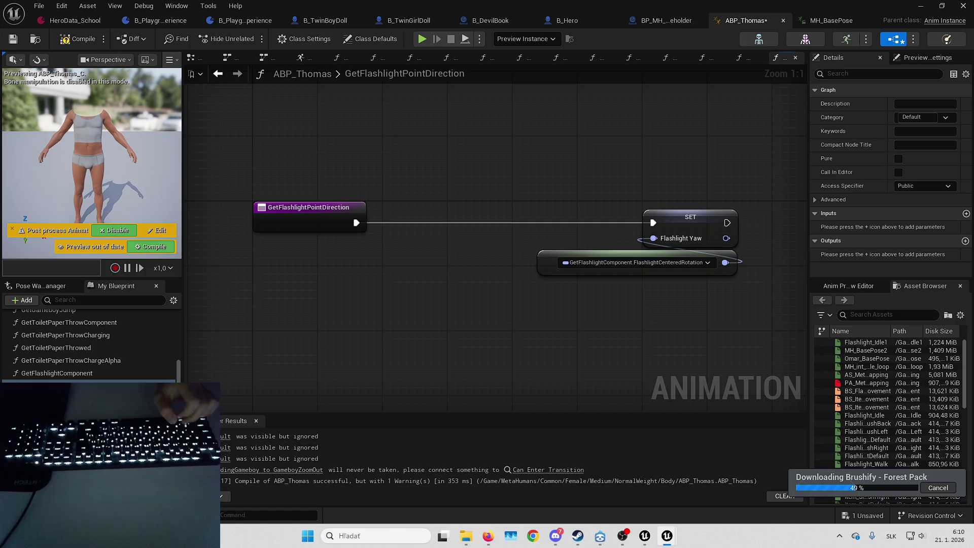
key("ctrl+z")
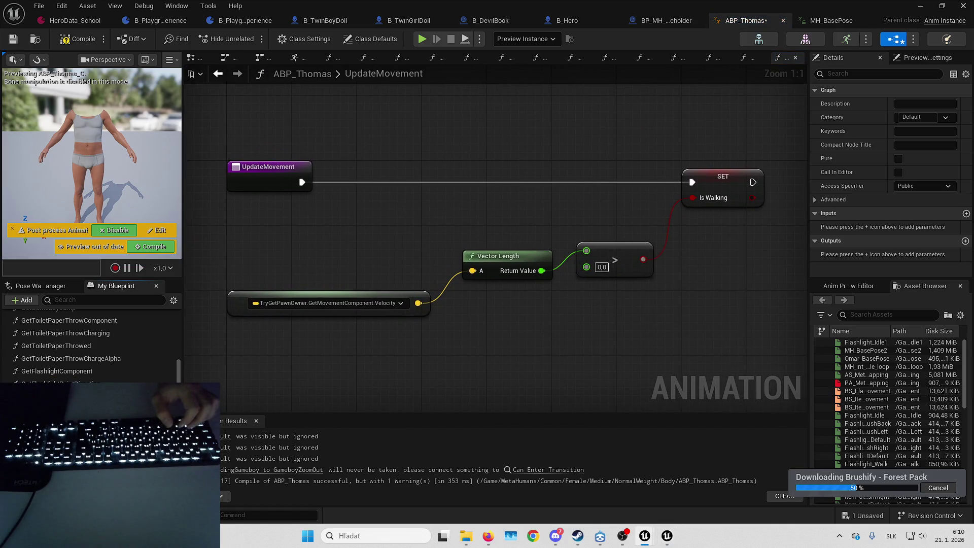
key("ctrl+z")
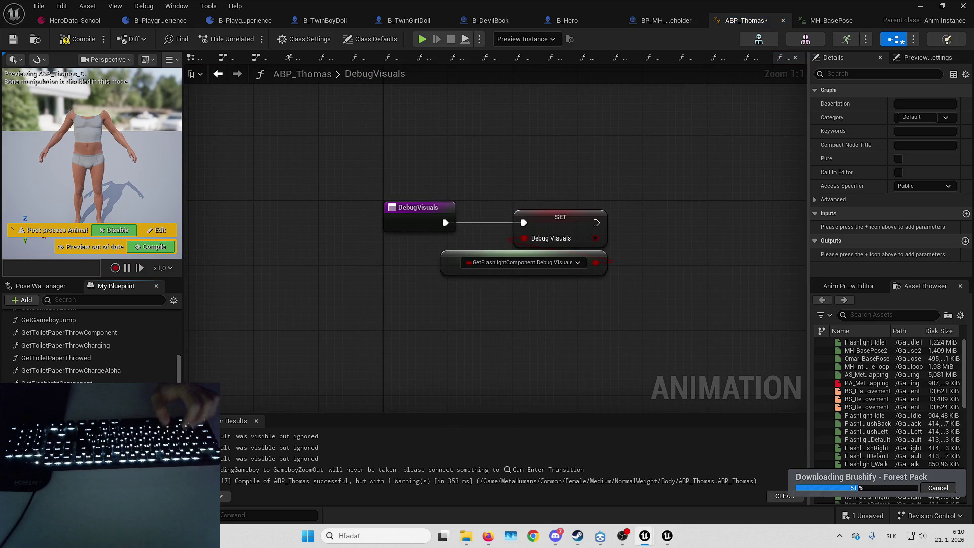
key("ctrl+z")
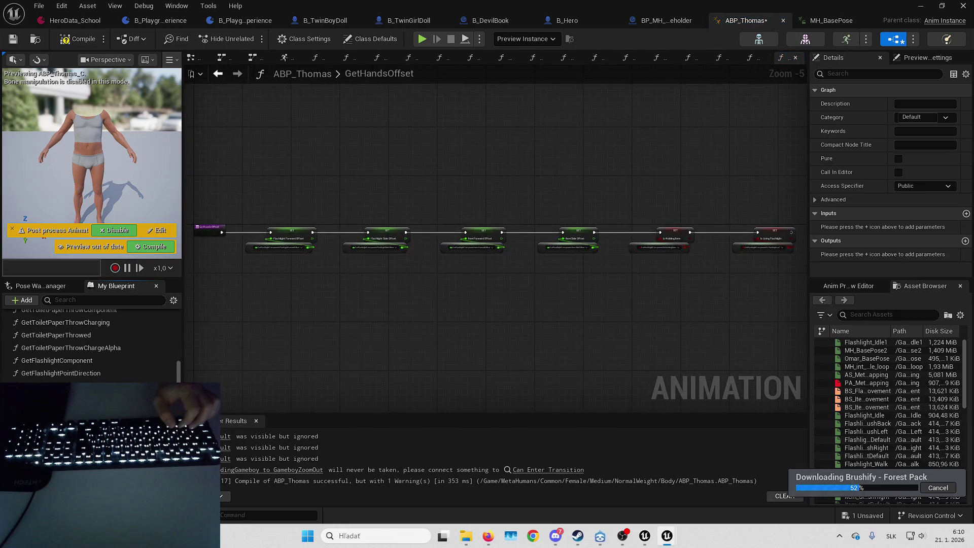
key("ctrl+z")
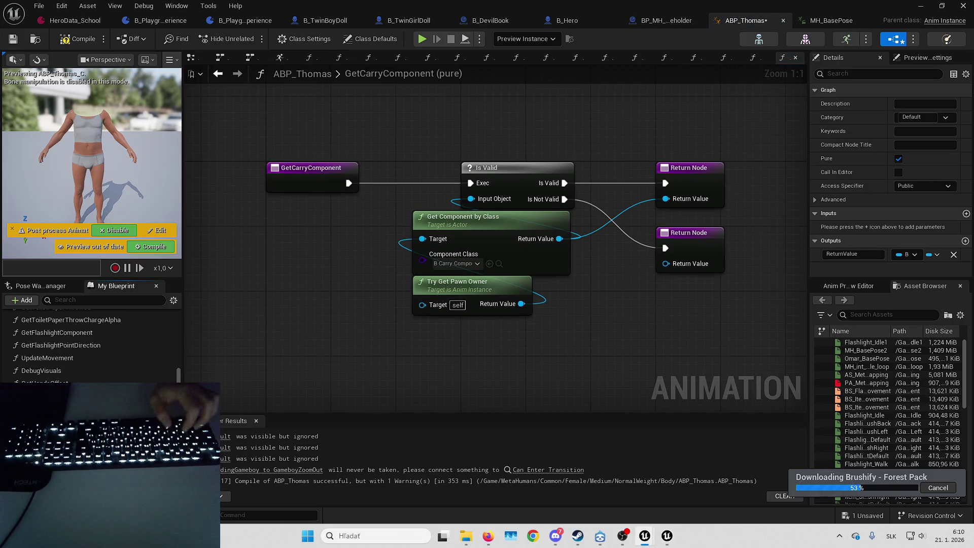
- Restore GetIsCarryingSomeone, GetItemZoom, GetHorrorCharacterComponent, GetLadderComponent and GetIsOnladder
key("ctrl+z")
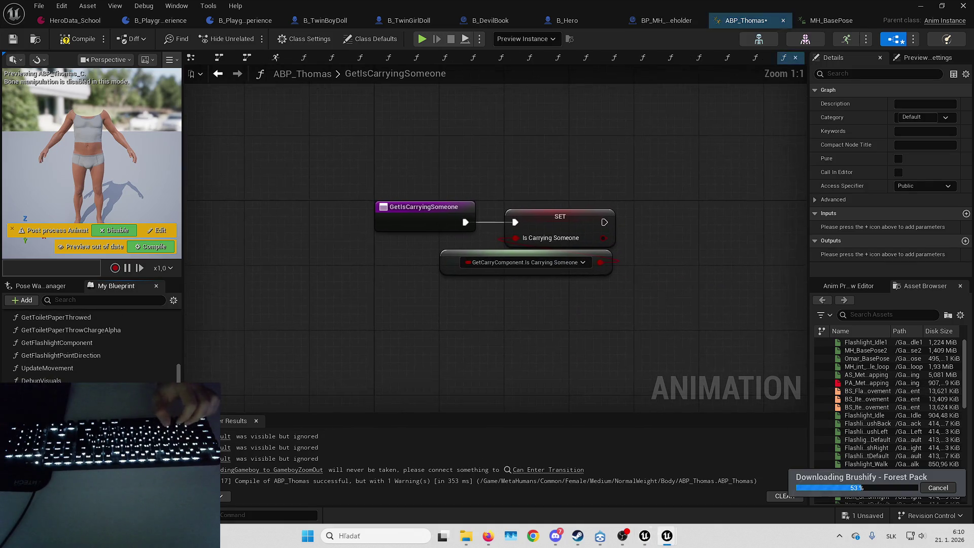
key("ctrl+z")
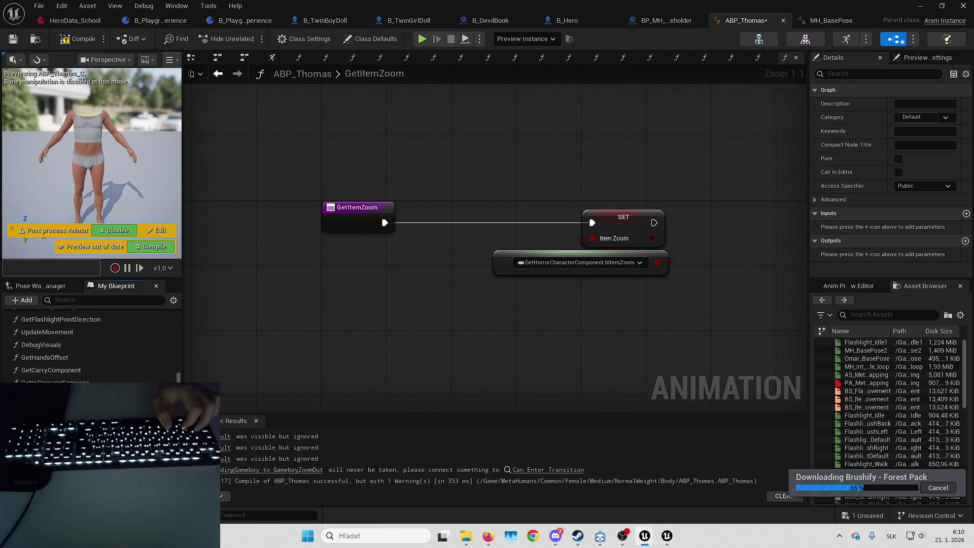
key("ctrl+z")
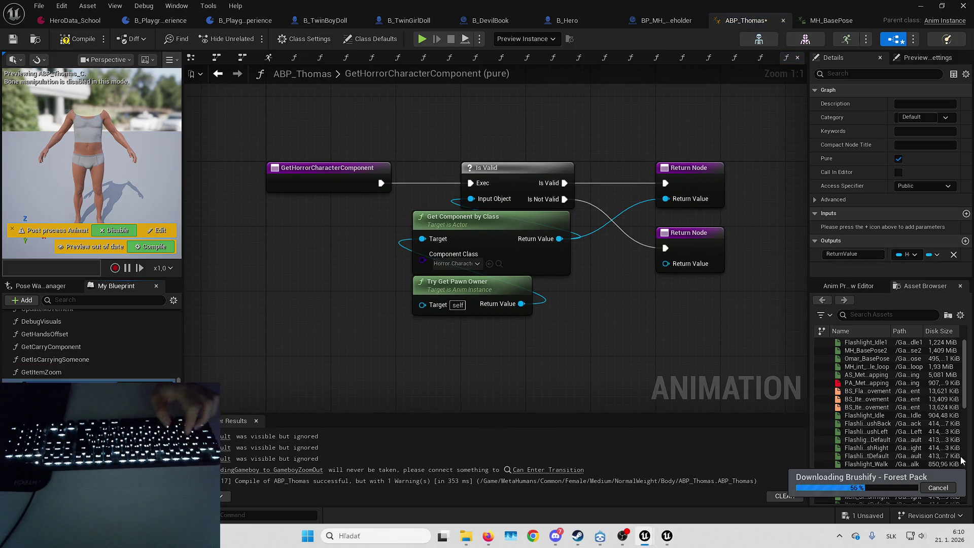
key("ctrl+y")
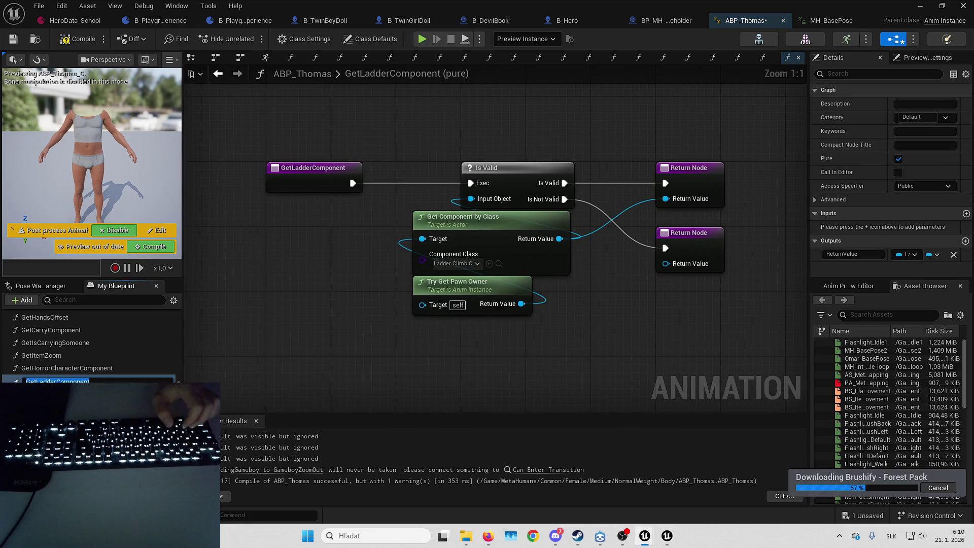
key("ctrl+y")
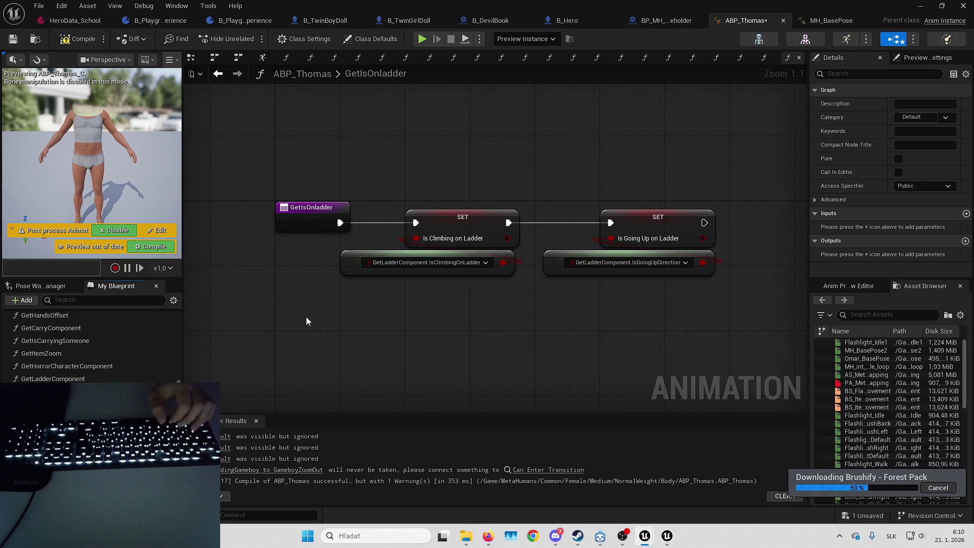
scroll(91, 345, "up", 10)
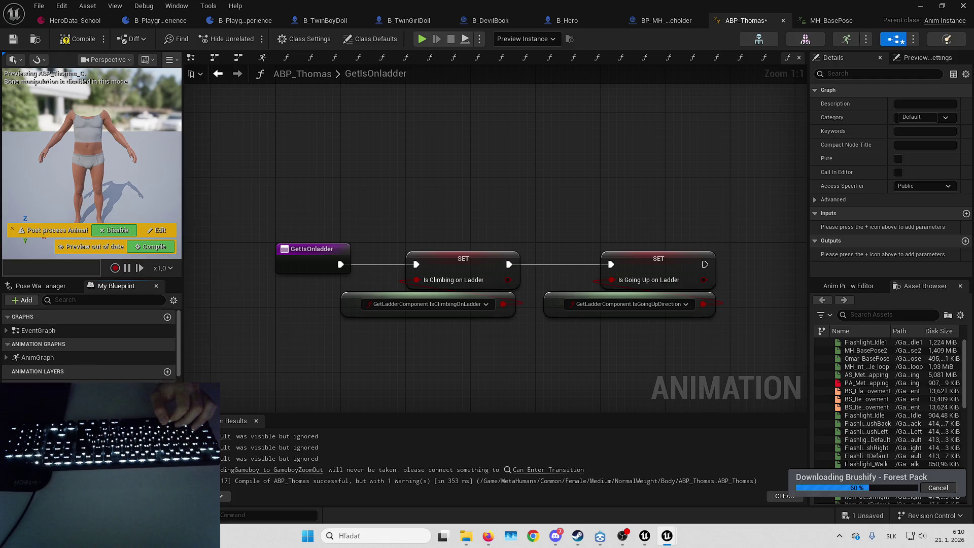
- Paste the Update Movement, Get Item Hold, Get Is Sprinting and Get Gameboy Zoom calls after the thread-safe event and wire them
left_click(286, 57)
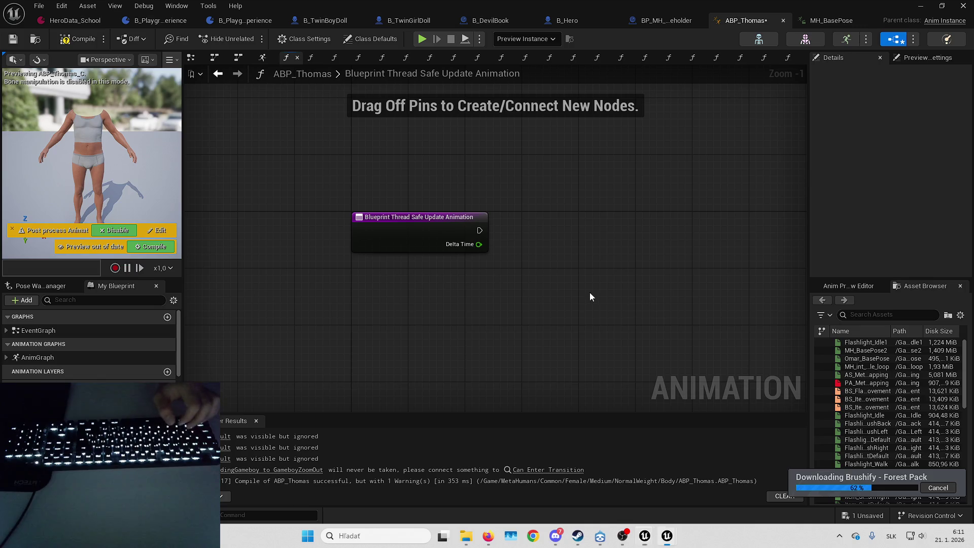
scroll(589, 292, "down", 4)
key("ctrl+v")
scroll(507, 305, "up", 4)
mouse_move(417, 318)
left_mouse_down()
mouse_move(387, 224)
mouse_move(326, 236)
left_mouse_up()
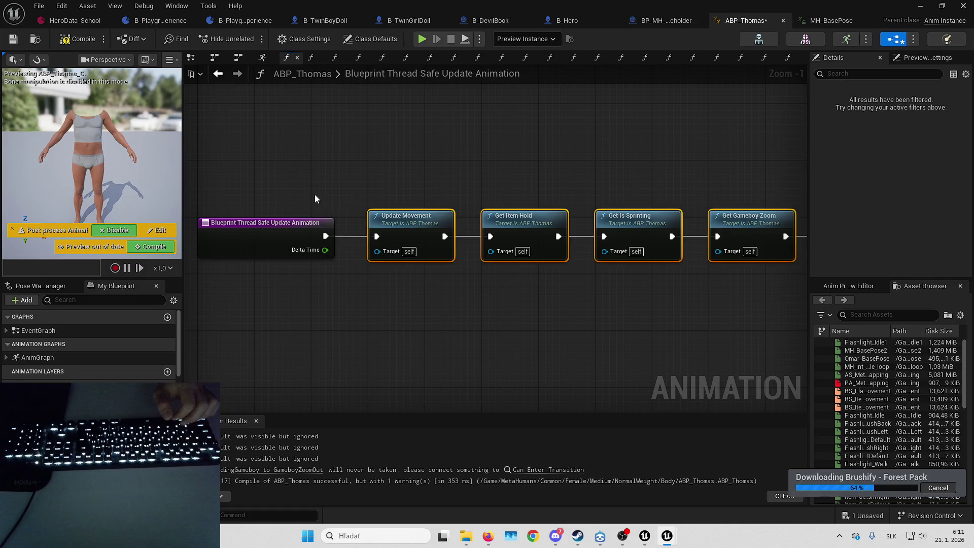
left_click(317, 203)
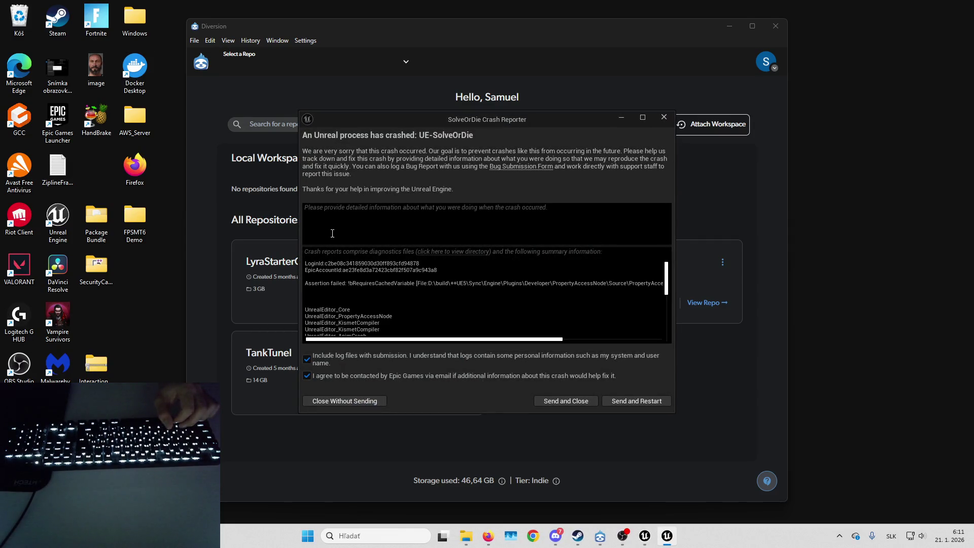
- Send the crash report from Crash Reporter and relaunch the SolveOrDie project
left_click_drag(490, 338, 614, 339)
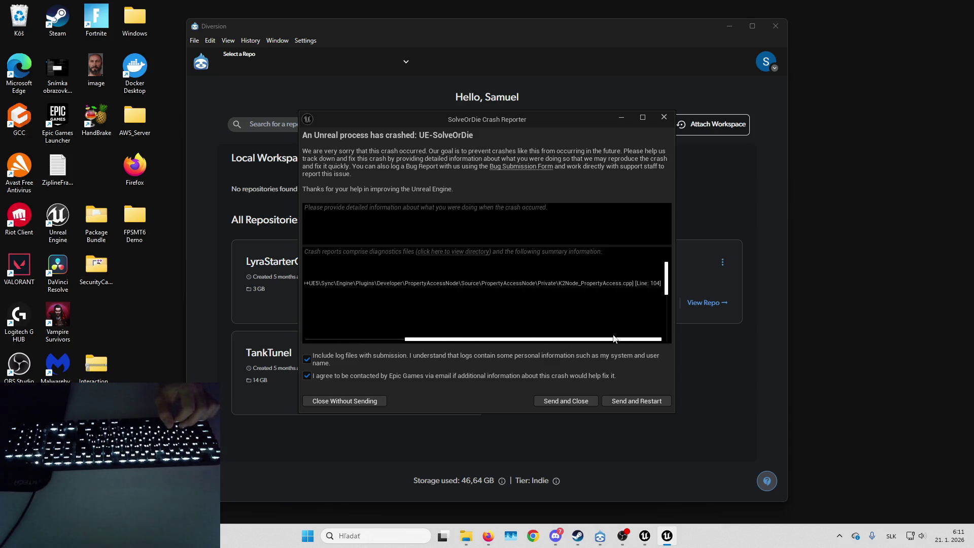
left_click(652, 403)
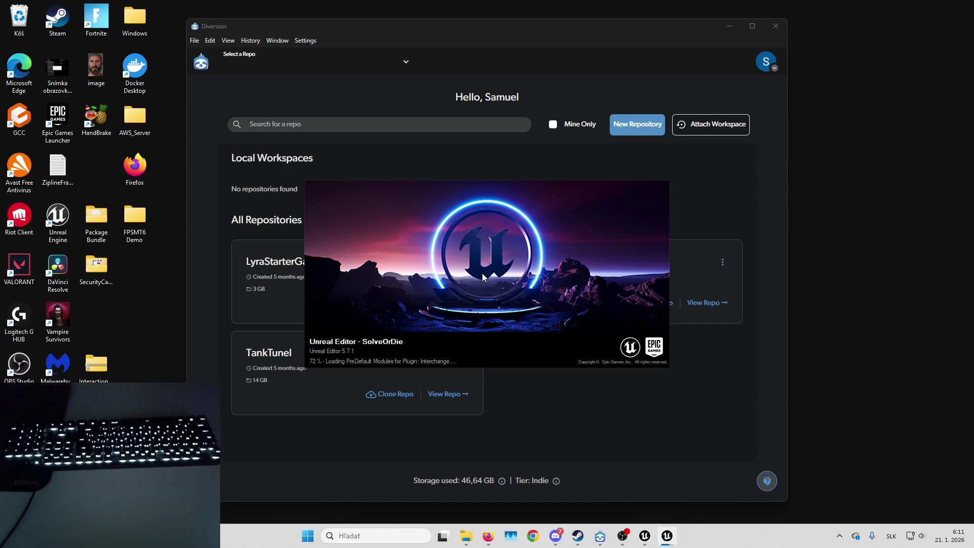
mouse_move(655, 531)
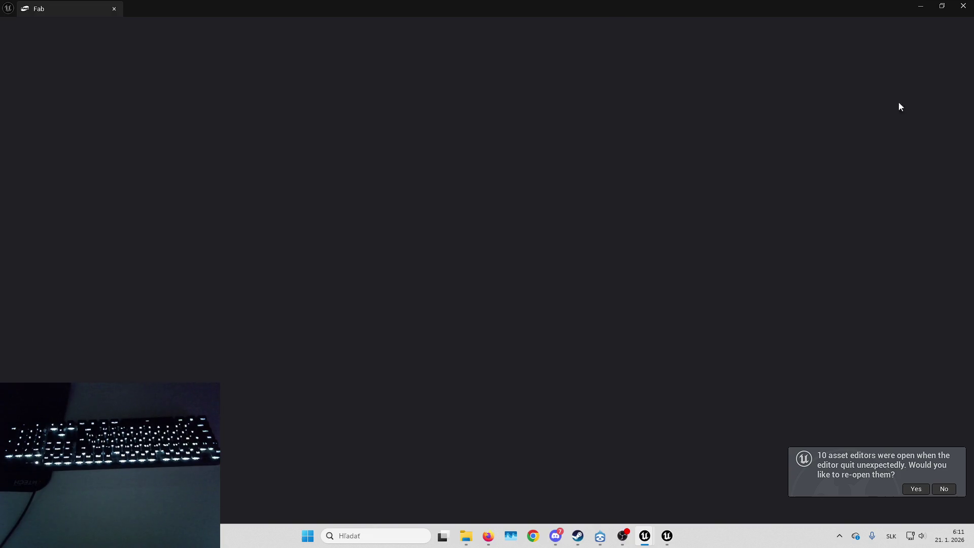
- Reopen the 10 asset editors from before the crash and maximize the MH_BasePose animation editor
left_click(911, 485)
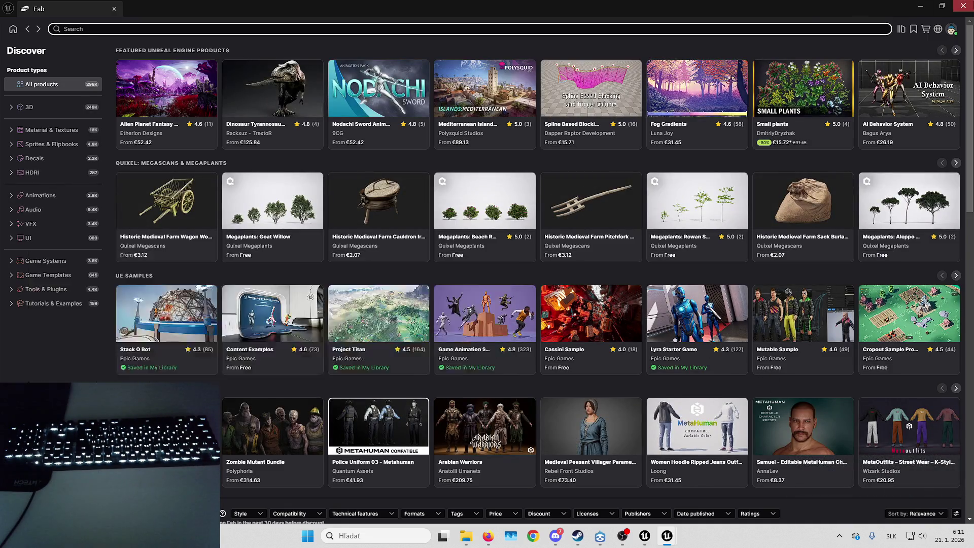
left_click(476, 261)
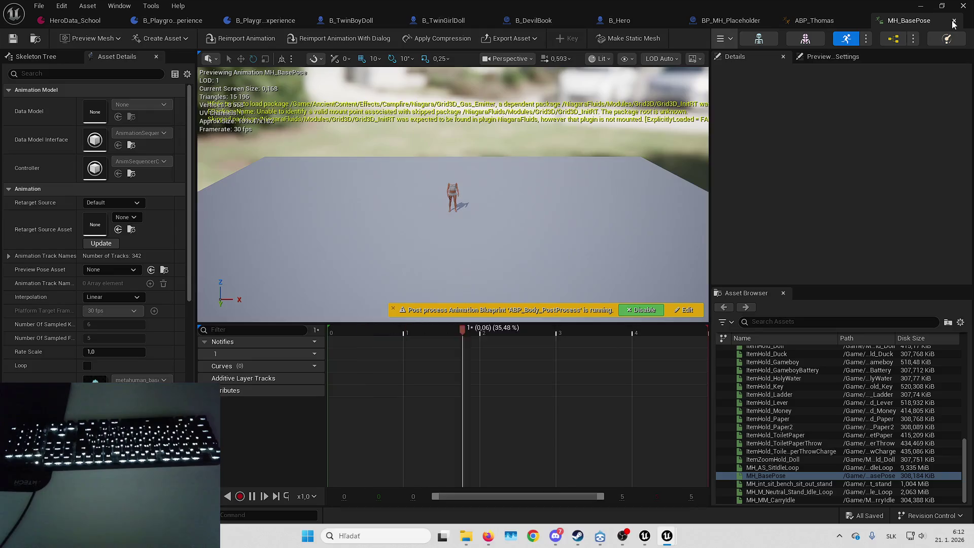
- Close MH_BasePose, minimize the ABP_Thomas blueprint editor, and bring up the Fab marketplace
left_click(954, 20)
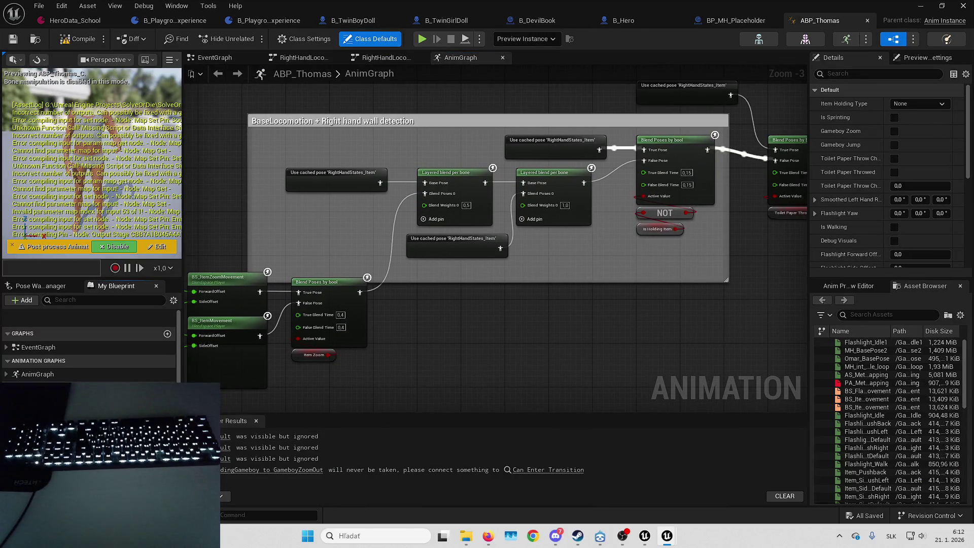
left_click(920, 6)
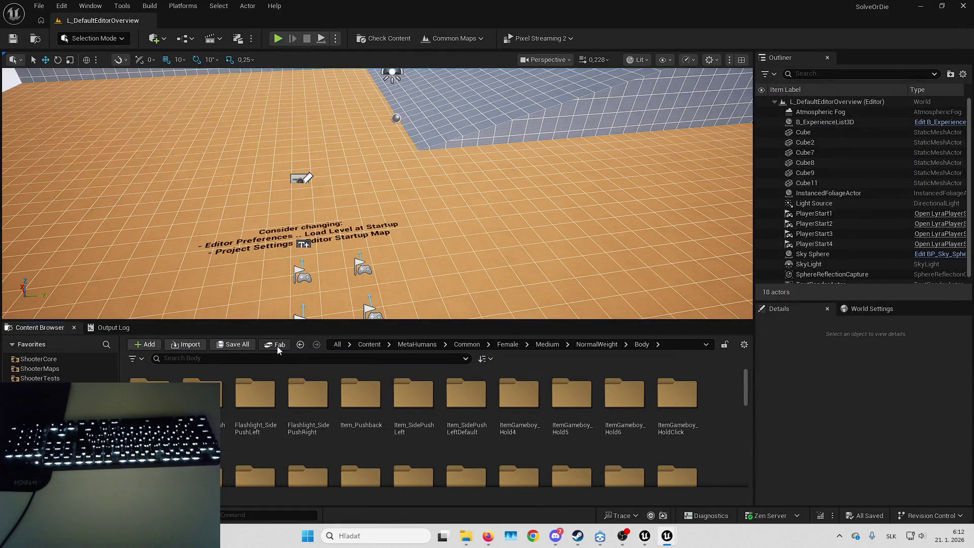
left_click(277, 345)
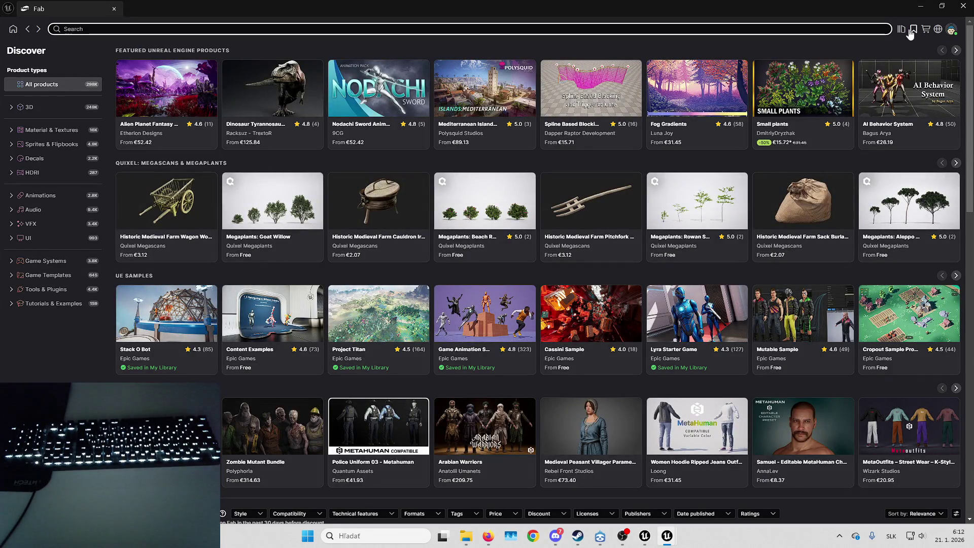
- Start downloading Brushify - Forest Pack from Fab's My Library, then minimize Fab
left_click(903, 29)
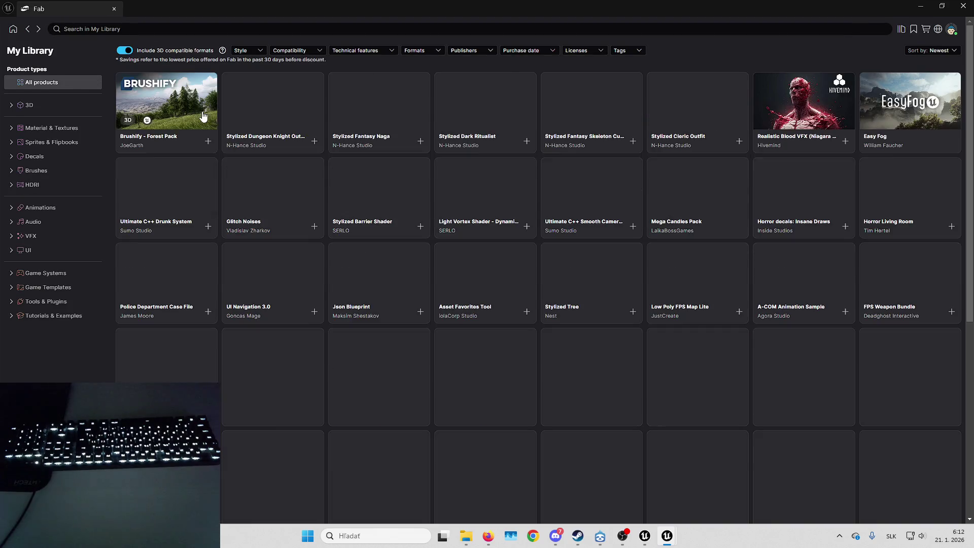
left_click(206, 142)
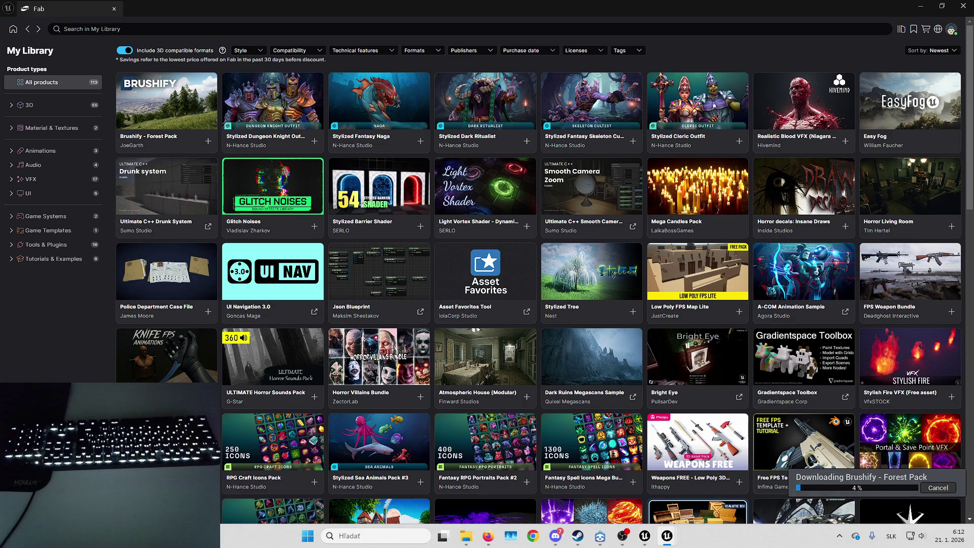
left_click(921, 6)
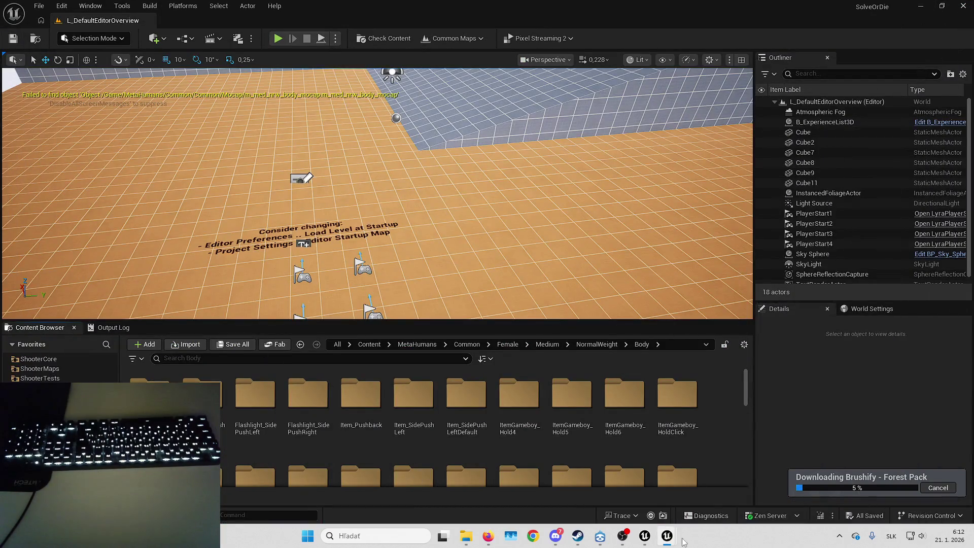
- Bring the ABP_Thomas editor back to the front and pan the AnimGraph into view
left_click(680, 504)
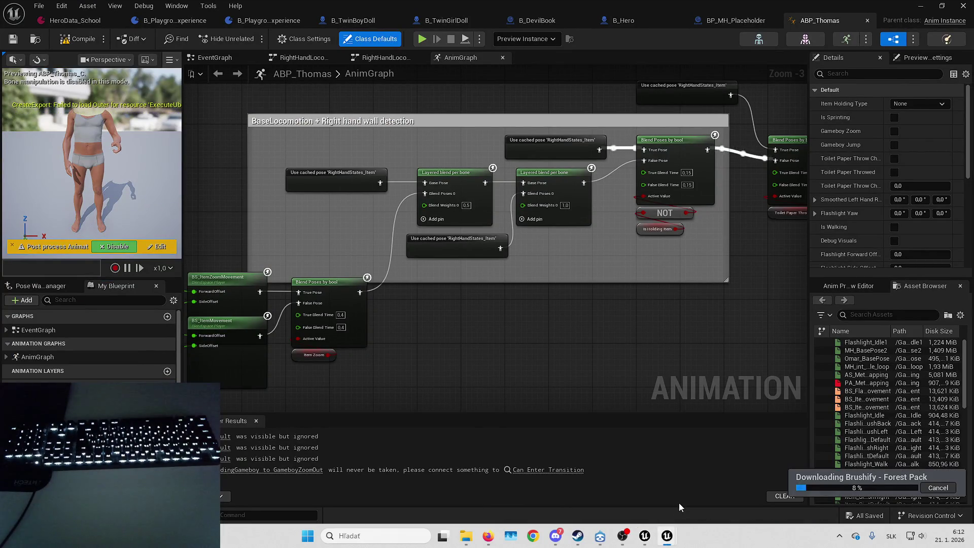
mouse_move(533, 355)
left_mouse_down()
mouse_move(489, 322)
mouse_move(406, 304)
mouse_move(522, 291)
left_mouse_up()
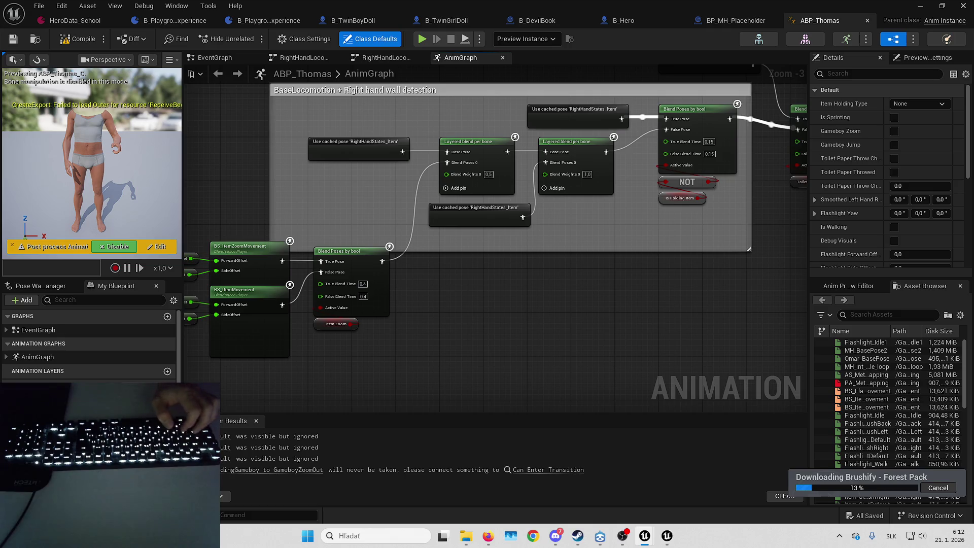
- Review the GetItemHold, GetItemPickUpComponent, GetIsSprinting, GetGameboyComponent and GetGameboyZoom function graphs
scroll(77, 350, "down", 2)
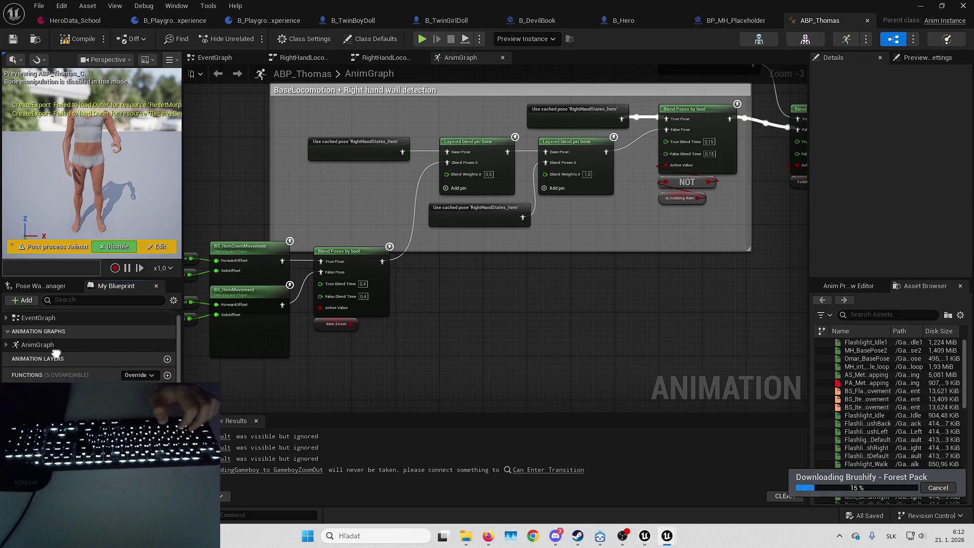
double_click(77, 367)
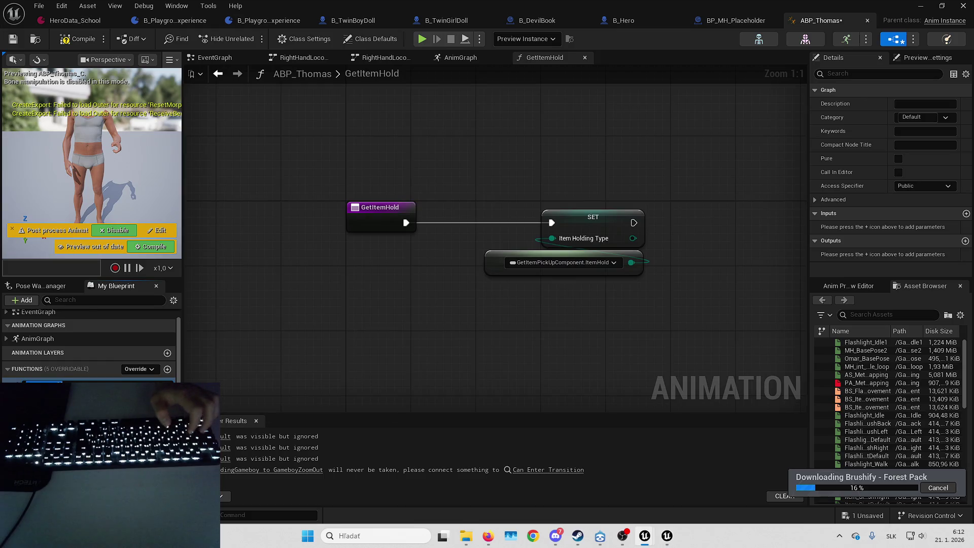
double_click(65, 396)
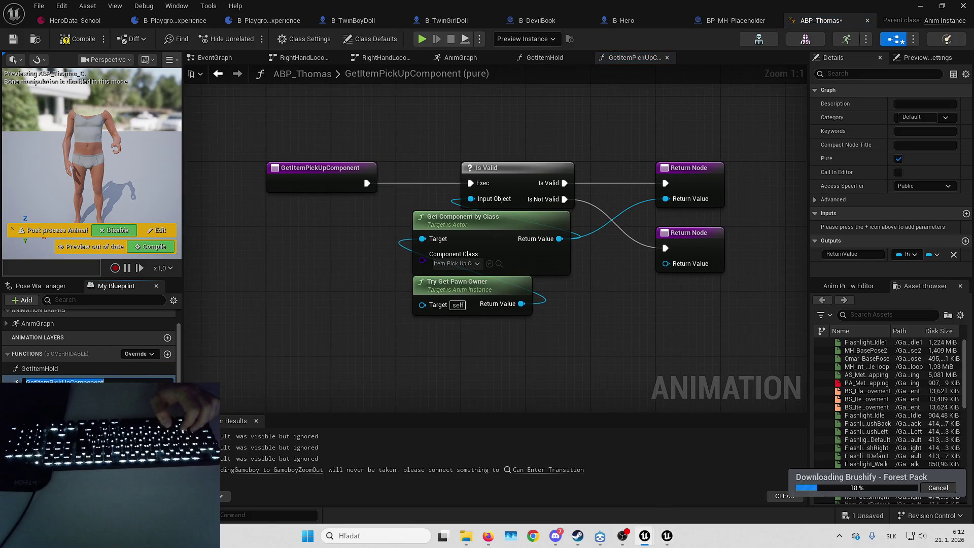
key("Return")
double_click(51, 391)
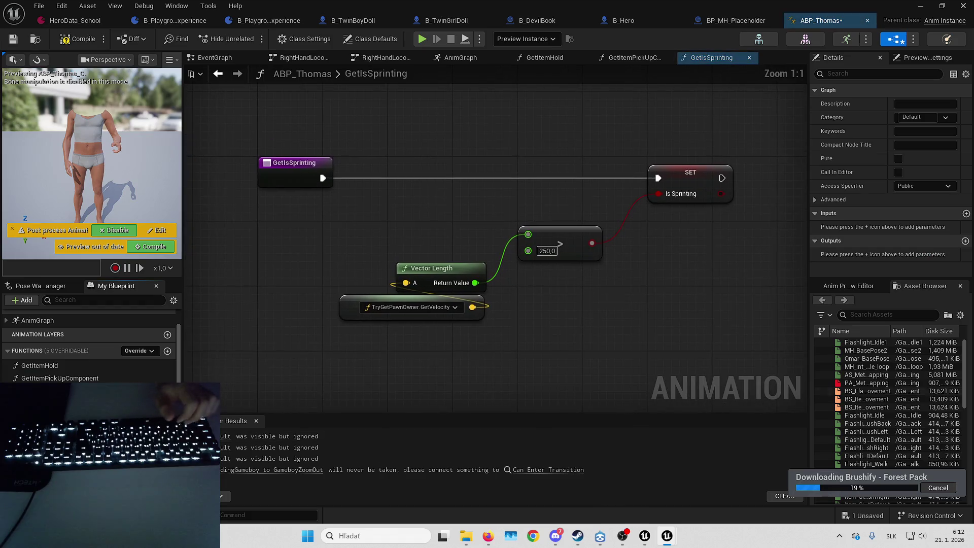
scroll(88, 355, "down", 1)
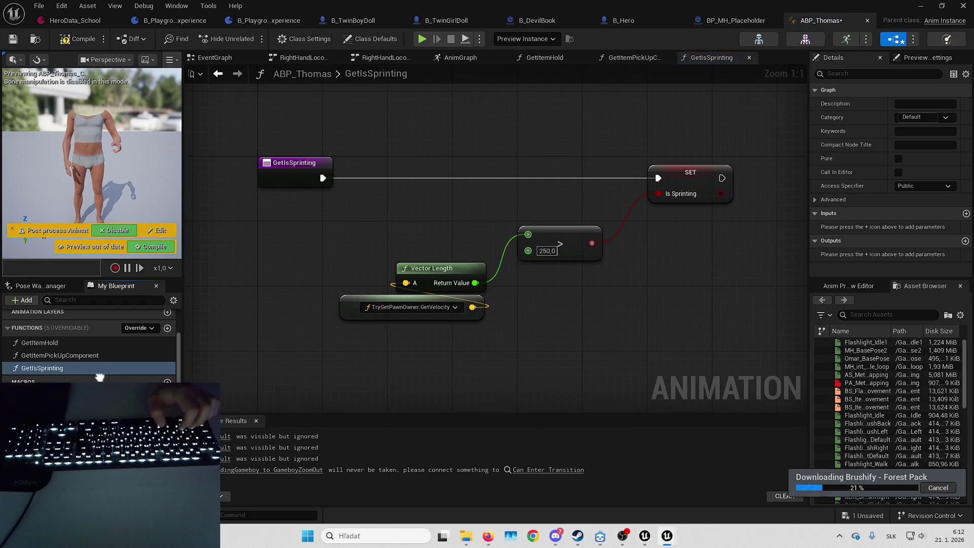
double_click(61, 378)
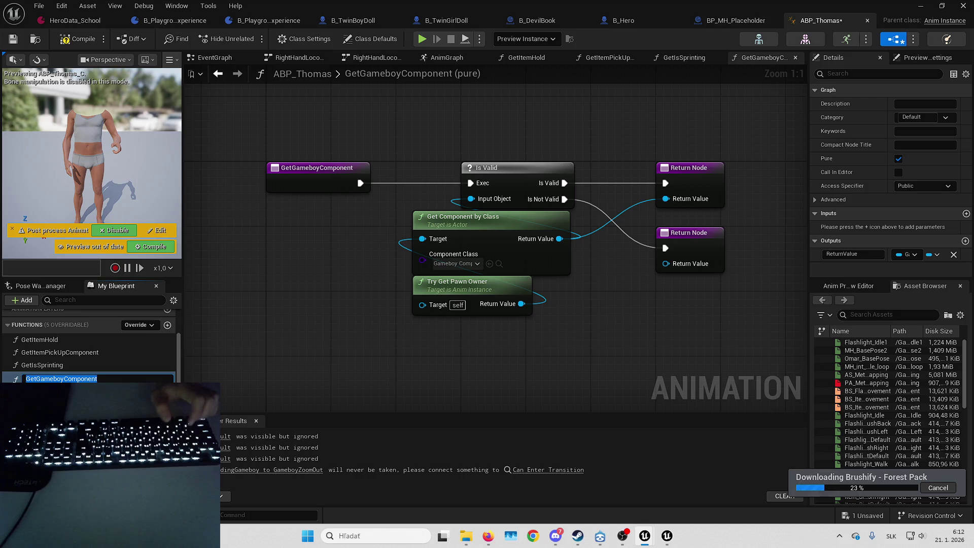
scroll(89, 345, "down", 1)
double_click(53, 340)
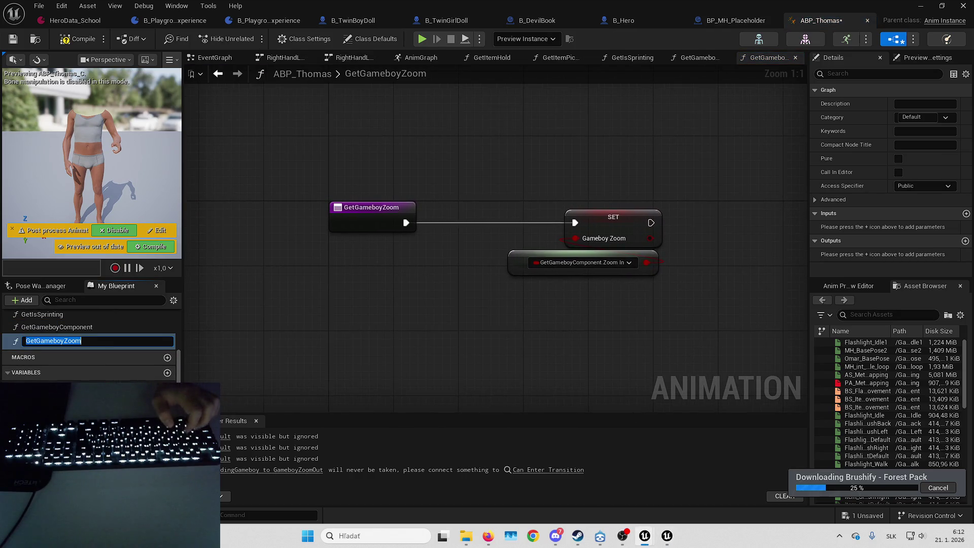
- Review GetGameboyJump and the four GetToiletPaperThrow function graphs
scroll(89, 346, "up", 2)
double_click(48, 337)
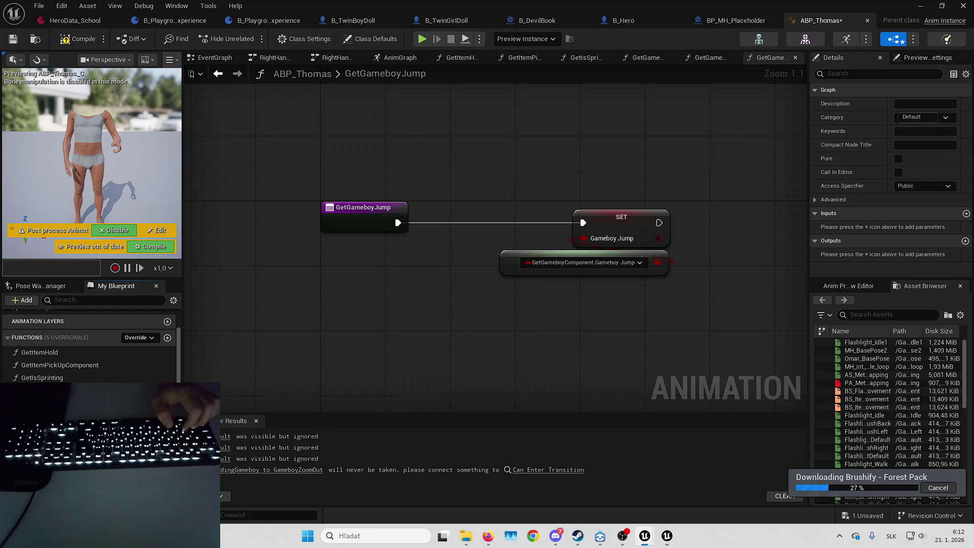
scroll(89, 350, "down", 2)
double_click(56, 384)
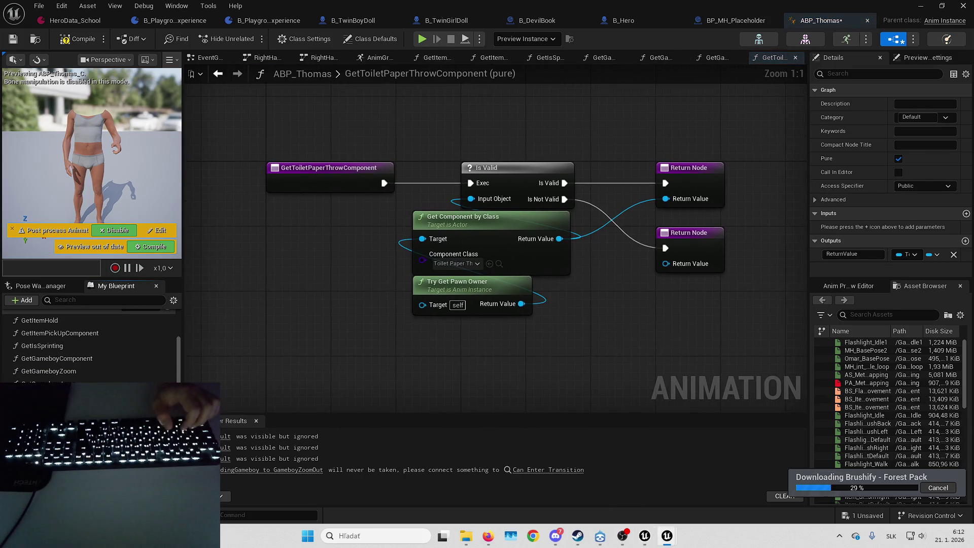
scroll(89, 345, "down", 2)
double_click(70, 342)
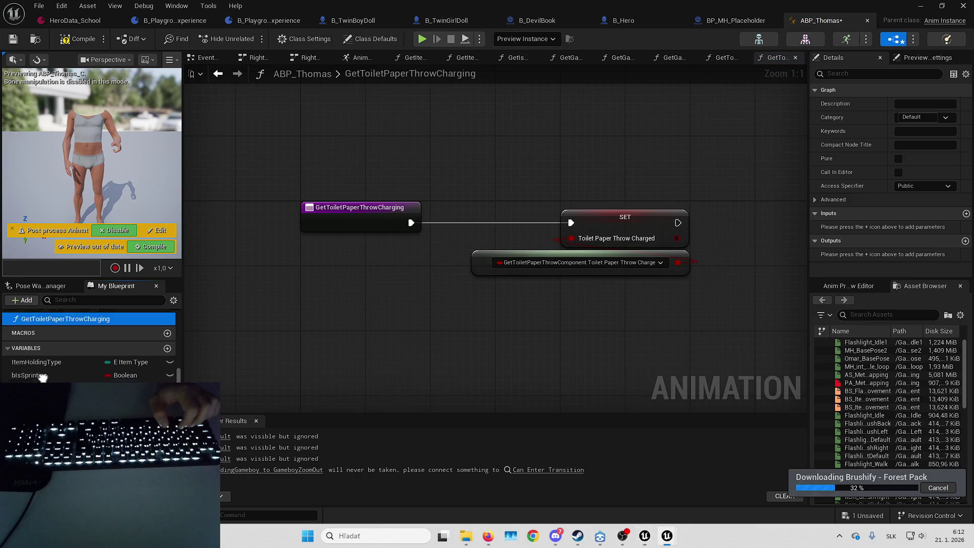
scroll(88, 345, "down", 1)
double_click(61, 321)
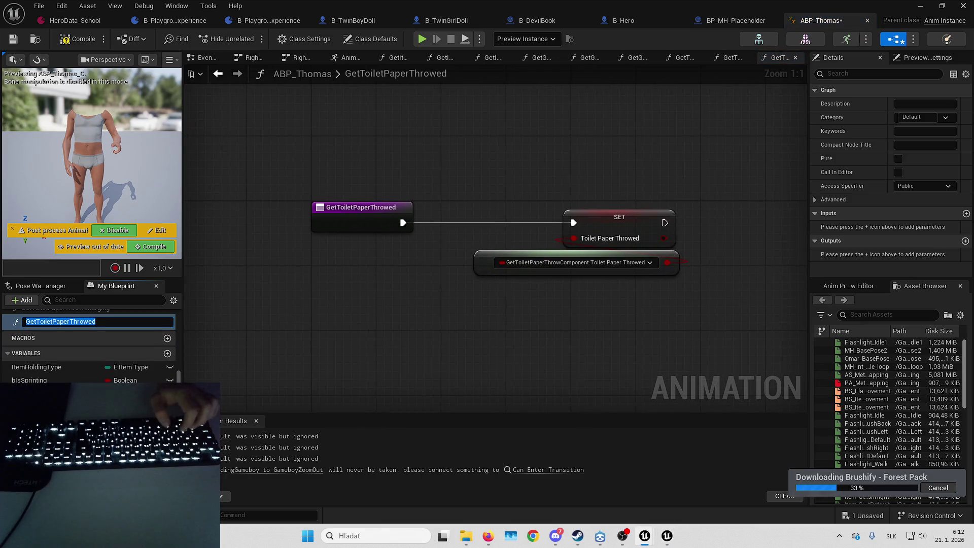
scroll(89, 345, "down", 1)
double_click(60, 318)
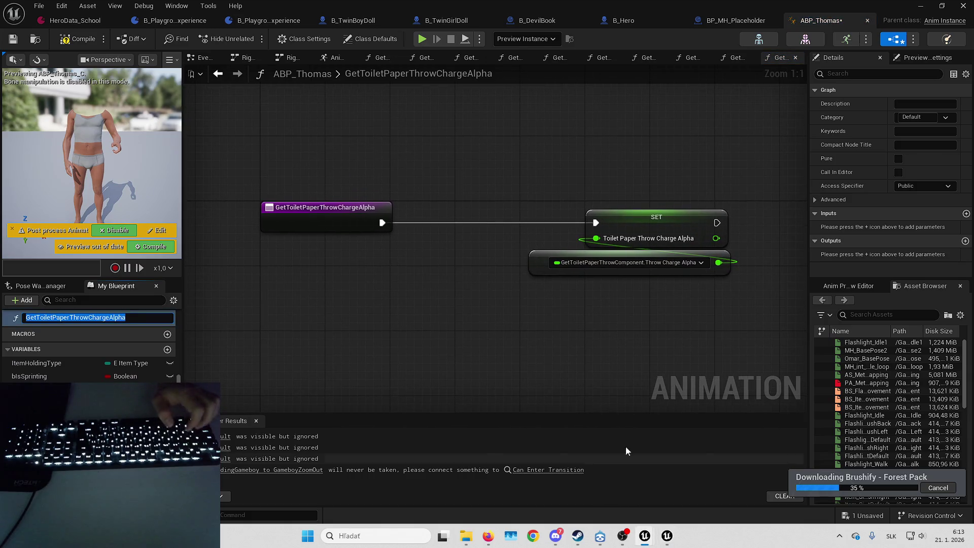
- Review GetFlashlightComponent, GetFlashlightPointDirection, UpdateMovement, DebugVisuals and GetHandsOffset graphs
scroll(89, 345, "up", 2)
double_click(61, 391)
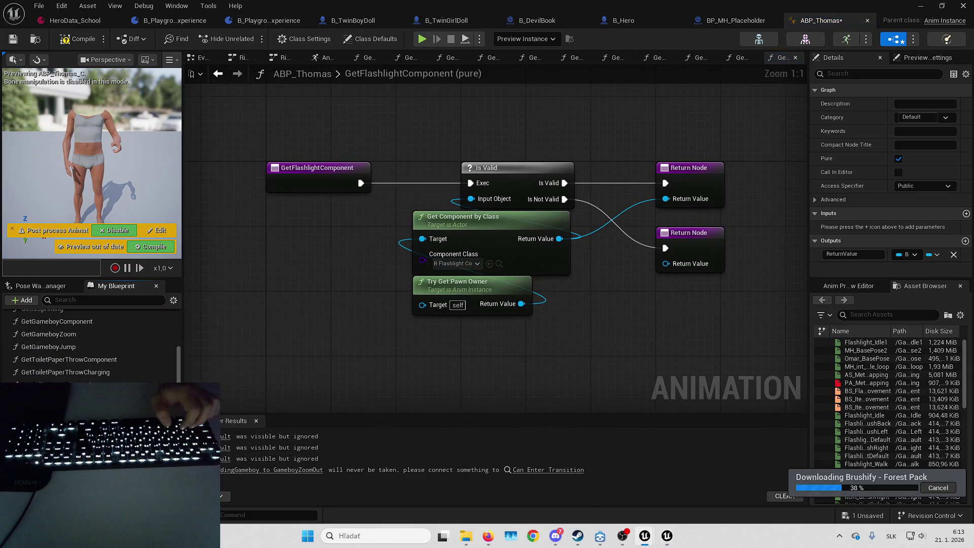
scroll(88, 345, "up", 1)
double_click(61, 391)
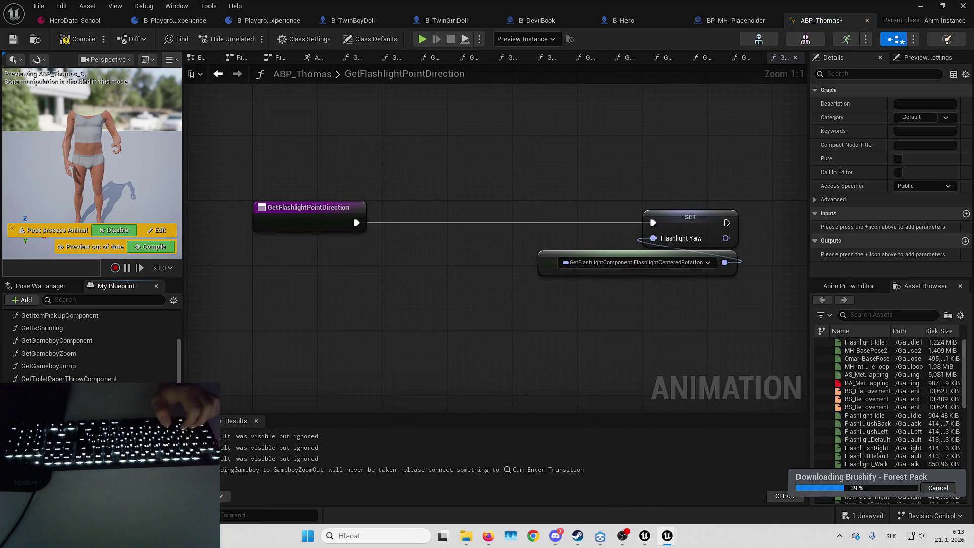
scroll(88, 346, "down", 1)
double_click(61, 391)
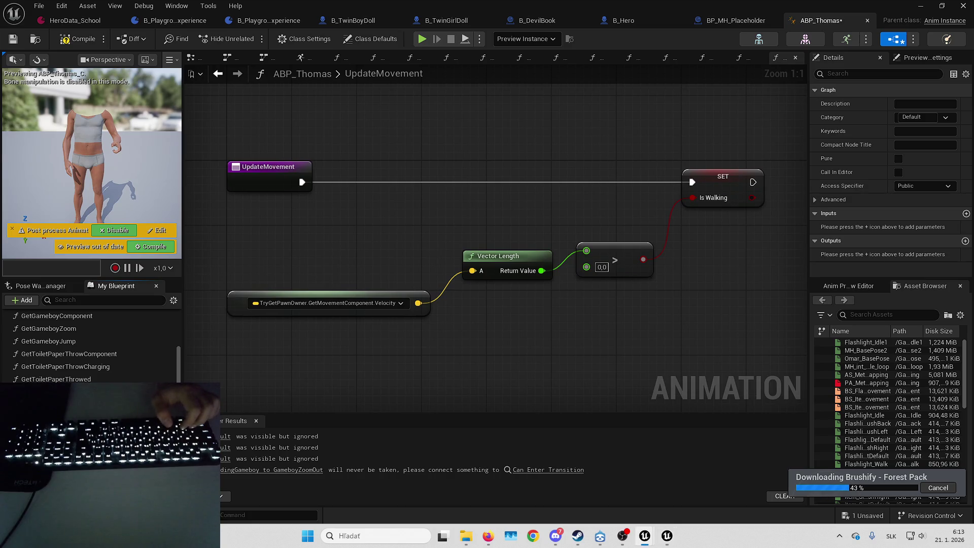
scroll(89, 345, "down", 1)
double_click(61, 391)
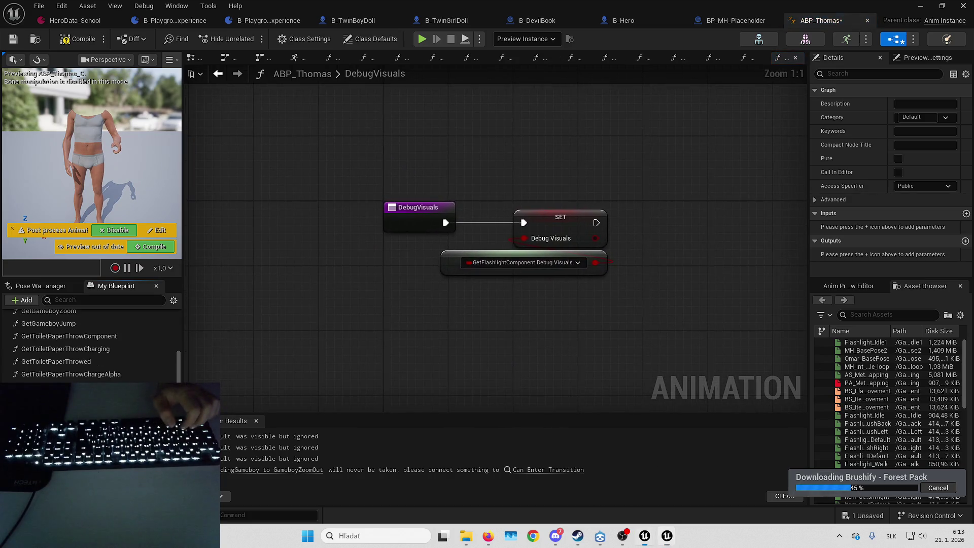
right_click(95, 322)
scroll(95, 335, "down", 1)
scroll(89, 345, "down", 1)
double_click(61, 392)
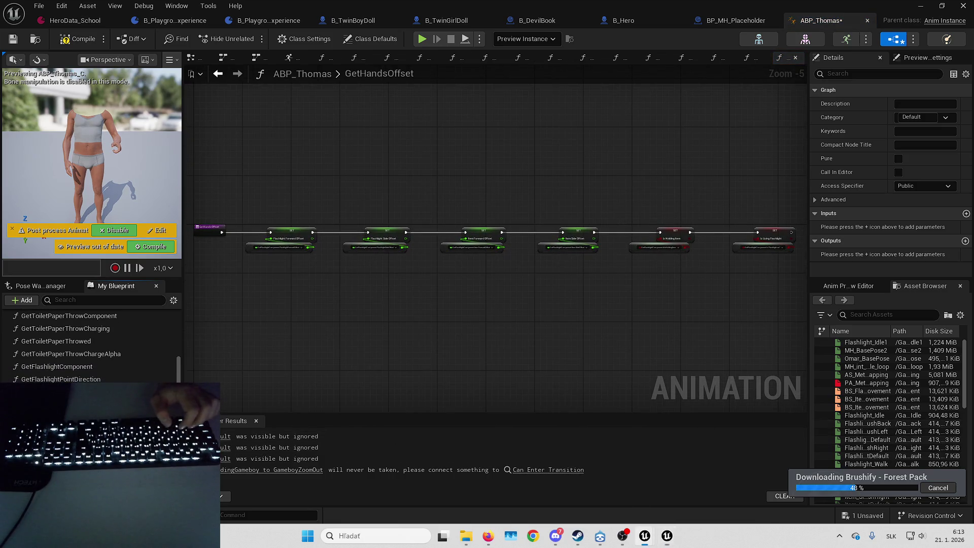
- Step through the carry, item zoom, horror character and ladder getters, then save ABP_Thomas
key("ctrl+v")
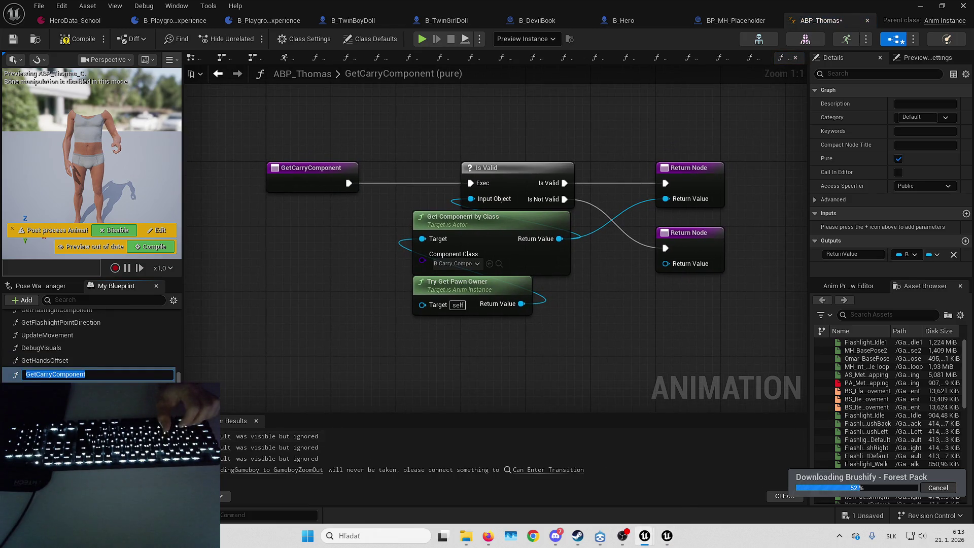
key("Return")
key("ctrl+v")
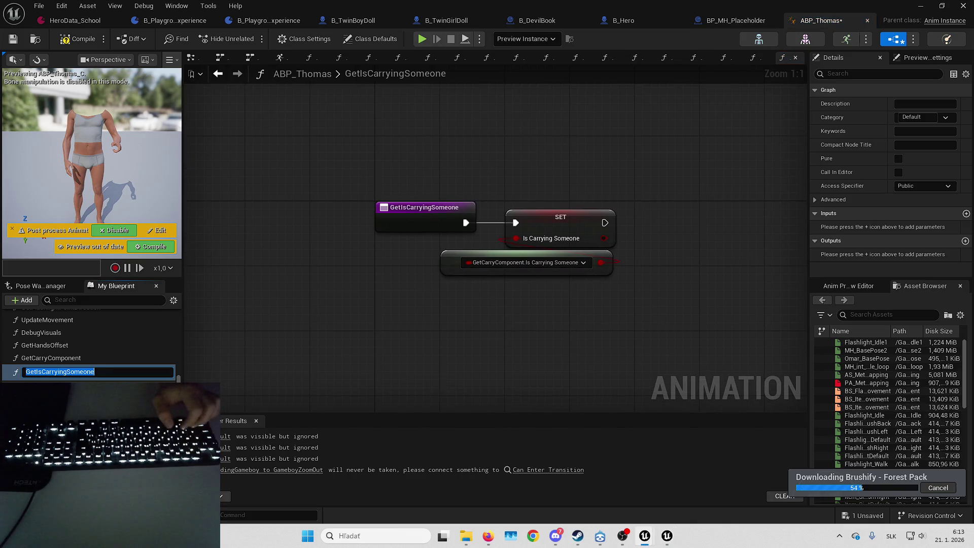
key("Return")
key("ctrl+v")
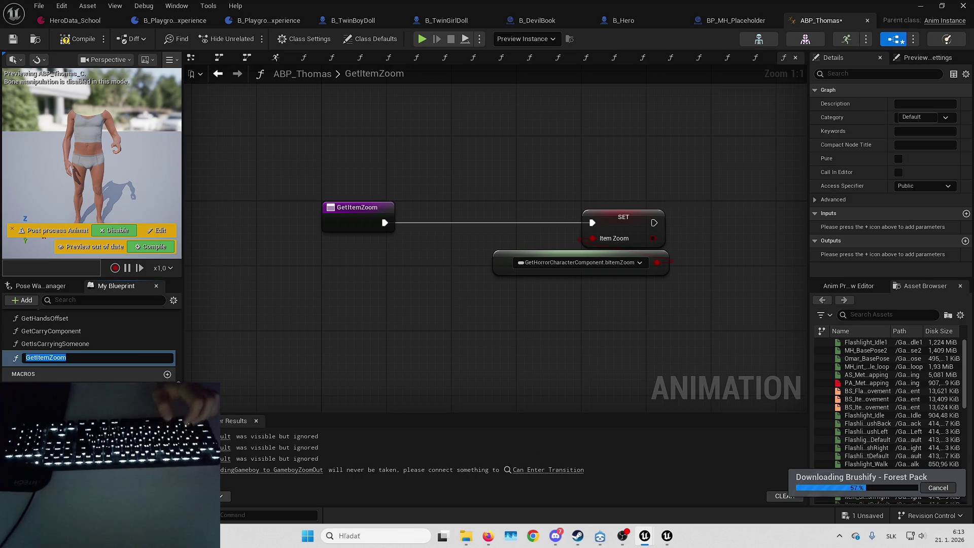
key("Return")
key("ctrl+v")
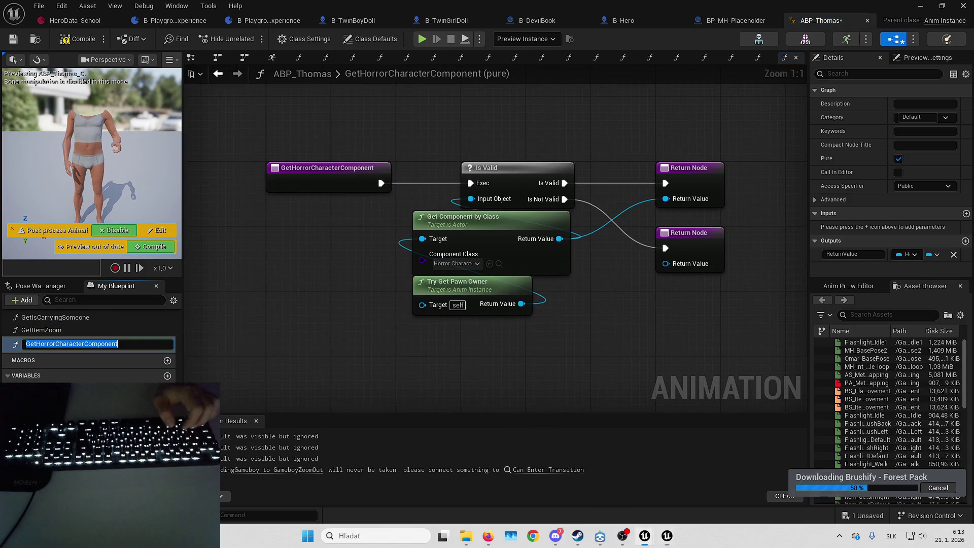
key("Return")
key("ctrl+v")
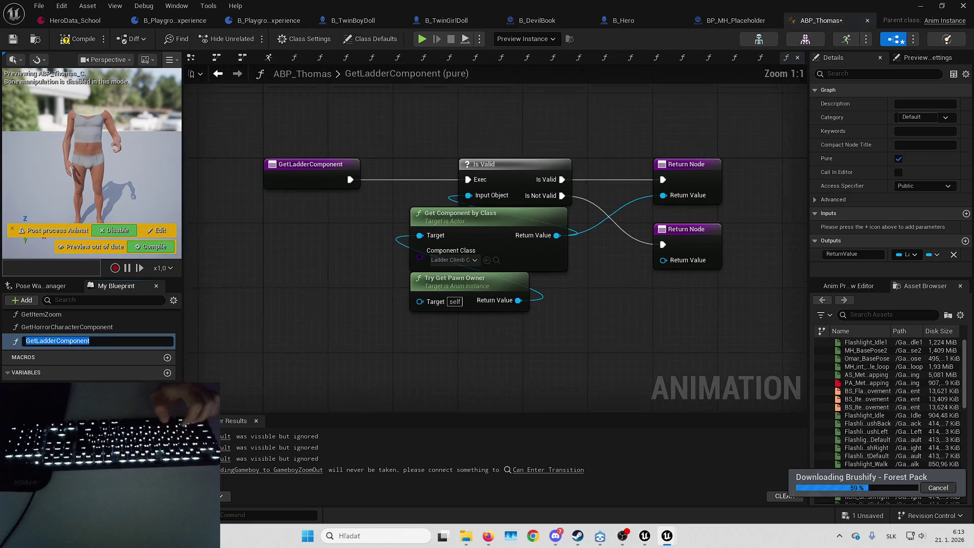
key("Return")
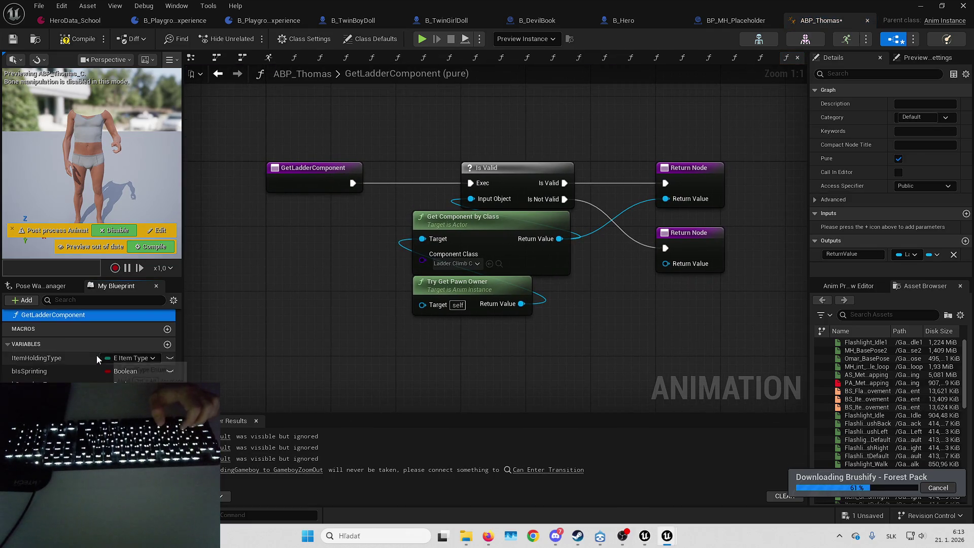
key("ctrl+v")
left_click(13, 39)
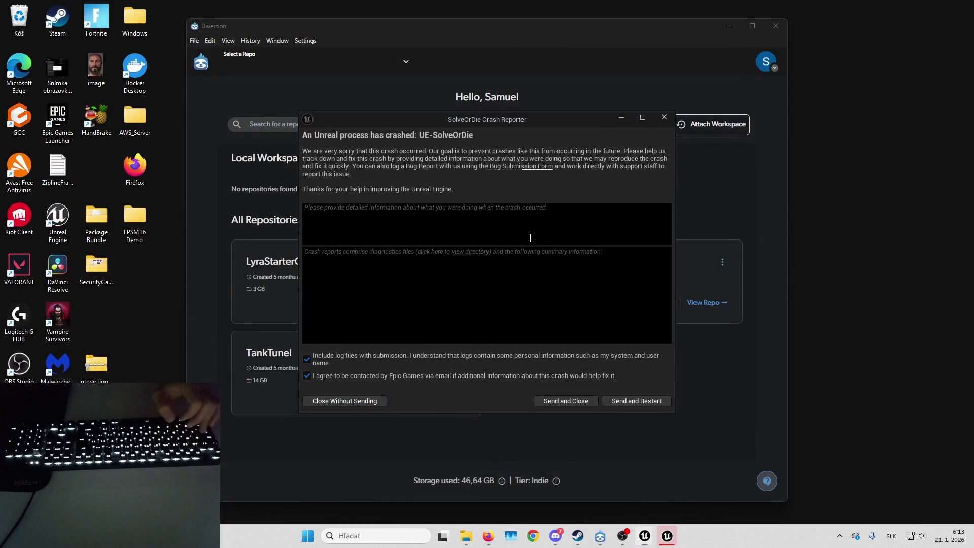
- Restart Unreal Editor after the crash and reopen the nine previous asset editors, including ABP_Thomas
left_click(635, 398)
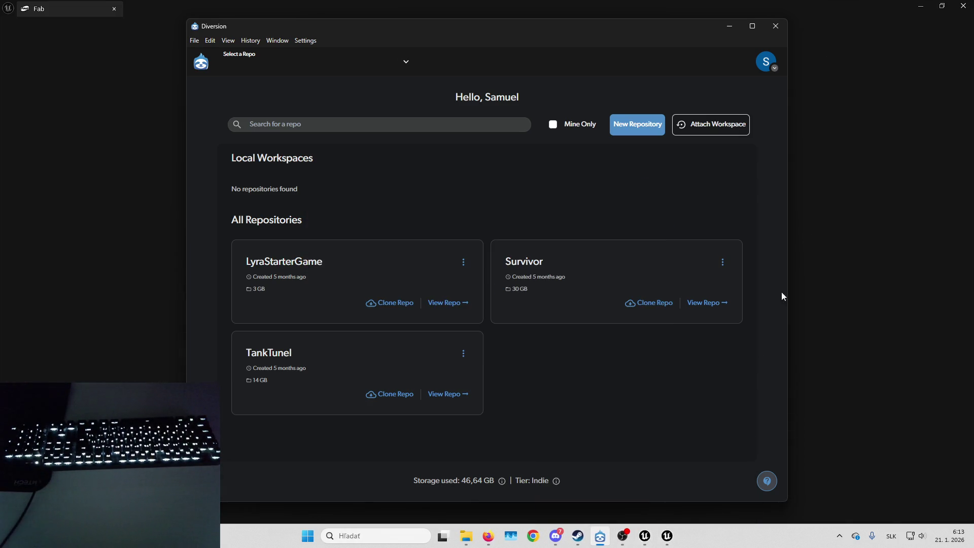
mouse_move(668, 542)
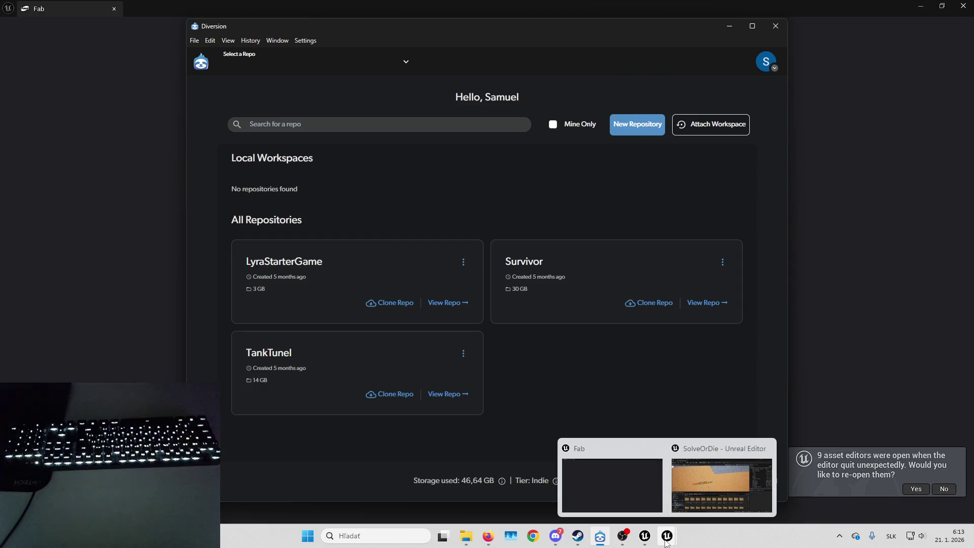
left_click(701, 479)
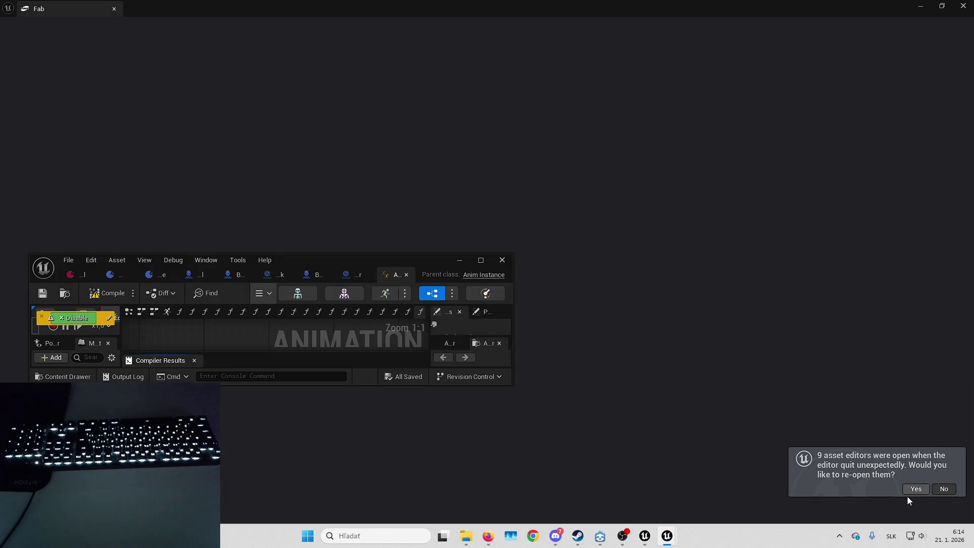
left_click(909, 492)
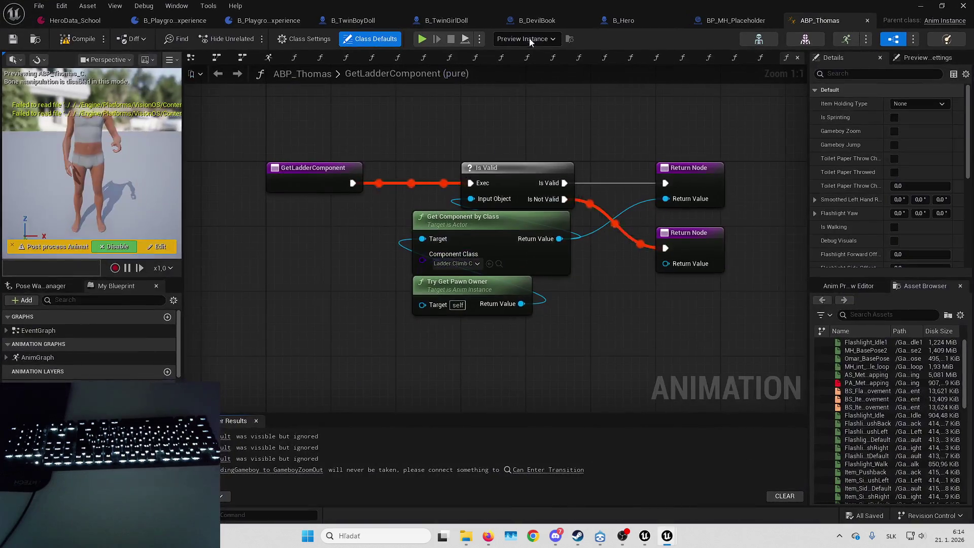
left_click(531, 39)
- In the GetItemHold graph, add a new Property Access node beside the Item Holding Type SET
left_click(525, 51)
scroll(89, 351, "down", 2)
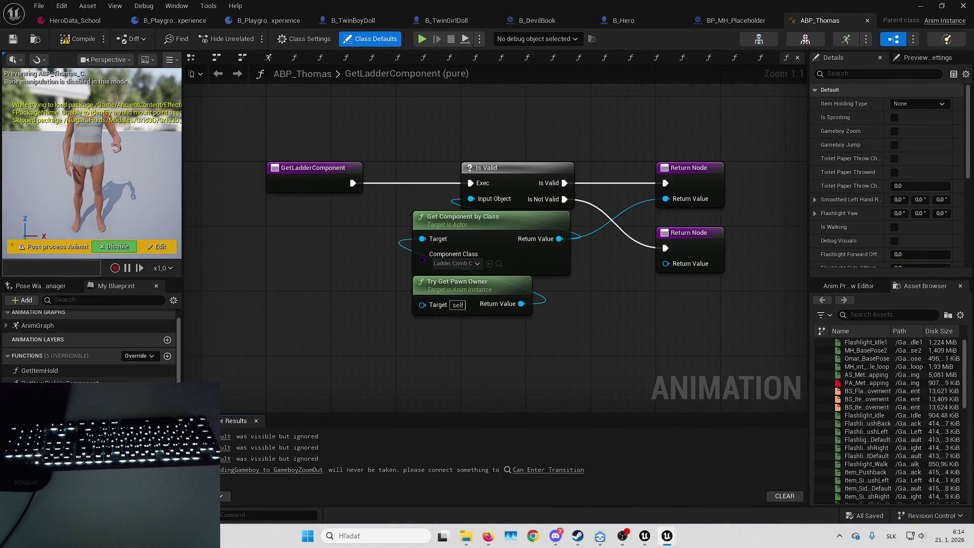
double_click(77, 372)
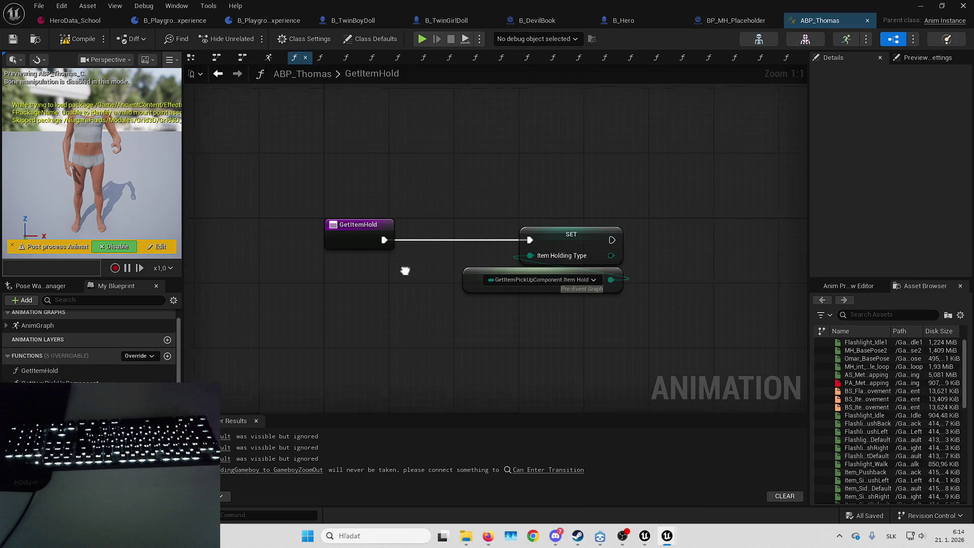
right_click(457, 321)
left_click(473, 341)
right_click(473, 341)
type("pro")
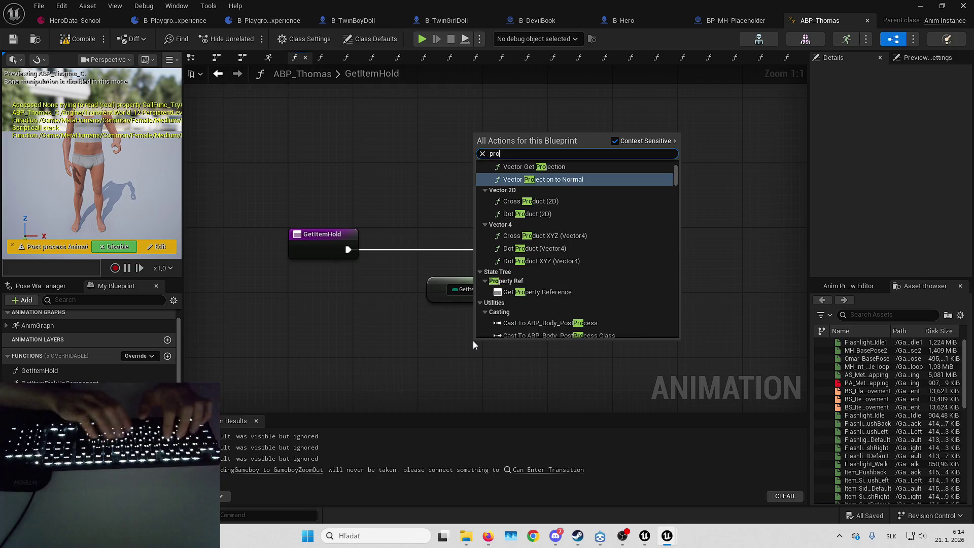
type("perty acc")
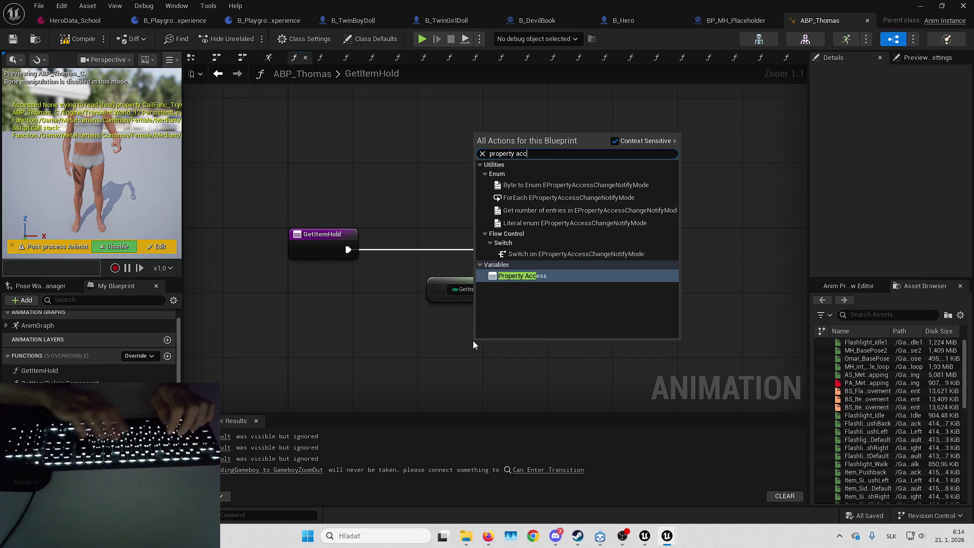
key("Escape")
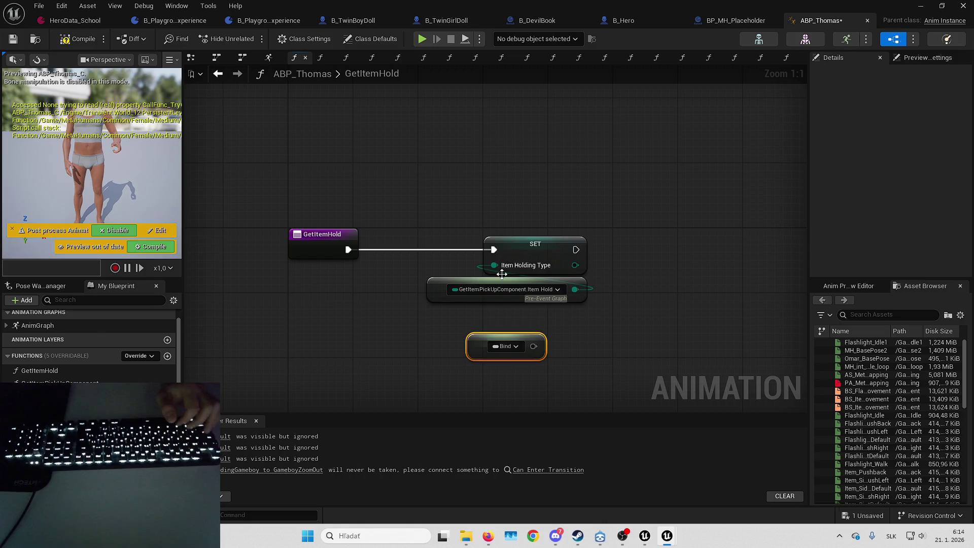
left_click_drag(376, 323, 385, 246)
mouse_move(437, 278)
left_mouse_down()
mouse_move(397, 301)
mouse_move(462, 278)
left_mouse_up()
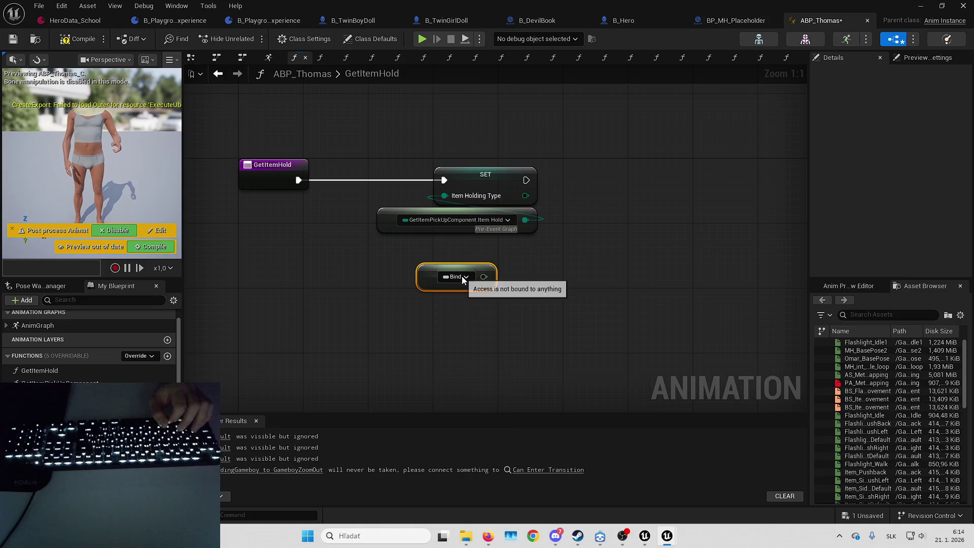
left_click(462, 277)
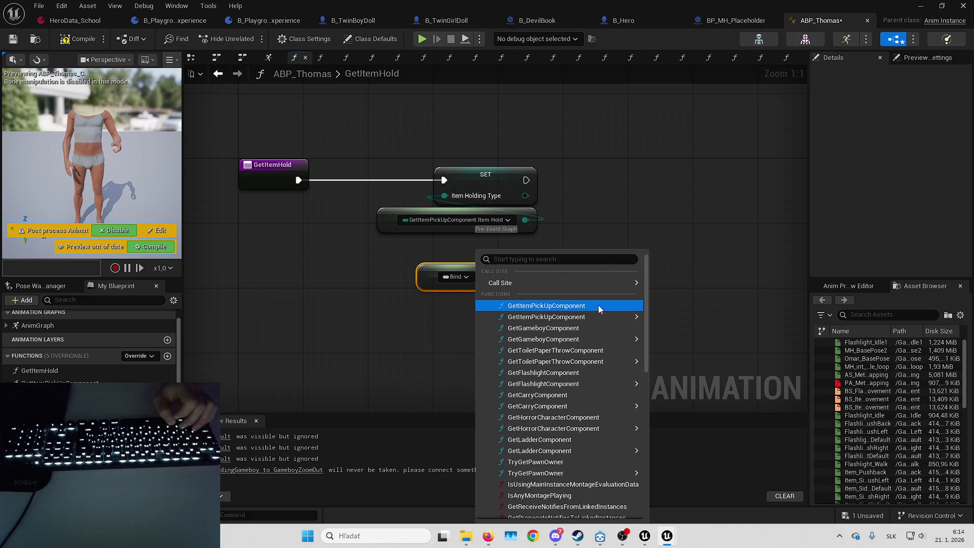
- Bind it to GetItemPickUpComponent.Item Hold, wire it into Item Holding Type, and delete the old getter
mouse_move(608, 318)
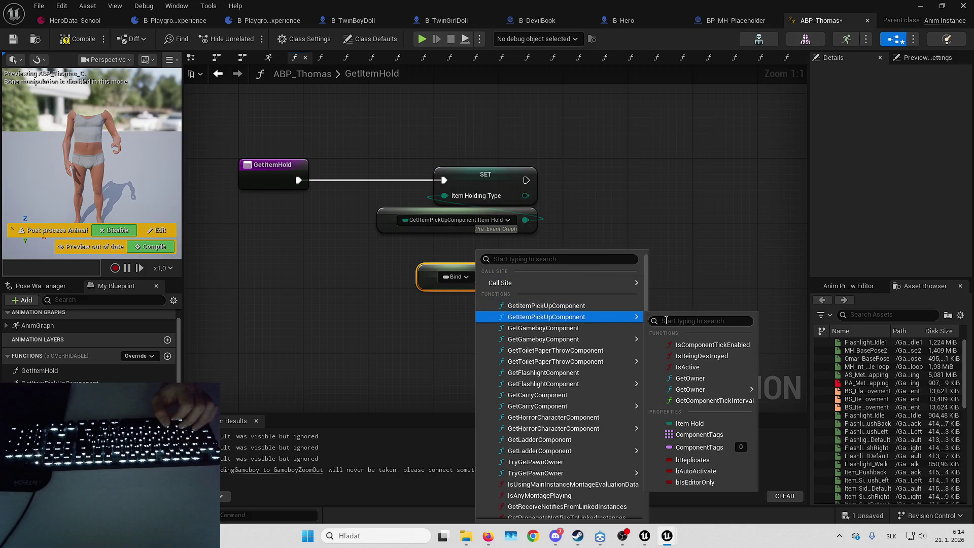
left_click(707, 423)
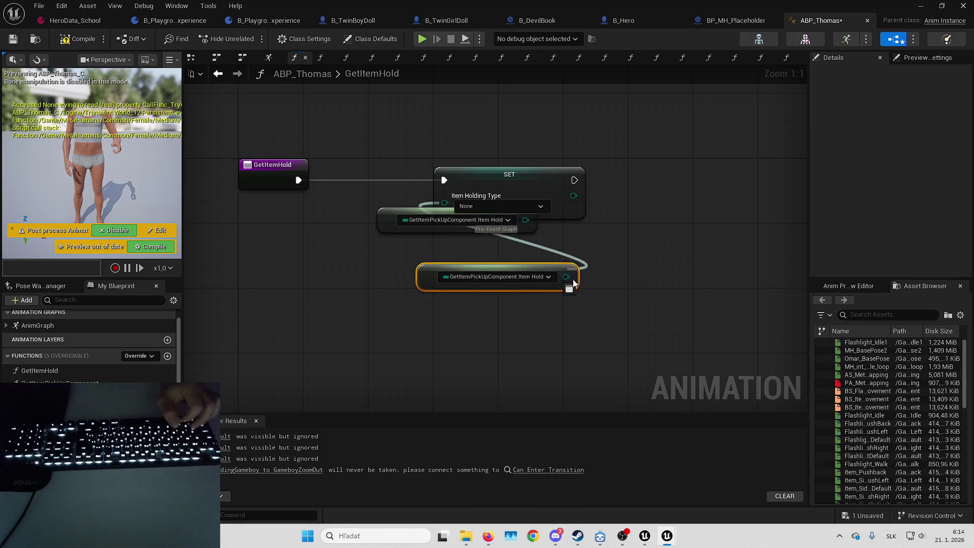
left_click_drag(566, 276, 445, 195)
left_click(377, 212)
key("Delete")
mouse_move(430, 279)
left_mouse_down()
mouse_move(391, 224)
mouse_move(369, 239)
left_mouse_up()
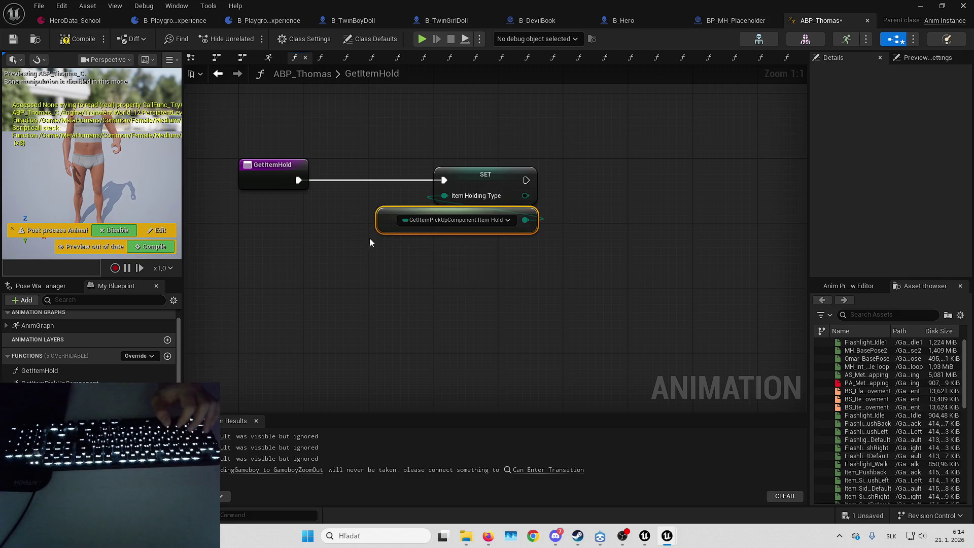
double_click(81, 383)
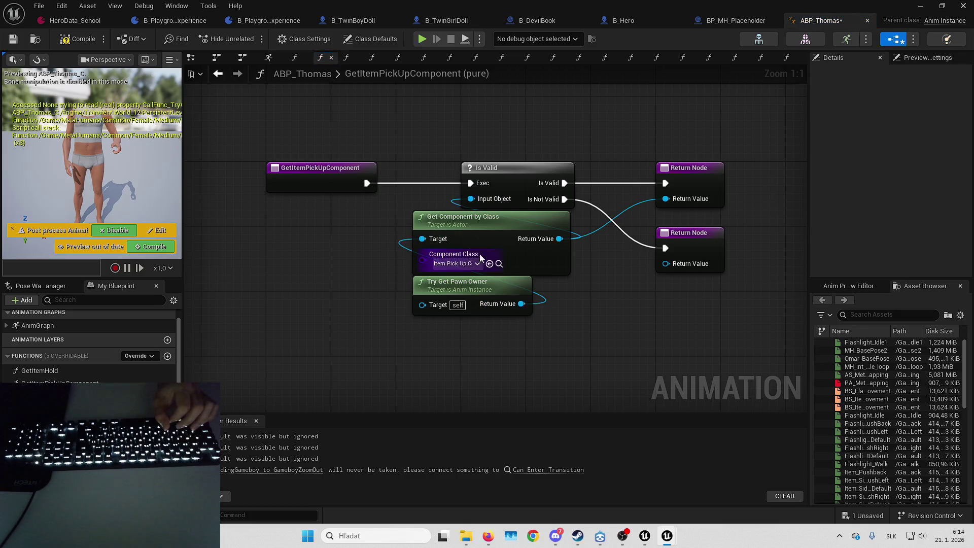
left_click_drag(398, 252, 415, 156)
left_click(346, 58)
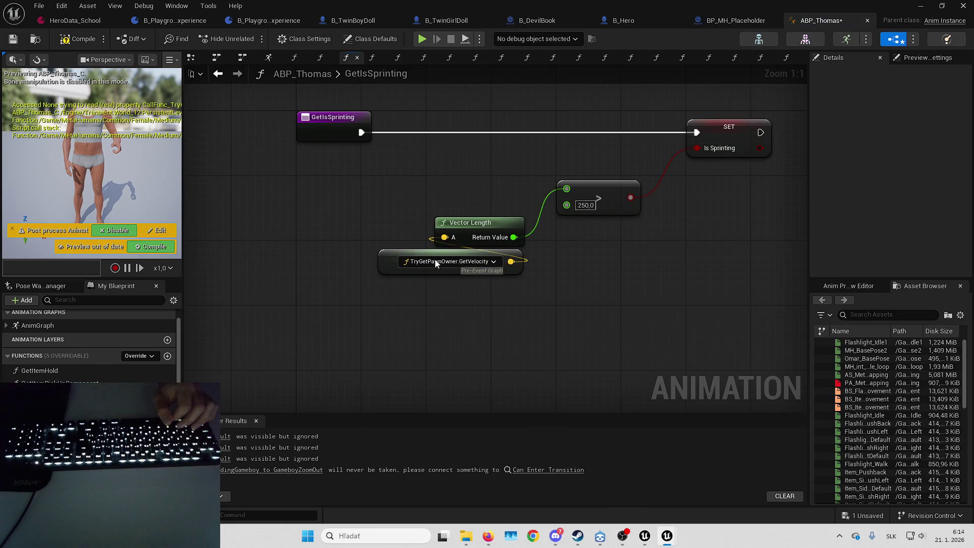
- In GetIsSprinting, add a Property Access node bound to TryGetPawnOwner.GetVelocity
right_click(380, 295)
type("property")
key("Return")
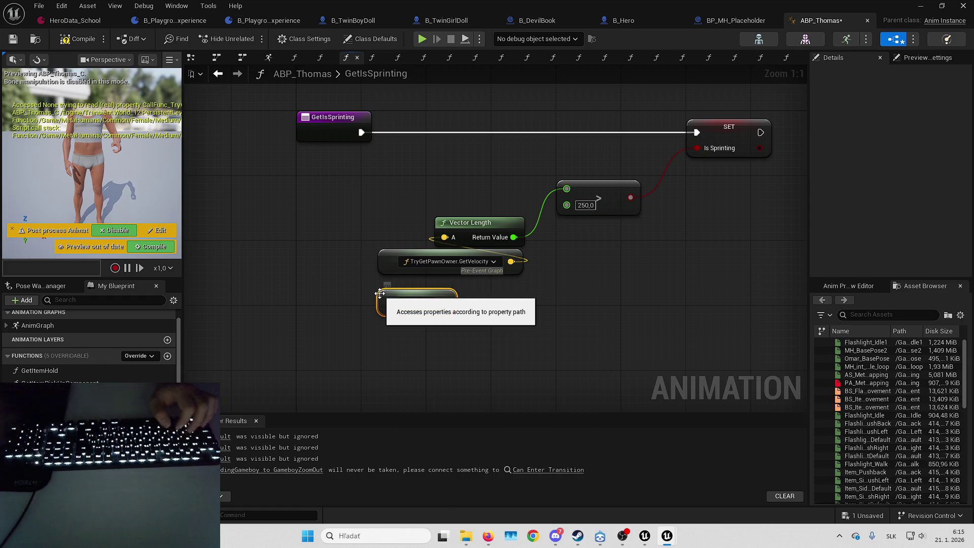
left_click(445, 293)
mouse_move(506, 239)
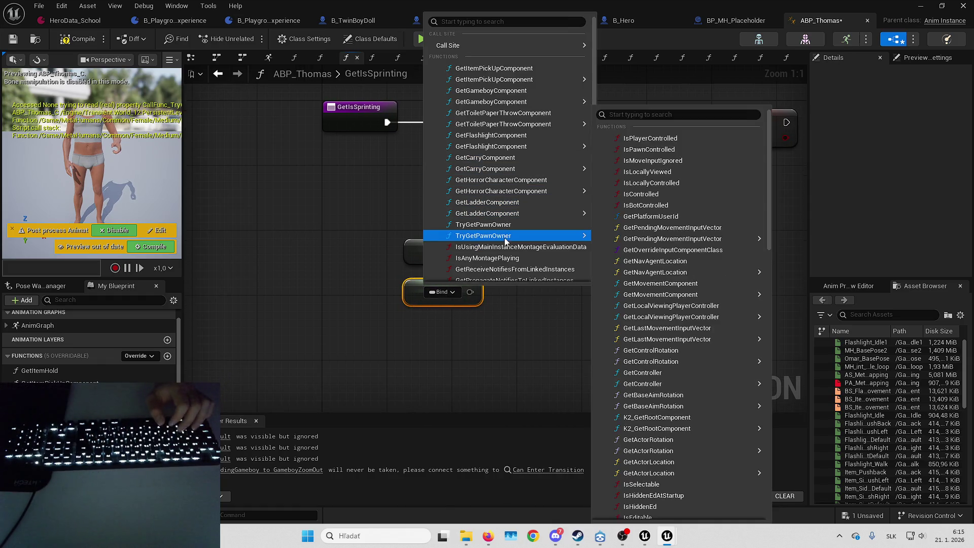
left_click(650, 115)
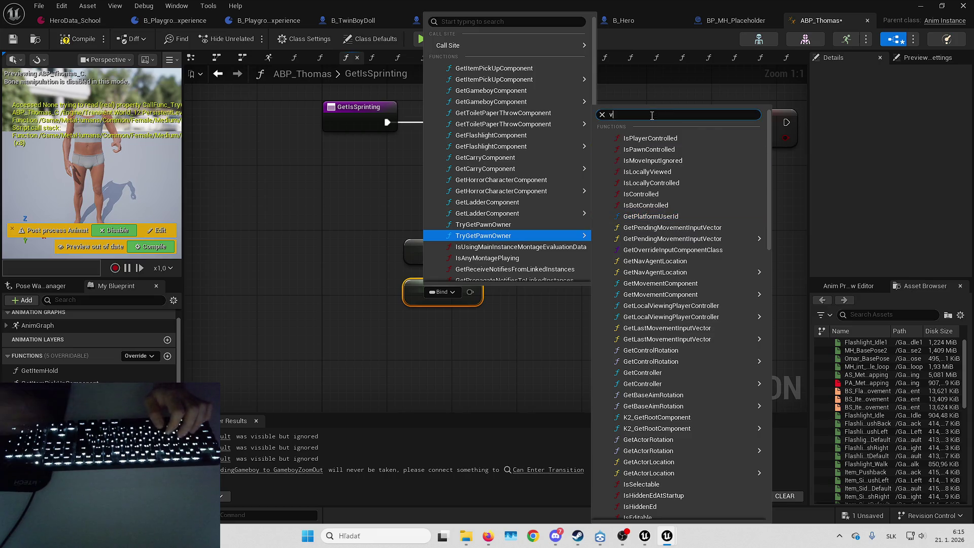
type("velocity")
left_click(647, 250)
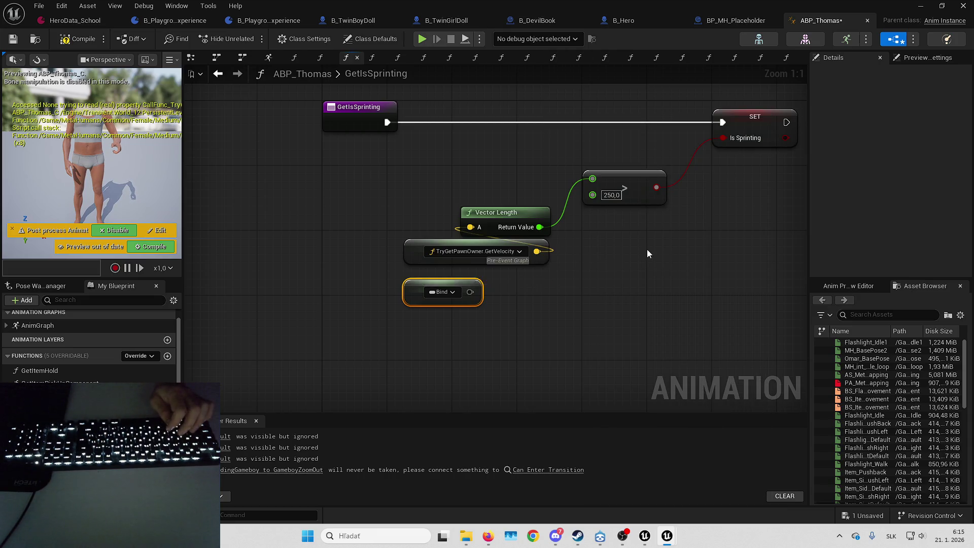
- Delete the old GetVelocity getter so the new access feeds Vector Length
left_click(425, 258)
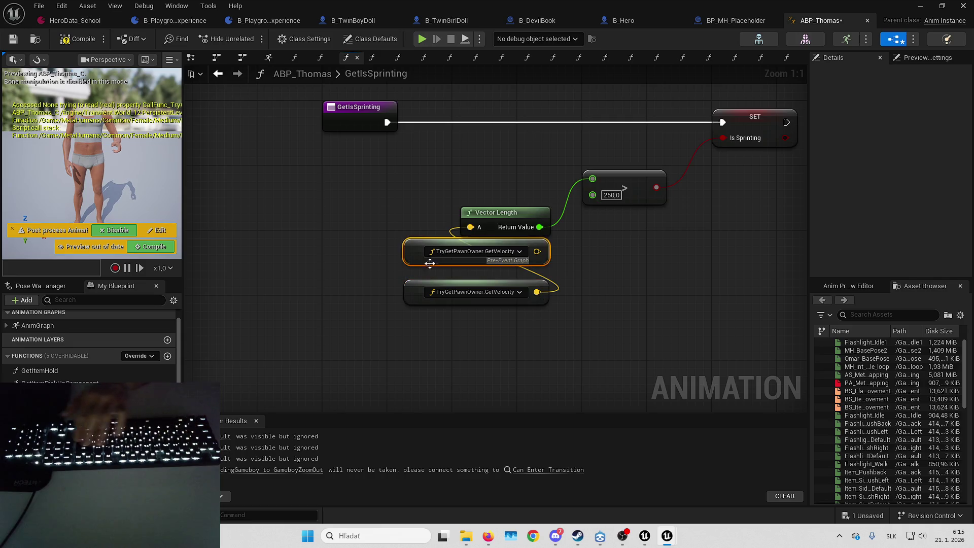
key("Delete")
left_click_drag(419, 259, 411, 260)
left_click(354, 276)
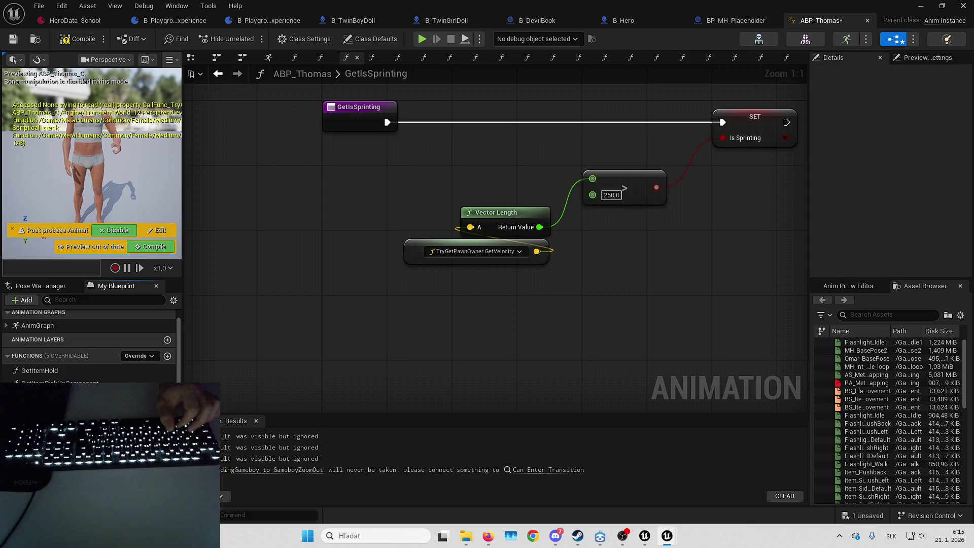
key("ctrl+Tab")
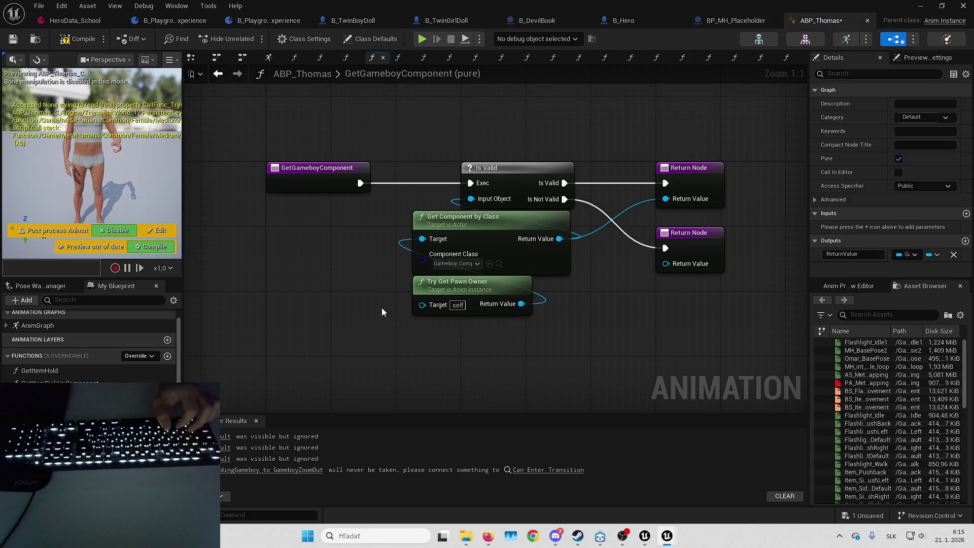
- In GetGameboyZoom, paste a blank Property Access node next to the SET node
key("ctrl+Tab")
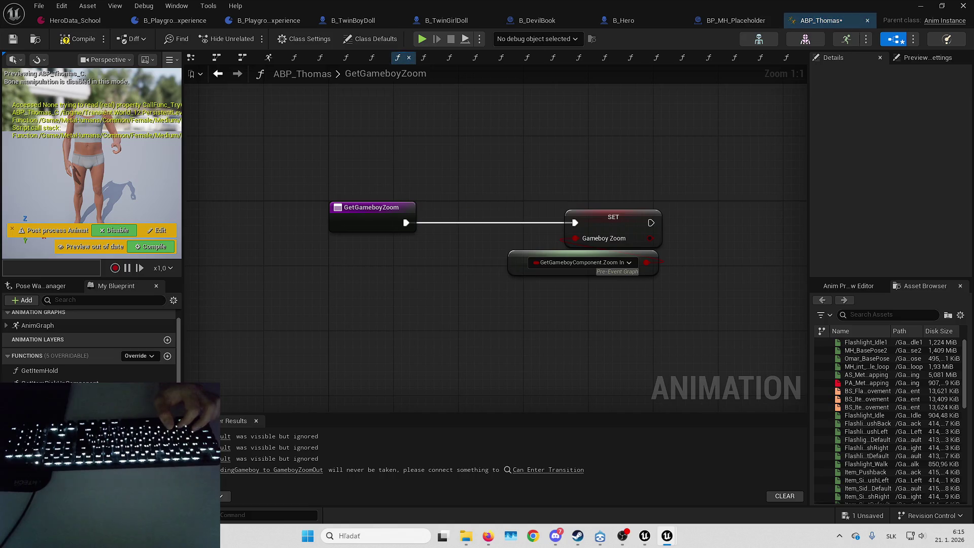
left_click_drag(469, 313, 413, 267)
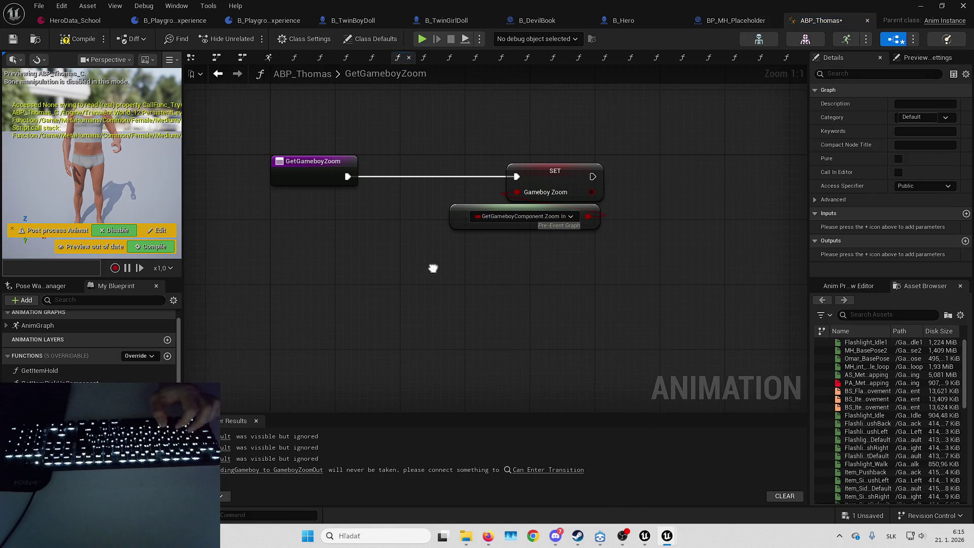
right_click(435, 270)
key("ctrl+v")
key("ctrl+a")
key("Escape")
key("ctrl+v")
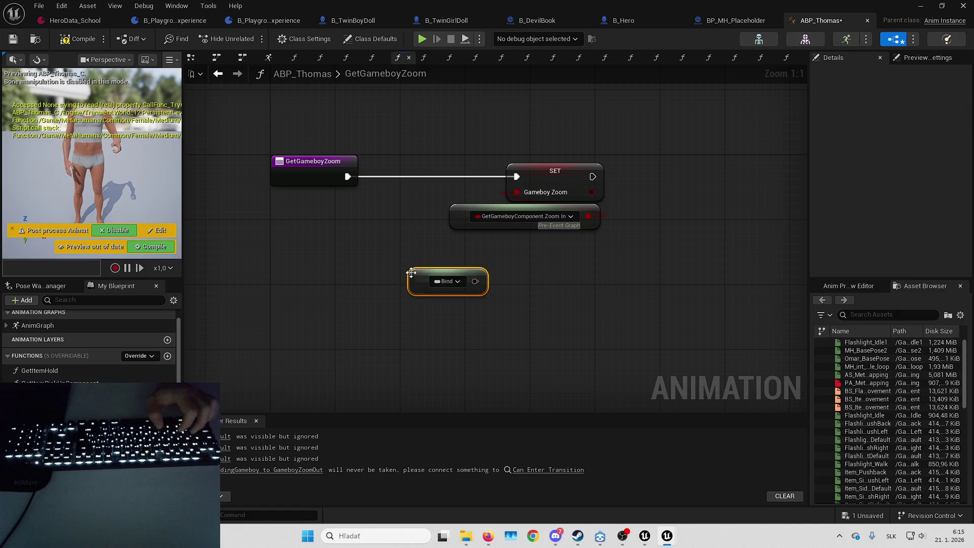
left_click(444, 281)
mouse_move(367, 278)
left_mouse_down()
mouse_move(320, 293)
mouse_move(336, 295)
mouse_move(320, 287)
left_mouse_up()
left_click(343, 282)
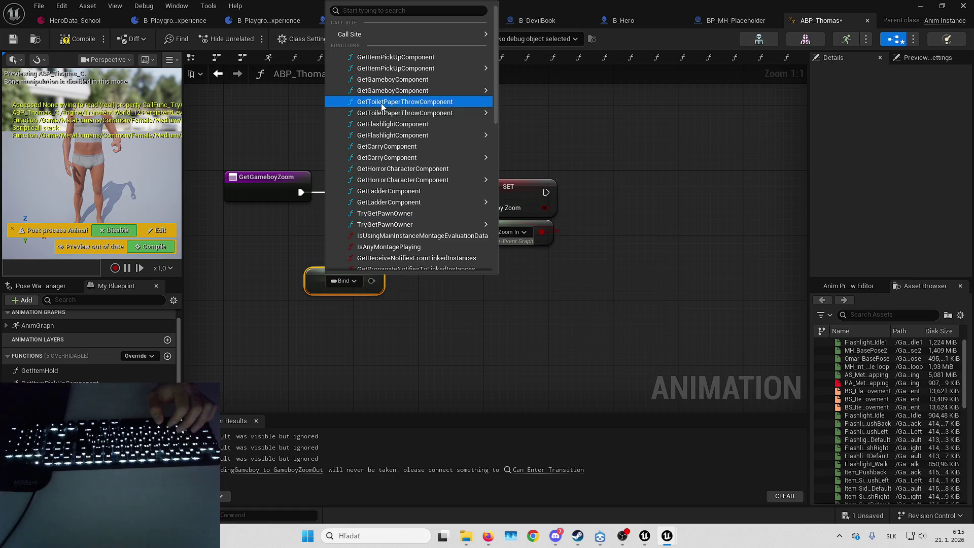
- Bind it to GetGameboyComponent's Zoom In, wire it into Gameboy Zoom, and delete the old getter
mouse_move(412, 71)
mouse_move(437, 90)
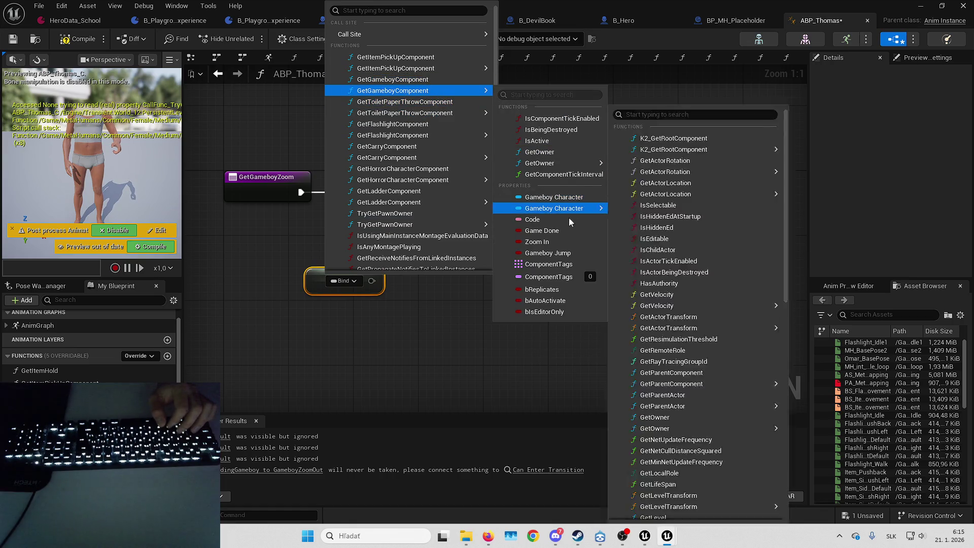
left_click(552, 241)
mouse_move(470, 208)
left_mouse_down()
mouse_move(458, 275)
mouse_move(446, 277)
left_mouse_up()
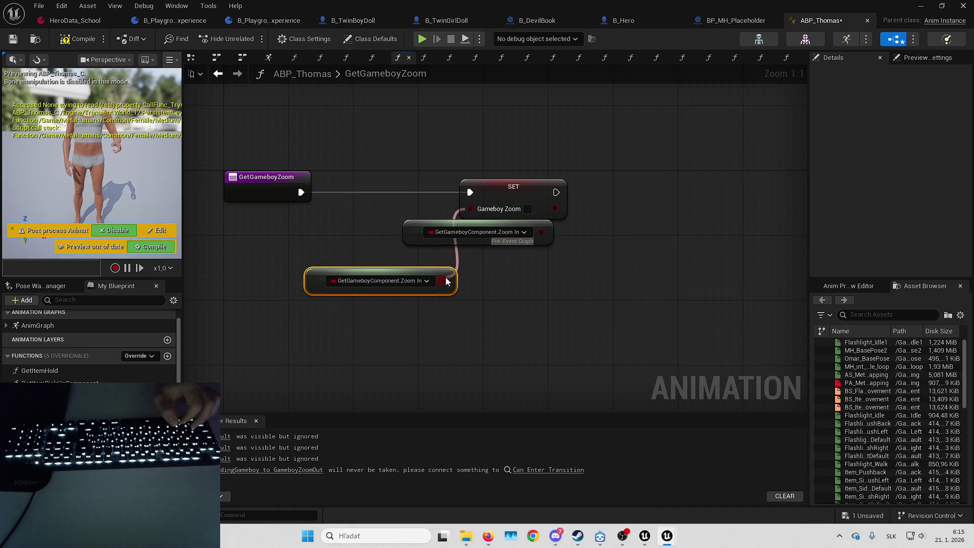
left_click(478, 236)
key("Delete")
mouse_move(322, 279)
left_mouse_down()
mouse_move(424, 230)
mouse_move(417, 235)
left_mouse_up()
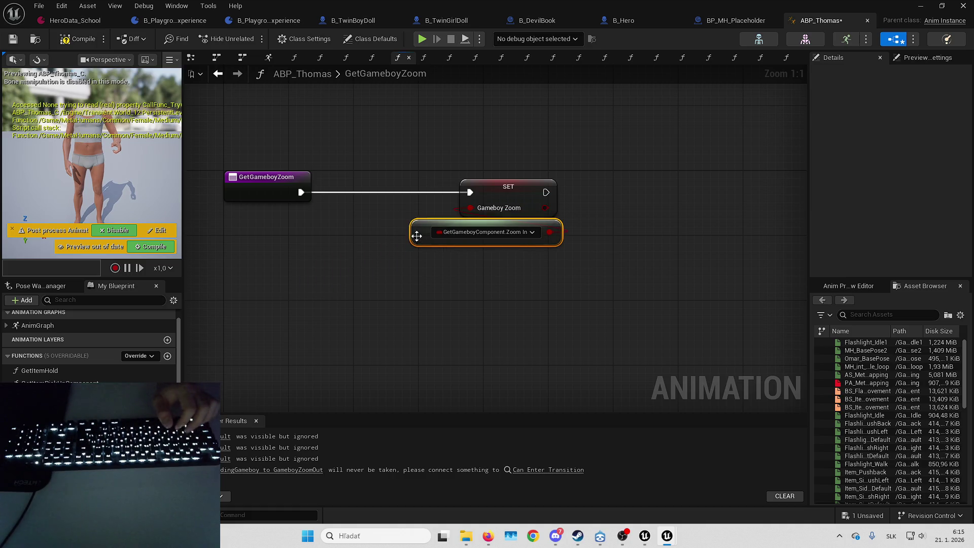
scroll(89, 345, "down", 2)
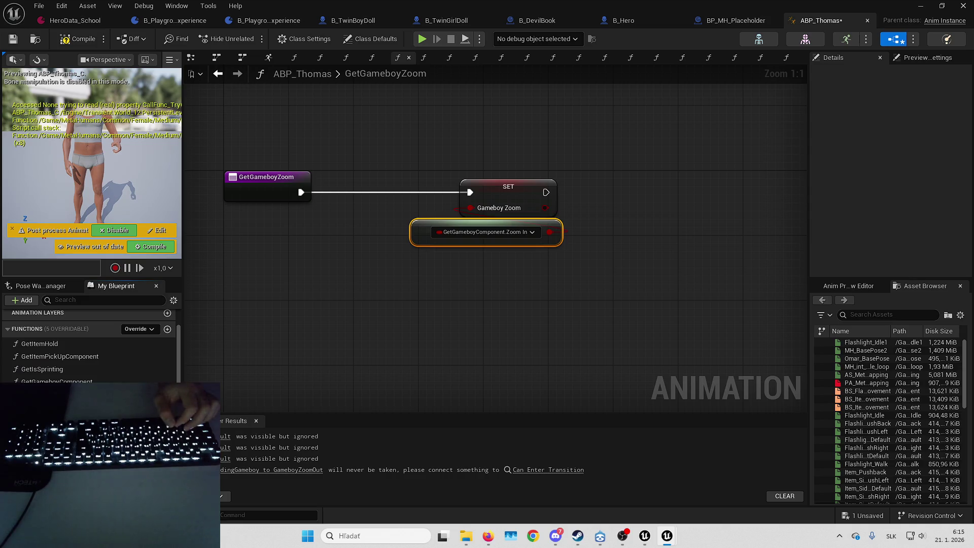
- In GetGameboyJump, add a new node bound to GetGameboyComponent's Gameboy Jump
left_click(424, 57)
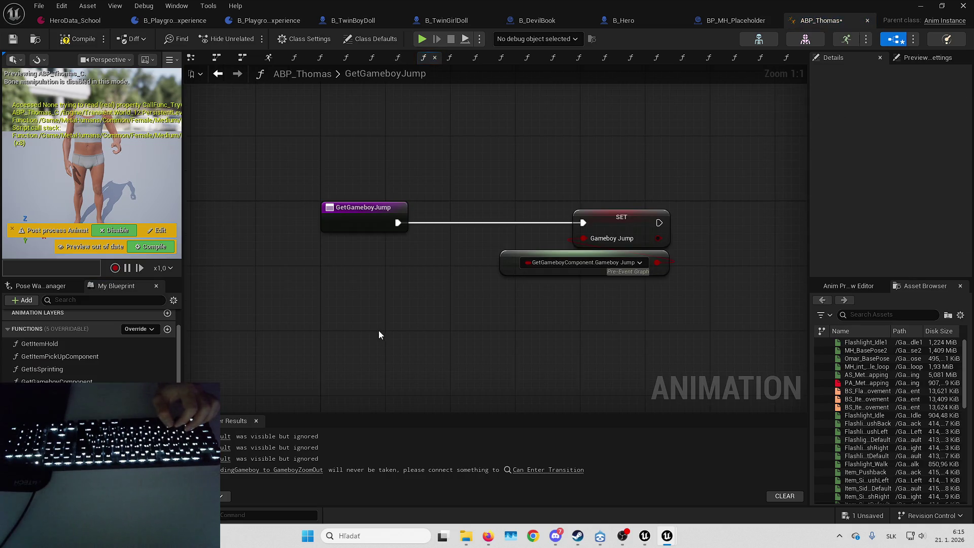
right_click(324, 324)
type("create event")
key("Return")
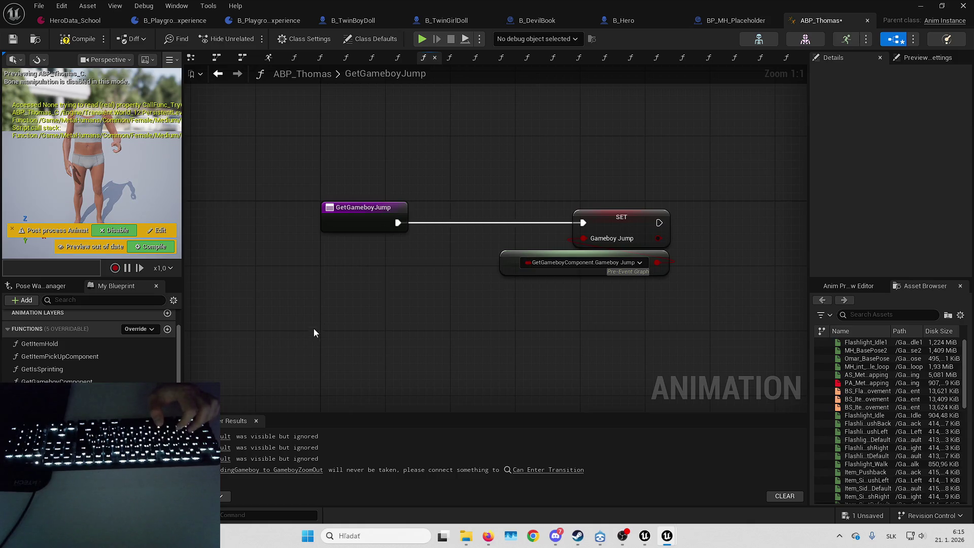
left_click(352, 336)
mouse_move(429, 145)
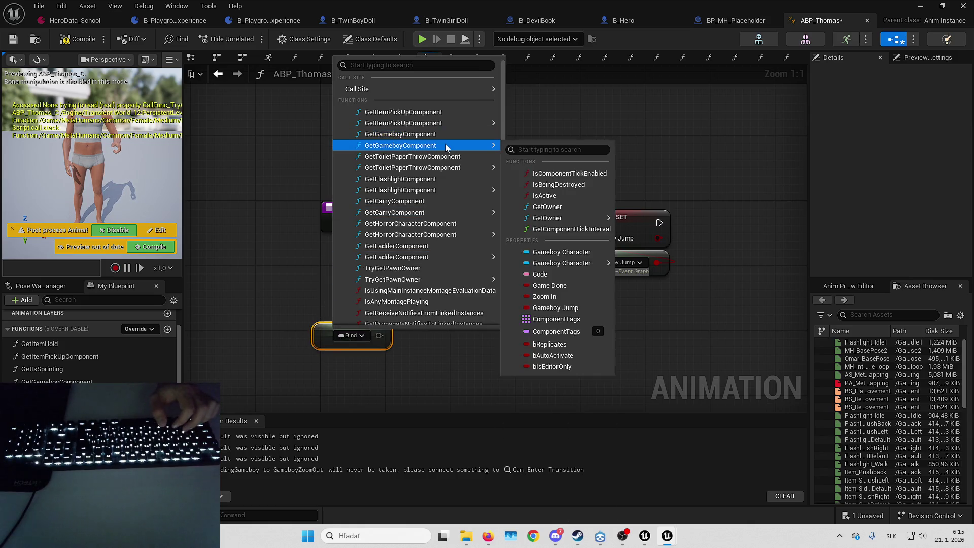
left_click(574, 308)
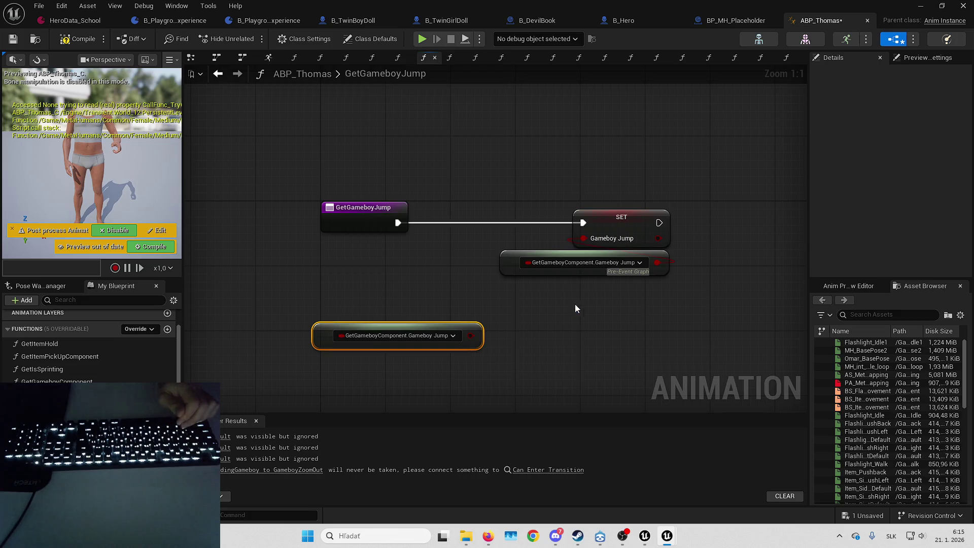
- Wire the new access into SET's Gameboy Jump and delete the old getter node
left_click_drag(583, 238, 471, 335)
left_click(515, 269)
key("Delete")
mouse_move(315, 335)
left_mouse_down()
mouse_move(519, 266)
mouse_move(509, 262)
left_mouse_up()
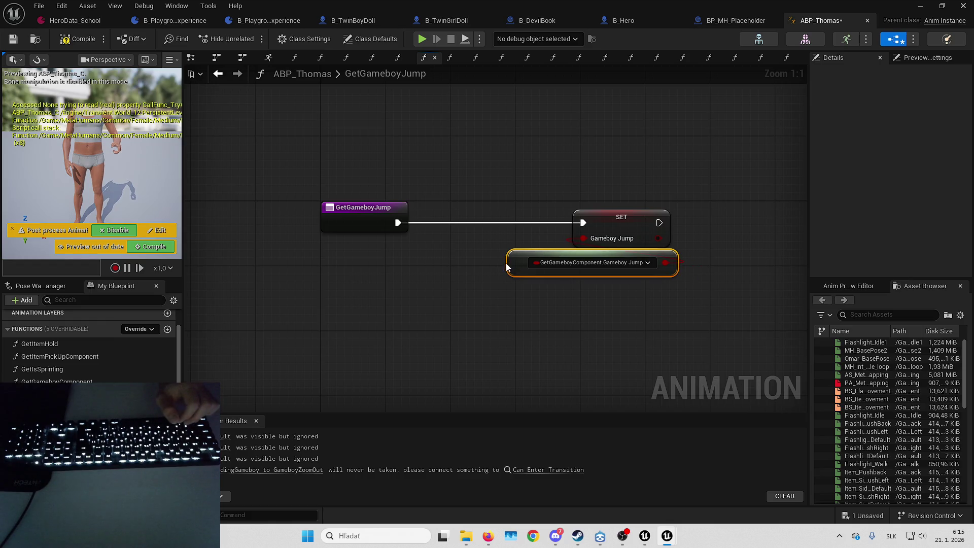
double_click(61, 394)
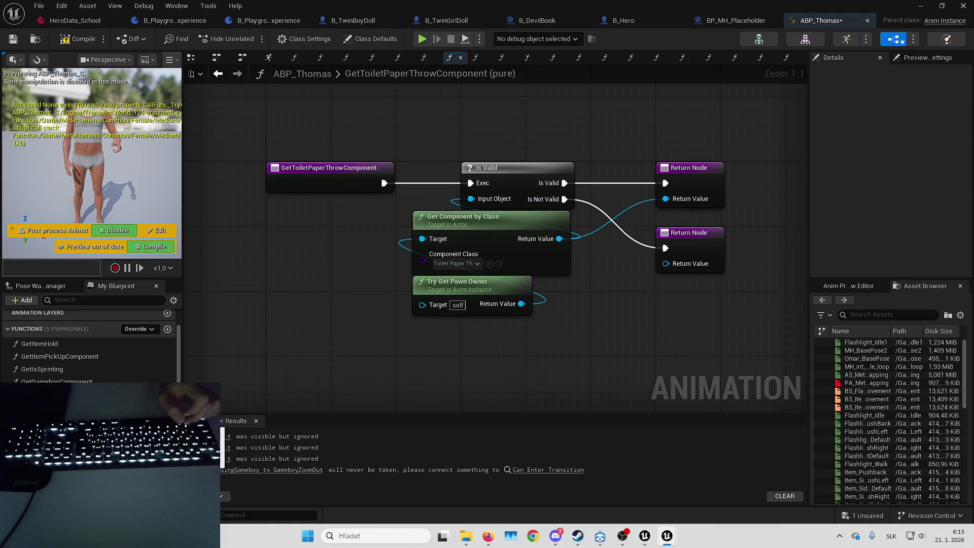
- In GetToiletPaperThrowCharging, feed Toilet Paper Throw Charged from a new property access, replacing the old getter
double_click(60, 407)
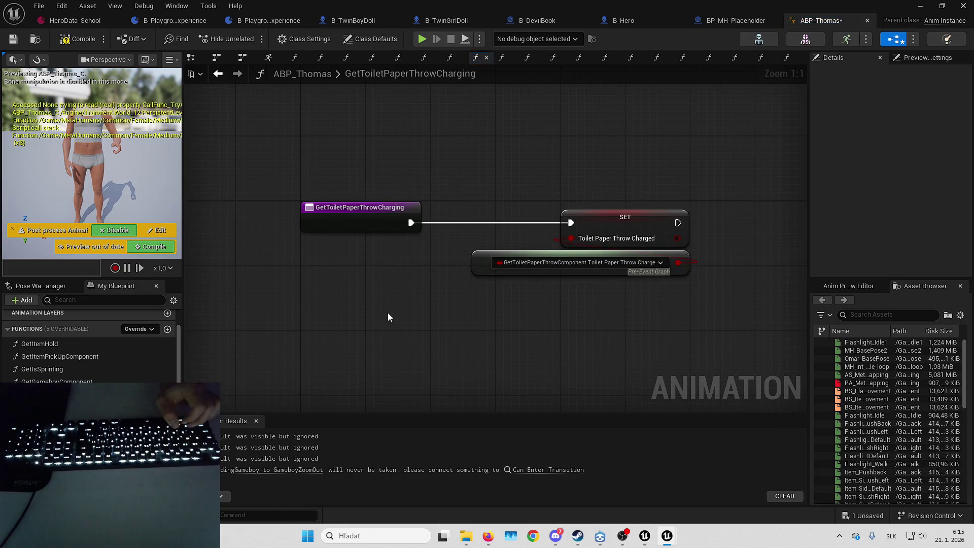
key("ctrl+v")
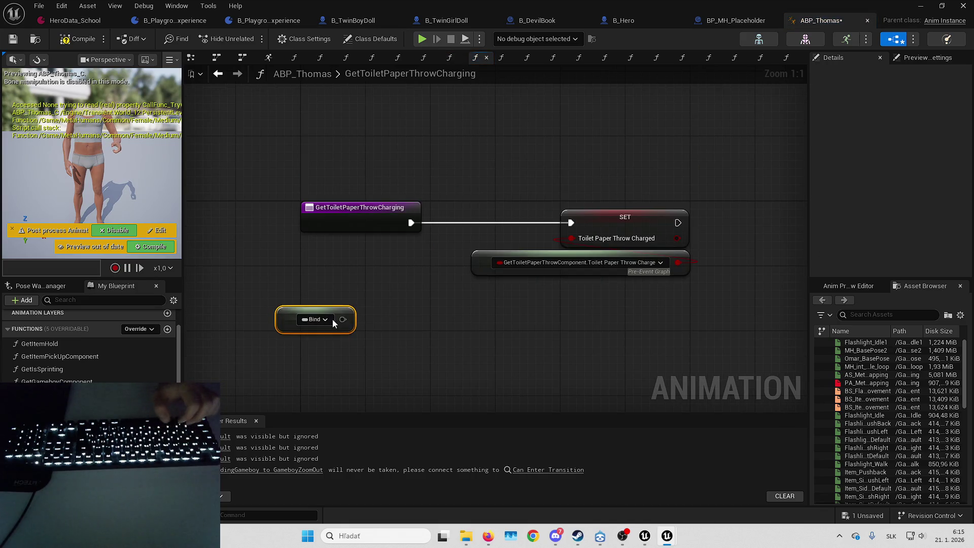
left_click(320, 319)
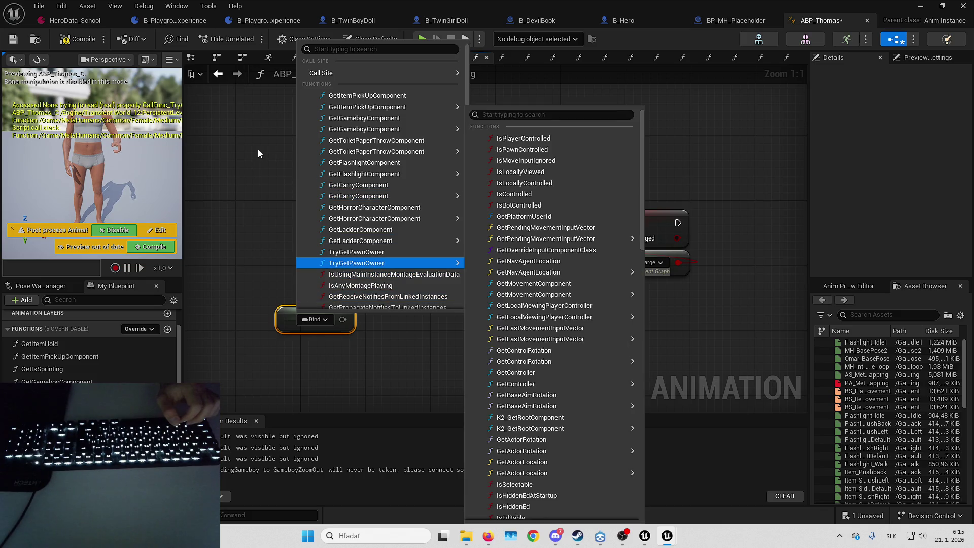
mouse_move(423, 152)
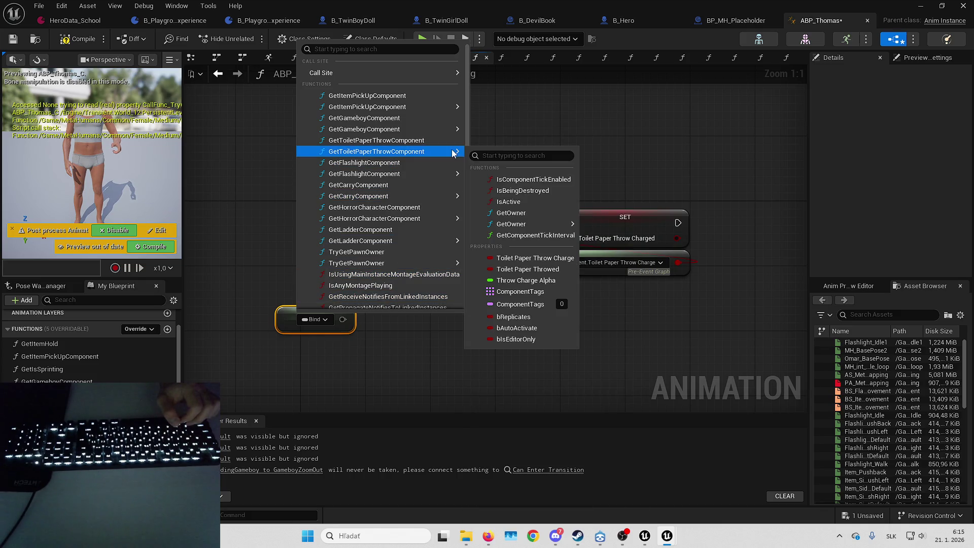
left_click_drag(681, 261, 482, 318)
left_click(488, 274)
key("Delete")
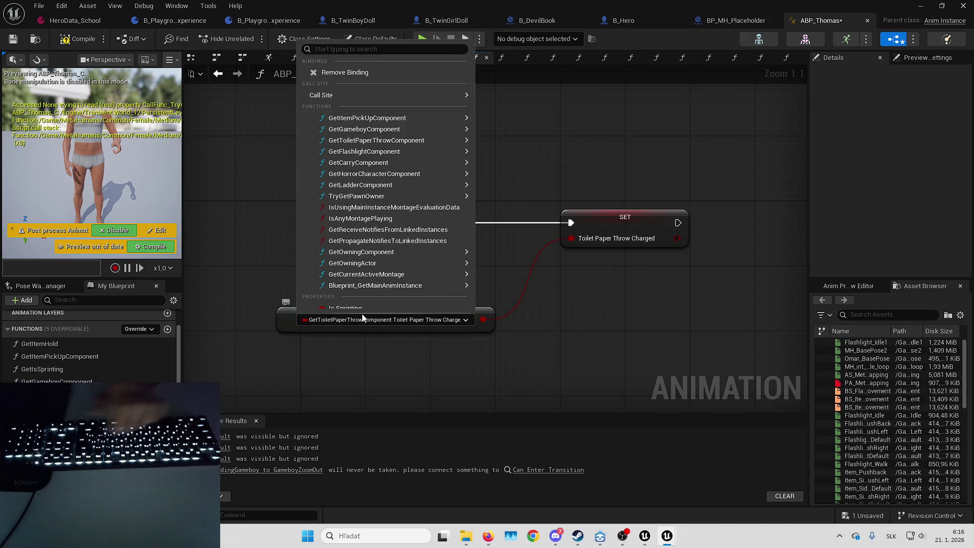
mouse_move(288, 318)
left_mouse_down()
mouse_move(490, 268)
mouse_move(483, 260)
left_mouse_up()
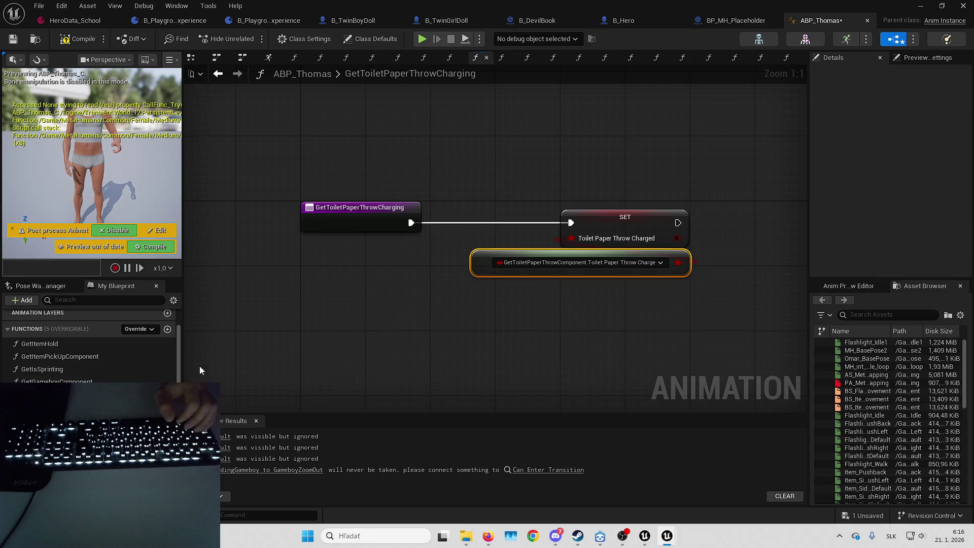
- In GetToiletPaperThrowed, bind a property access to Toilet Paper Throwed and wire it into SET
key("ctrl+Tab")
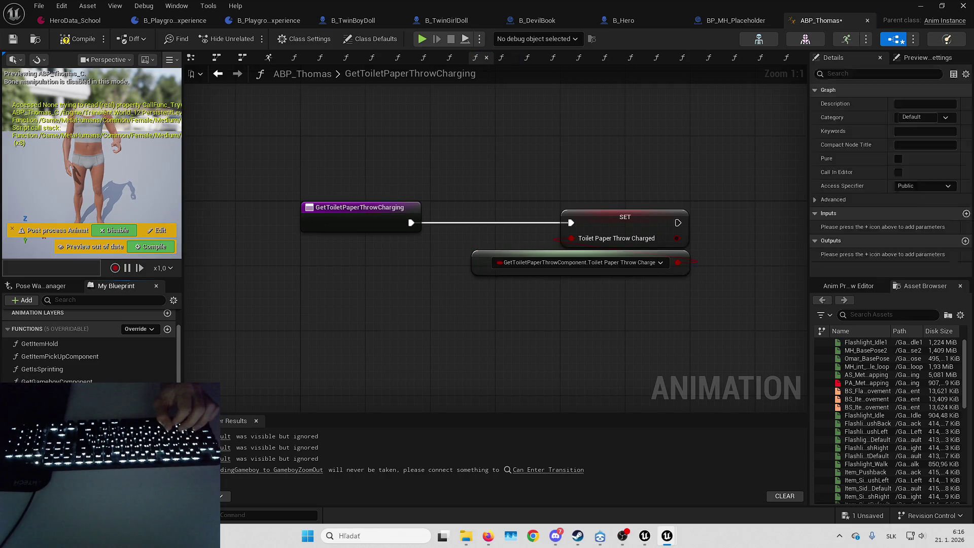
right_click(267, 324)
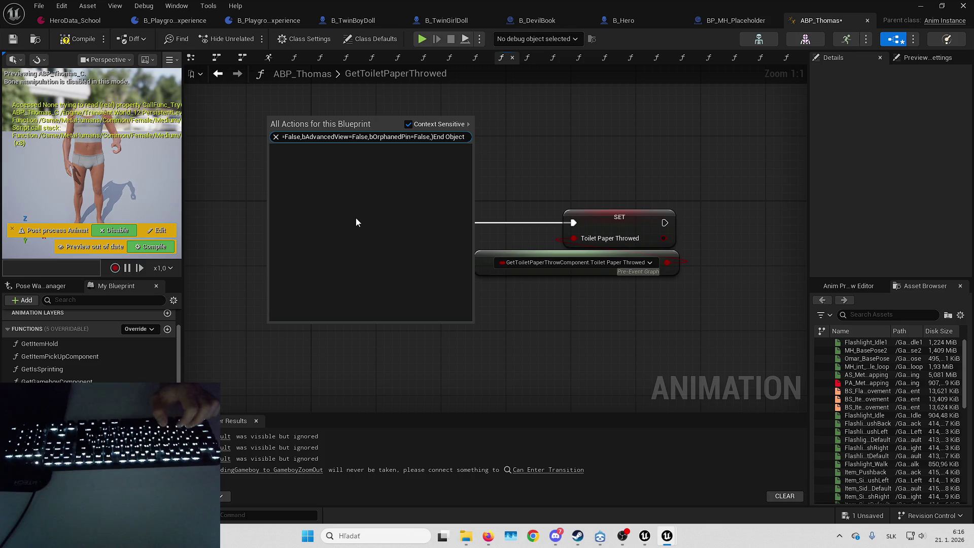
left_click(262, 346)
left_click(325, 311)
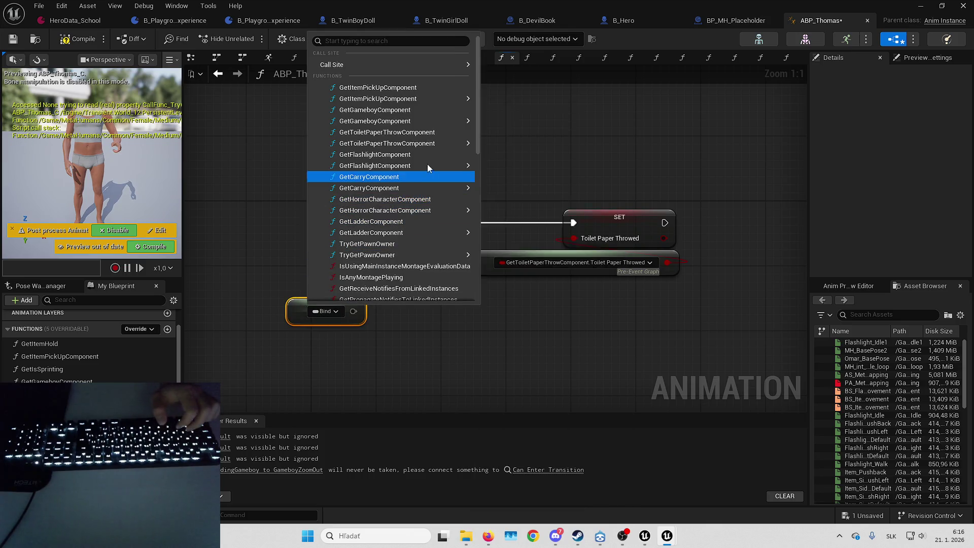
mouse_move(439, 146)
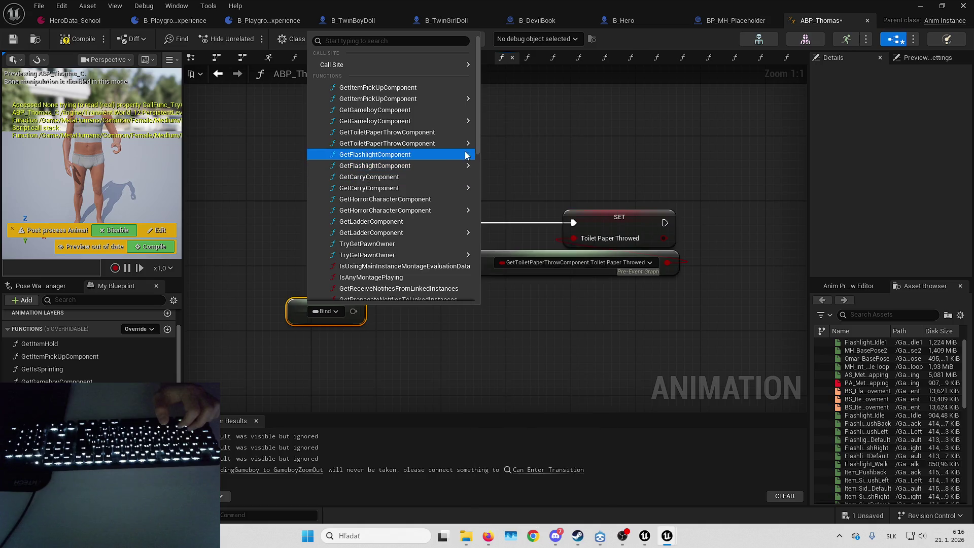
left_click(550, 262)
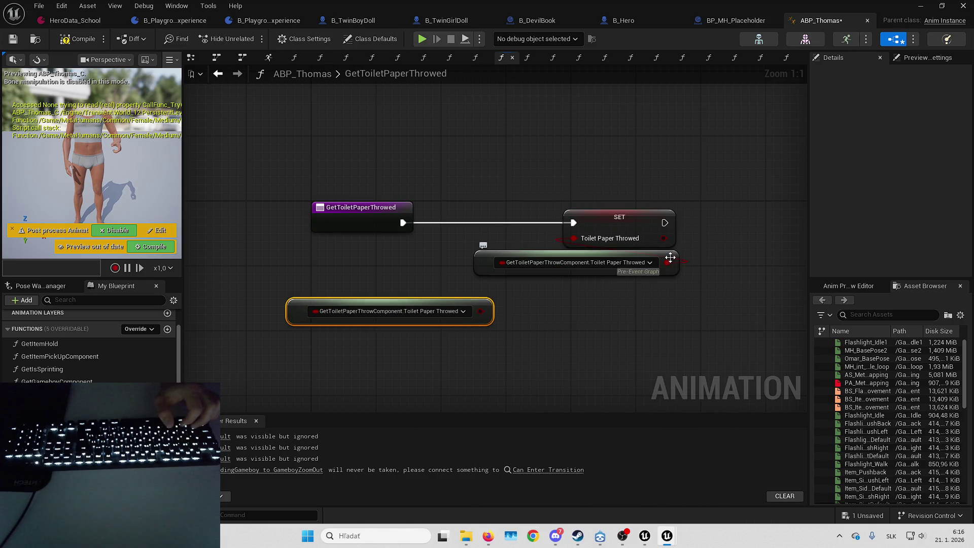
left_click_drag(481, 311, 573, 238)
left_click_drag(308, 320, 475, 270)
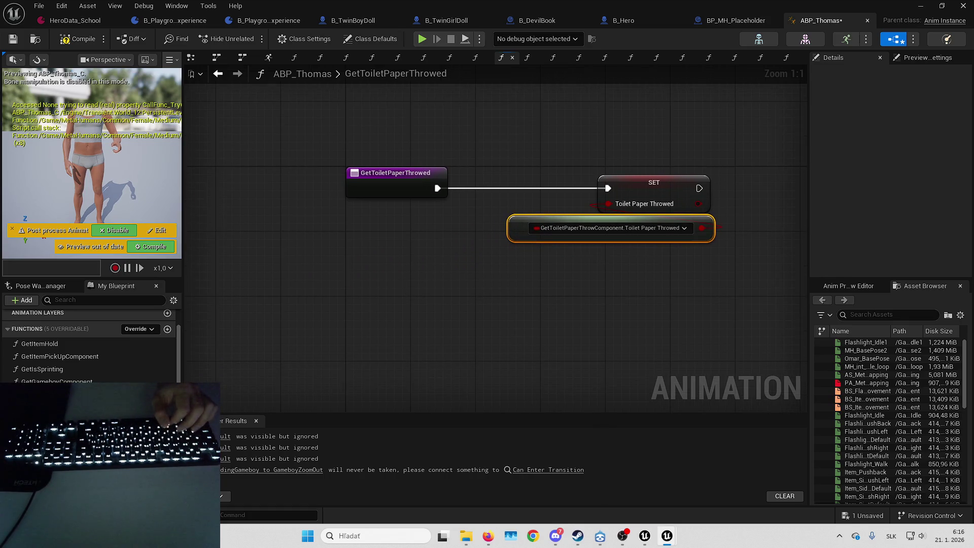
- In GetToiletPaperThrowChargeAlpha, feed SET from a Throw Charge Alpha property access and delete the old getter
left_click(527, 57)
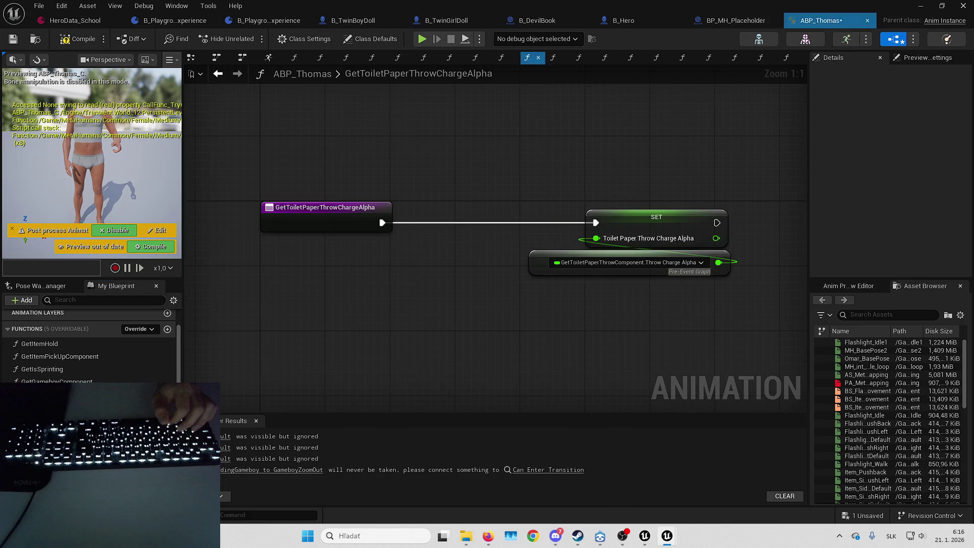
right_click(344, 299)
left_click(386, 486)
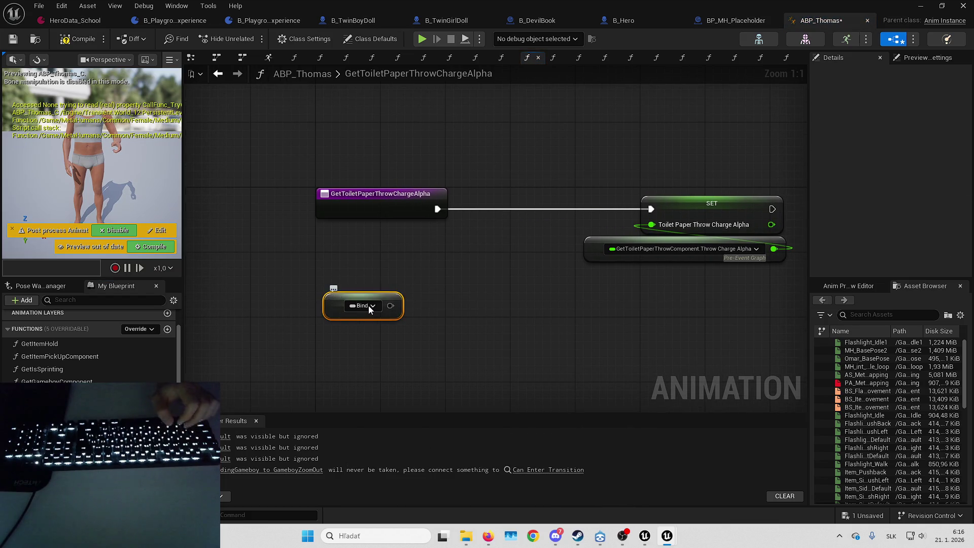
left_click(369, 305)
mouse_move(466, 138)
left_click(573, 266)
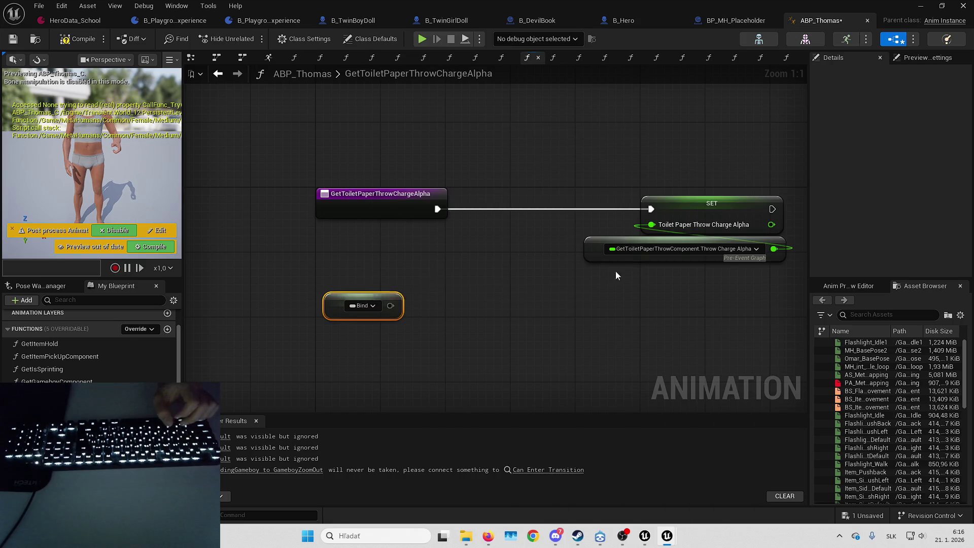
mouse_move(652, 224)
left_mouse_down()
mouse_move(508, 312)
mouse_move(514, 306)
left_mouse_up()
left_click(592, 251)
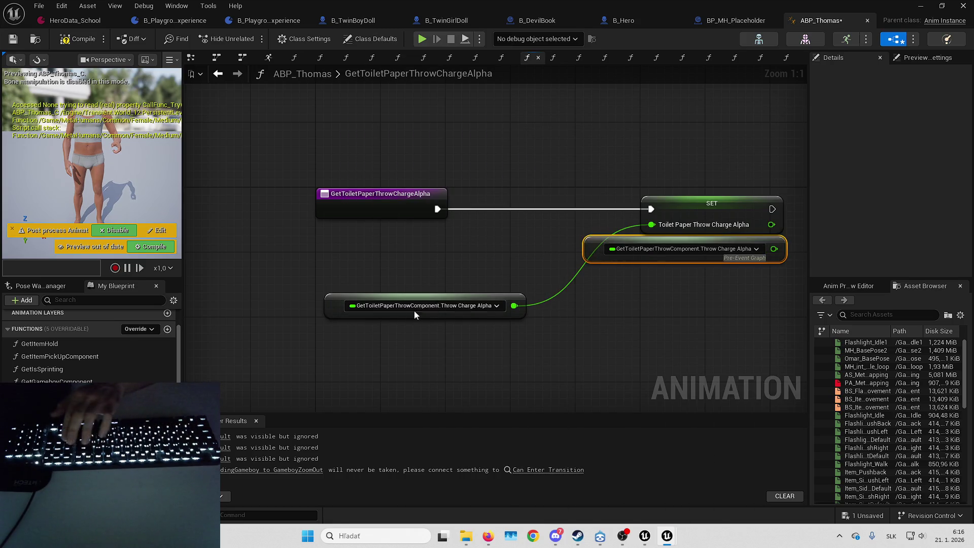
key("Delete")
left_click_drag(329, 309, 588, 254)
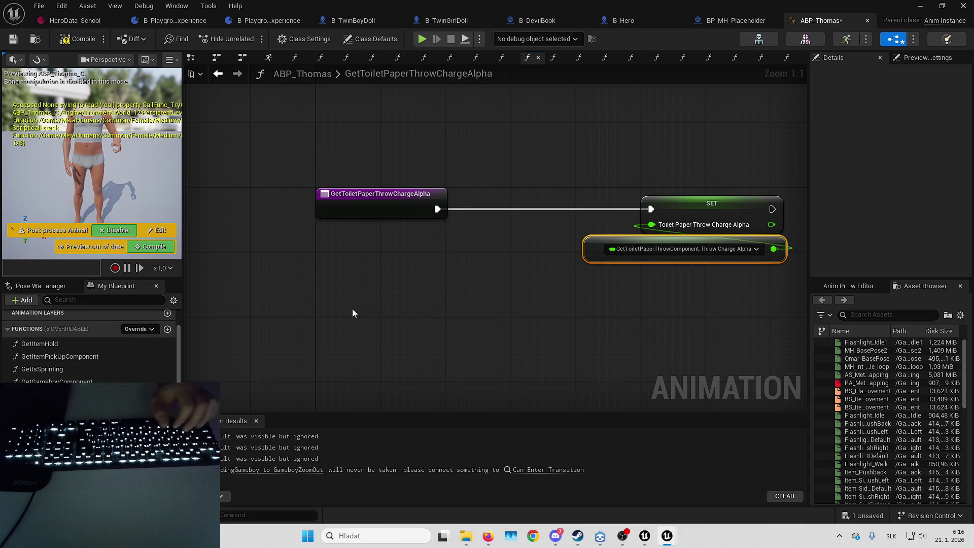
left_click_drag(353, 313, 326, 293)
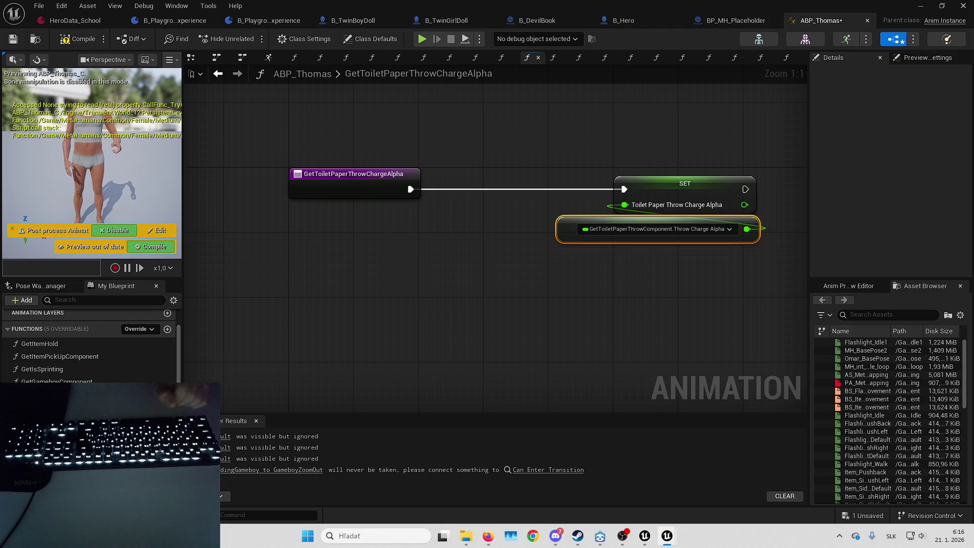
scroll(89, 345, "down", 1)
- In GetFlashlightPointDirection, feed Flashlight Yaw from a GetFlashlightComponent.FlashlightCenteredRotation property access, deleting the old getter
double_click(50, 404)
double_click(51, 416)
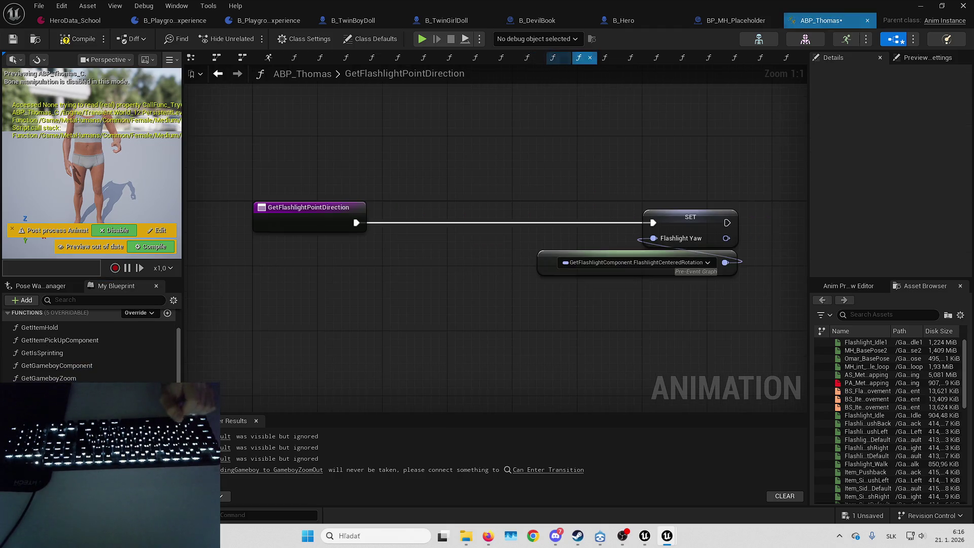
scroll(91, 350, "down", 3)
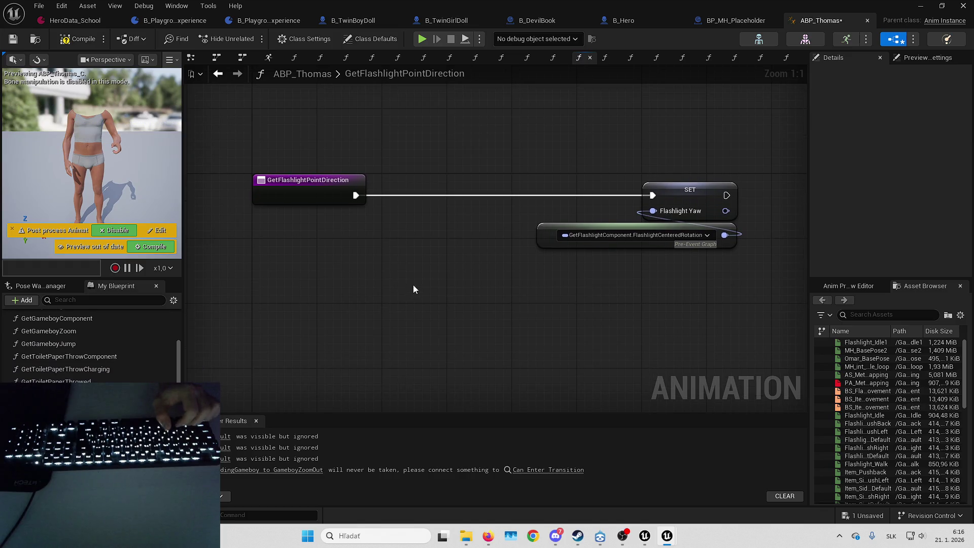
key("ctrl+v")
left_click(348, 300)
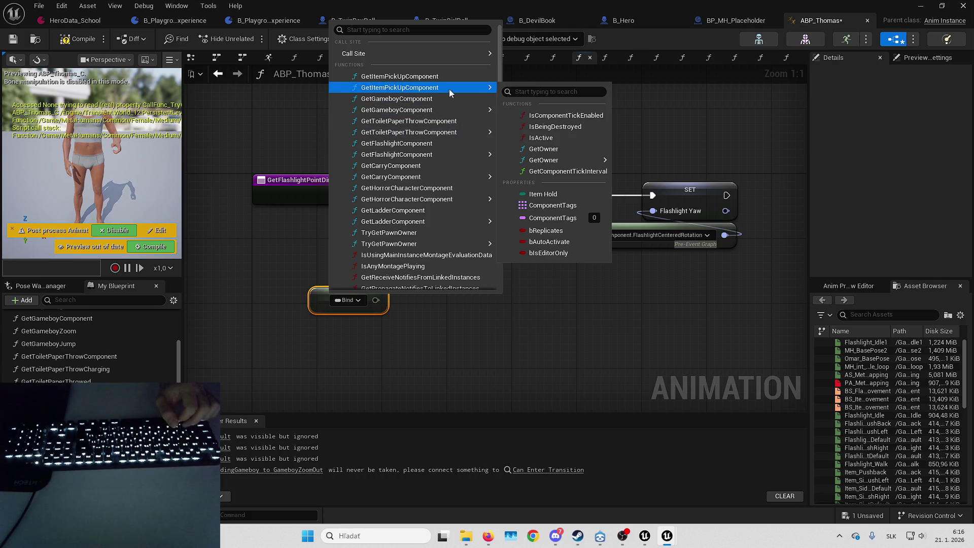
mouse_move(434, 155)
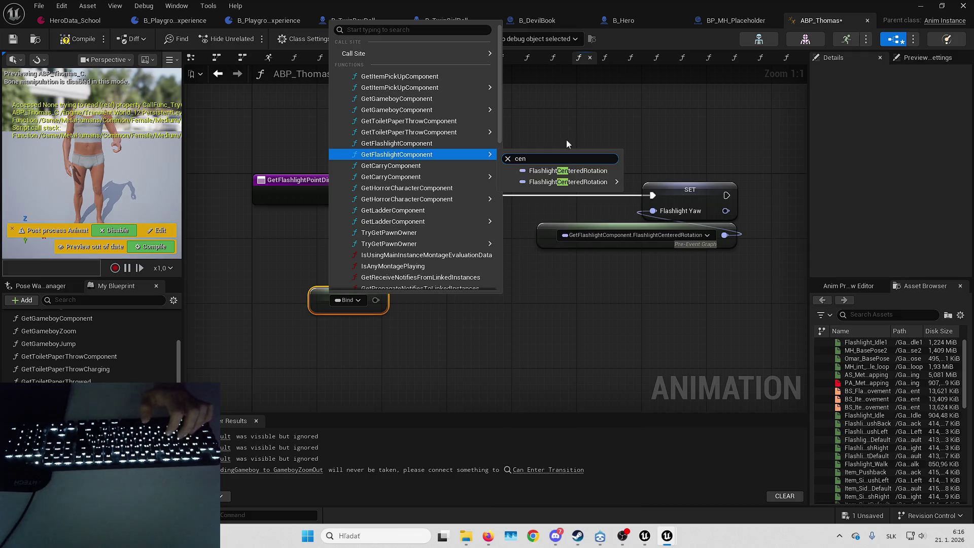
left_click(574, 175)
left_click_drag(486, 306, 498, 300)
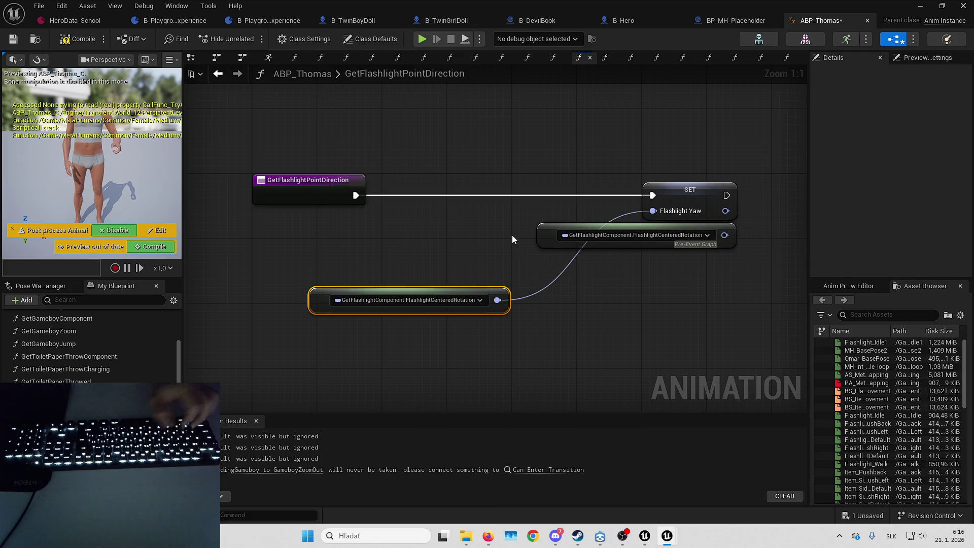
left_click(548, 240)
key("Delete")
mouse_move(319, 300)
left_mouse_down()
mouse_move(562, 242)
mouse_move(546, 234)
left_mouse_up()
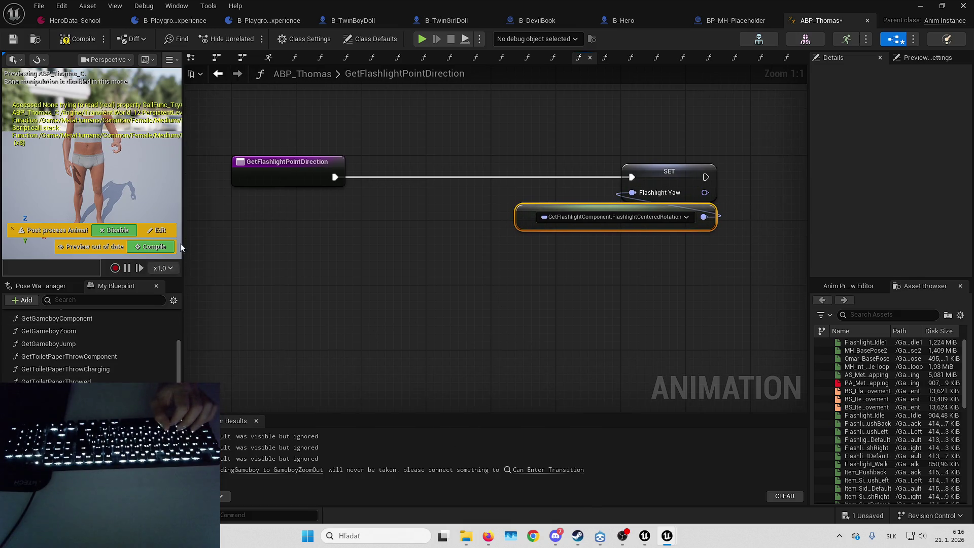
left_click(277, 175)
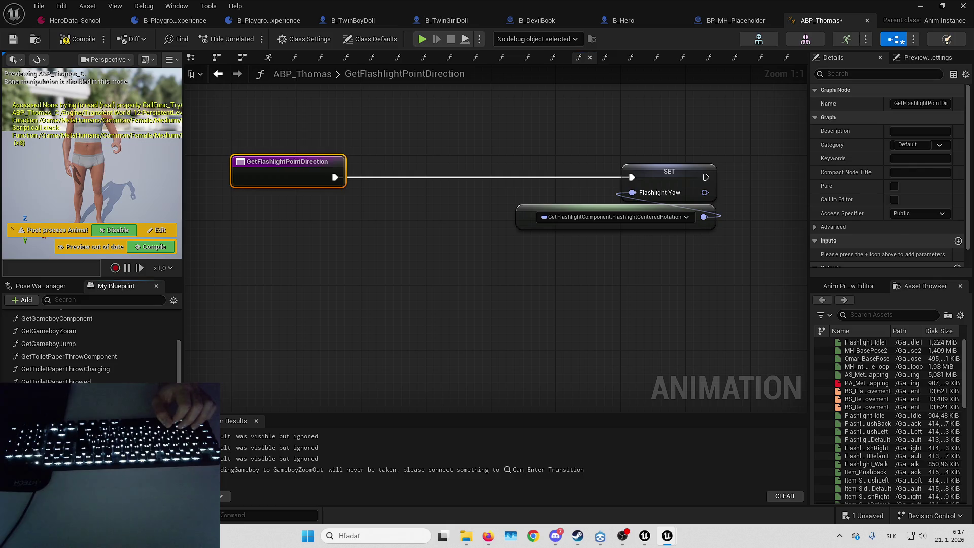
key("ctrl+Tab")
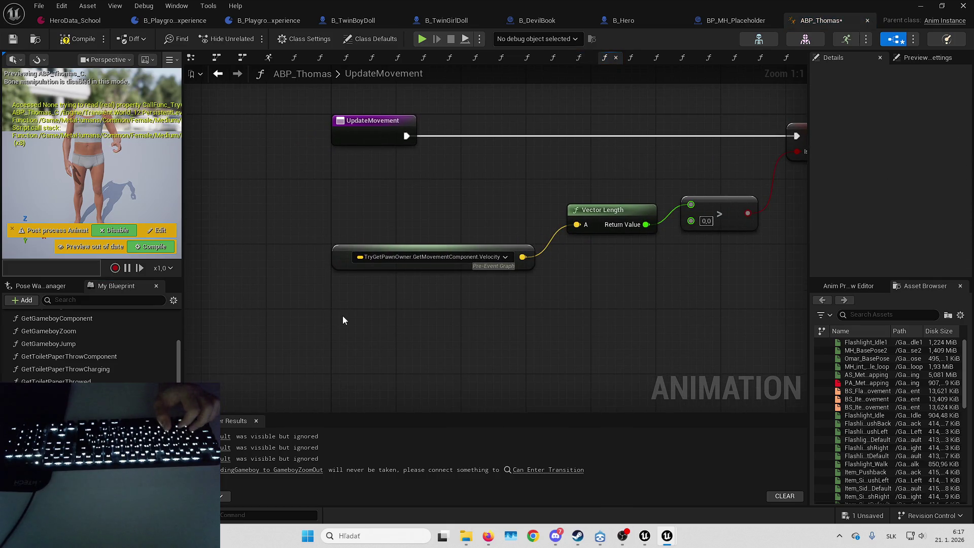
- Add a property access node in UpdateMovement and browse its binding list for the Velocity property
key("ctrl+v")
left_click(379, 331)
mouse_move(456, 270)
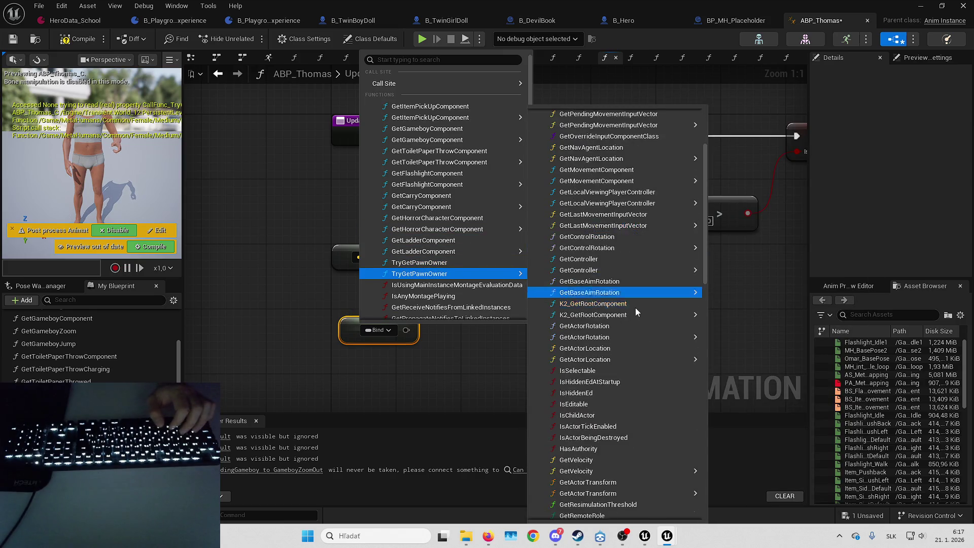
scroll(635, 309, "down", 5)
scroll(629, 315, "down", 10)
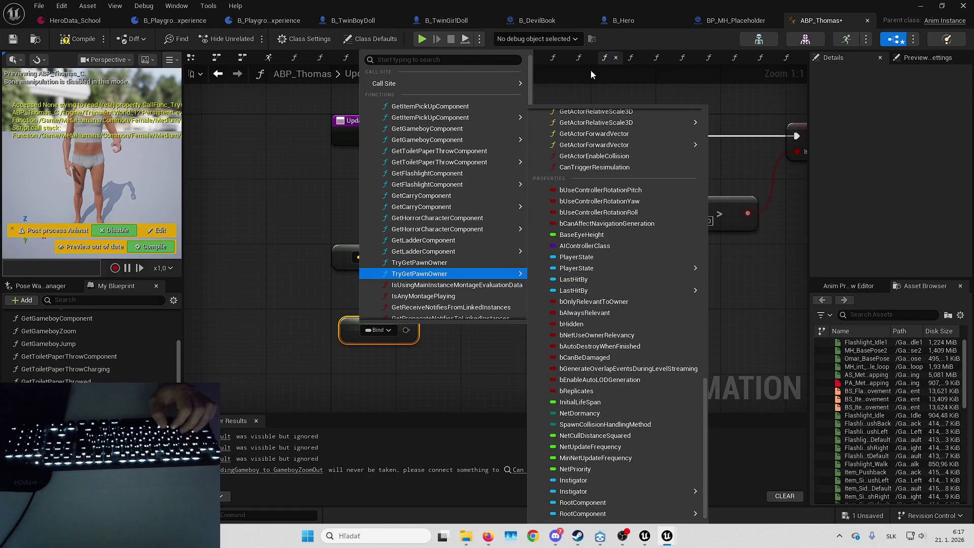
scroll(601, 210, "up", 15)
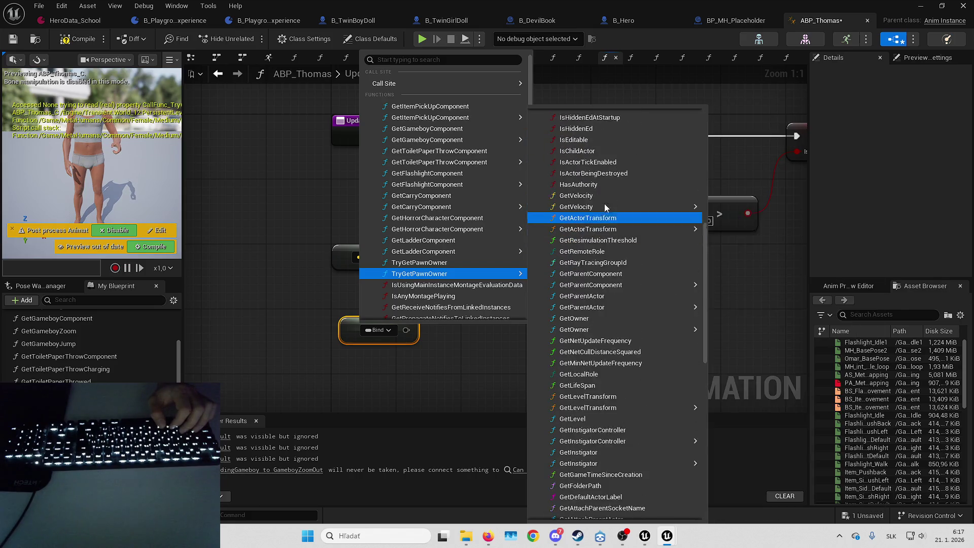
scroll(604, 189, "up", 3)
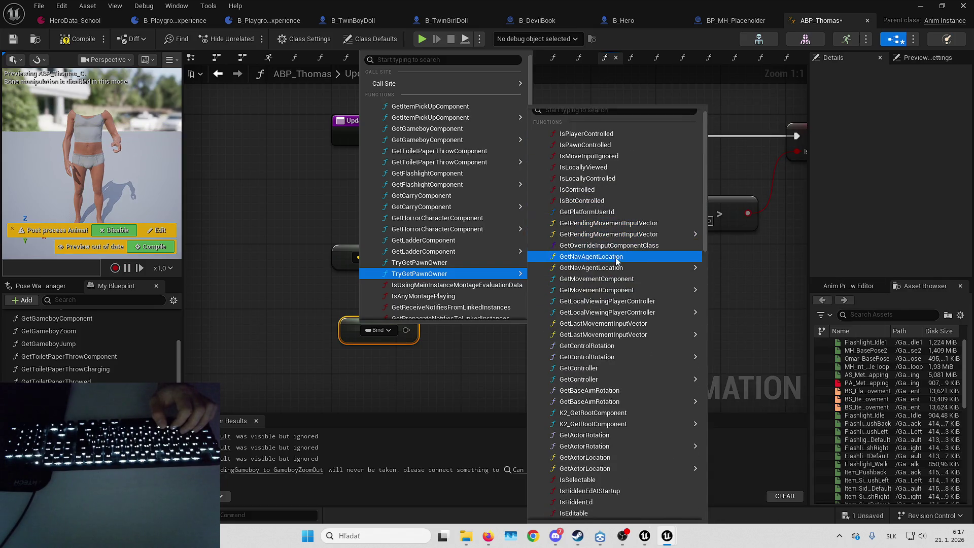
mouse_move(639, 292)
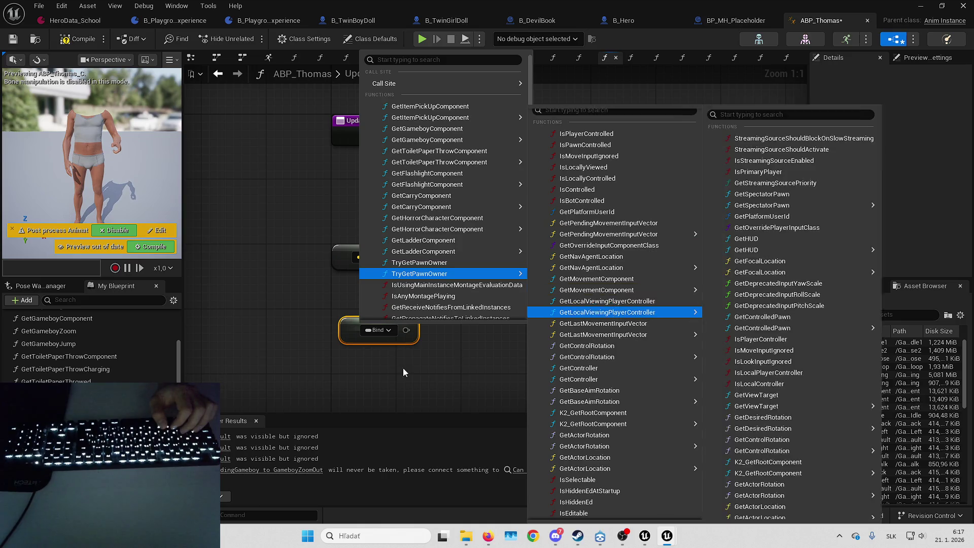
left_click_drag(407, 367, 444, 349)
- Bind it to TryGetPawnOwner.GetMovementComponent.Velocity and swap it in for the old Velocity node
left_click(419, 314)
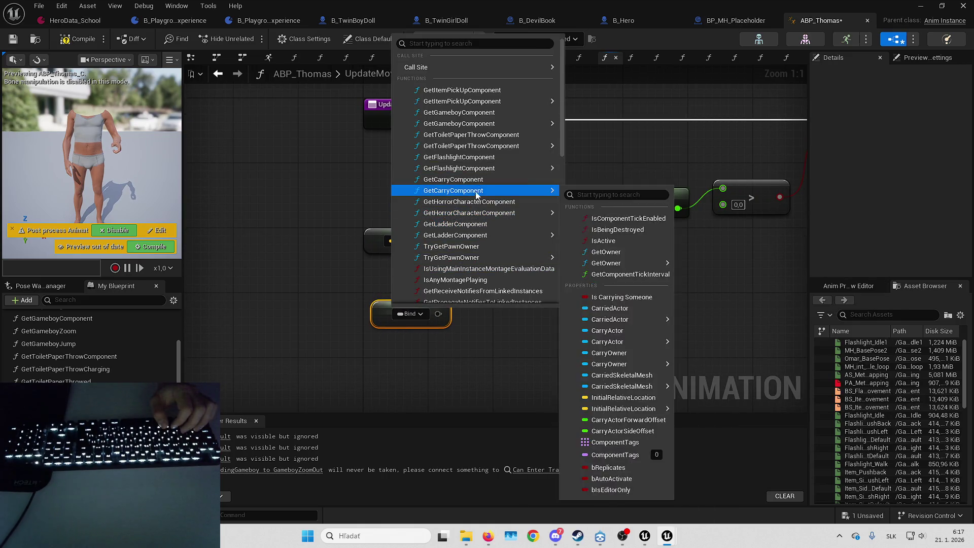
mouse_move(527, 257)
mouse_move(641, 295)
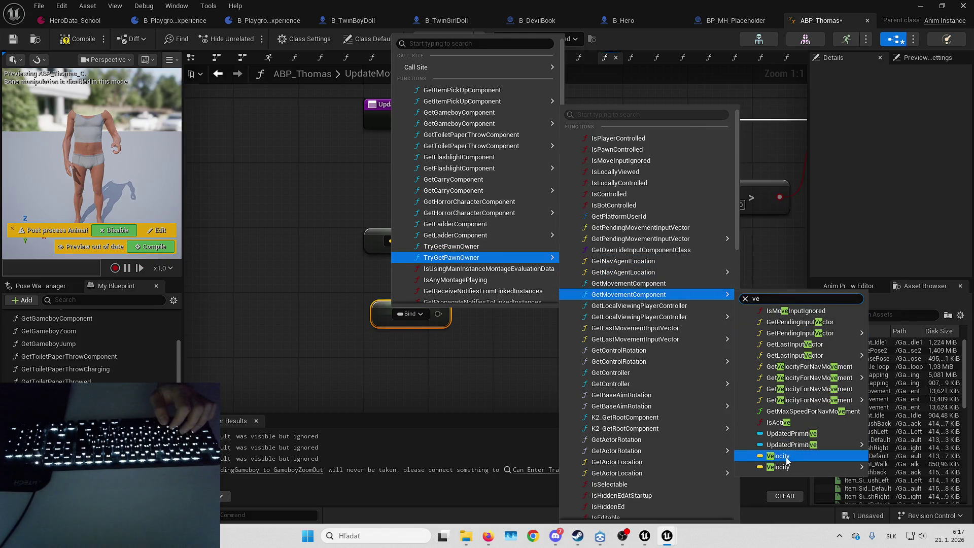
left_click(787, 456)
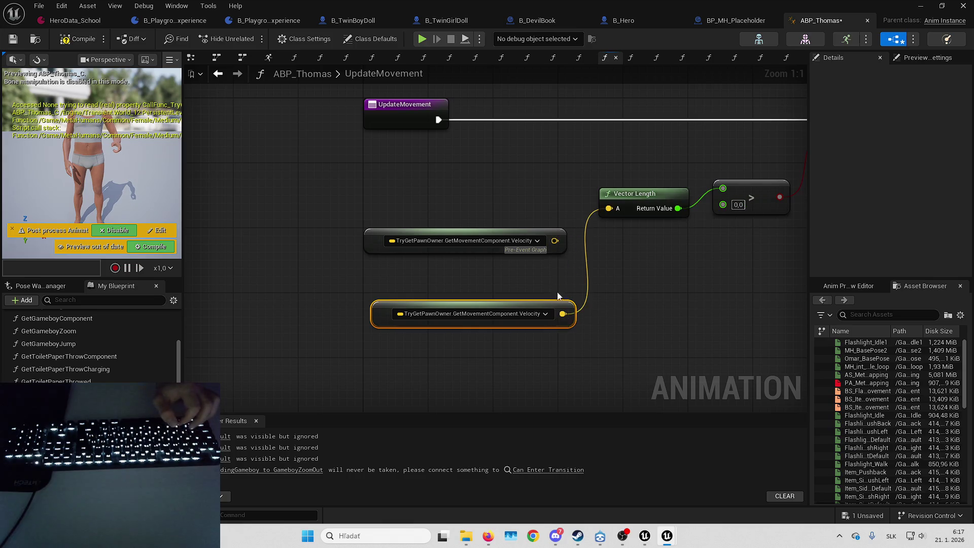
left_click(434, 244)
key("Delete")
mouse_move(384, 312)
left_mouse_down()
mouse_move(383, 235)
mouse_move(377, 240)
left_mouse_up()
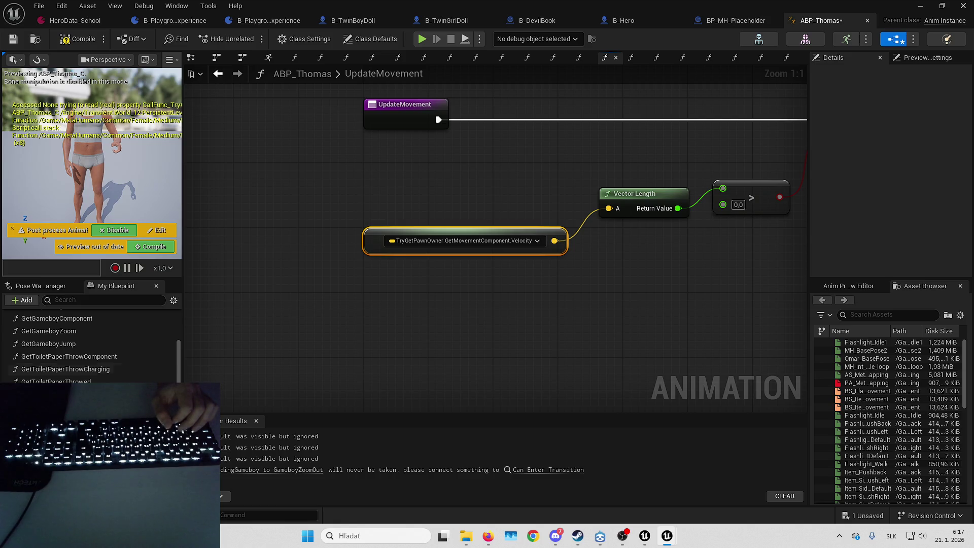
key("ctrl+Tab")
- In DebugVisuals, wire a GetFlashlightComponent.Debug Visuals property access into SET and delete the old getter
right_click(345, 303)
key("Escape")
key("ctrl+v")
left_click(380, 287)
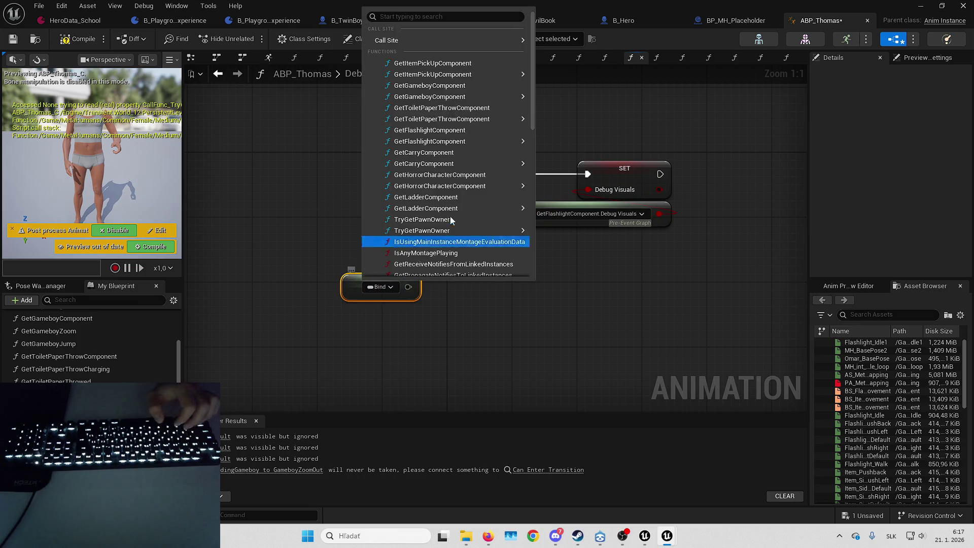
mouse_move(508, 141)
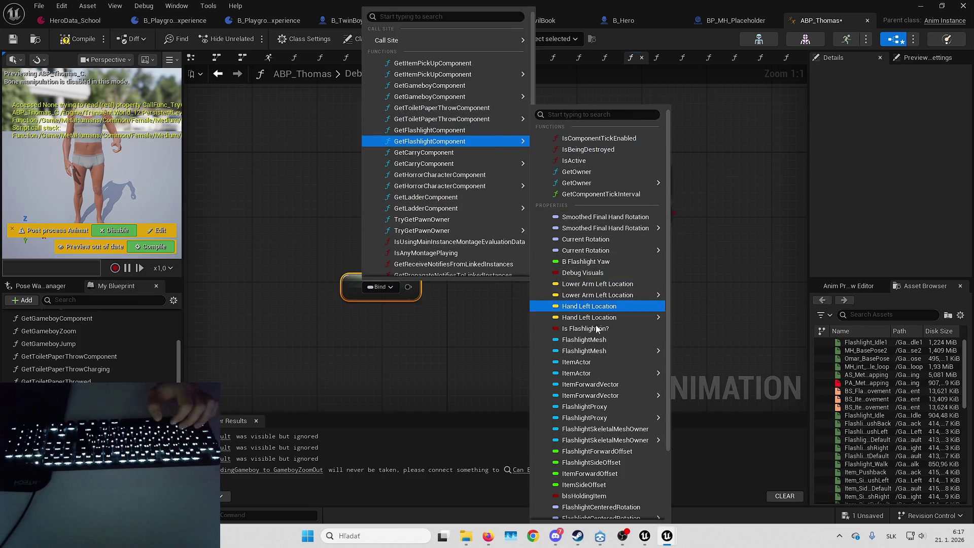
left_click(583, 272)
mouse_move(588, 191)
left_mouse_down()
mouse_move(650, 231)
mouse_move(494, 290)
left_mouse_up()
left_click(525, 214)
key("Delete")
mouse_move(337, 288)
left_mouse_down()
mouse_move(510, 206)
mouse_move(511, 218)
left_mouse_up()
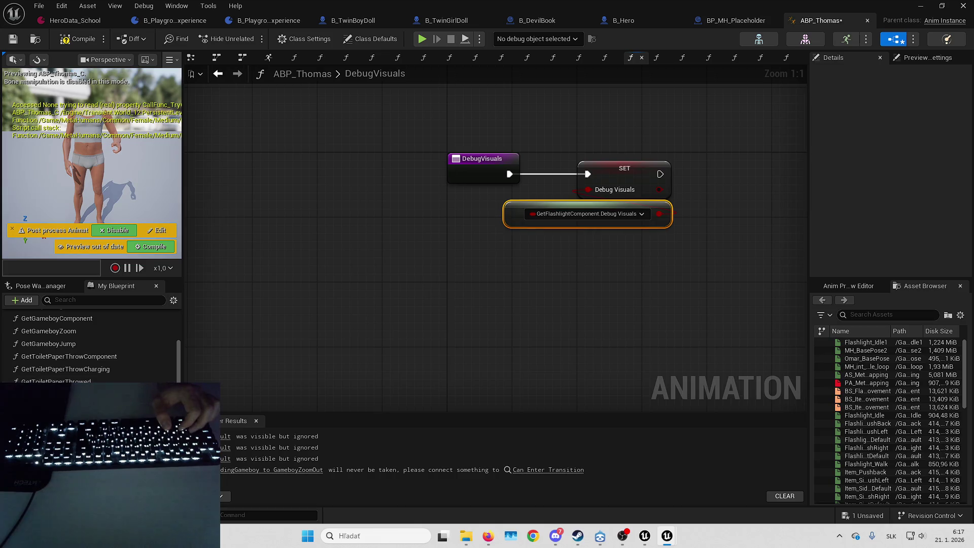
left_click(656, 58)
scroll(477, 263, "up", 4)
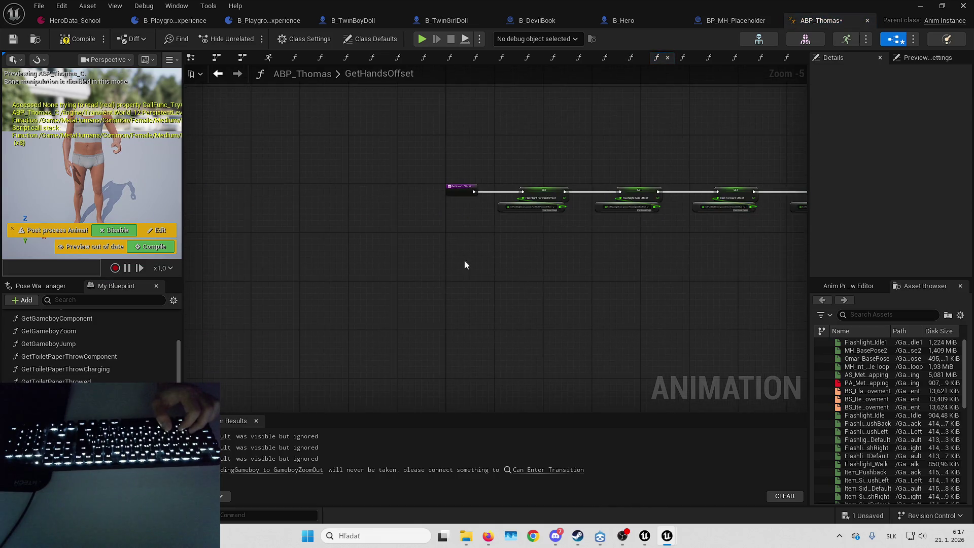
- Feed Flashlight Forward Offset from a FlashlightForwardOffset property access, deleting the old getter
scroll(387, 245, "up", 1)
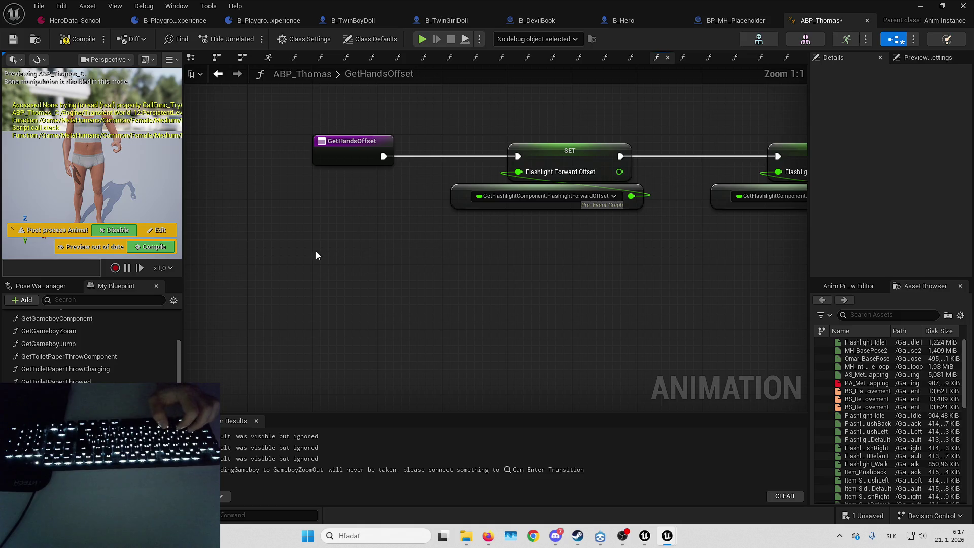
key("ctrl+v")
left_click(334, 261)
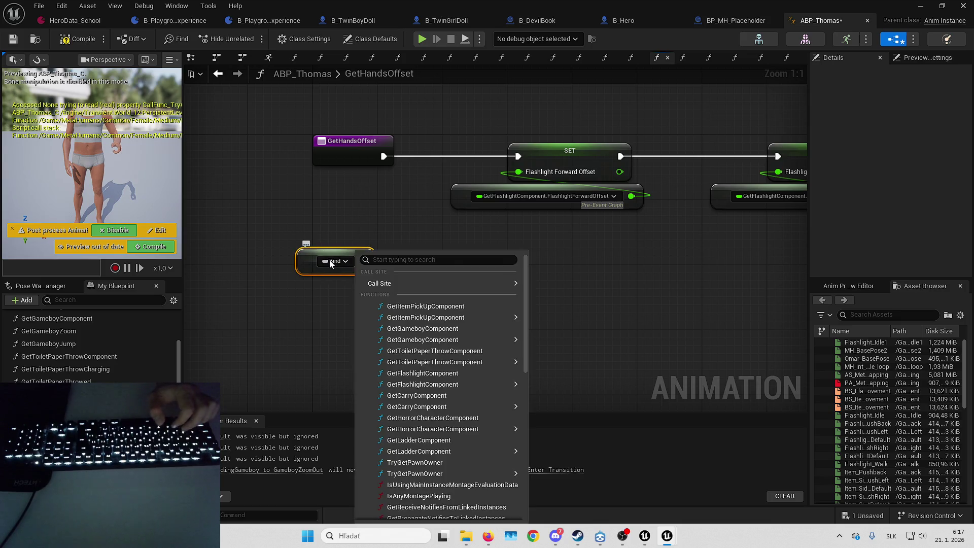
mouse_move(443, 386)
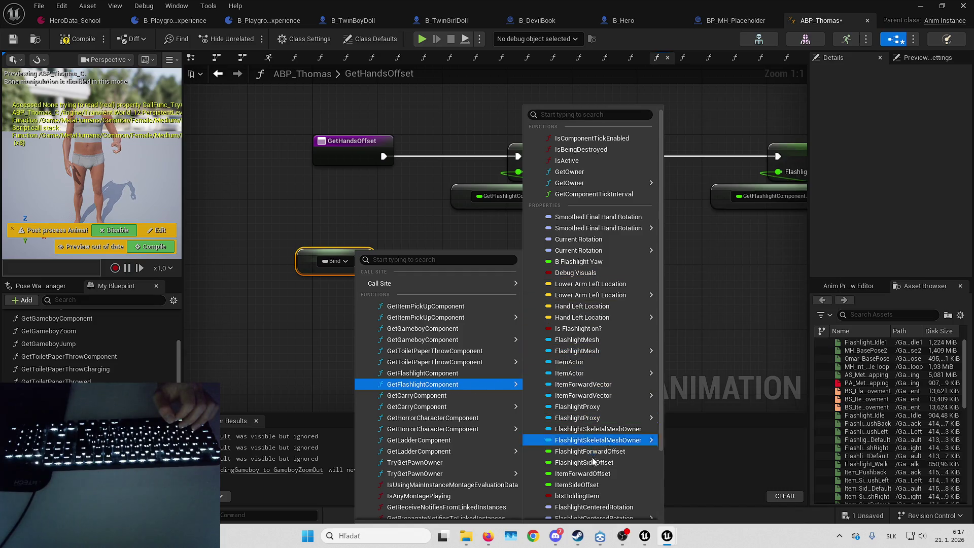
left_click(589, 451)
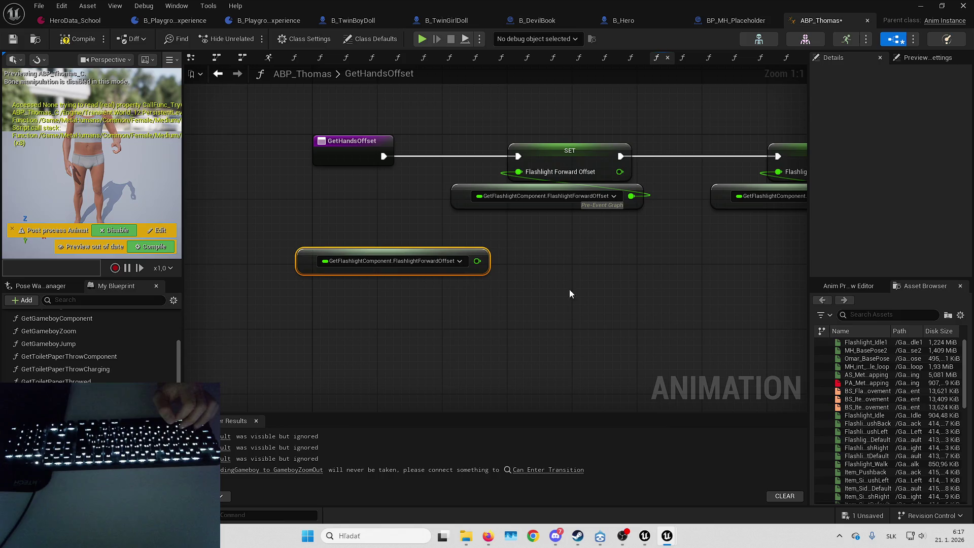
left_click_drag(630, 195, 477, 261)
left_click(454, 193)
key("Delete")
left_click_drag(340, 260, 457, 203)
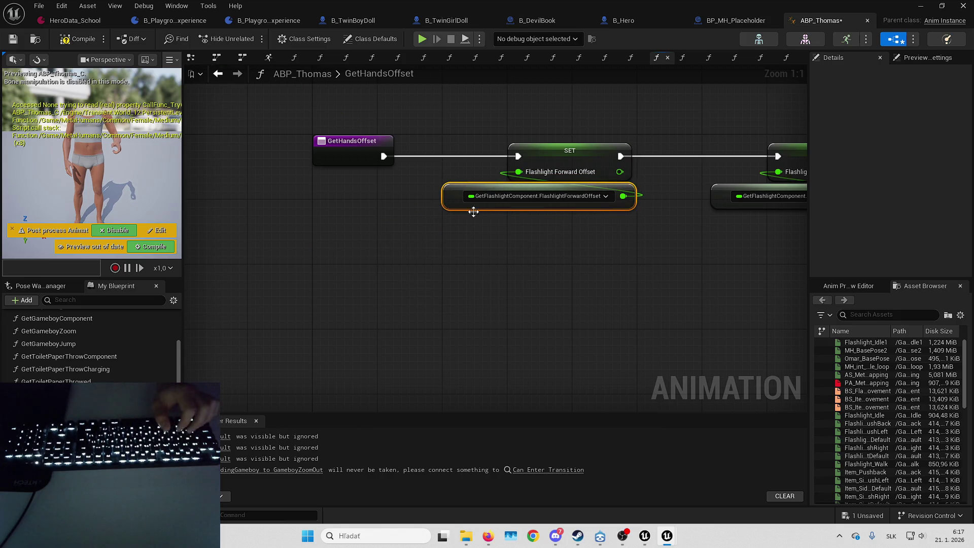
left_click(591, 256)
- Feed Flashlight Side Offset from a FlashlightSideOffset property access, deleting the old getter
left_click_drag(591, 256, 395, 252)
key("ctrl+v")
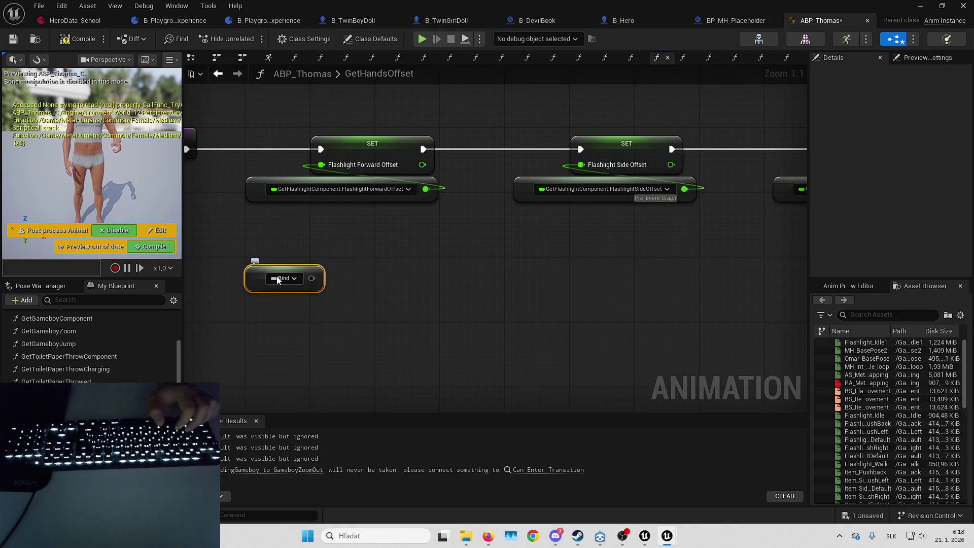
left_click(278, 280)
mouse_move(415, 387)
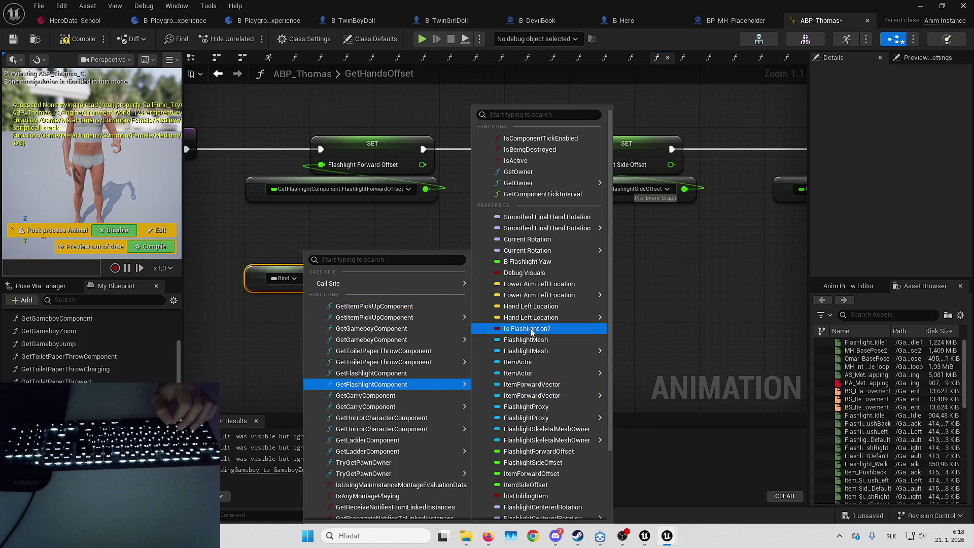
left_click(554, 465)
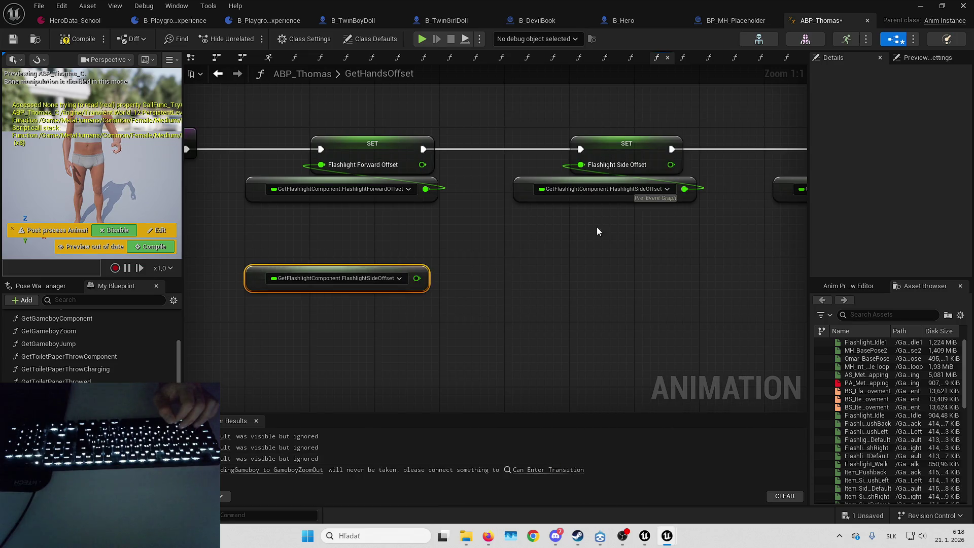
left_click_drag(684, 189, 476, 272)
left_click_drag(407, 276, 418, 278)
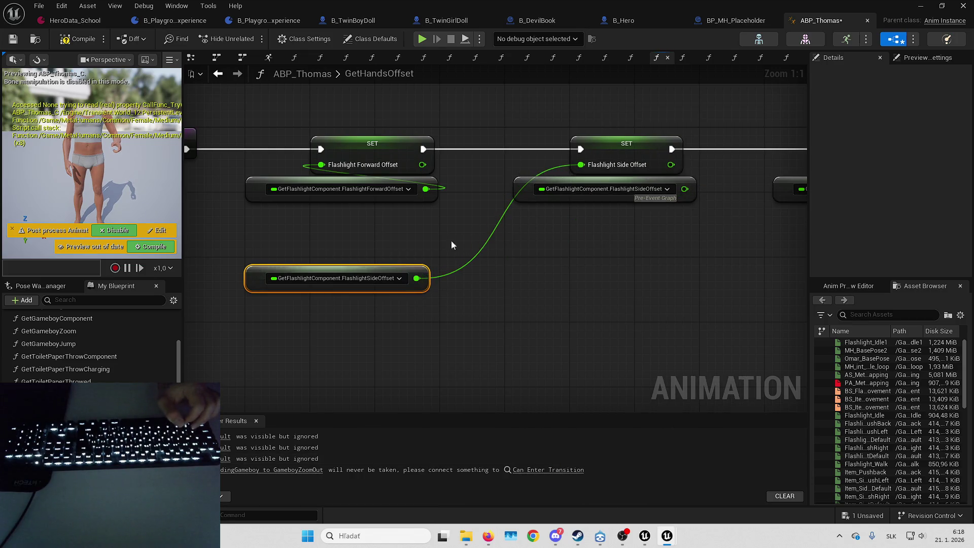
left_click(538, 198)
key("Delete")
left_click_drag(248, 283, 500, 193)
- Feed Item Forward Offset from an ItemForwardOffset property access, deleting the old getter
left_click_drag(585, 256, 453, 263)
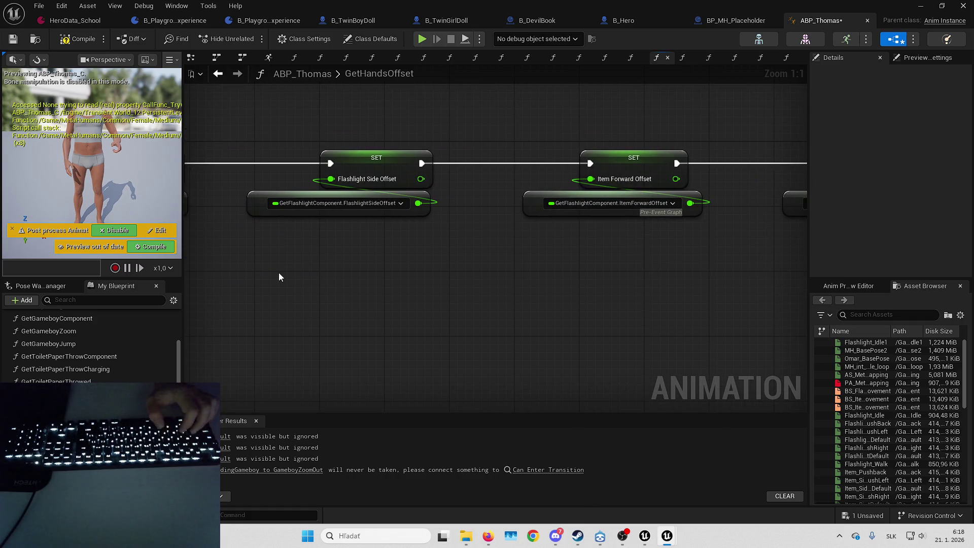
left_click(315, 285)
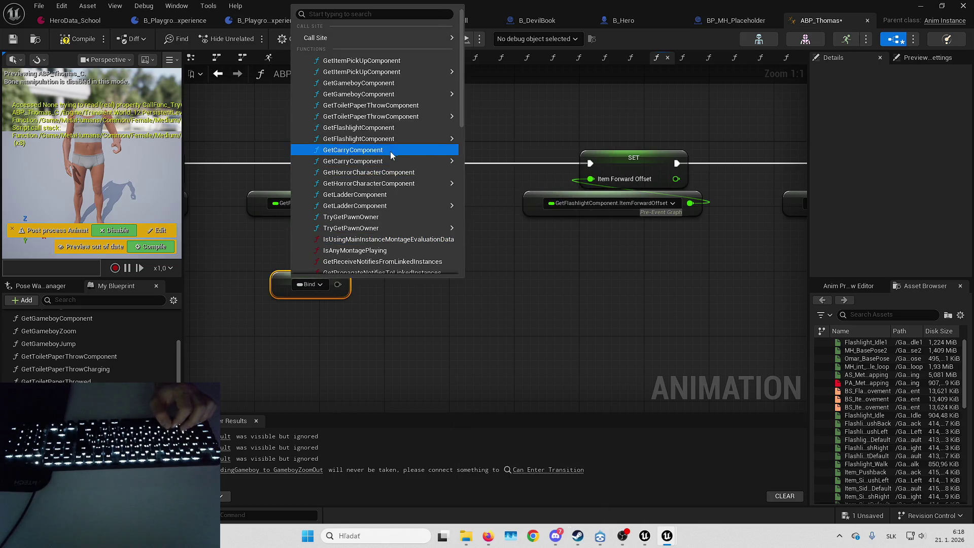
mouse_move(391, 139)
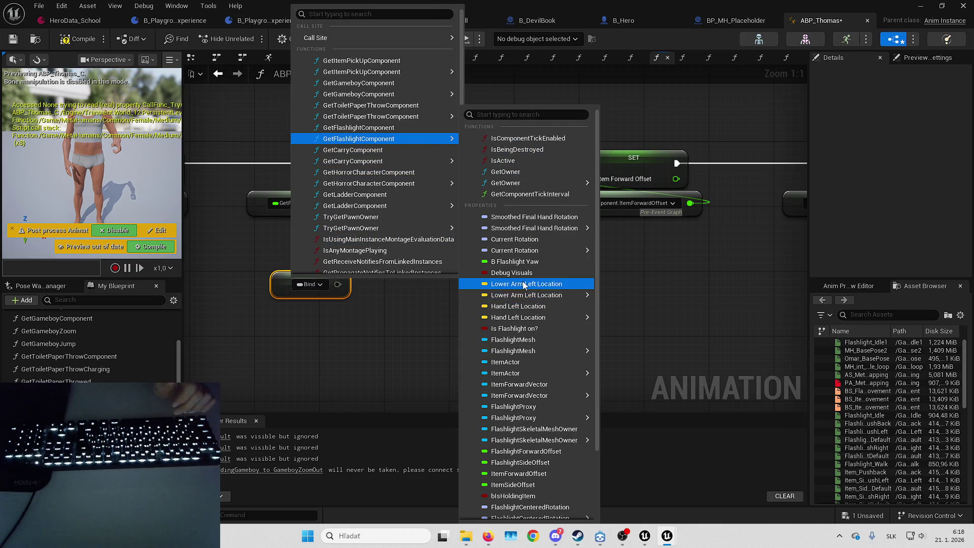
left_click(541, 474)
left_click_drag(690, 203, 439, 284)
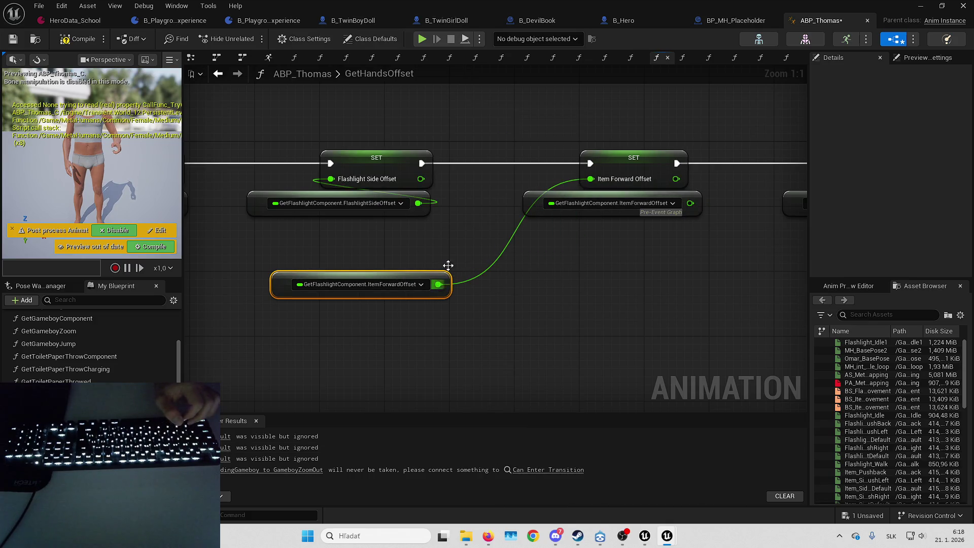
left_click(531, 206)
key("Delete")
mouse_move(280, 283)
left_mouse_down()
mouse_move(554, 209)
mouse_move(524, 201)
left_mouse_up()
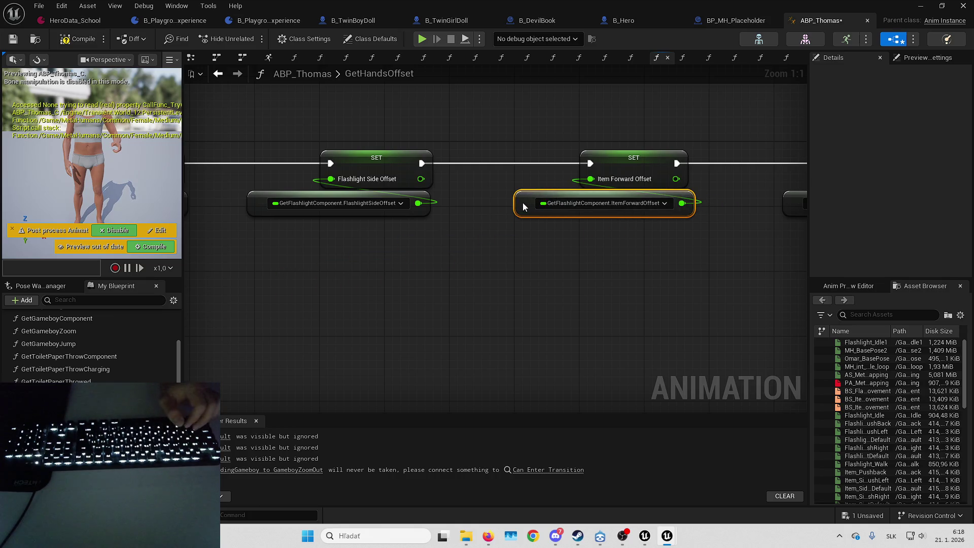
left_click(344, 255)
- Feed Item Side Offset from an ItemSideOffset property access, deleting the old getter
left_click(384, 271)
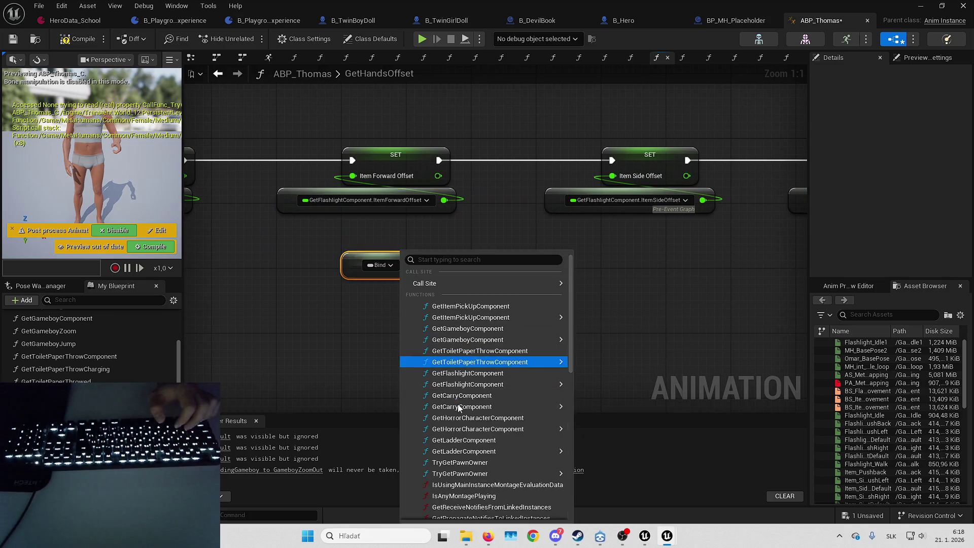
mouse_move(524, 387)
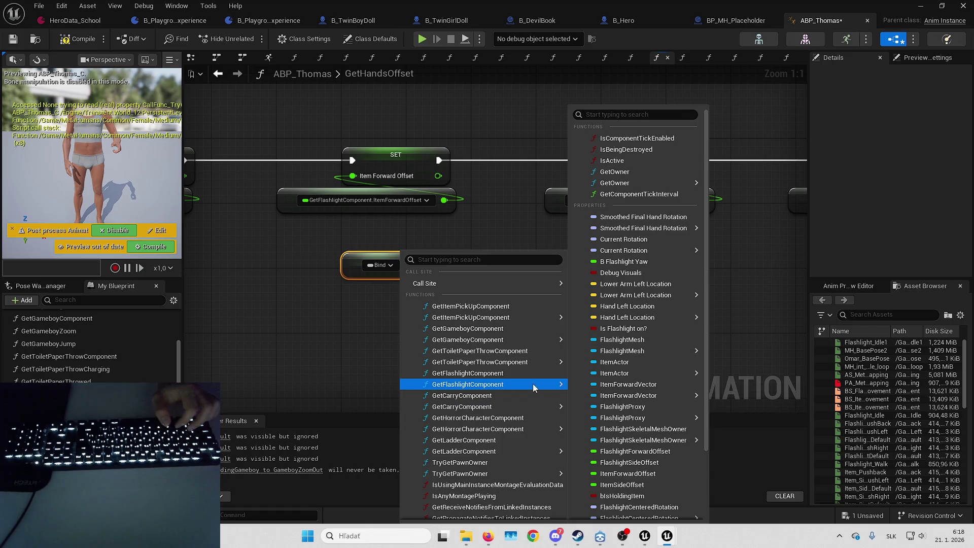
left_click(632, 485)
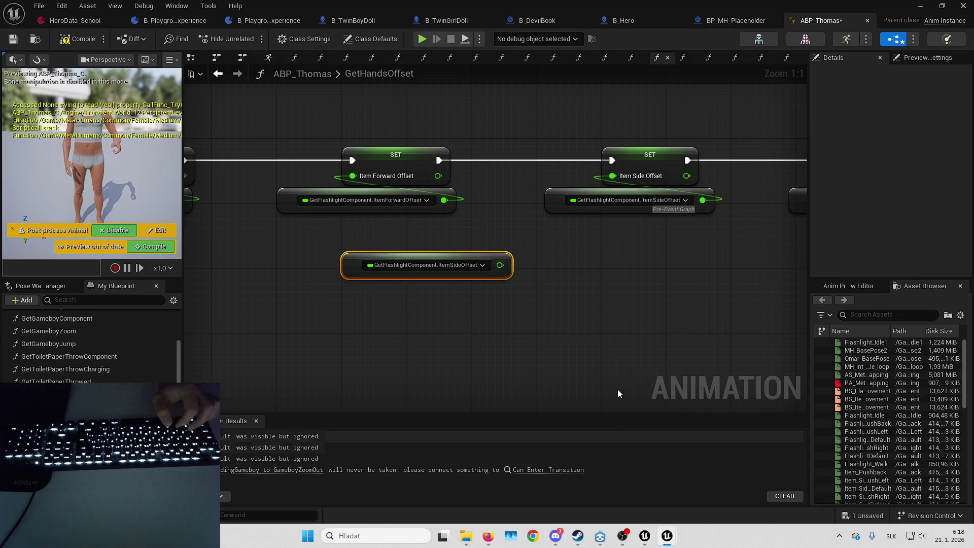
left_click_drag(708, 202, 500, 265)
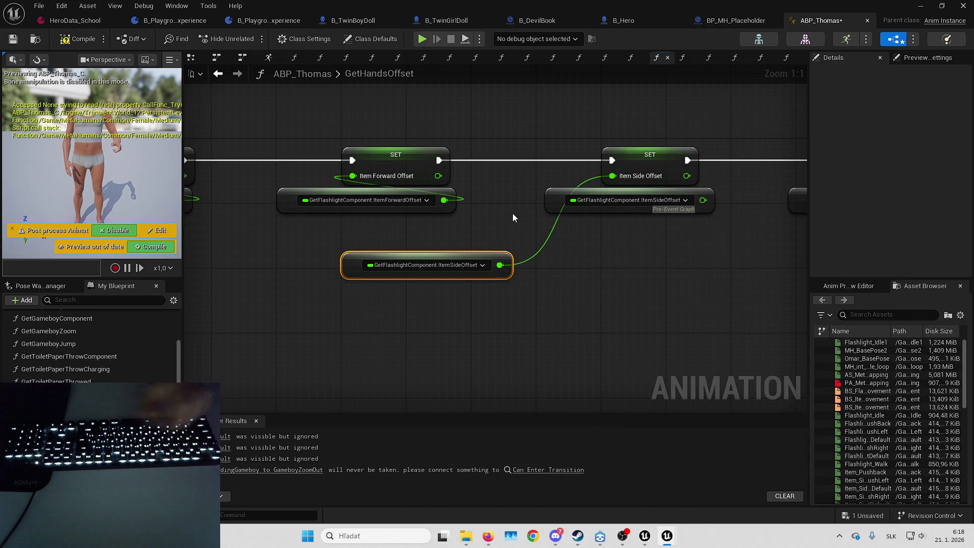
left_click(558, 205)
key("Delete")
mouse_move(344, 261)
left_mouse_down()
mouse_move(547, 209)
mouse_move(536, 209)
left_mouse_up()
- Feed Is Holding Item from a bIsHoldingItem property access on the flashlight component
left_click_drag(590, 248, 254, 239)
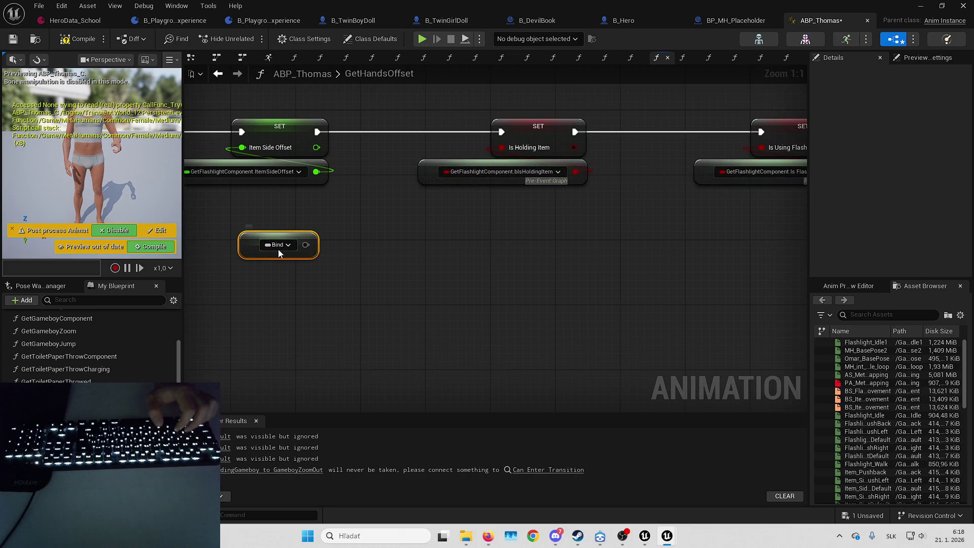
left_click(278, 246)
mouse_move(384, 374)
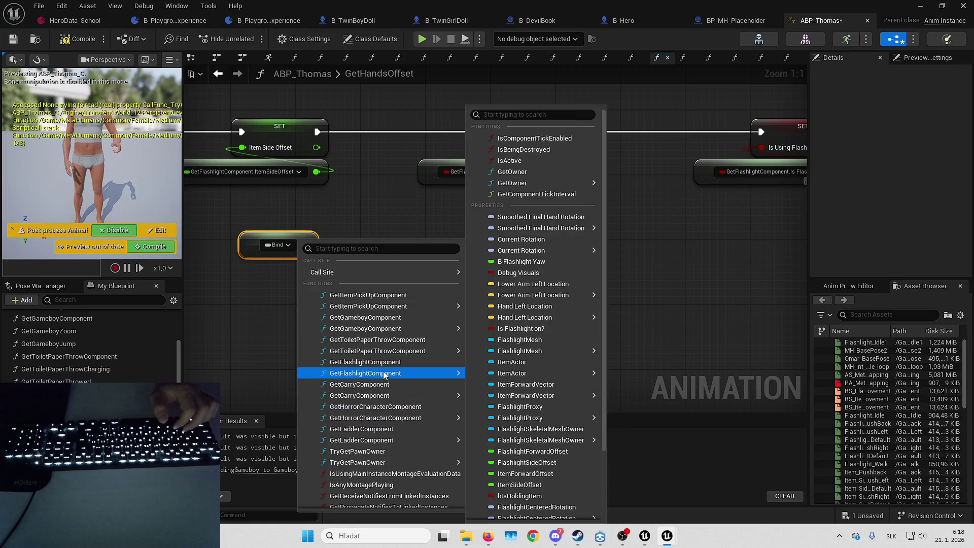
mouse_move(538, 374)
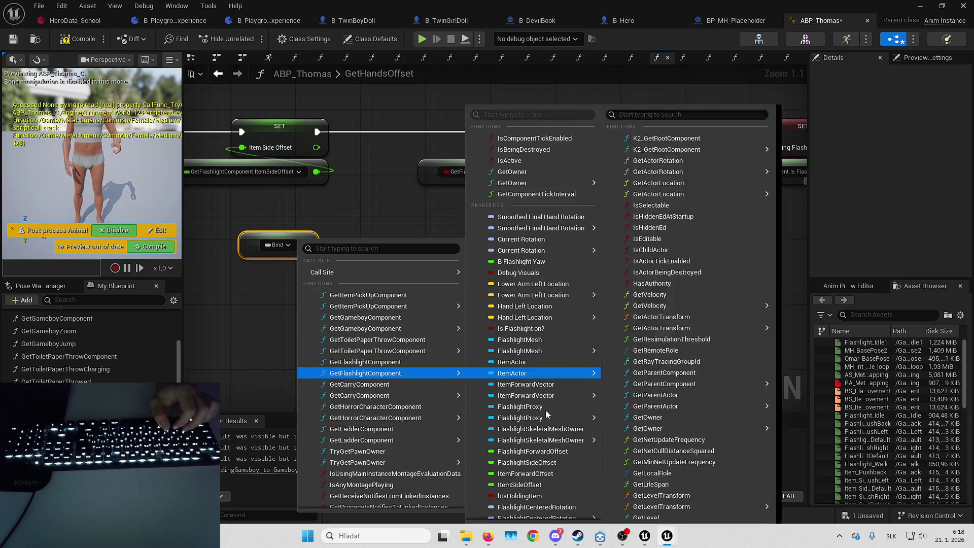
left_click(520, 496)
mouse_move(502, 147)
left_mouse_down()
mouse_move(462, 244)
mouse_move(394, 241)
left_mouse_up()
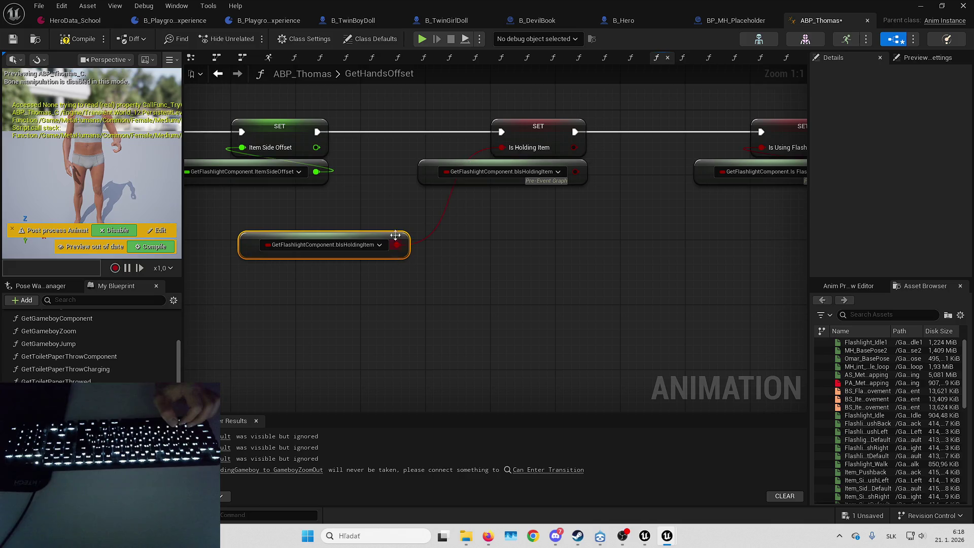
left_click(426, 178)
key("Delete")
left_click_drag(245, 252, 426, 180)
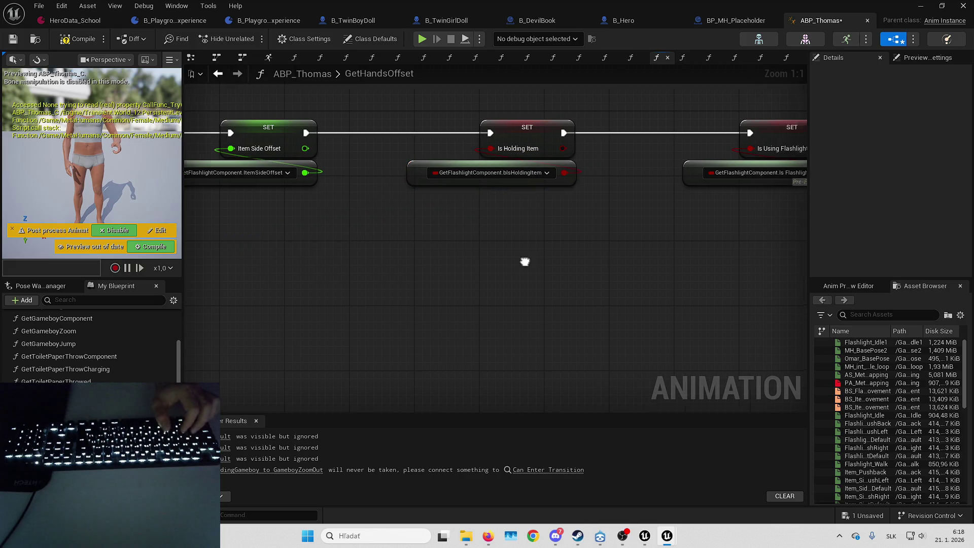
- Feed Is Using Flashlight from an Is Flashlight on? property access, deleting the old getter
key("ctrl+v")
left_click(391, 252)
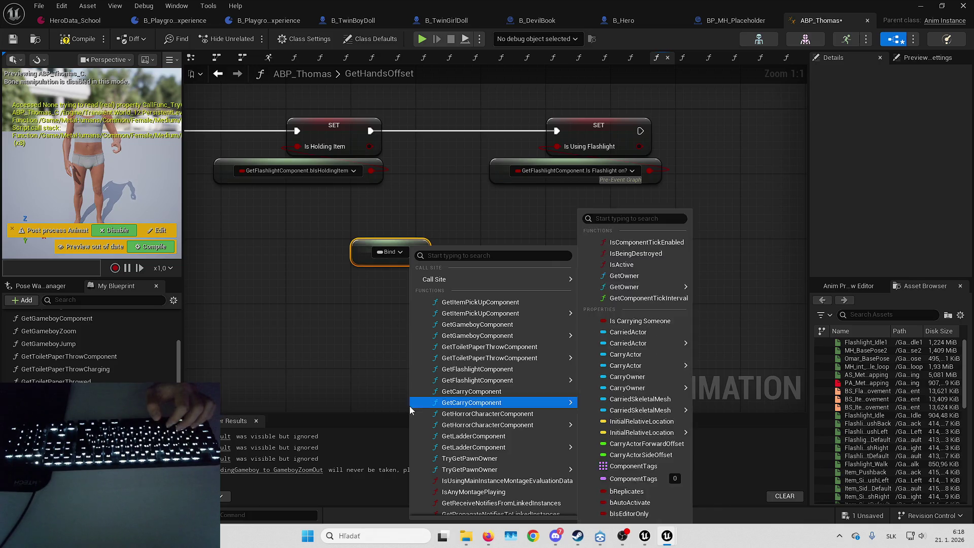
mouse_move(514, 381)
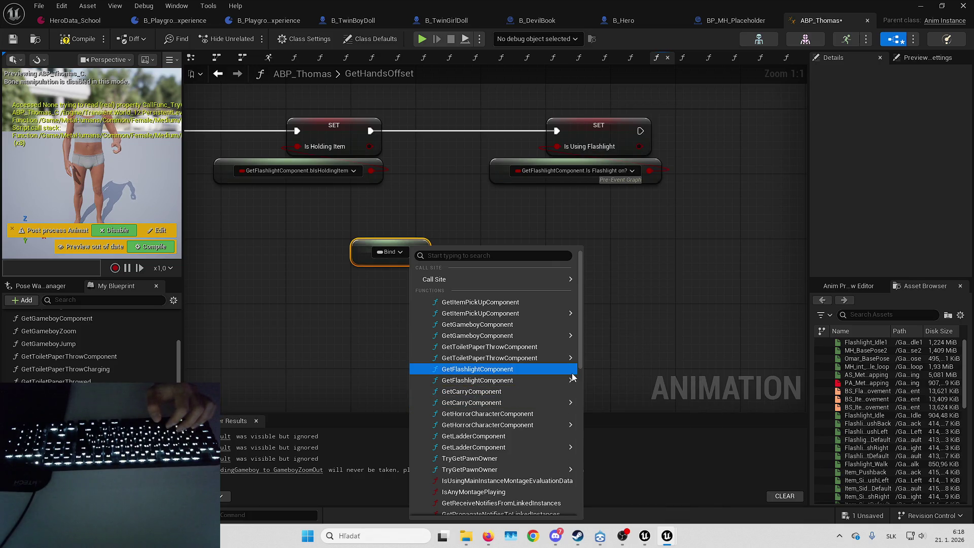
mouse_move(569, 384)
left_click(639, 329)
mouse_move(558, 147)
left_mouse_down()
mouse_move(543, 239)
mouse_move(512, 251)
left_mouse_up()
key("Delete")
left_click_drag(363, 250, 492, 168)
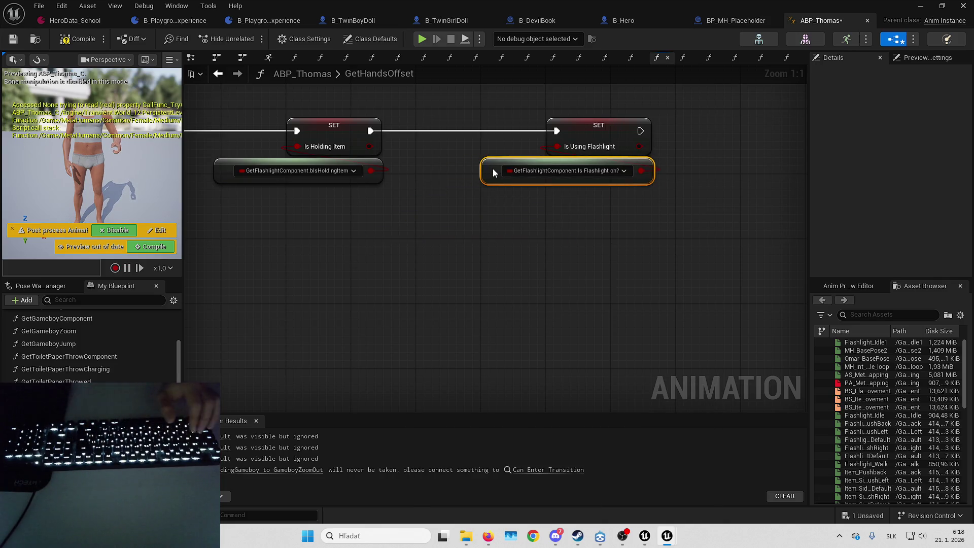
mouse_move(356, 259)
left_mouse_down()
mouse_move(452, 227)
mouse_move(443, 320)
mouse_move(597, 320)
mouse_move(667, 299)
left_mouse_up()
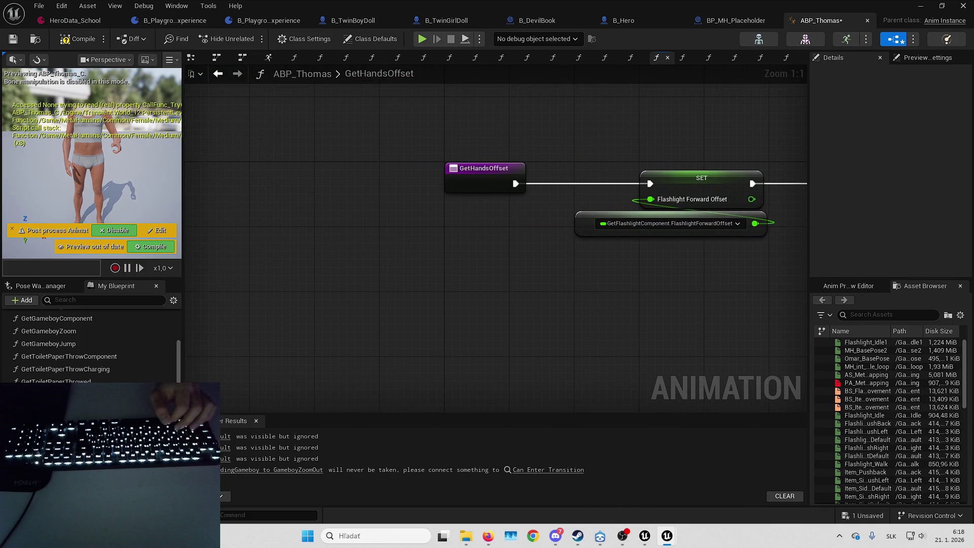
scroll(91, 345, "down", 2)
- In GetIsCarryingSomeone, feed SET from a GetCarryComponent.Is Carrying Someone property access, replacing the old getter
key("ctrl+Tab")
key("ctrl+Tab")
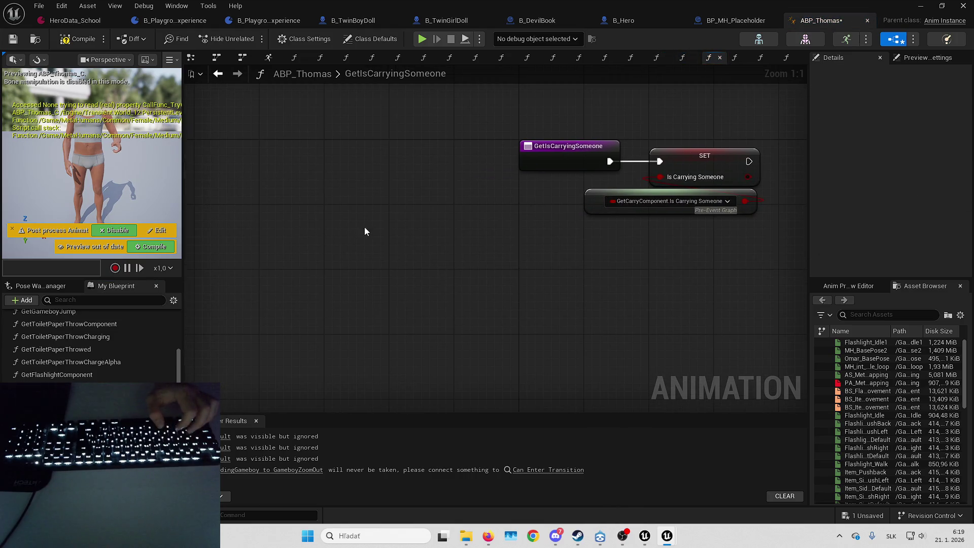
left_click(404, 235)
mouse_move(457, 397)
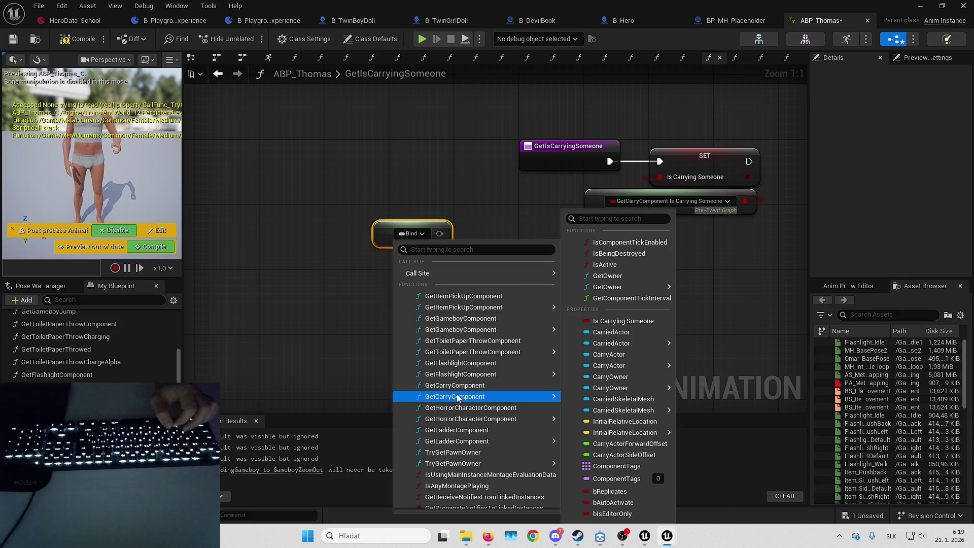
left_click(624, 320)
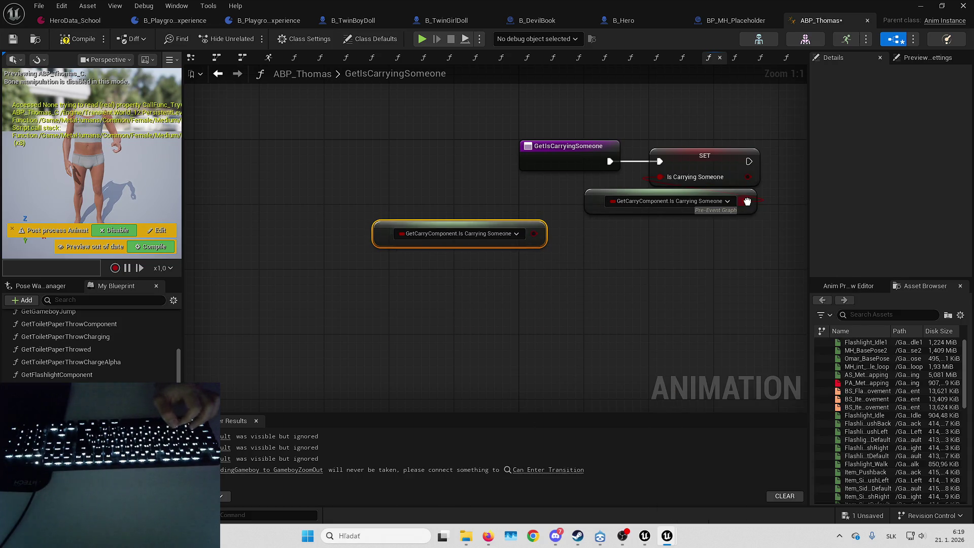
left_click_drag(536, 234, 536, 234)
left_click(618, 207)
key("Delete")
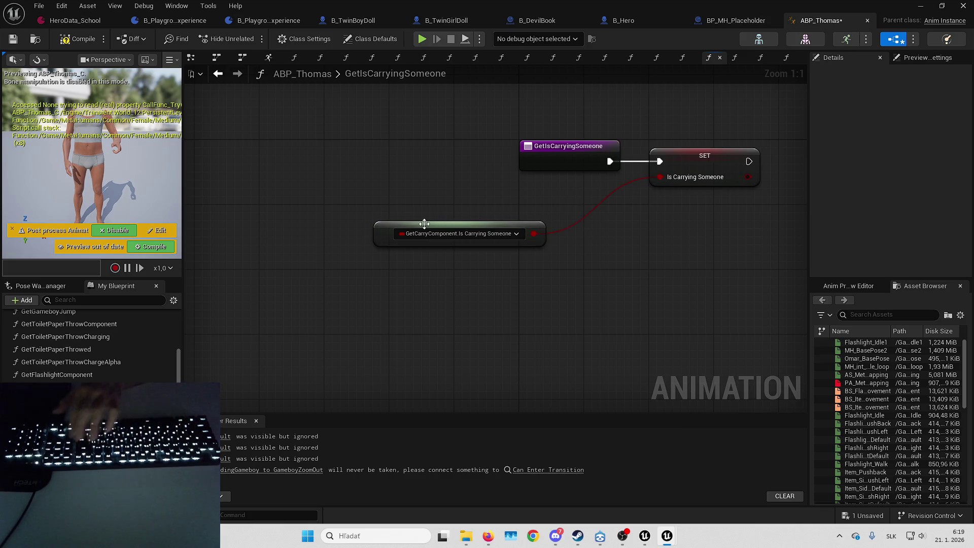
mouse_move(374, 230)
left_mouse_down()
mouse_move(542, 214)
mouse_move(591, 197)
left_mouse_up()
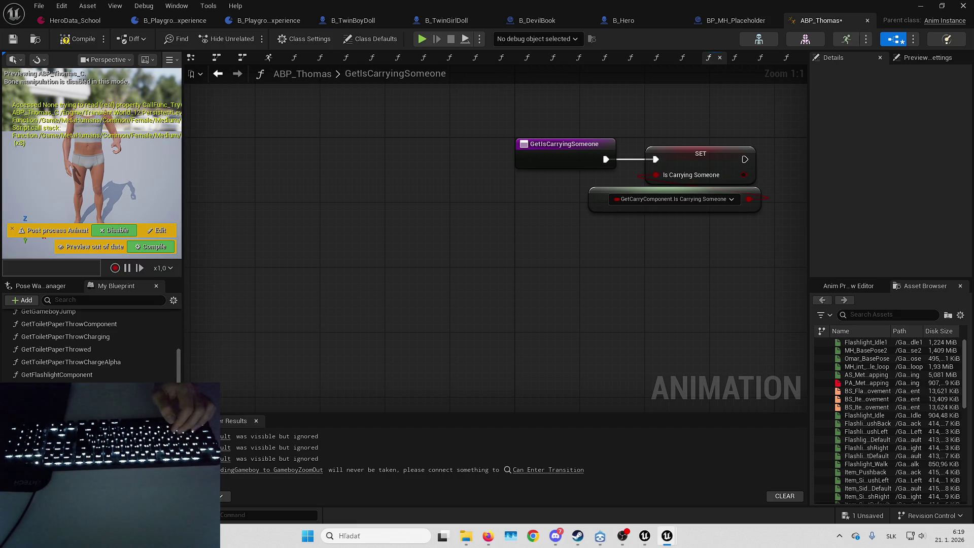
double_click(56, 400)
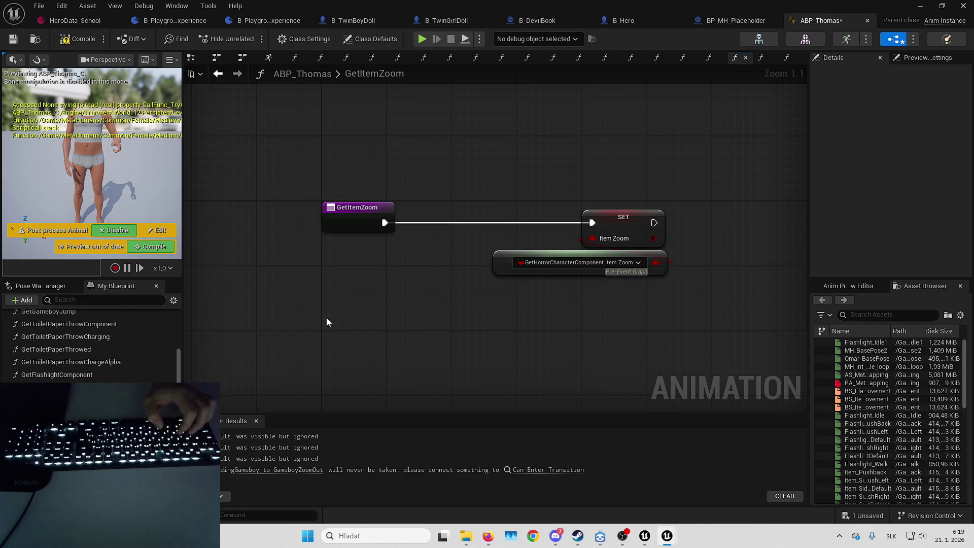
- Paste a Property Access node under GetItemZoom and bind it to GetHorrorCharacterComponent > Item Zoom
key("ctrl+v")
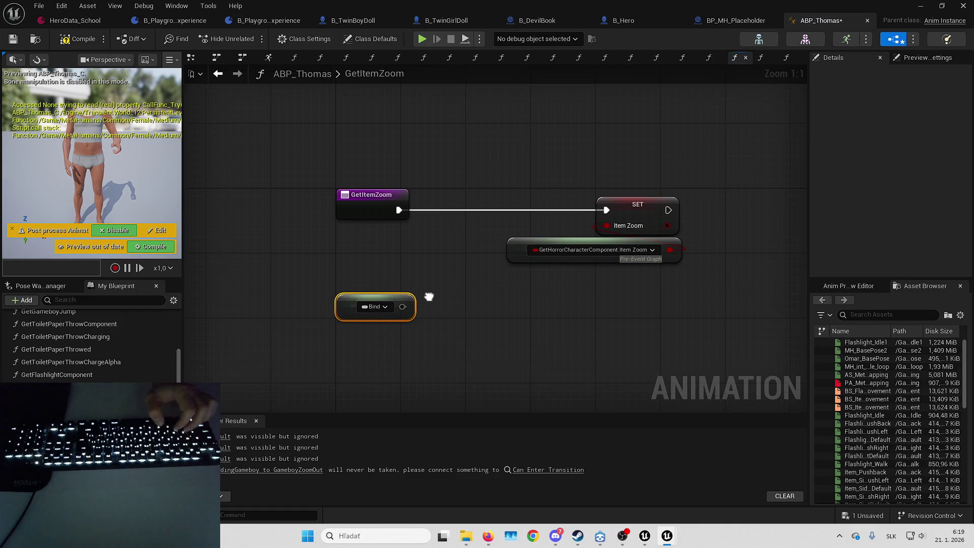
left_click_drag(380, 293, 371, 310)
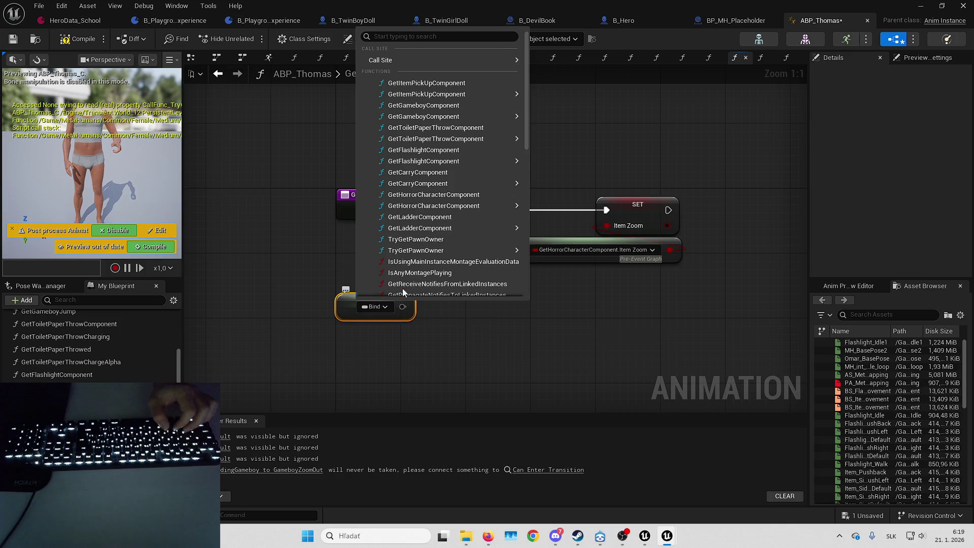
mouse_move(472, 208)
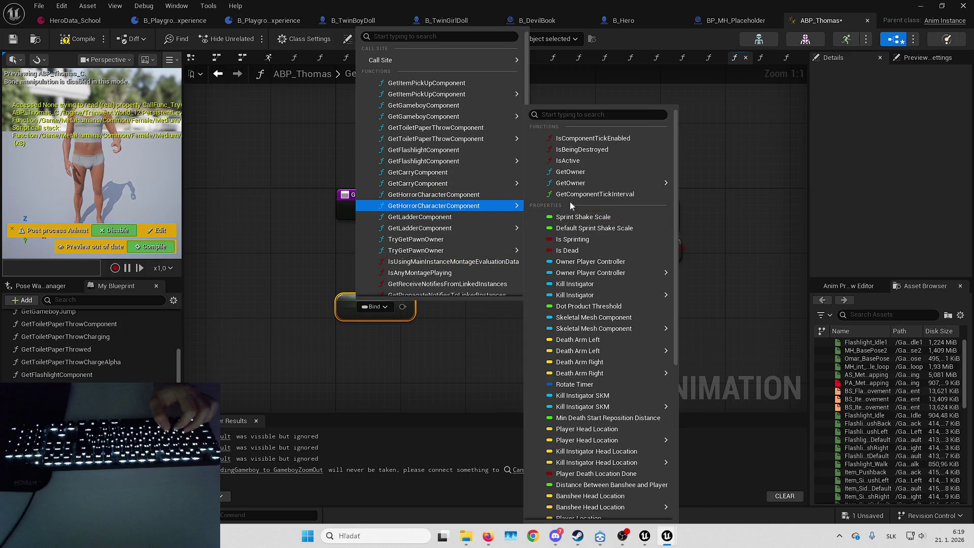
scroll(585, 317, "down", 3)
scroll(585, 317, "down", 5)
mouse_move(600, 403)
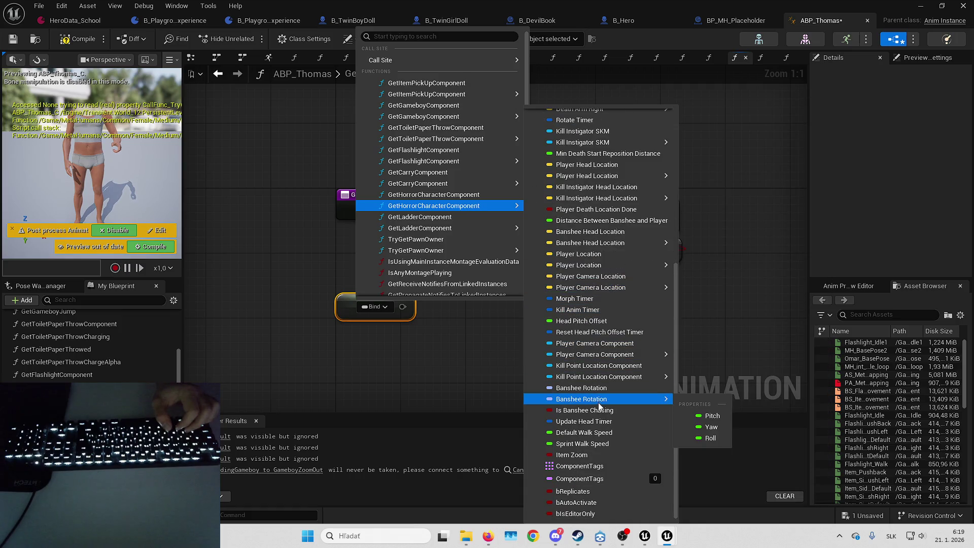
left_click(572, 455)
- Wire the binding into the Item Zoom SET, replace the old getter, and open GetIsOnladder
mouse_move(607, 227)
left_mouse_down()
mouse_move(660, 254)
mouse_move(497, 306)
left_mouse_up()
left_click(504, 250)
key("Delete")
left_click_drag(343, 310, 517, 240)
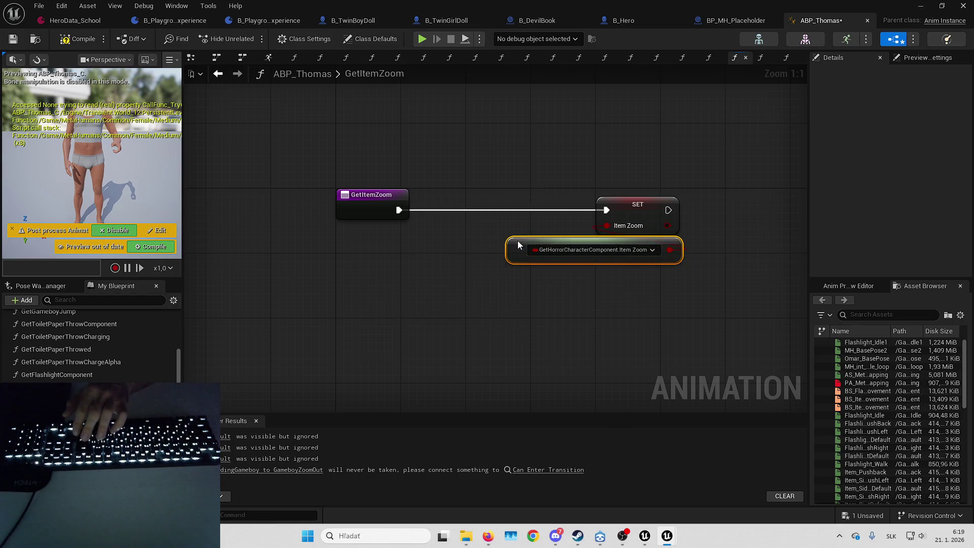
left_click(760, 57)
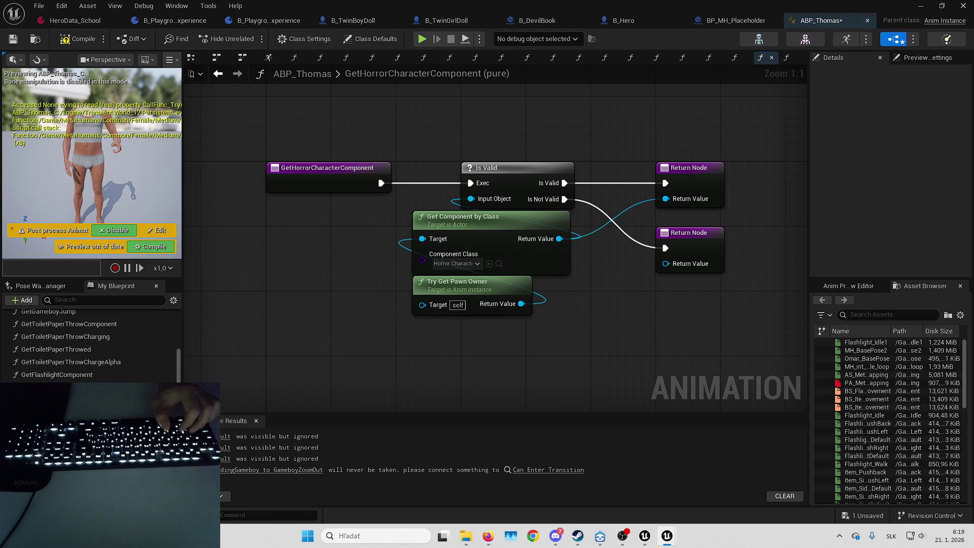
left_click(787, 58)
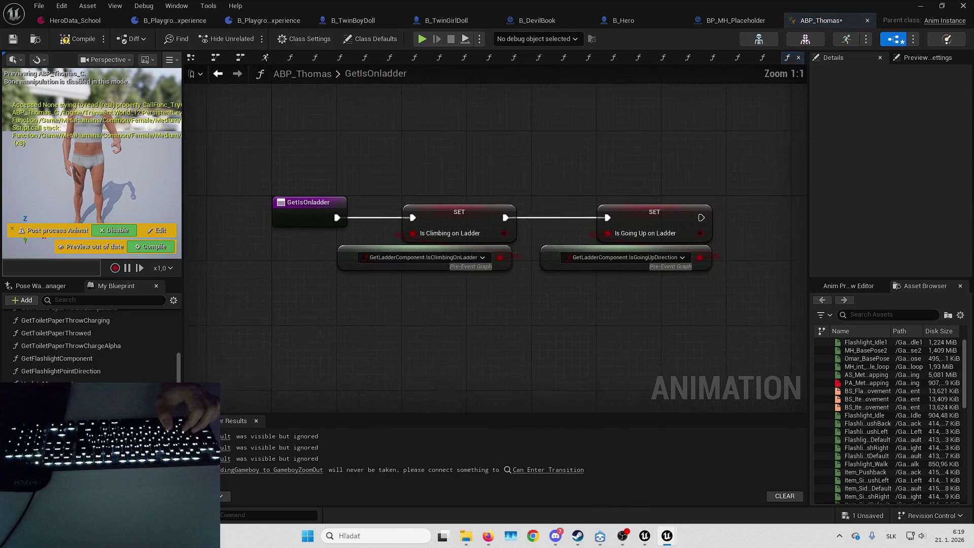
- Feed Is Climbing on Ladder from a GetLadderComponent > IsClimbingOnLadder Property Access, replacing the old getter
left_click_drag(351, 307, 505, 276)
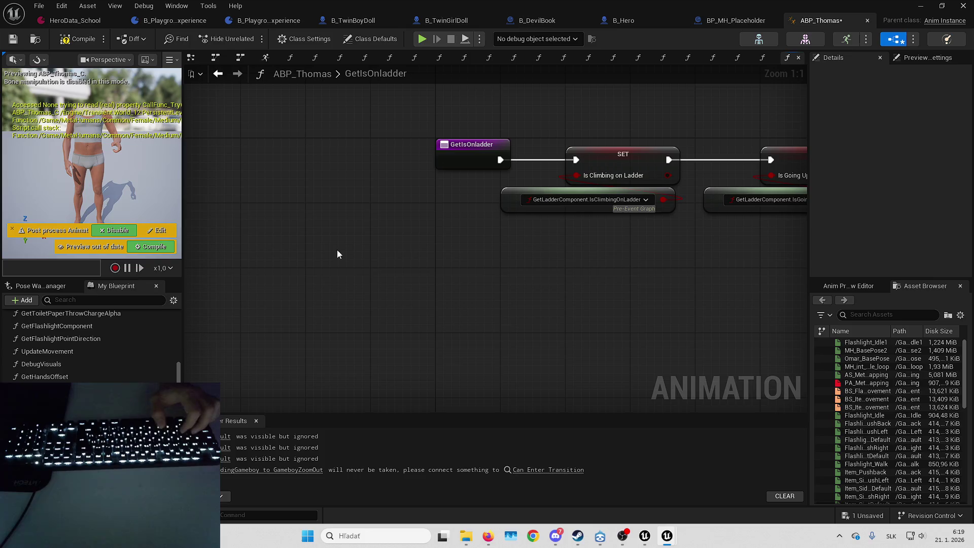
key("ctrl+v")
left_click(383, 258)
mouse_move(398, 284)
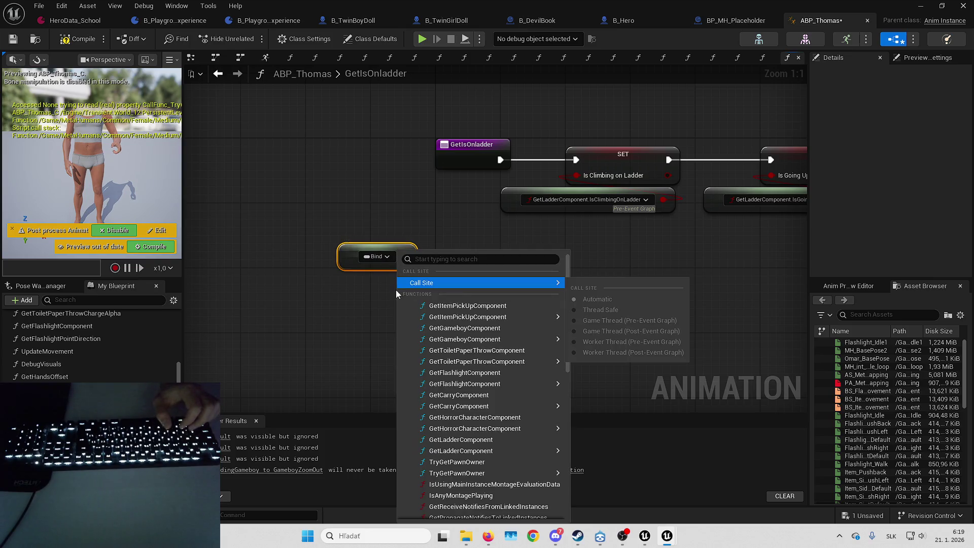
mouse_move(435, 409)
mouse_move(485, 453)
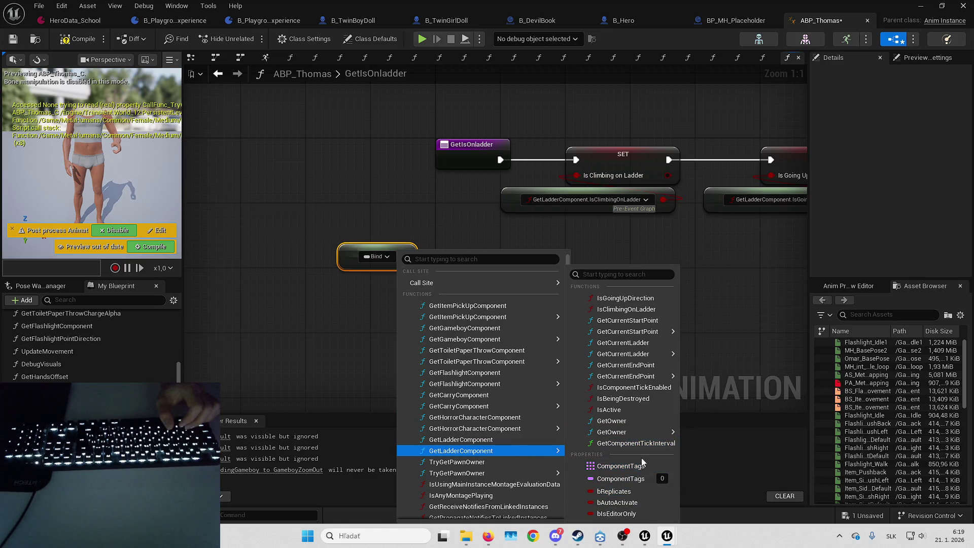
left_click(626, 309)
mouse_move(576, 175)
left_mouse_down()
mouse_move(521, 265)
mouse_move(501, 256)
left_mouse_up()
left_click(538, 208)
key("Delete")
left_click_drag(360, 254, 531, 198)
- Feed Is Going Up on Ladder from a GetLadderComponent > IsGoingUpDirection Property Access, then save ABP_Thomas
key("ctrl+v")
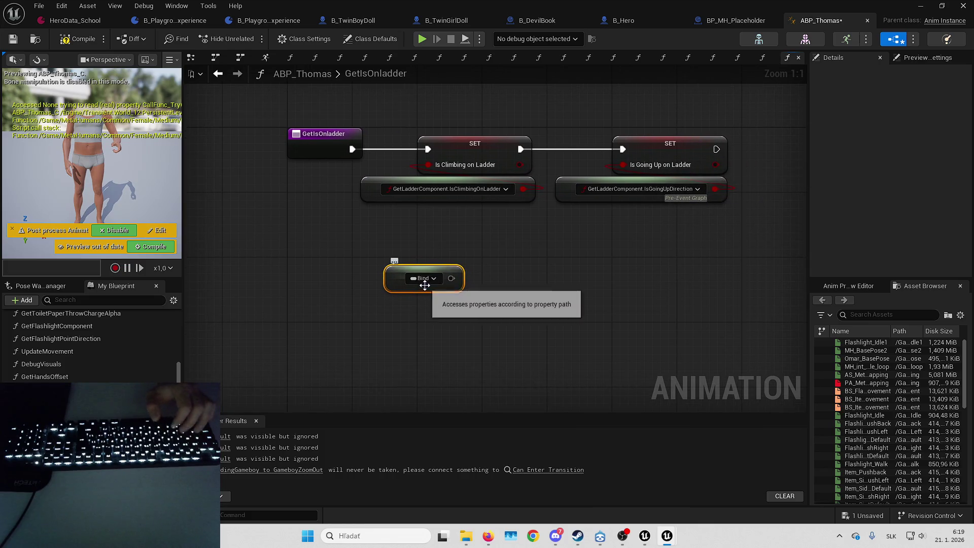
left_click(429, 280)
mouse_move(526, 451)
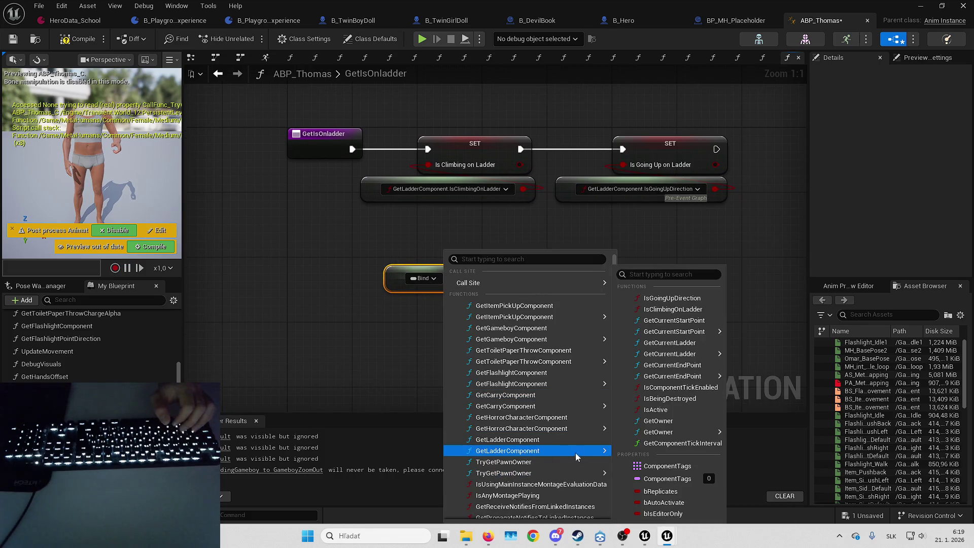
left_click(672, 298)
left_click_drag(623, 165, 547, 280)
left_click(569, 195)
key("Delete")
left_click_drag(404, 274, 574, 185)
left_click(318, 213)
key("ctrl+s")
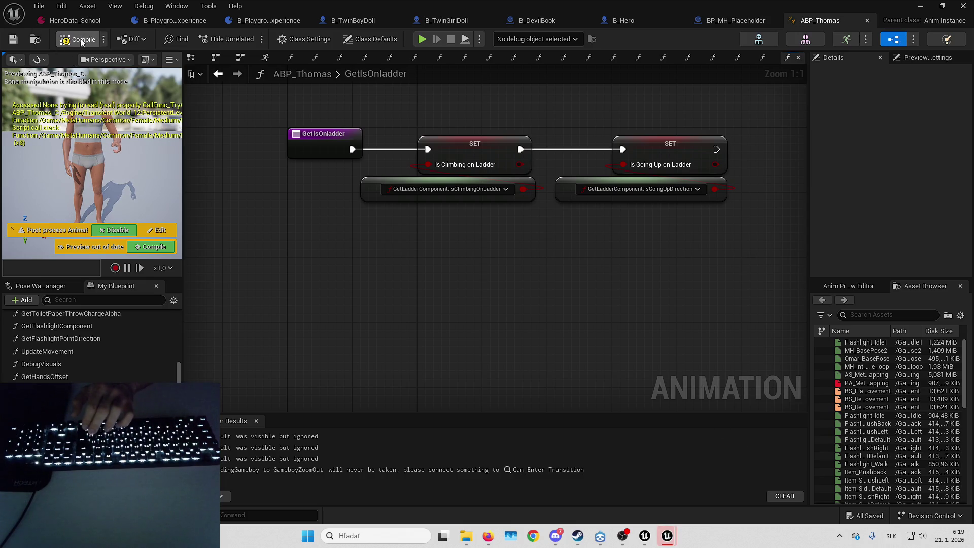
- Compile ABP_Thomas and add a Blueprint Thread Safe Update Animation override function
left_click(81, 38)
scroll(91, 345, "up", 10)
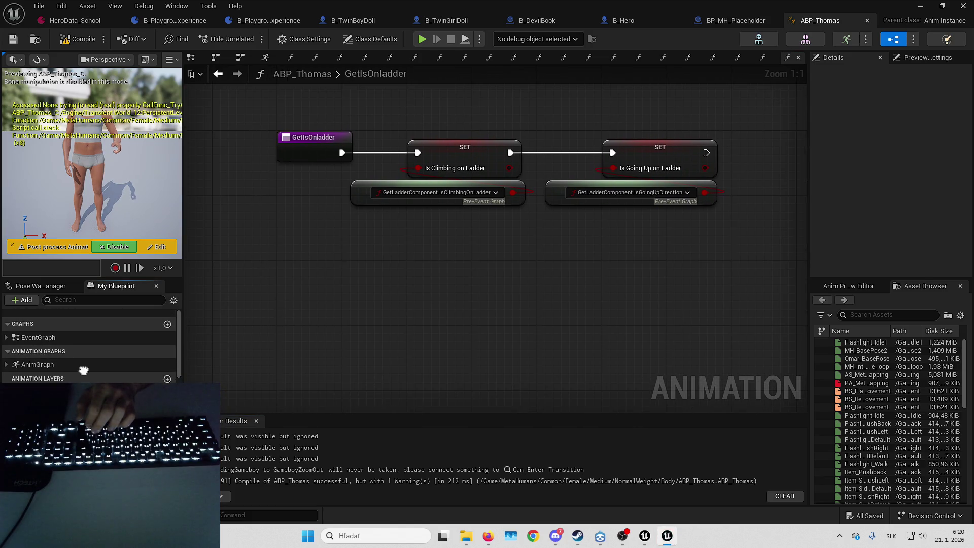
left_click(143, 385)
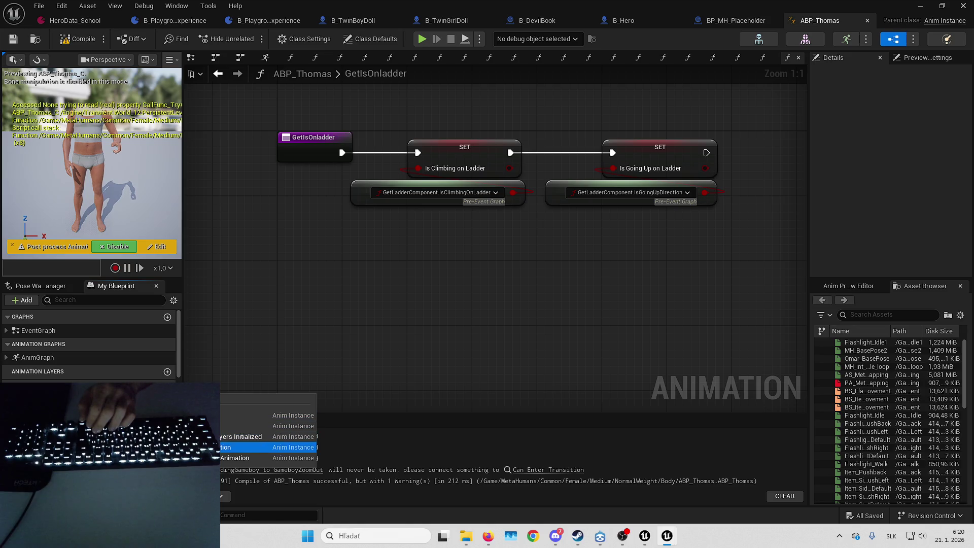
left_click(223, 448)
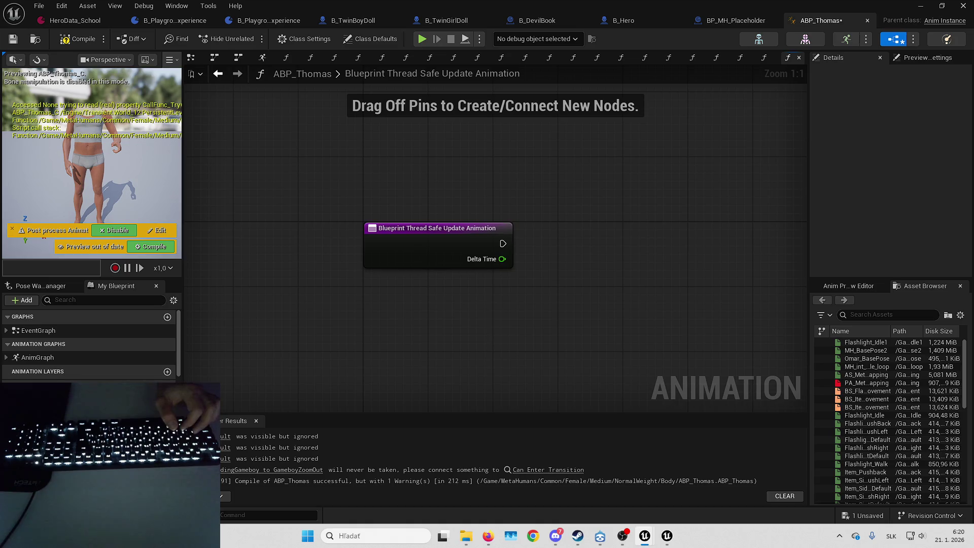
- Paste the Get function chain beside the entry node, then save and compile ABP_Thomas
scroll(489, 287, "down", 3)
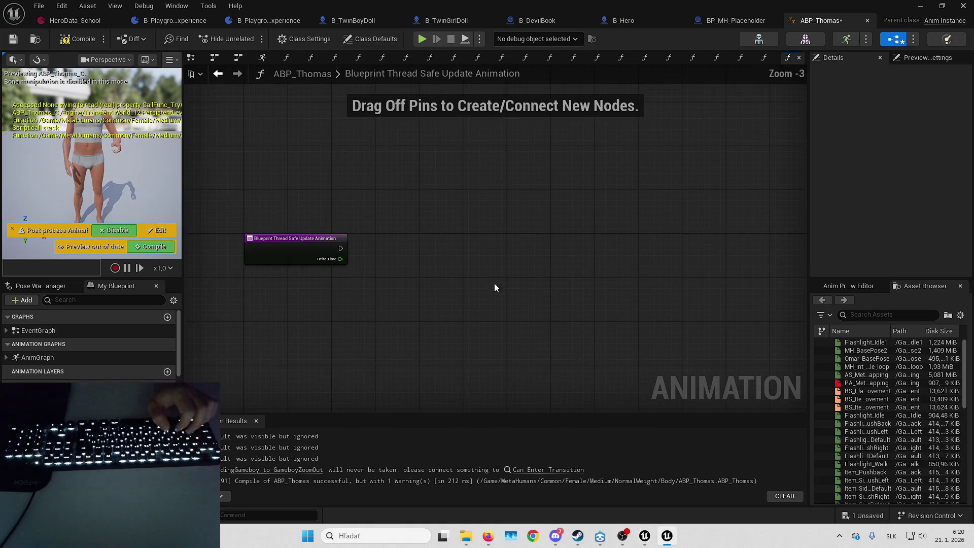
key("ctrl+v")
mouse_move(300, 293)
left_mouse_down()
mouse_move(622, 258)
mouse_move(397, 240)
mouse_move(341, 250)
left_mouse_up()
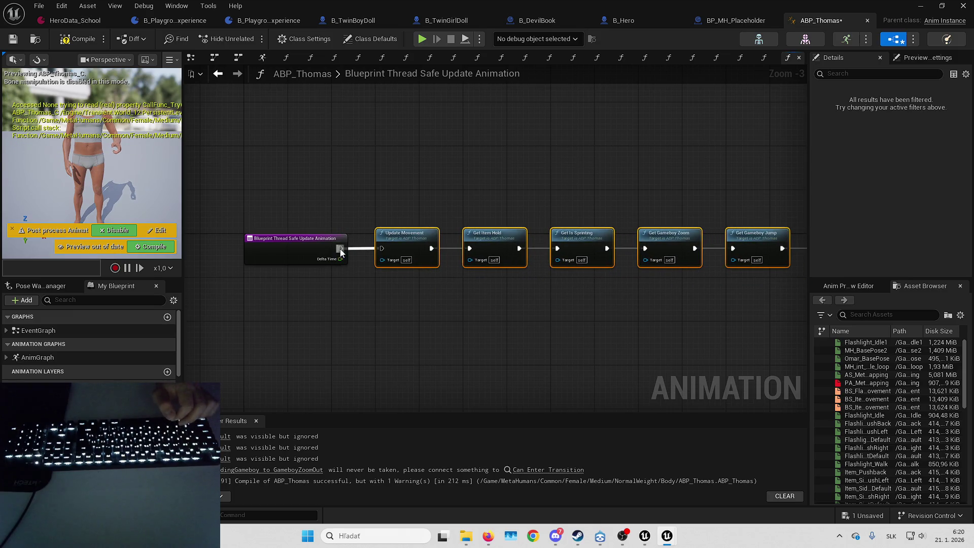
left_click(14, 42)
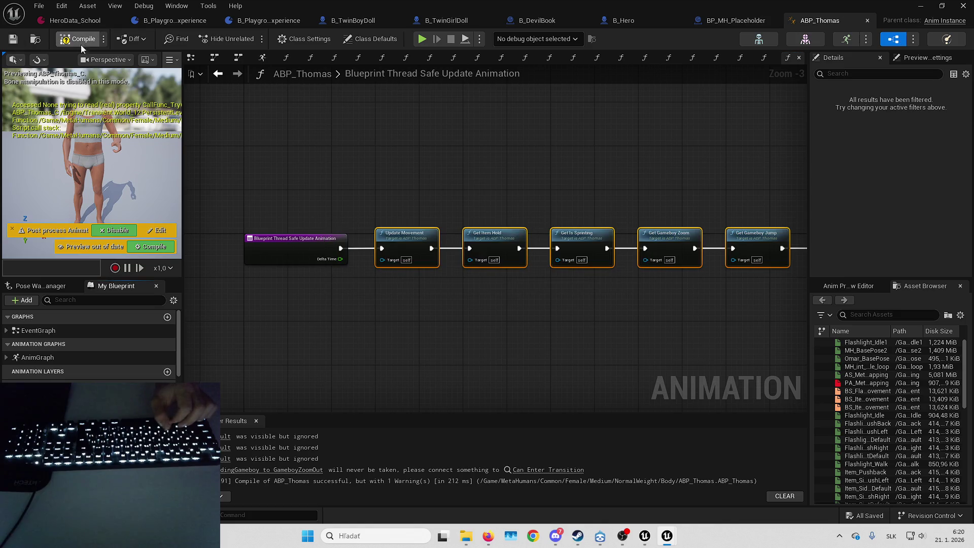
left_click(91, 41)
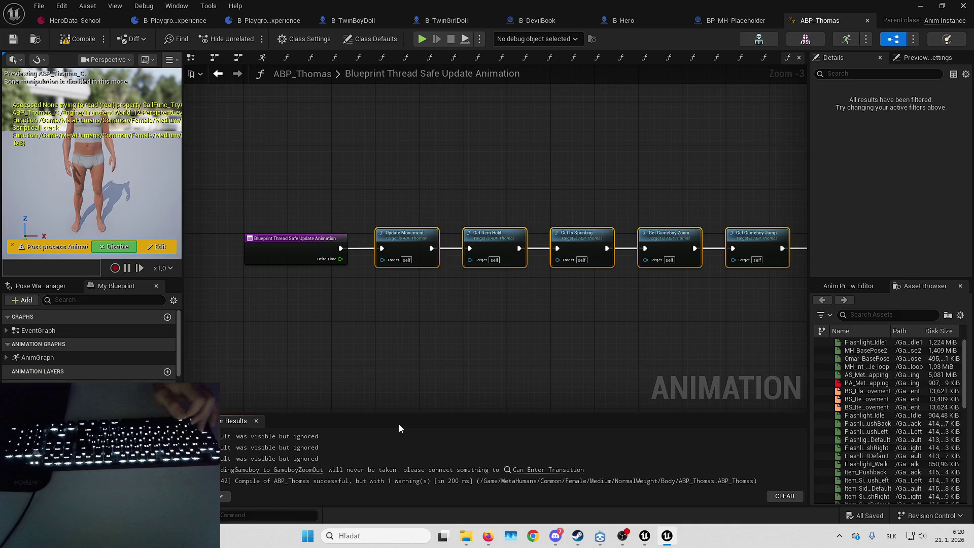
left_click_drag(403, 414, 401, 407)
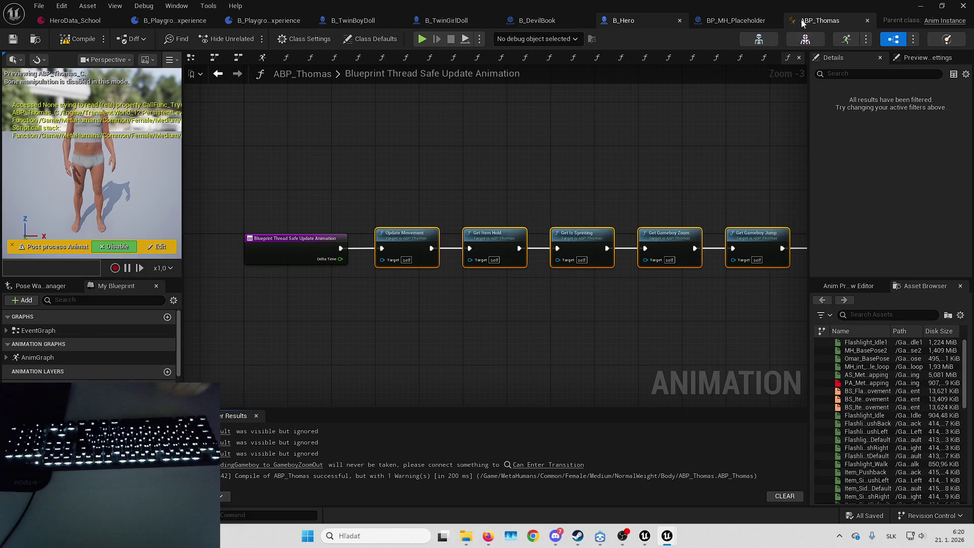
left_click(623, 20)
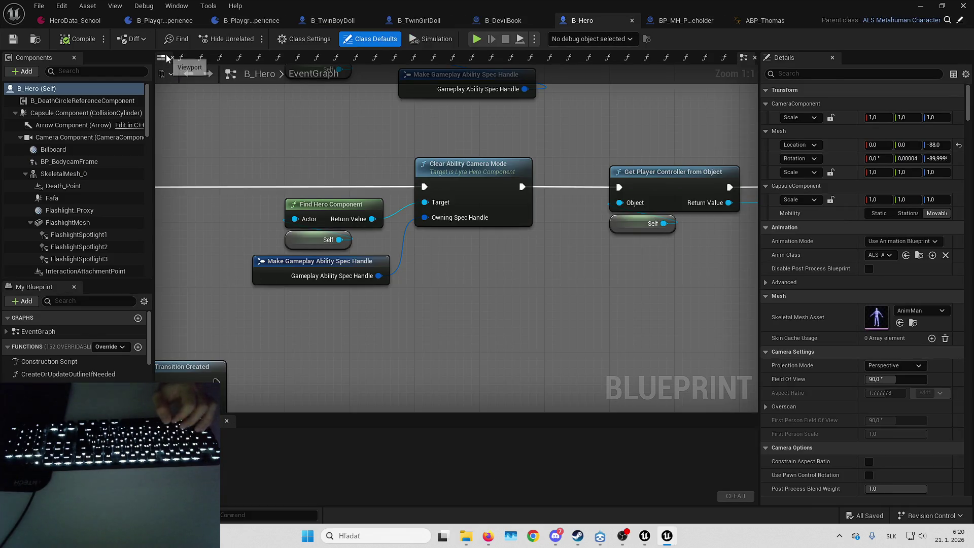
- Select SkeletalMesh_0 in B_Hero's Viewport, close Fab, and browse back to the top-level Content folder
left_click(165, 58)
left_click(459, 239)
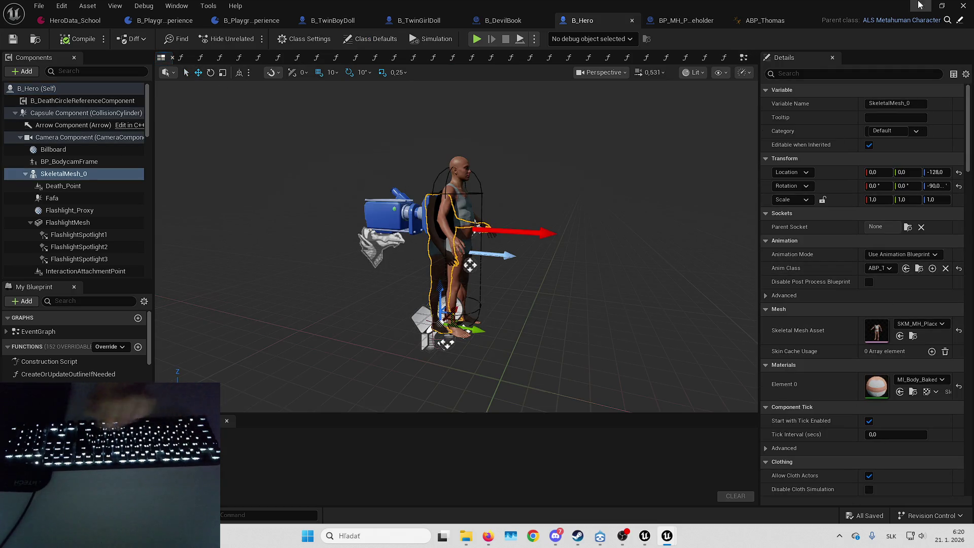
key("alt+Tab")
left_click(963, 4)
left_click(369, 344)
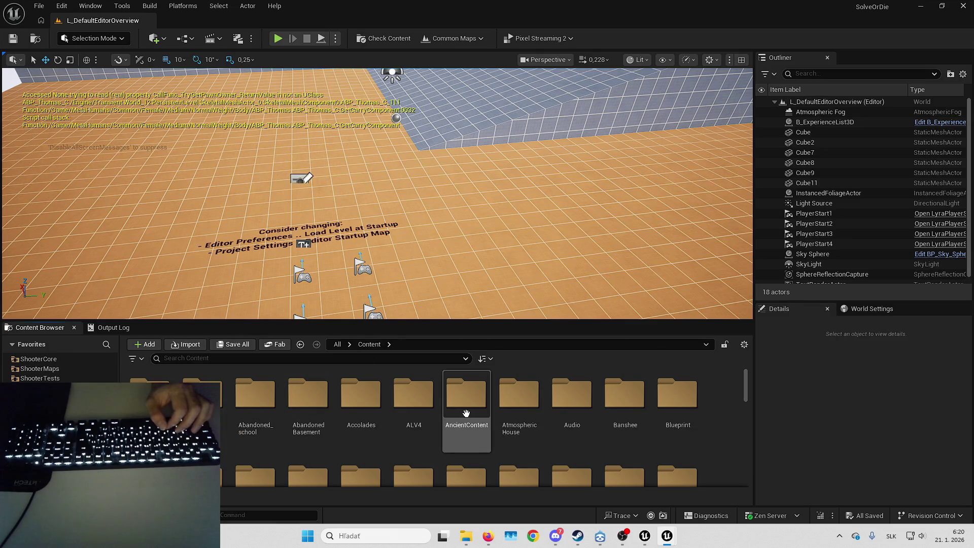
left_click(625, 400)
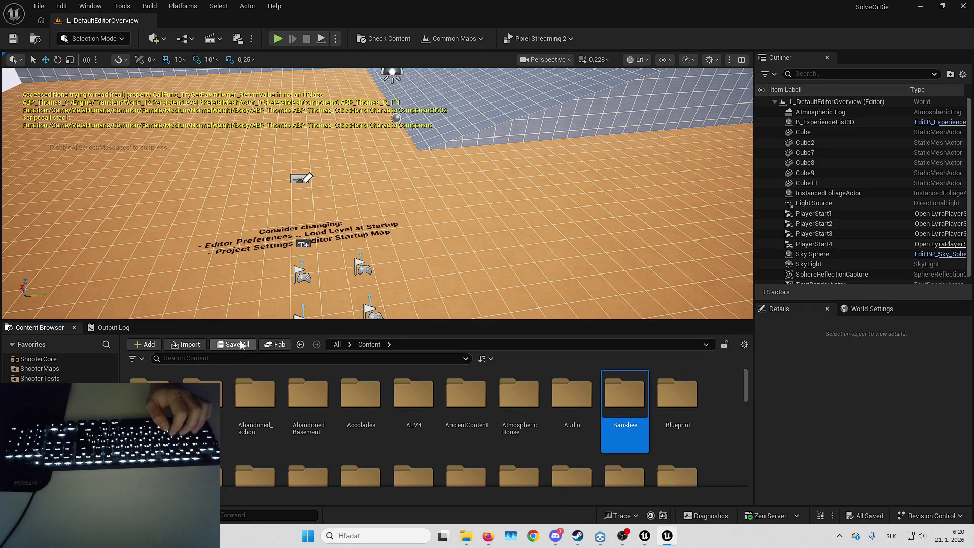
- Add Brushify - Forest Pack to the project from Fab's My Library
left_click(274, 344)
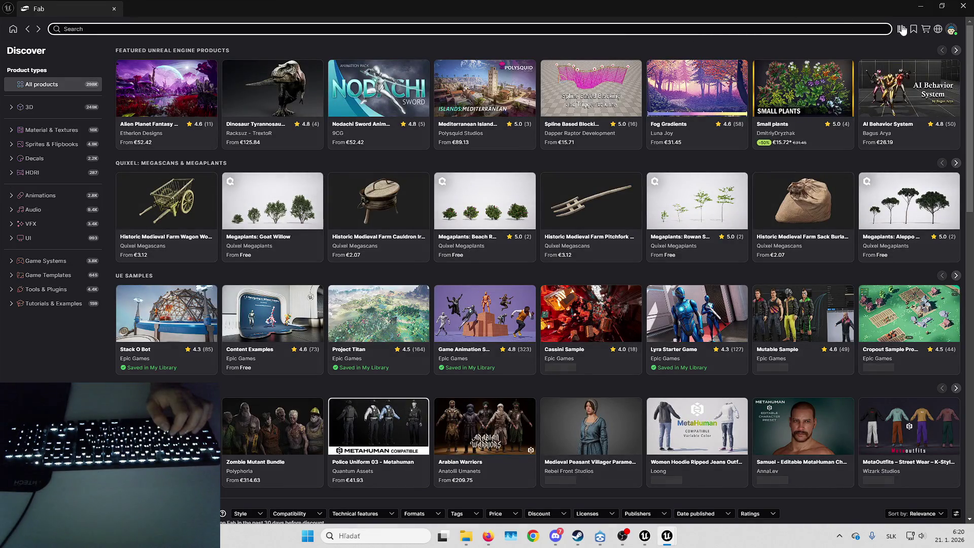
left_click(903, 30)
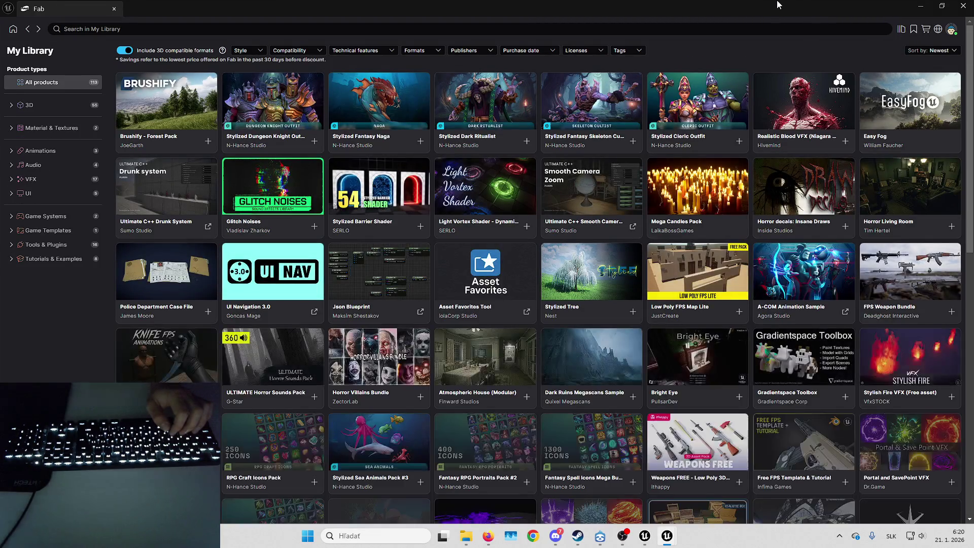
left_click(963, 6)
left_click(370, 420)
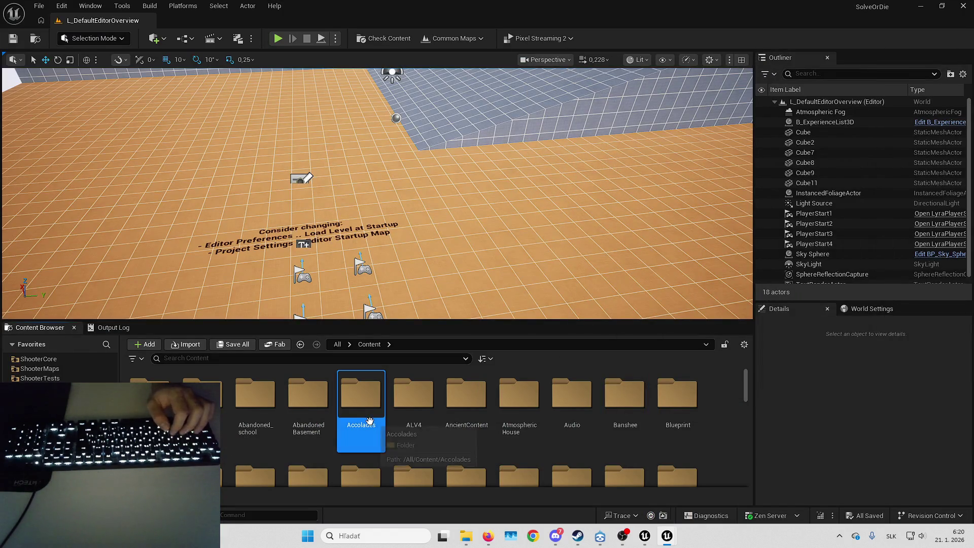
scroll(369, 420, "down", 3)
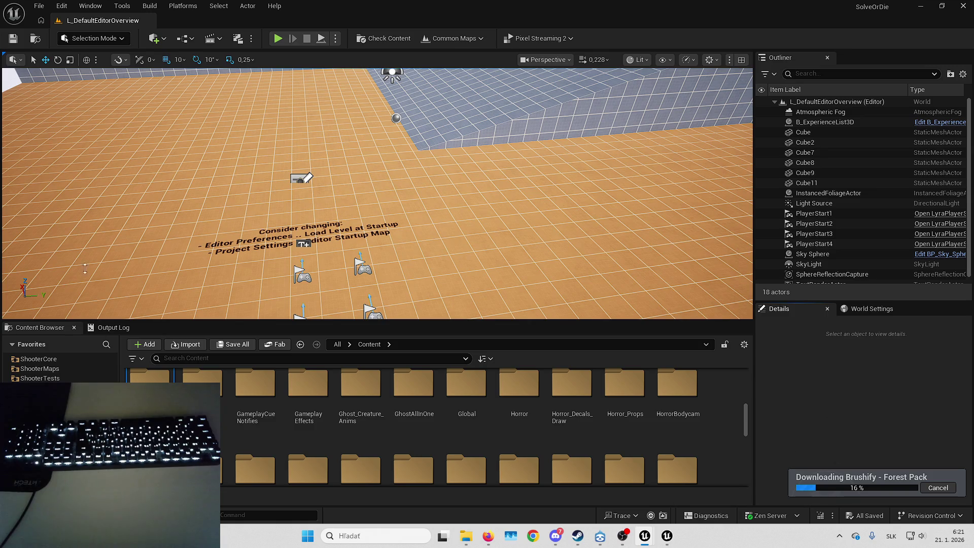
- Open L_Playground from Recent Levels and fly around its viewport while the pack downloads
left_click(41, 5)
mouse_move(107, 76)
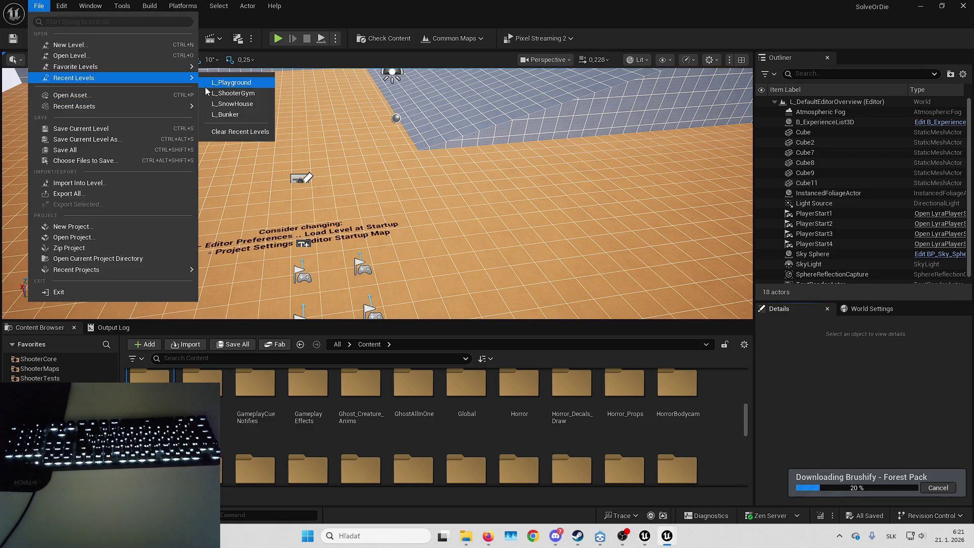
left_click(214, 84)
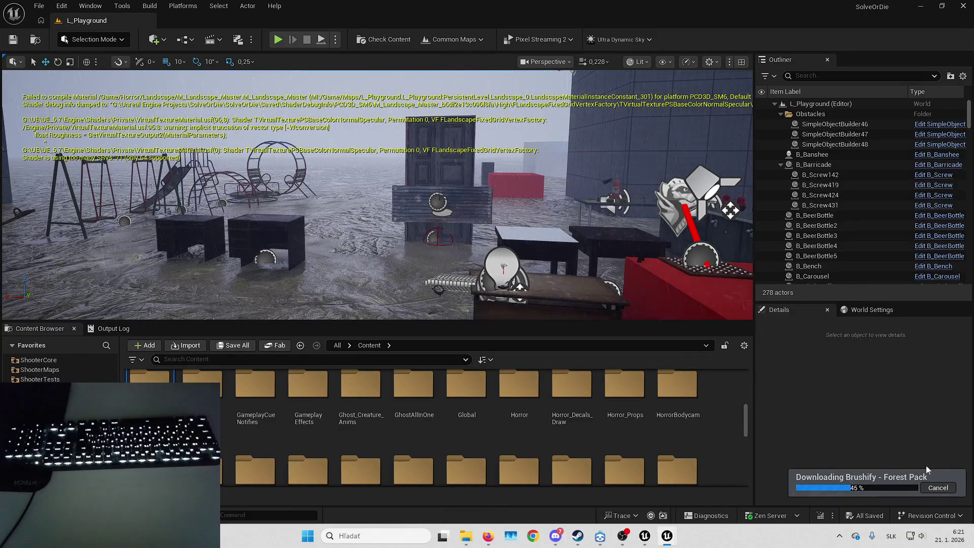
key("w")
key("s")
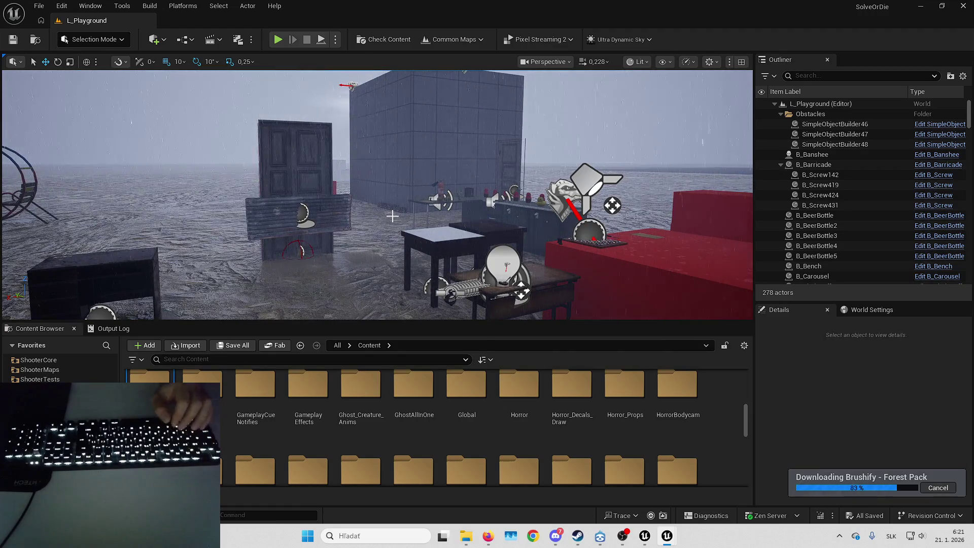
mouse_move(163, 176)
left_mouse_down()
mouse_move(640, 223)
mouse_move(584, 284)
mouse_move(275, 254)
mouse_move(270, 211)
mouse_move(297, 91)
mouse_move(305, 132)
mouse_move(325, 133)
mouse_move(382, 195)
mouse_move(394, 232)
mouse_move(382, 321)
left_mouse_up()
- Browse to Brushify > Maps > Forest and open the Forest level
double_click(253, 401)
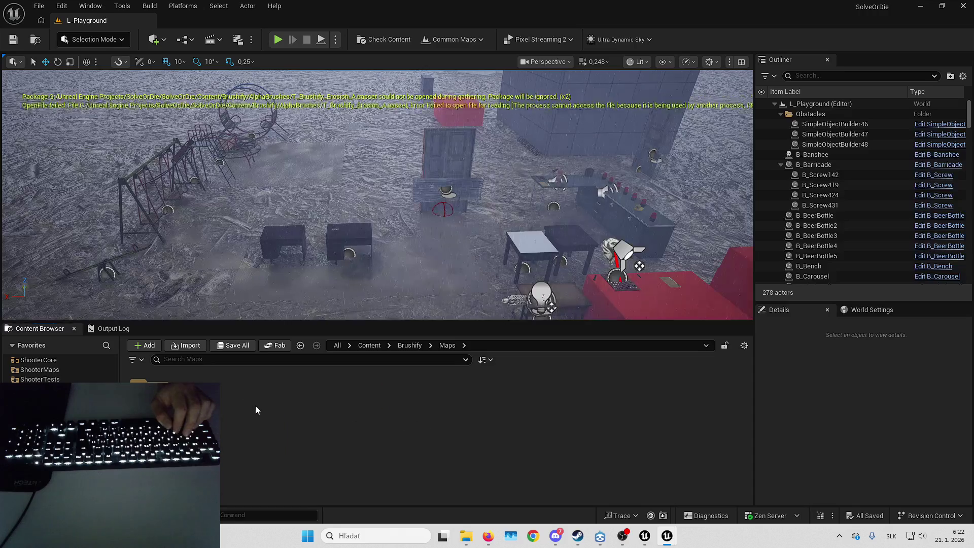
double_click(150, 400)
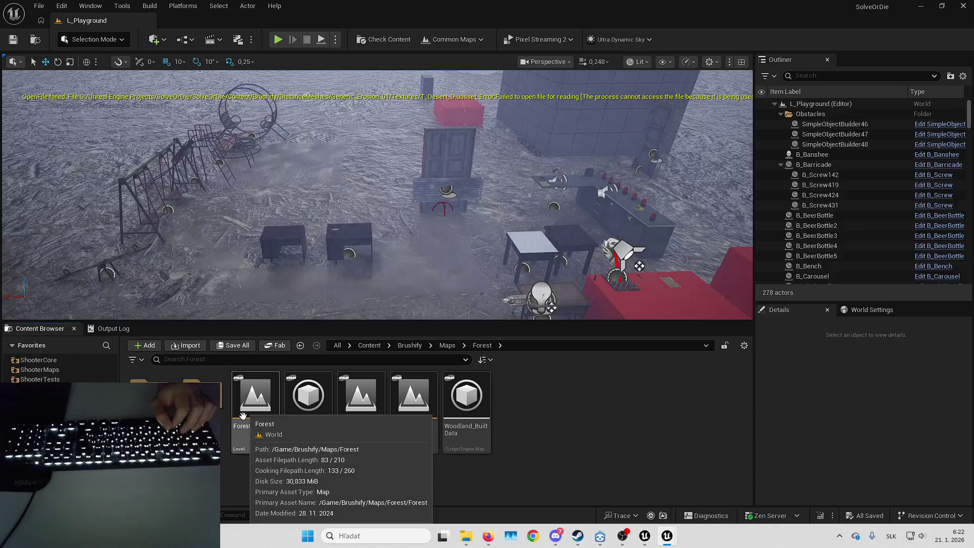
double_click(150, 401)
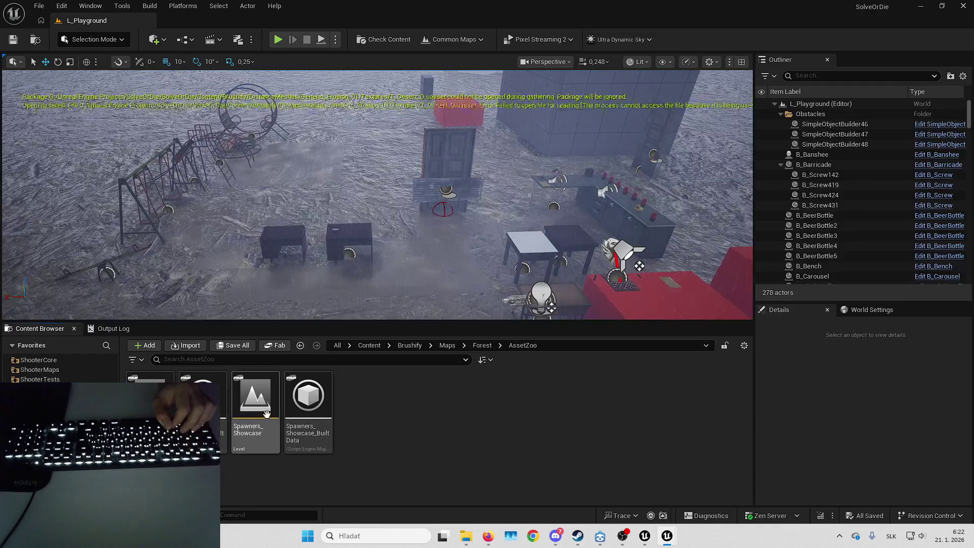
key("alt+Left")
double_click(203, 401)
key("alt+Left")
double_click(253, 414)
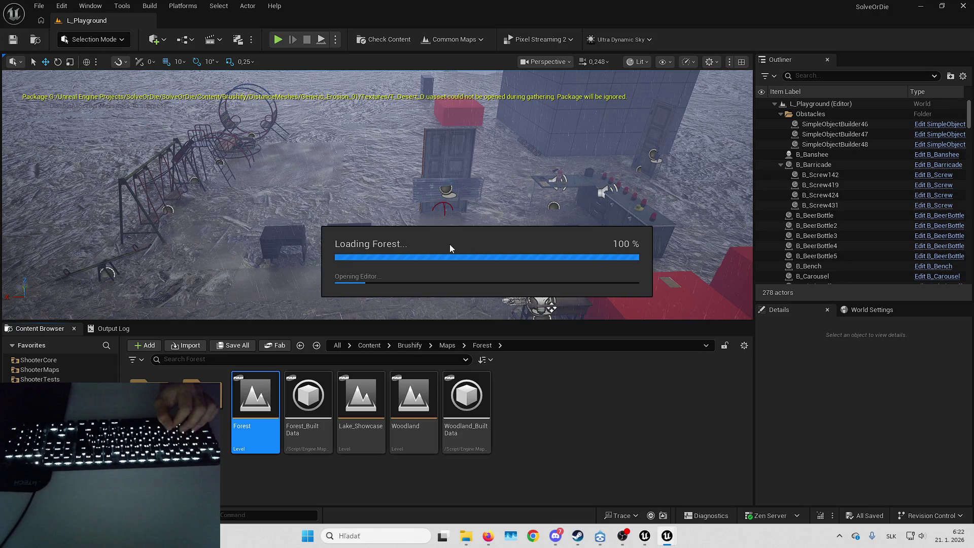
mouse_move(643, 545)
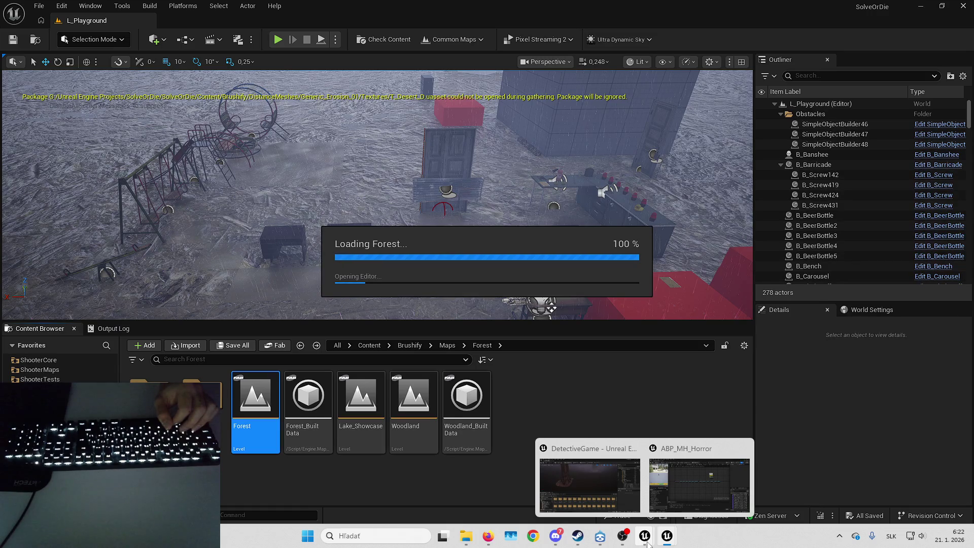
mouse_move(578, 539)
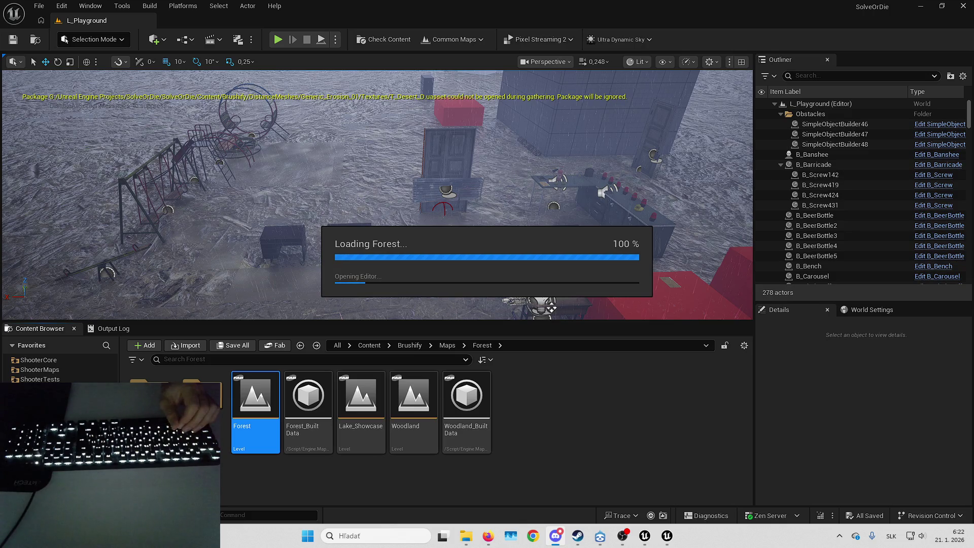
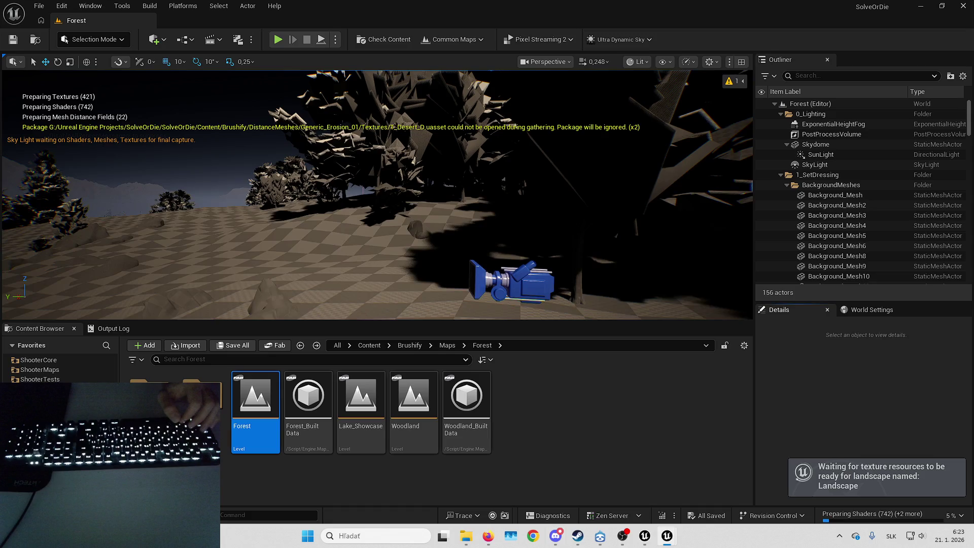
- Fly over the hillside, focusing on the CameraActor and a cine camera
key("w")
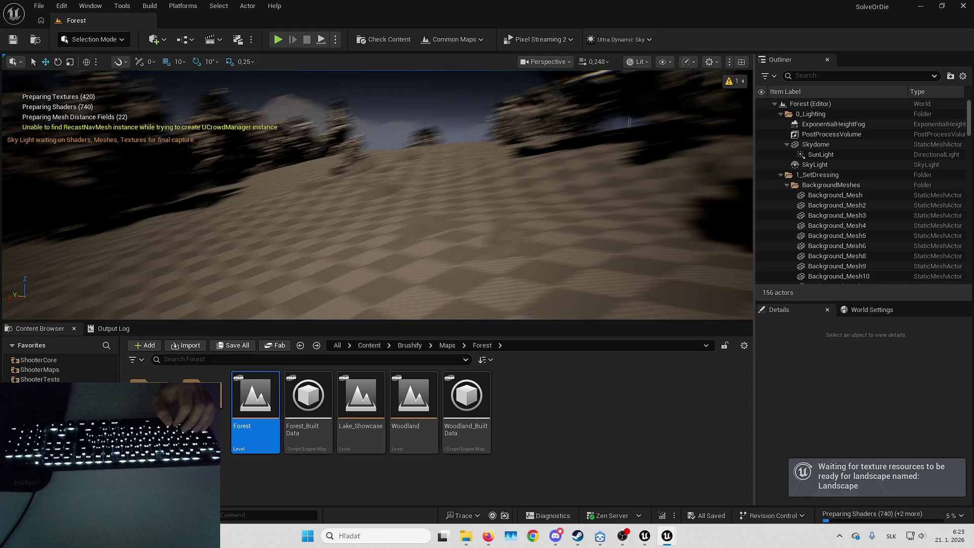
scroll(855, 236, "down", 5)
double_click(821, 184)
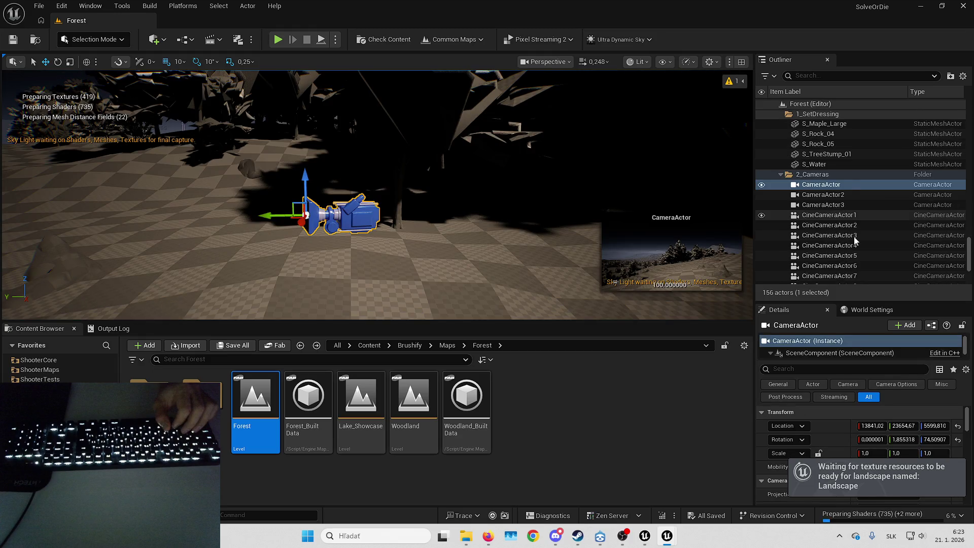
scroll(855, 237, "down", 2)
left_click(848, 237)
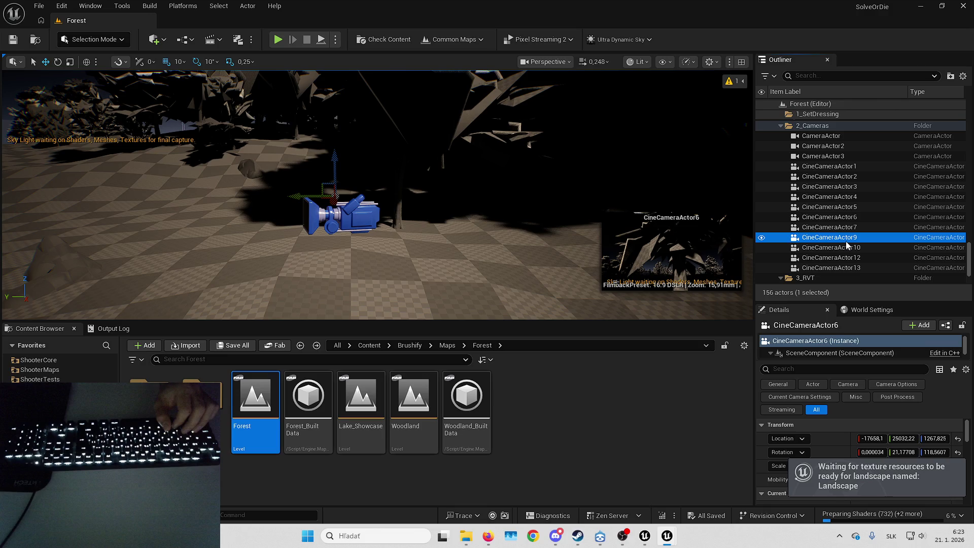
left_click_drag(457, 203, 446, 213)
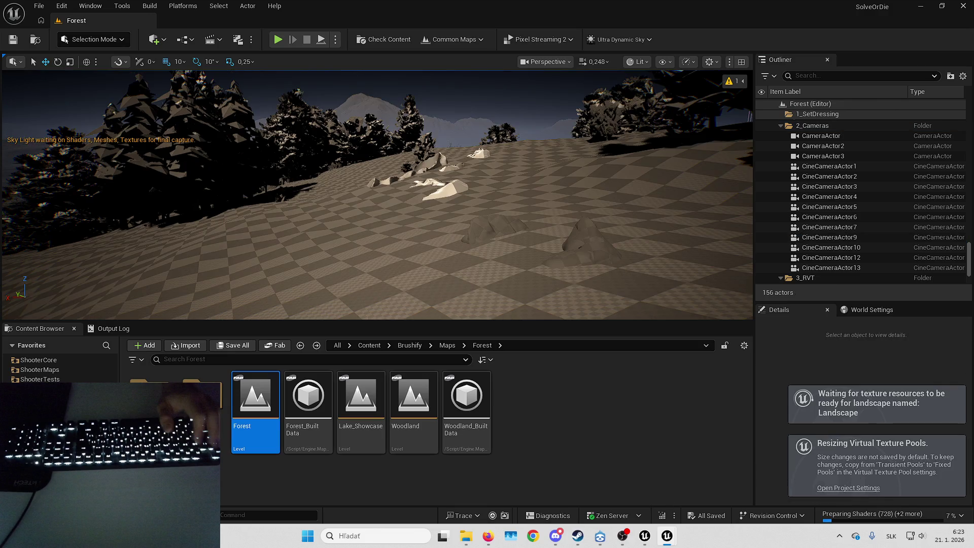
key("2")
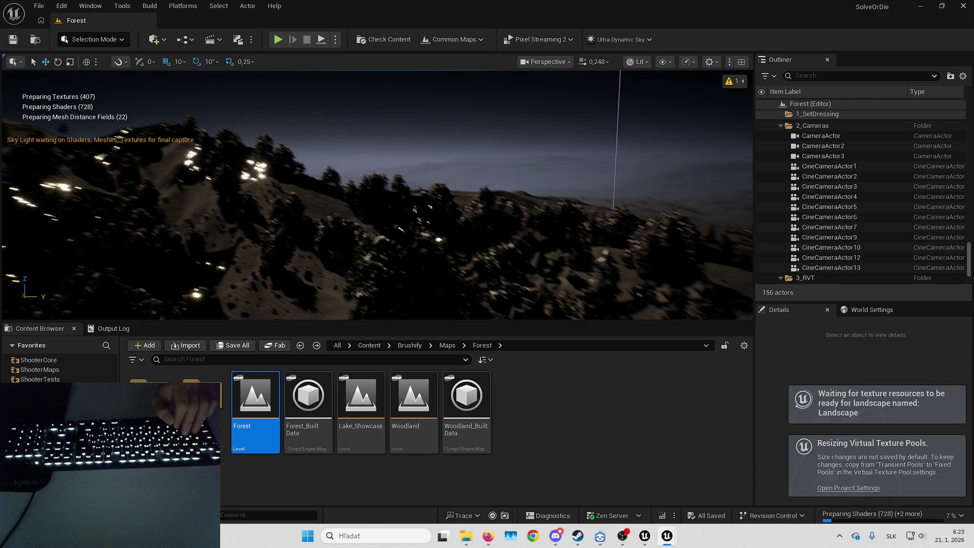
key("3")
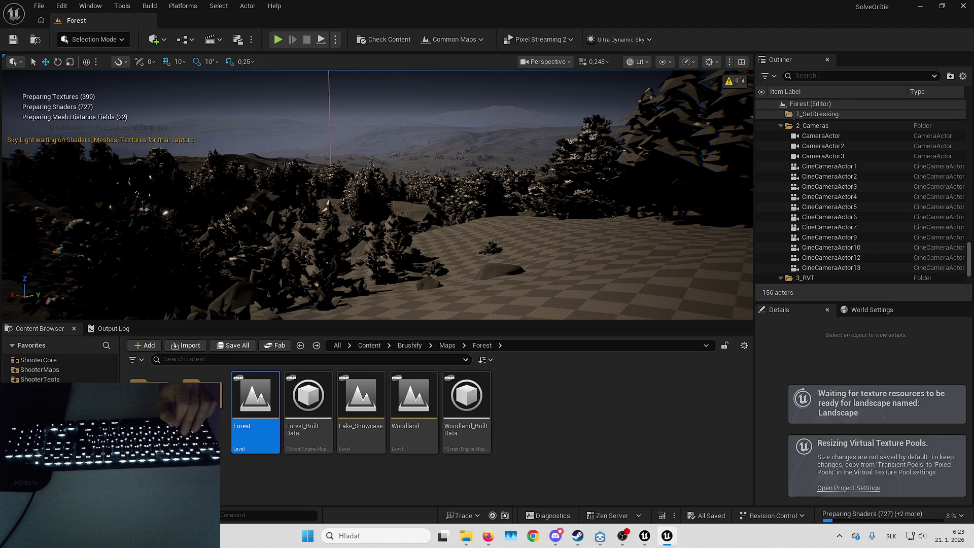
- Fly forward into the trees and turn to a valley view of the hillside
scroll(378, 195, "up", 2)
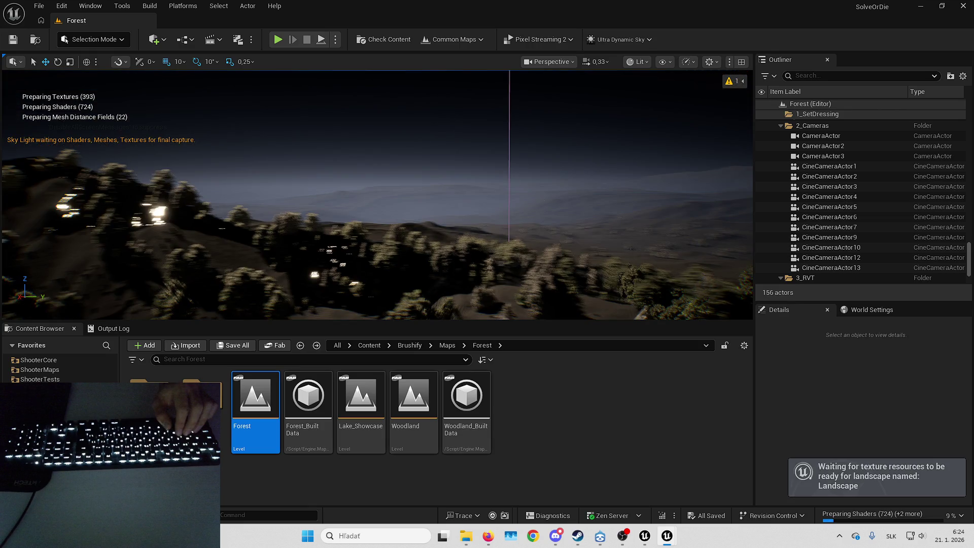
scroll(378, 195, "up", 1)
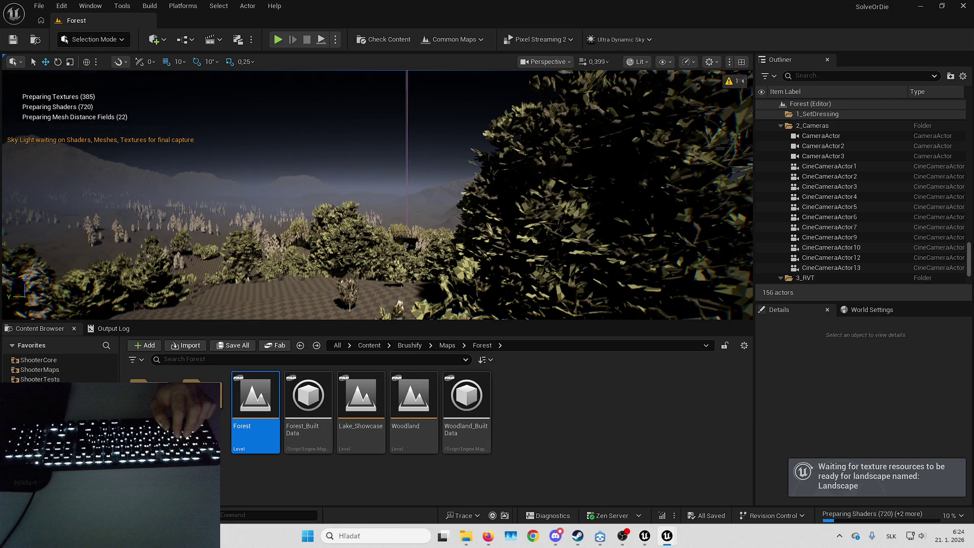
scroll(378, 195, "up", 2)
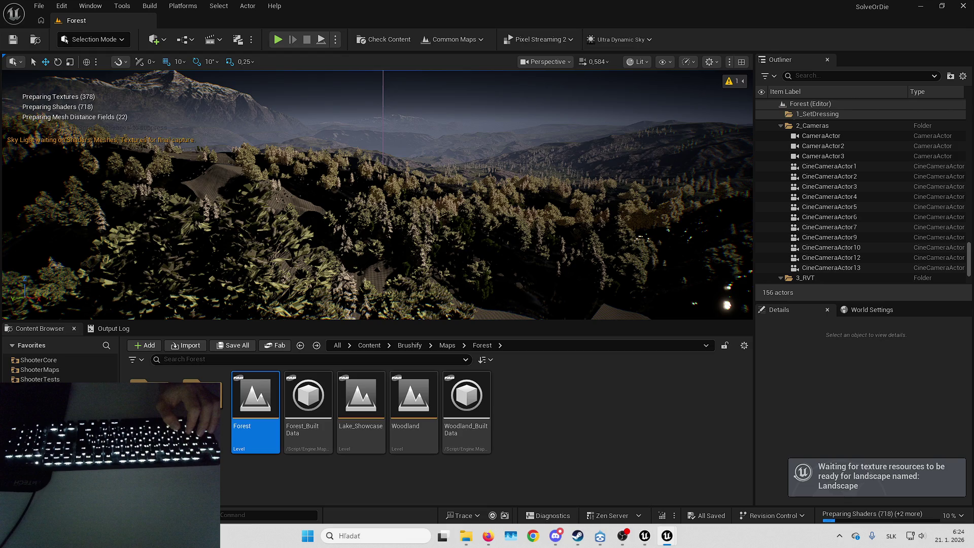
scroll(377, 195, "up", 1)
key("w")
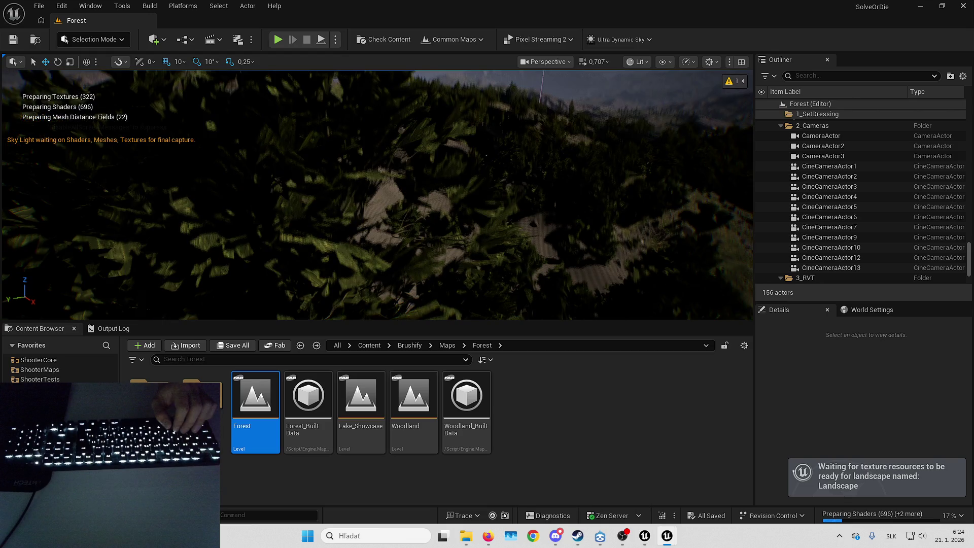
left_click_drag(378, 195, 327, 194)
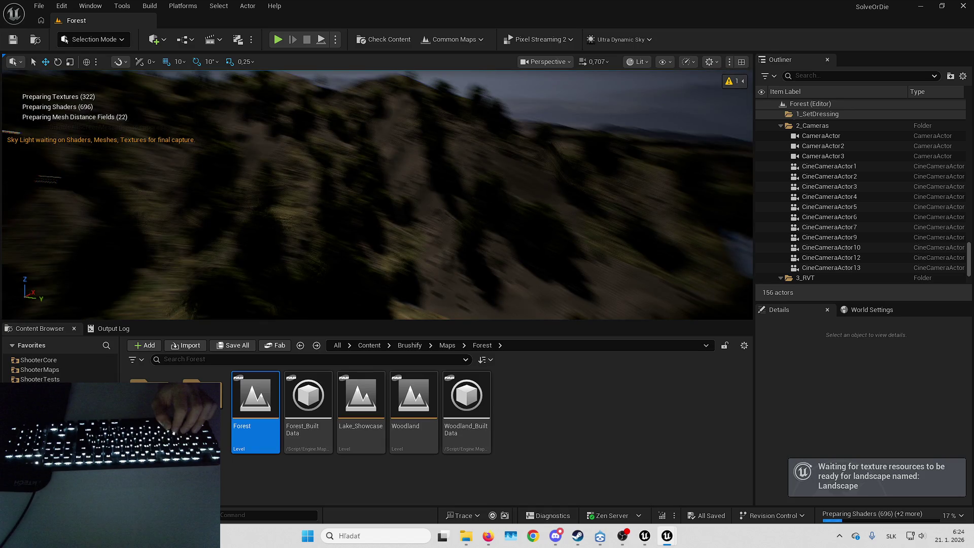
left_click_drag(377, 195, 327, 195)
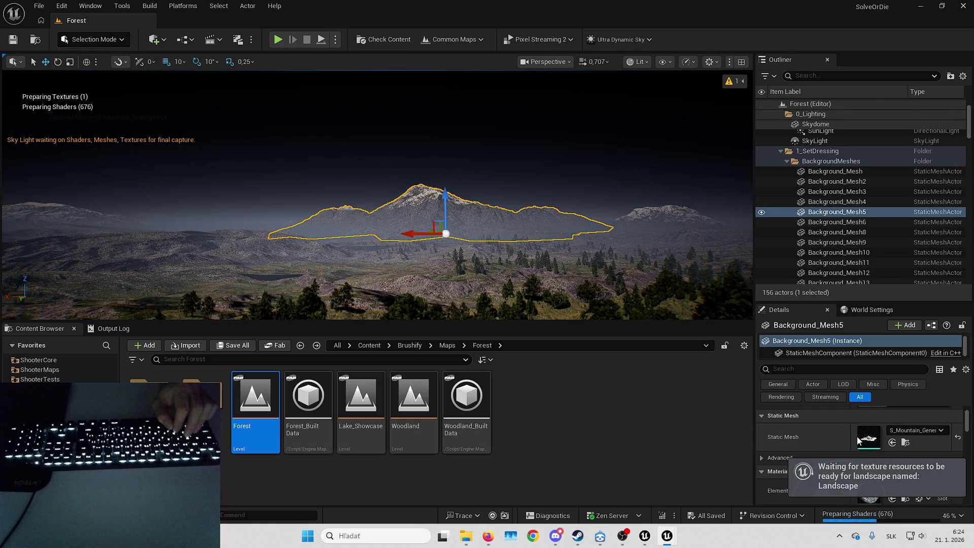
- Inspect the S_Mountain_Generic_03 mesh in its editor, then close it
double_click(857, 439)
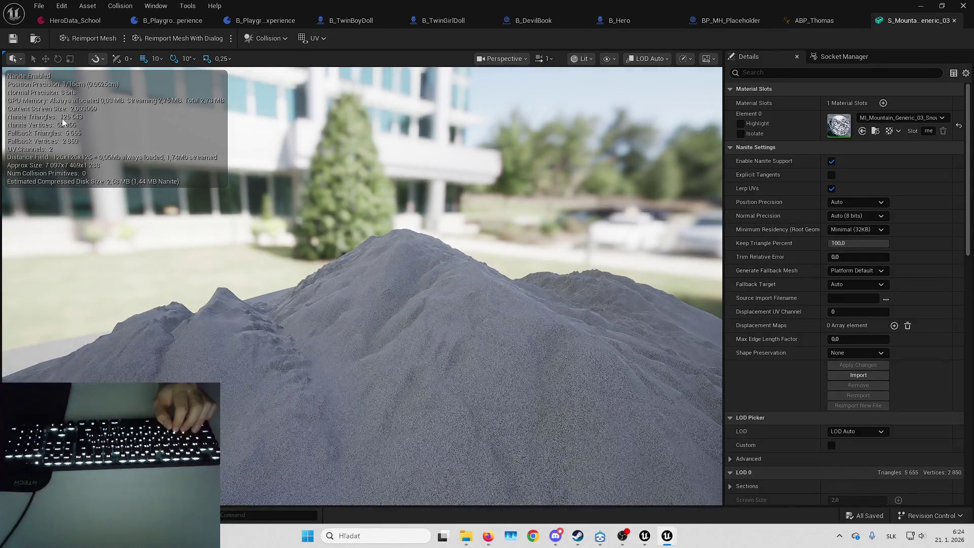
left_click_drag(200, 180, 193, 153)
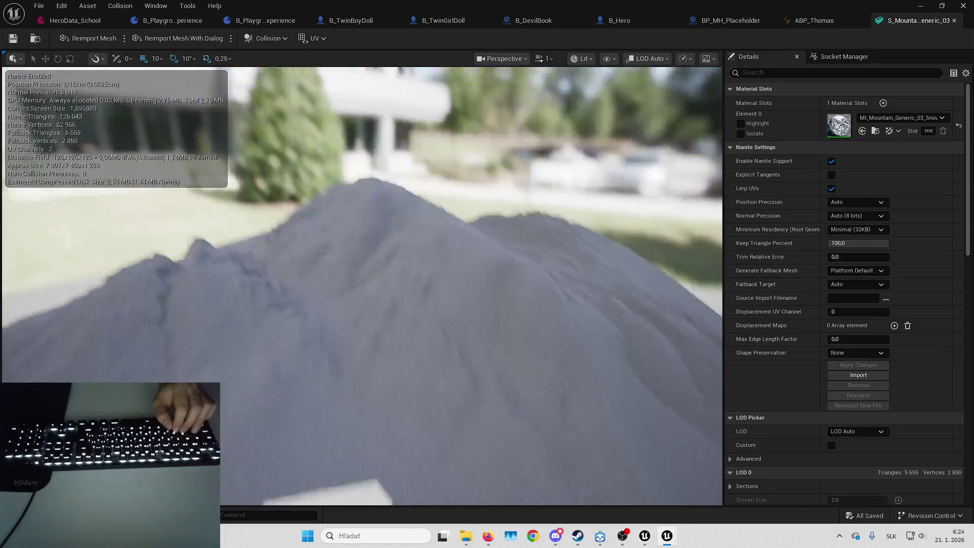
scroll(362, 286, "up", 1)
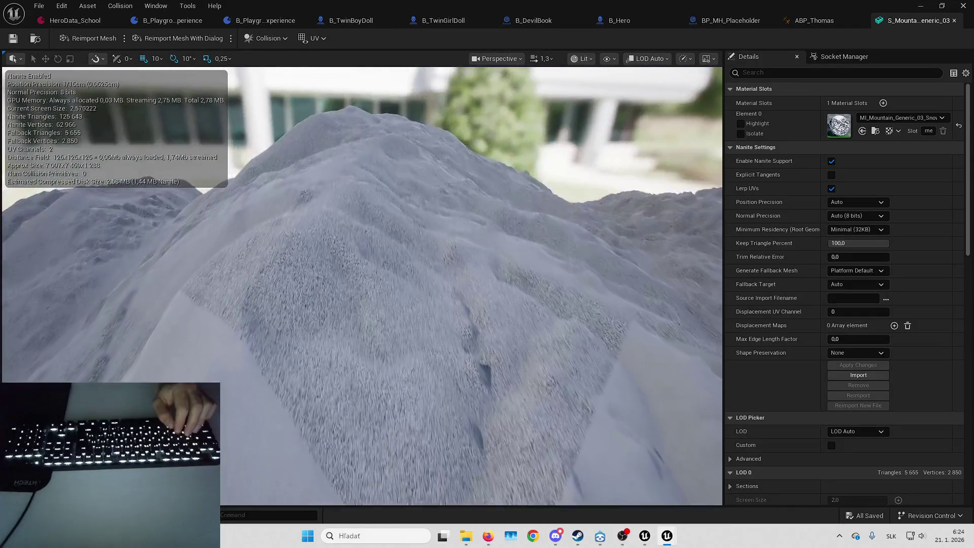
key("s")
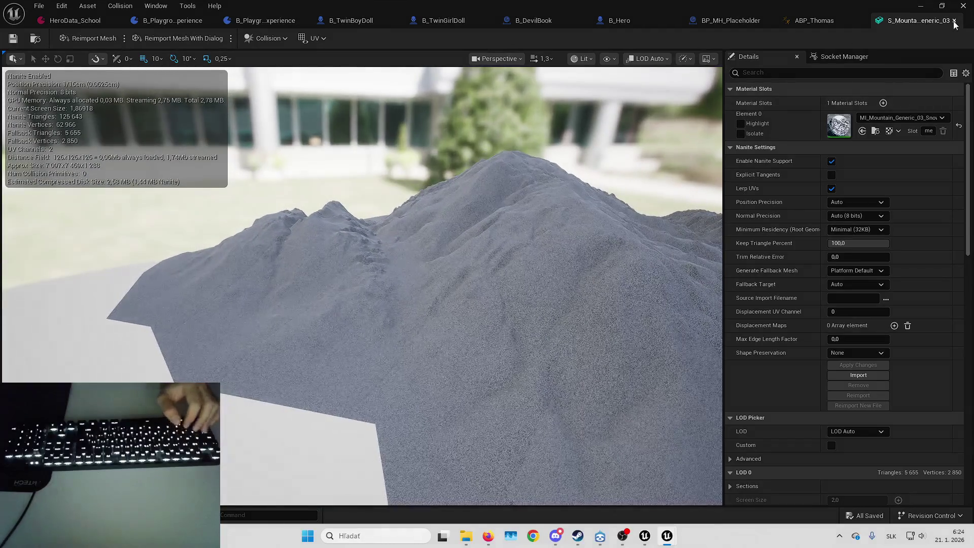
left_click(954, 22)
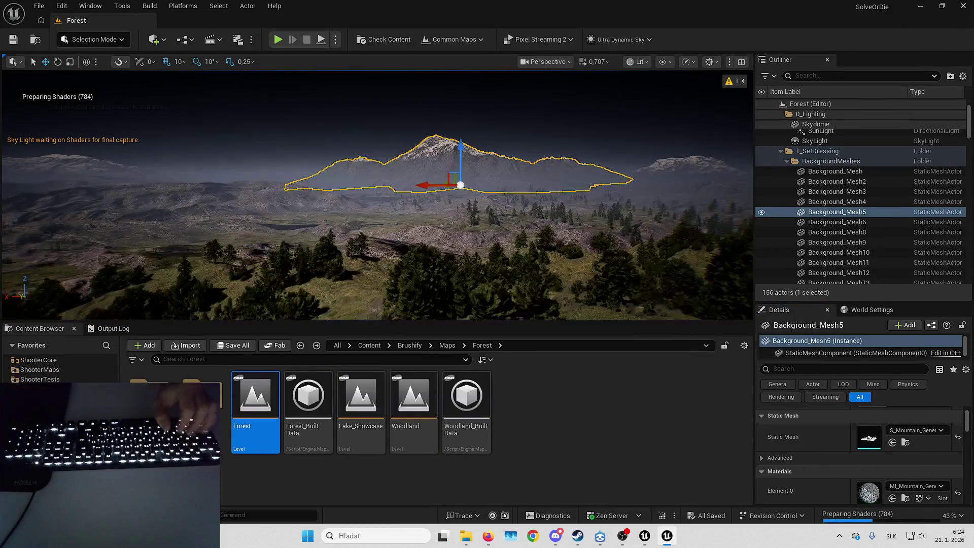
- Select Background_Mesh79, then Background_Mesh32, and frame the view on Background_Mesh32
key("Escape")
left_click(664, 163)
key("Escape")
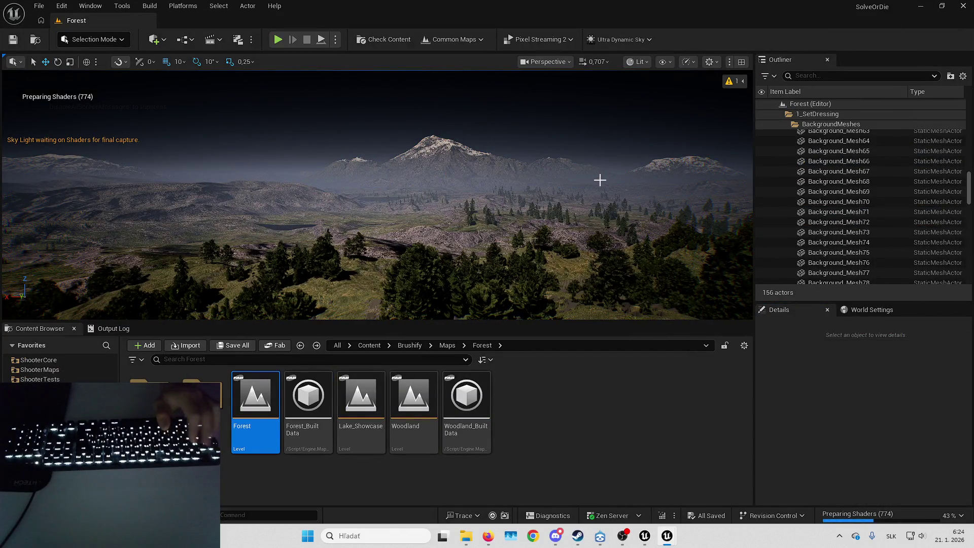
scroll(838, 206, "down", 5)
left_click(838, 195)
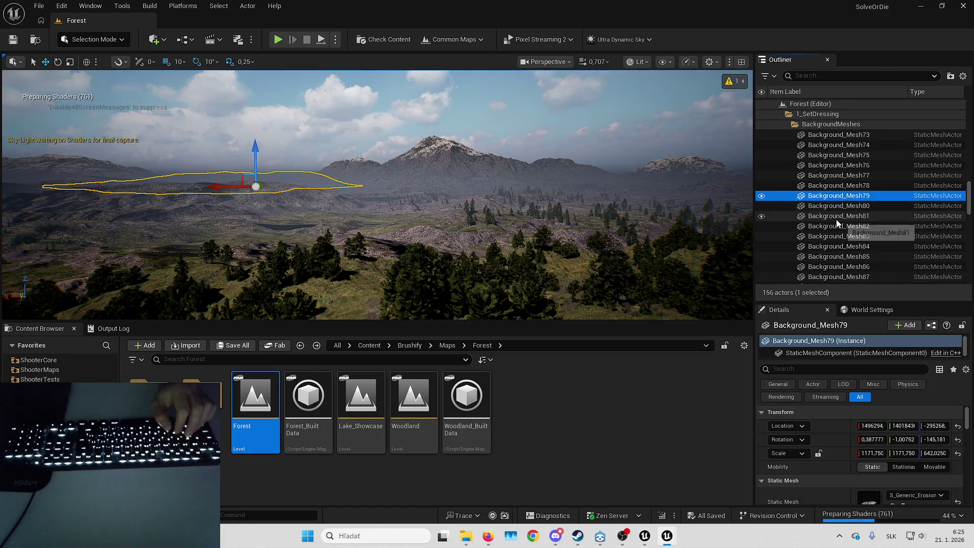
key("Down")
key("Down")
key("Down")
key("Escape")
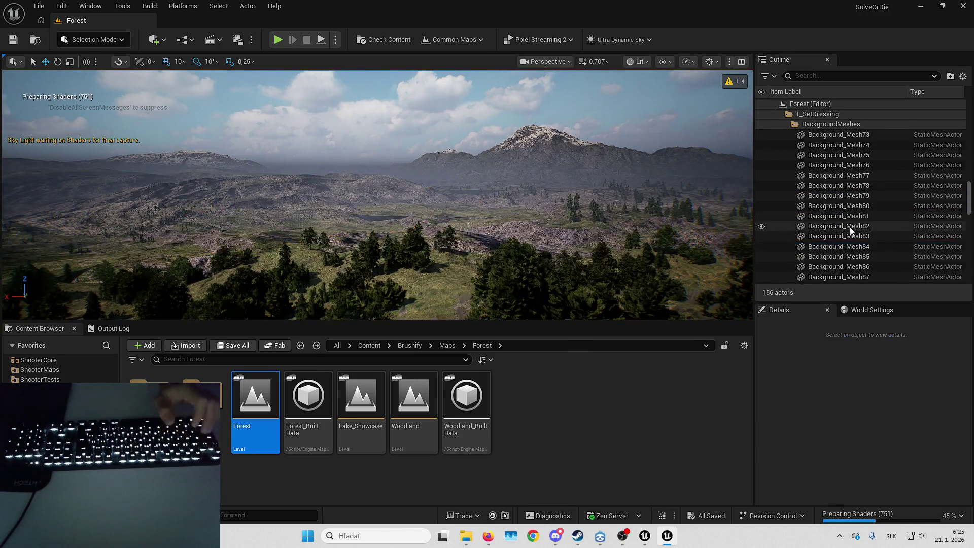
left_click(337, 182)
left_click(338, 181)
key("f")
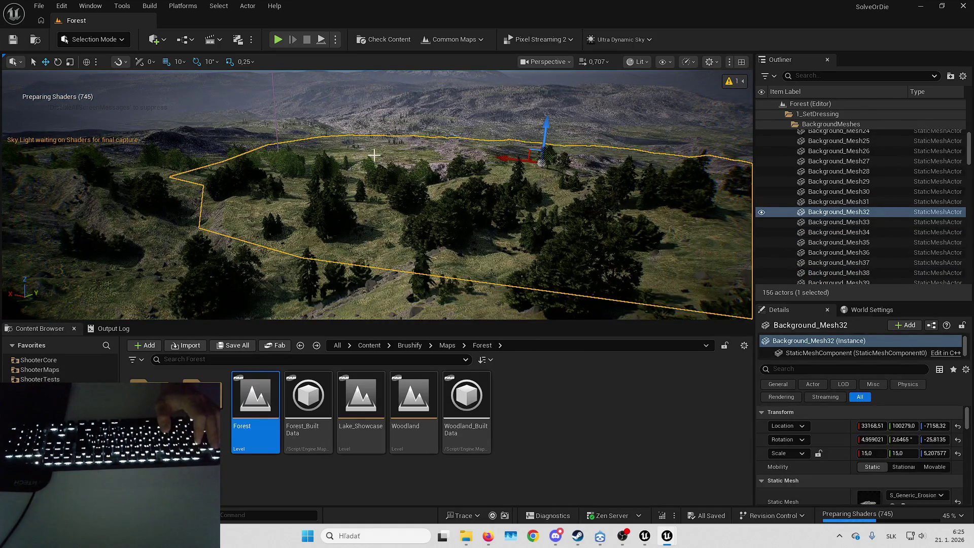
- Focus on the Landscape, then switch the viewport to full-screen immersive mode
left_click(373, 254)
key("f")
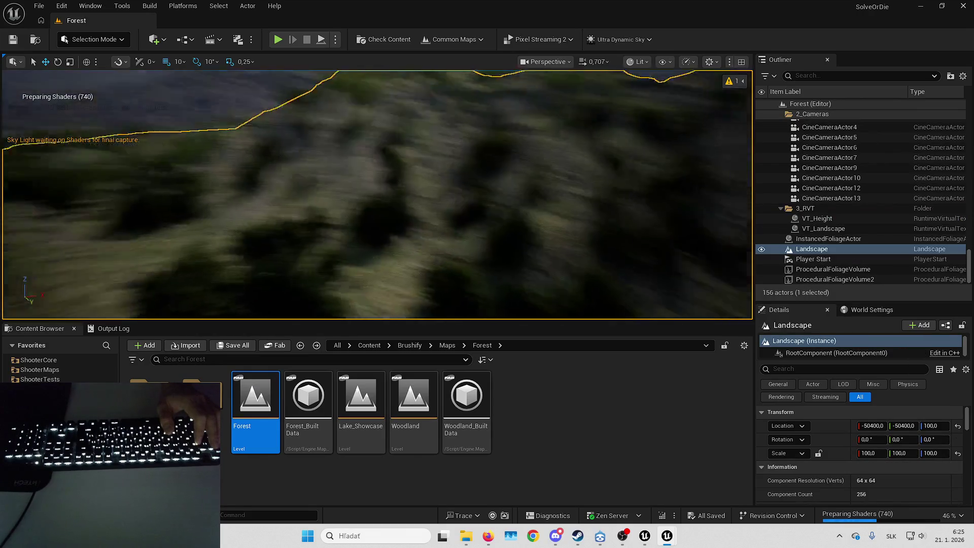
key("Escape")
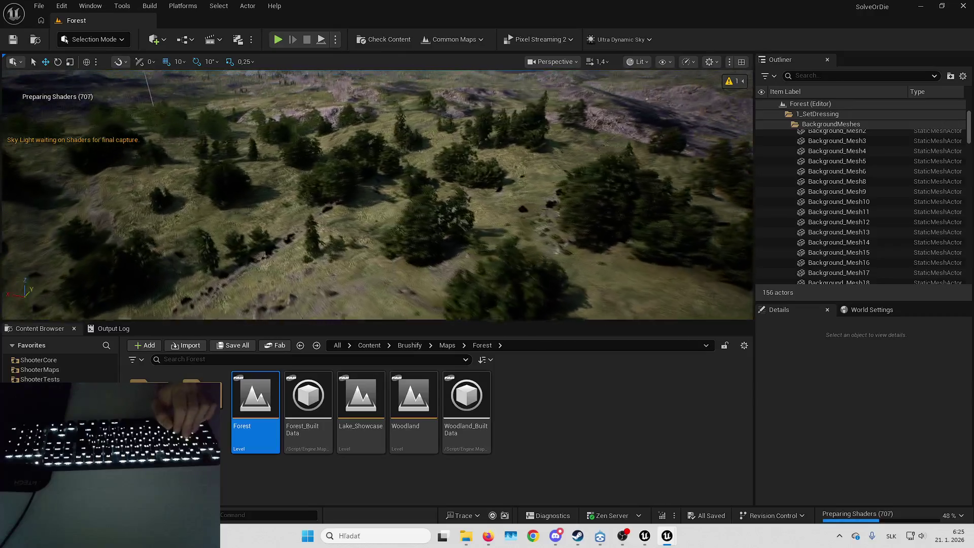
left_click_drag(553, 309, 553, 309)
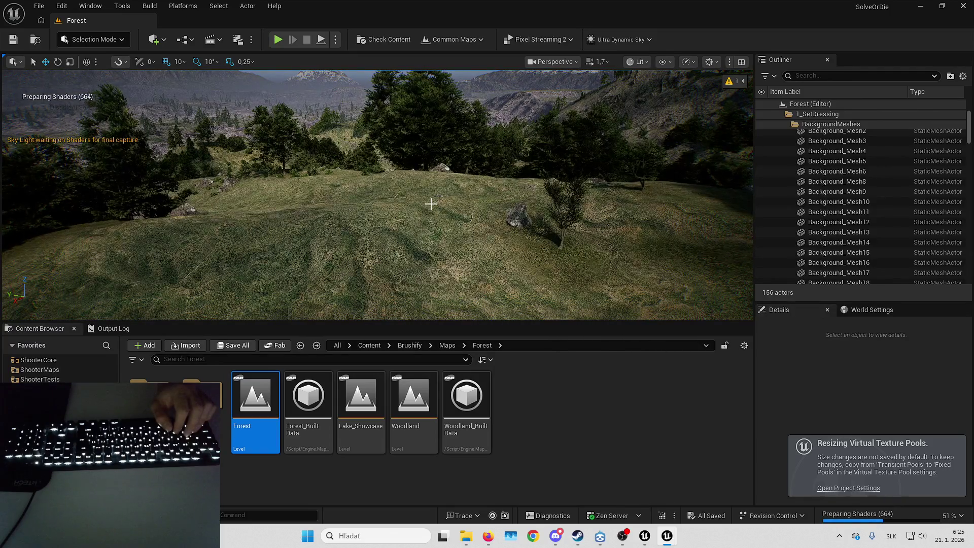
key("F11")
left_click_drag(431, 204, 430, 203)
scroll(431, 204, "up", 1)
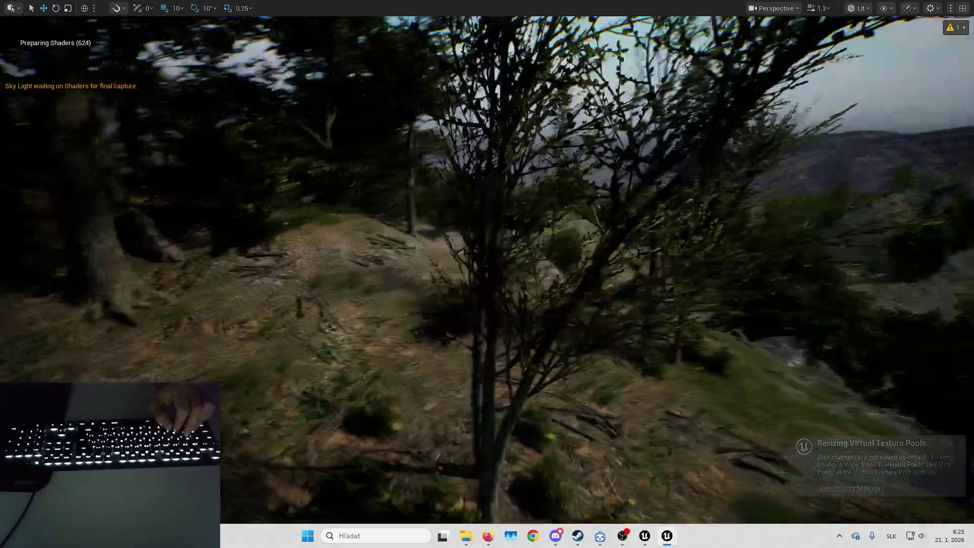
- Mouse-look across the forest, valley and grassland terrain from several angles
left_click_drag(431, 203, 431, 204)
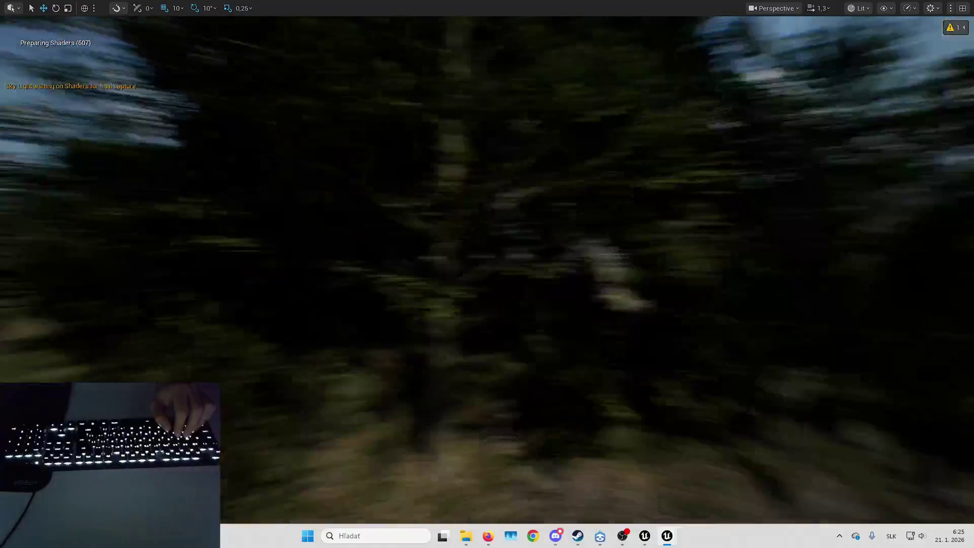
left_click_drag(431, 204, 430, 204)
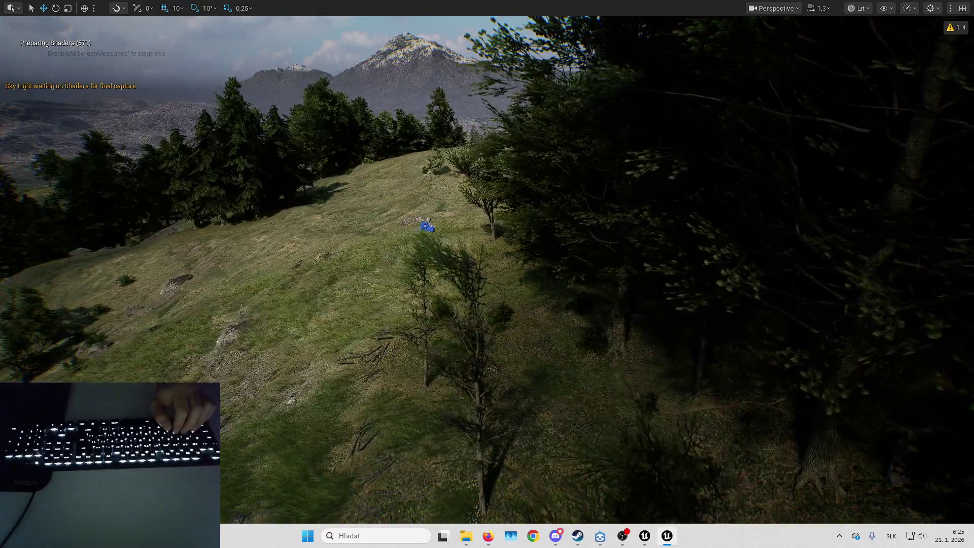
left_click_drag(430, 203, 431, 203)
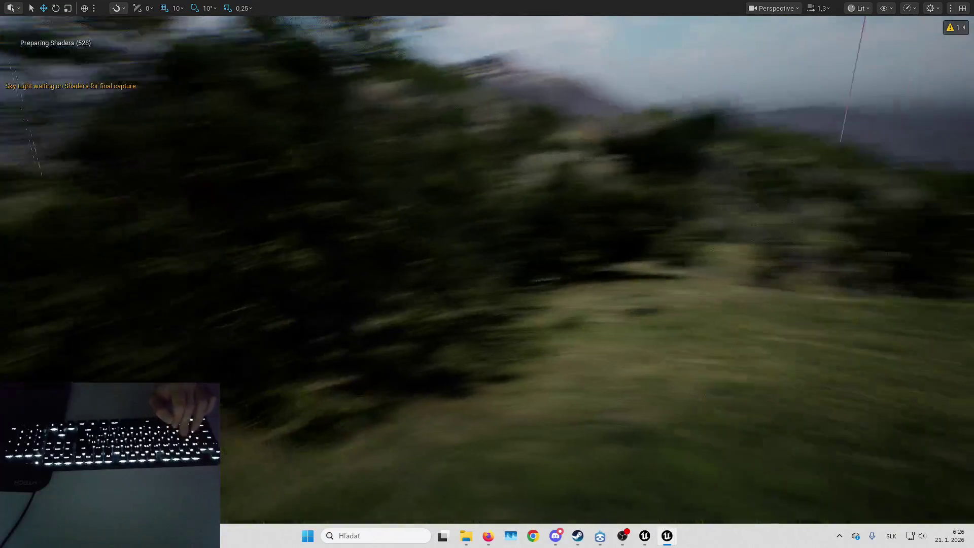
mouse_move(602, 319)
left_mouse_down()
mouse_move(683, 264)
mouse_move(336, 386)
mouse_move(105, 301)
left_mouse_up()
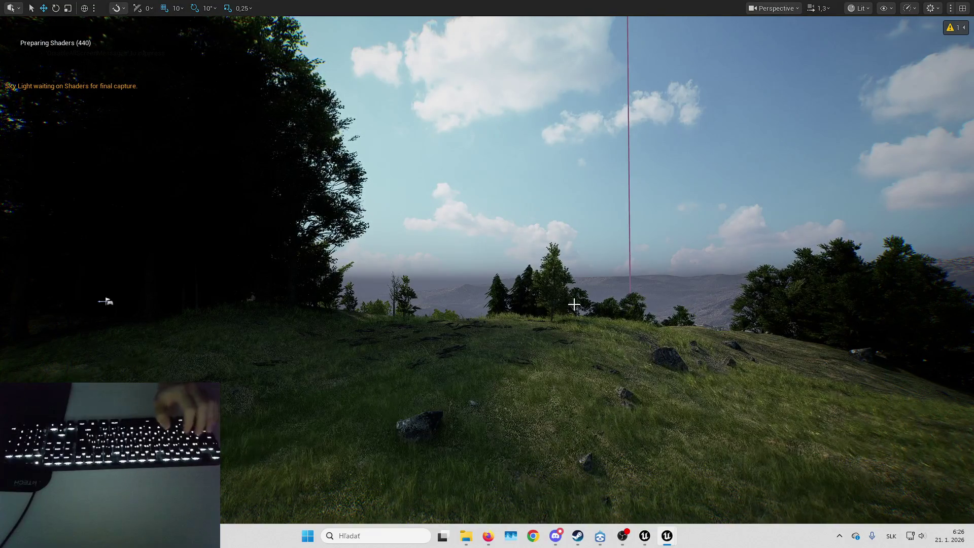
left_click_drag(105, 302, 106, 302)
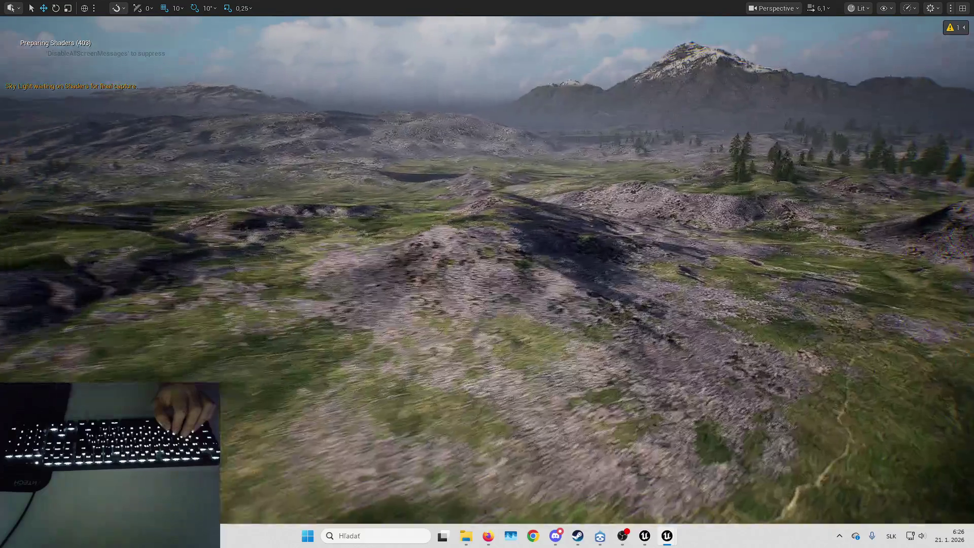
left_click_drag(105, 301, 105, 302)
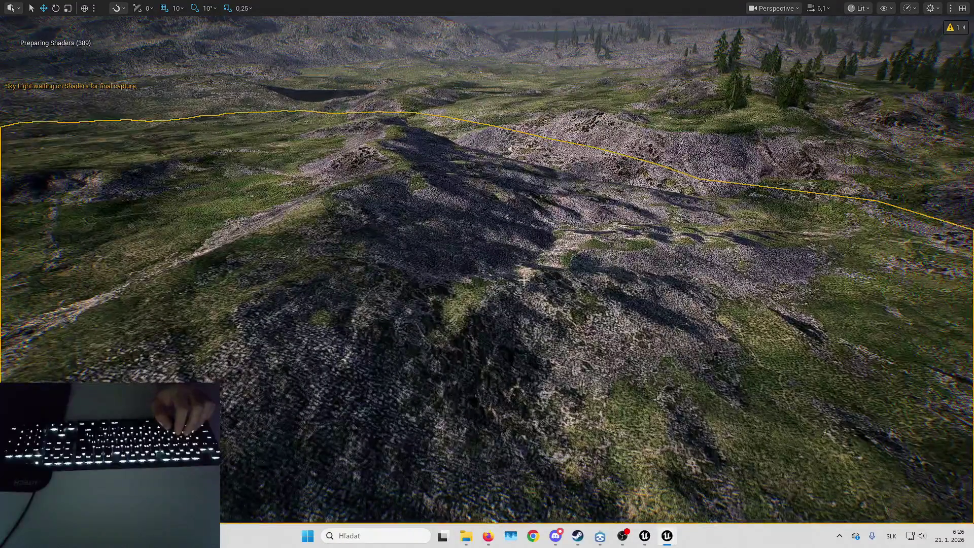
left_click_drag(518, 280, 518, 280)
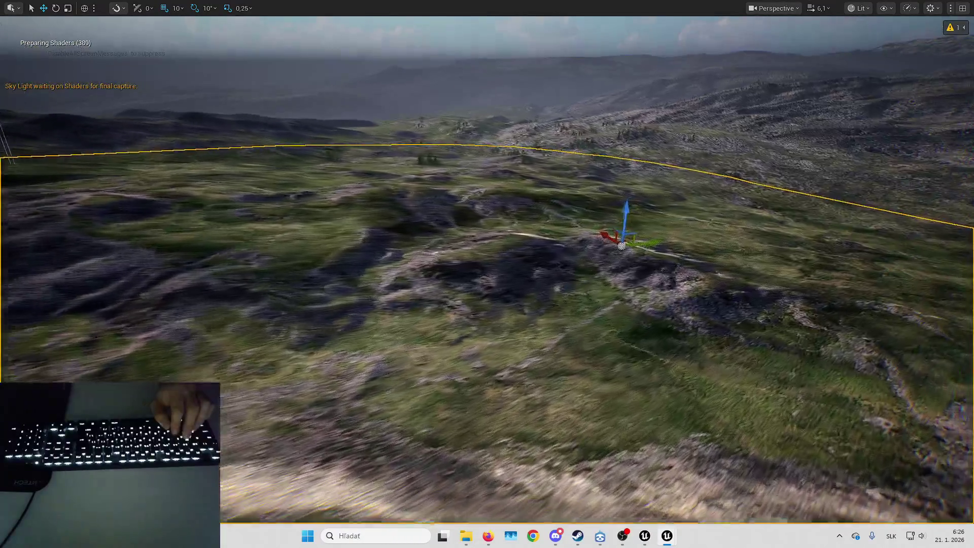
left_click_drag(518, 280, 519, 280)
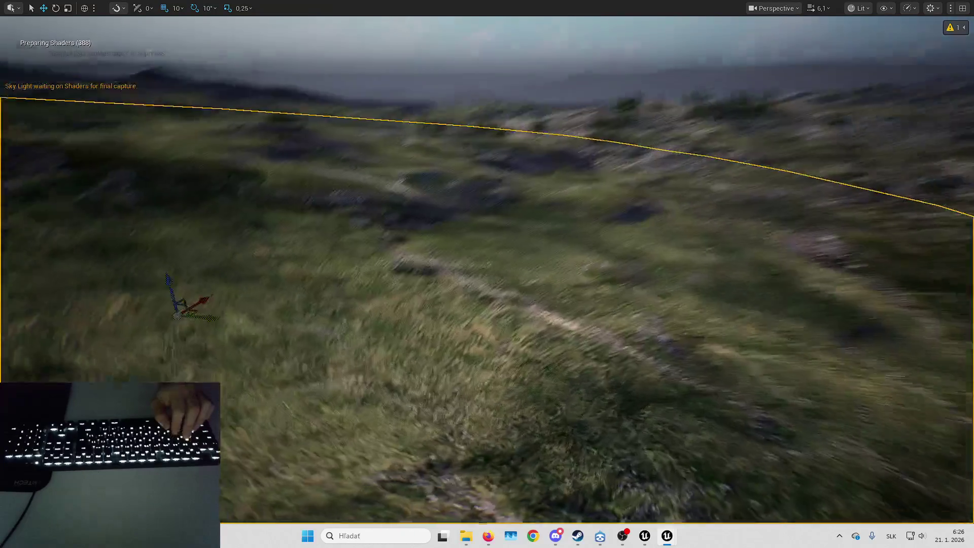
left_click_drag(519, 279, 519, 280)
scroll(519, 280, "up", 1)
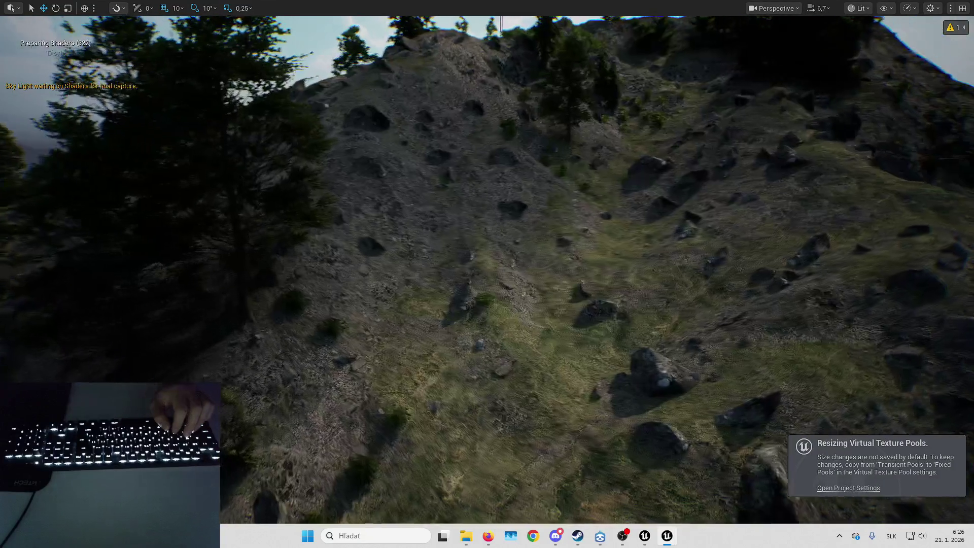
- Fly with WASD and E over the forested hills toward the snowy mountain
key("d")
key("s")
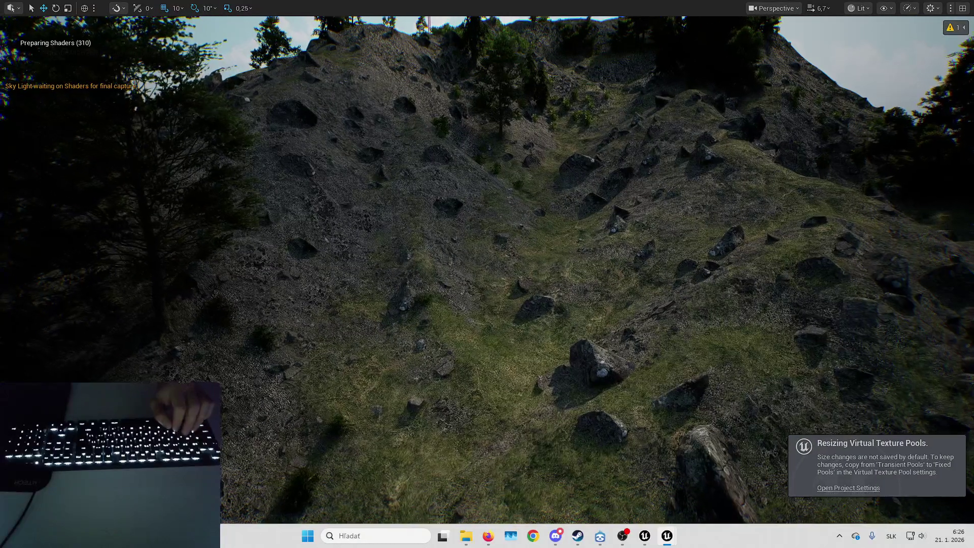
key("e")
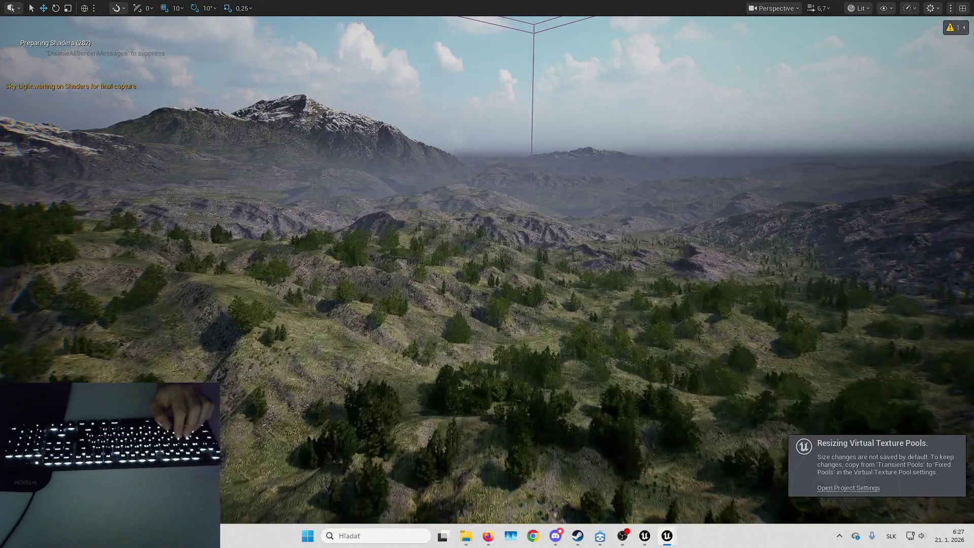
key("w")
key("w")
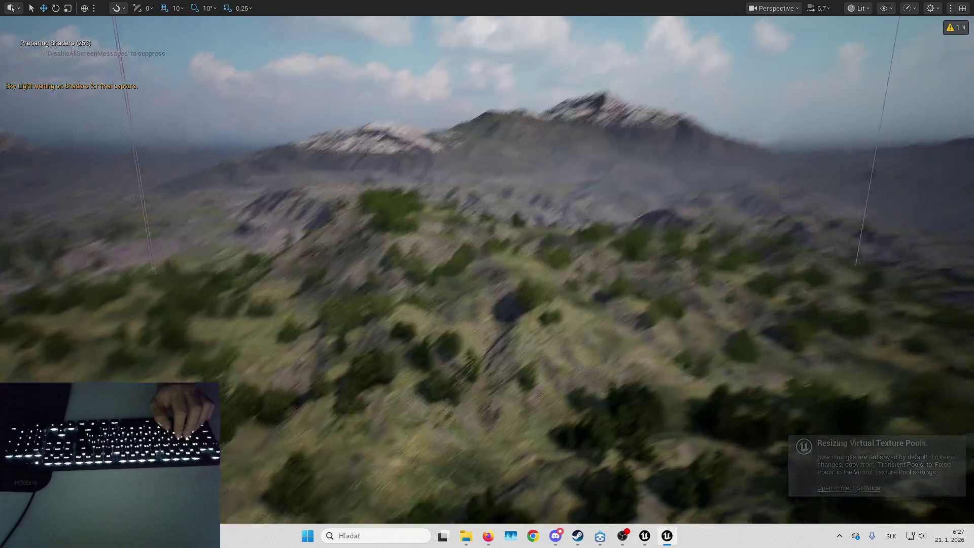
key("w")
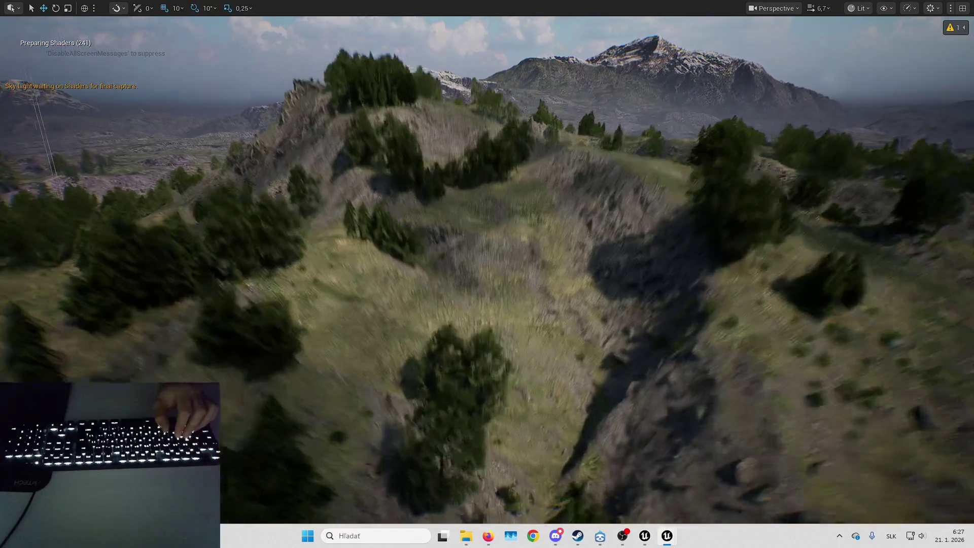
key("e")
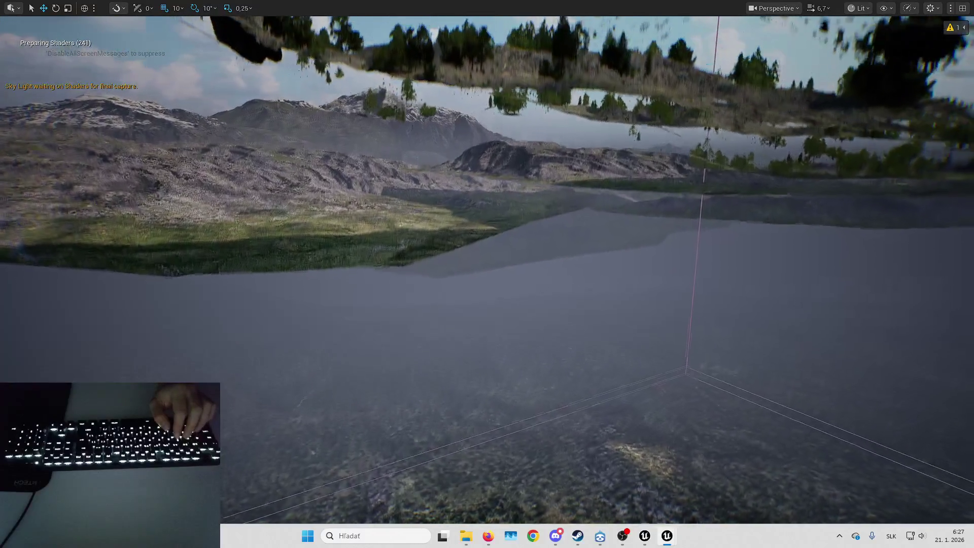
key("w")
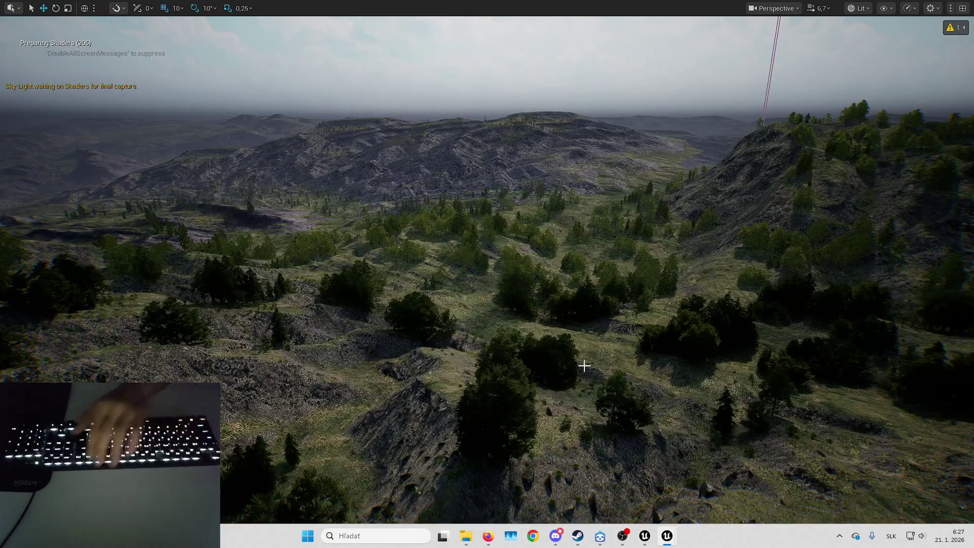
- Exit immersive mode with F11 and deselect the Forest level asset
key("F11")
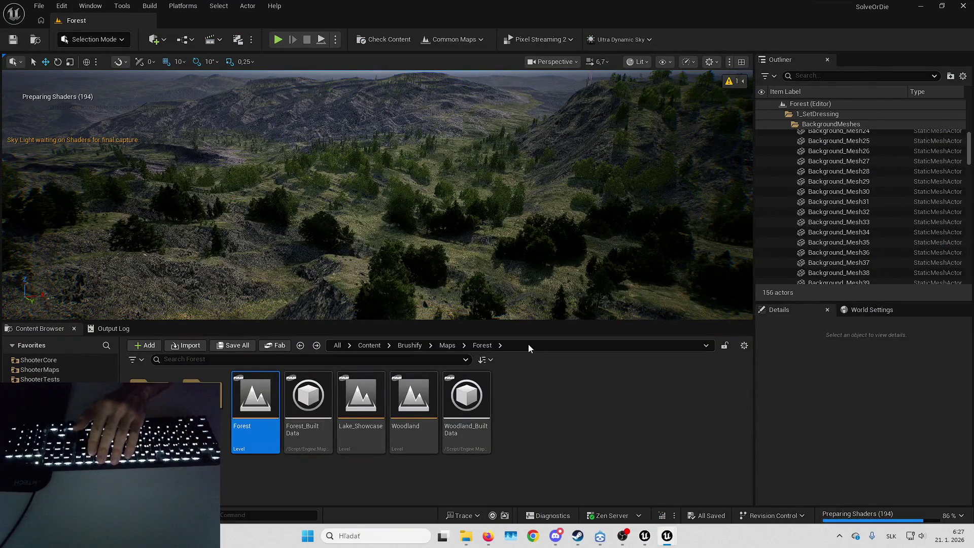
key("w")
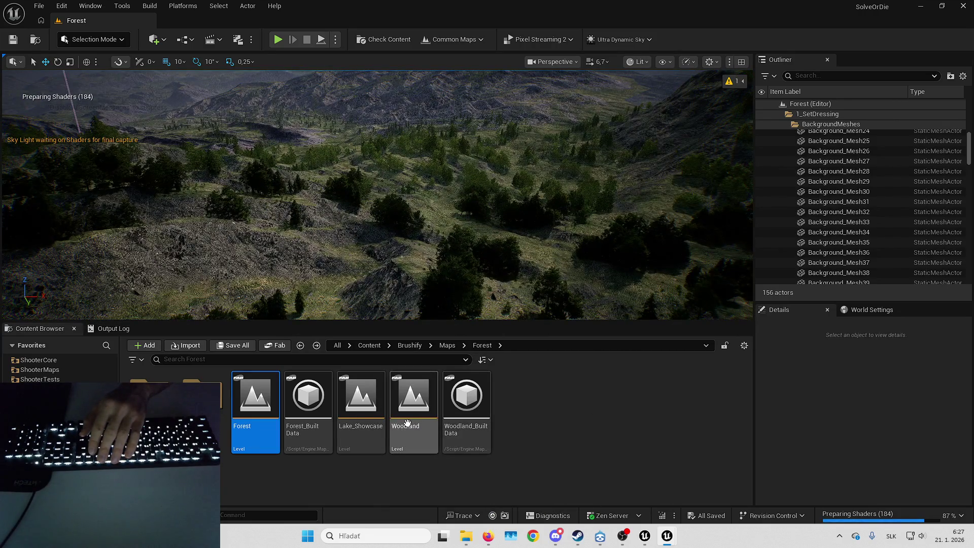
left_click(149, 380)
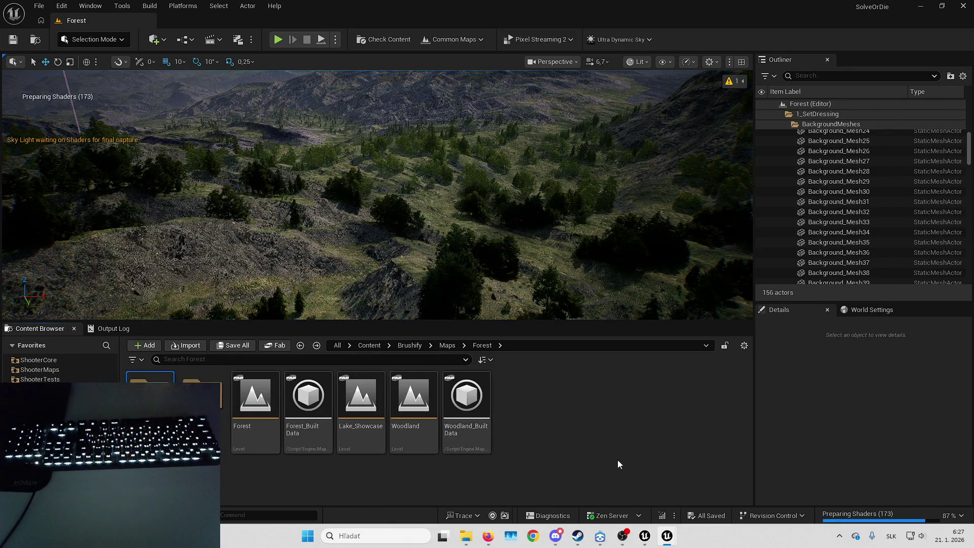
- Show the Forest level's World Settings and its Default Gameplay Experience list
mouse_move(675, 529)
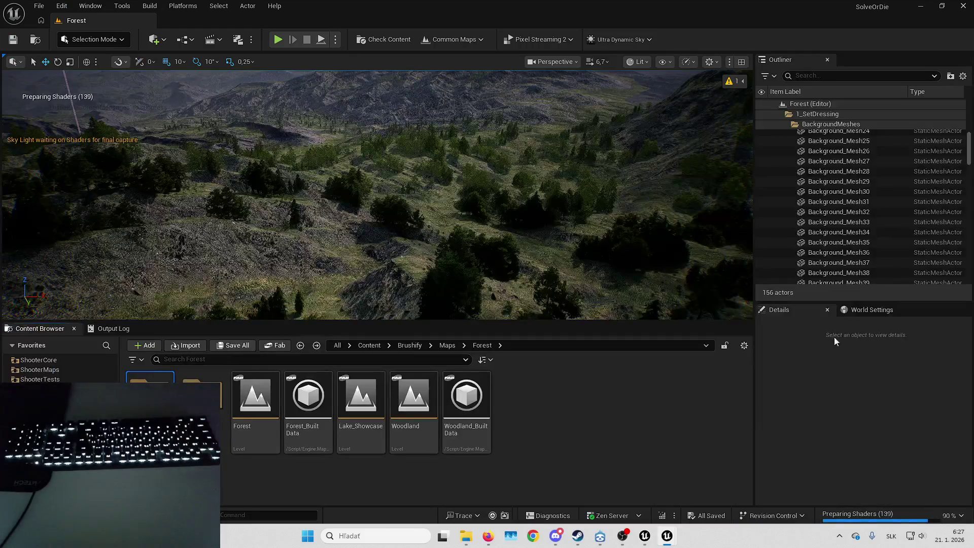
left_click(857, 314)
left_click(876, 384)
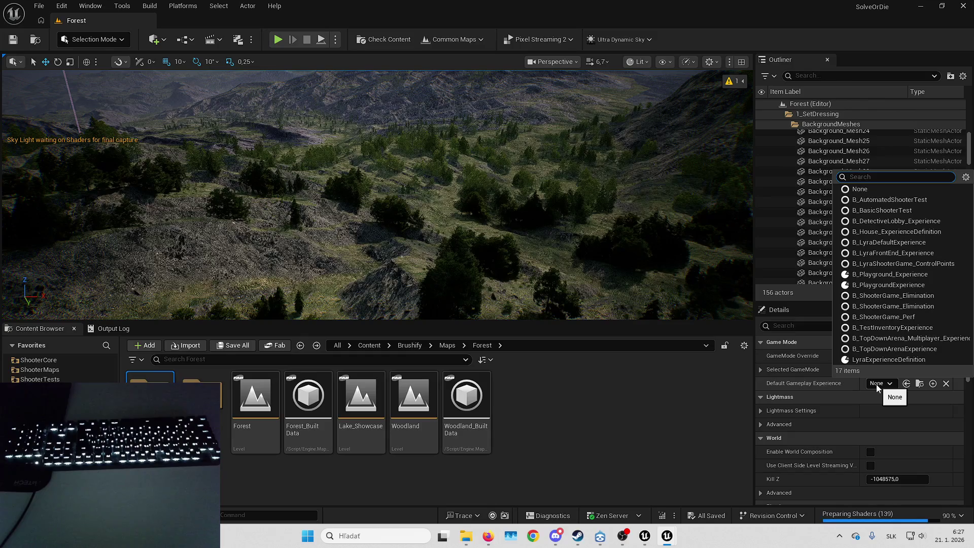
- Browse to System/Playlists, return to the Forest maps folder, and reopen the experience list
left_click(377, 347)
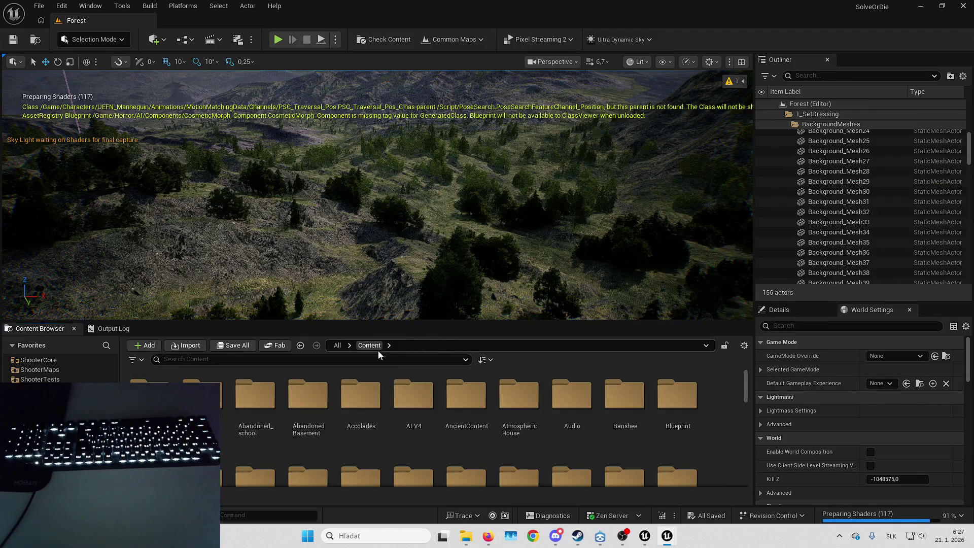
left_click(407, 411)
type("syst")
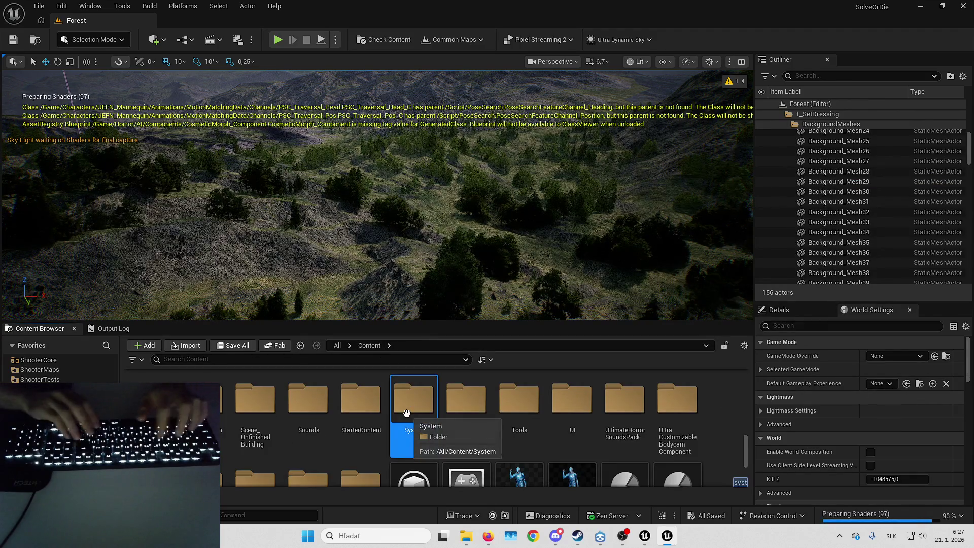
key("Return")
double_click(308, 399)
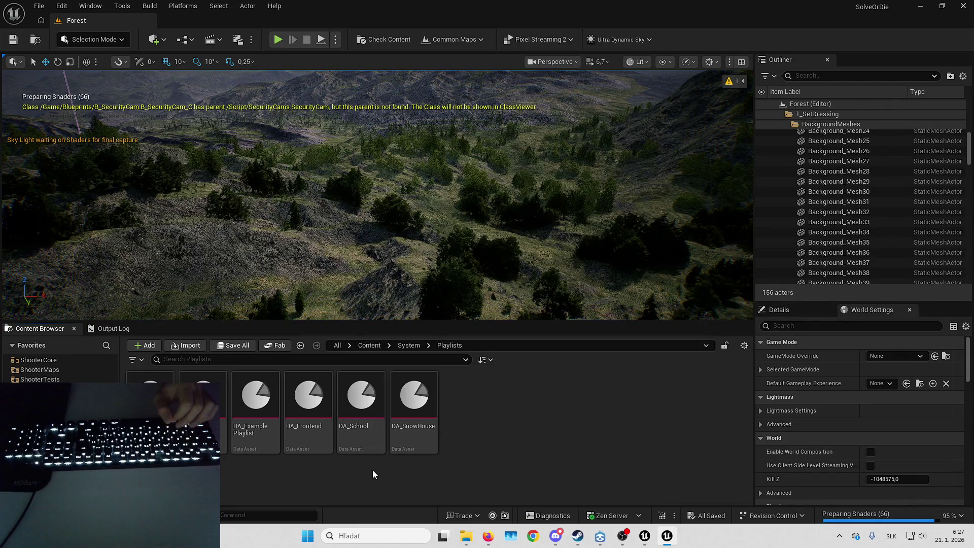
key("alt+Left")
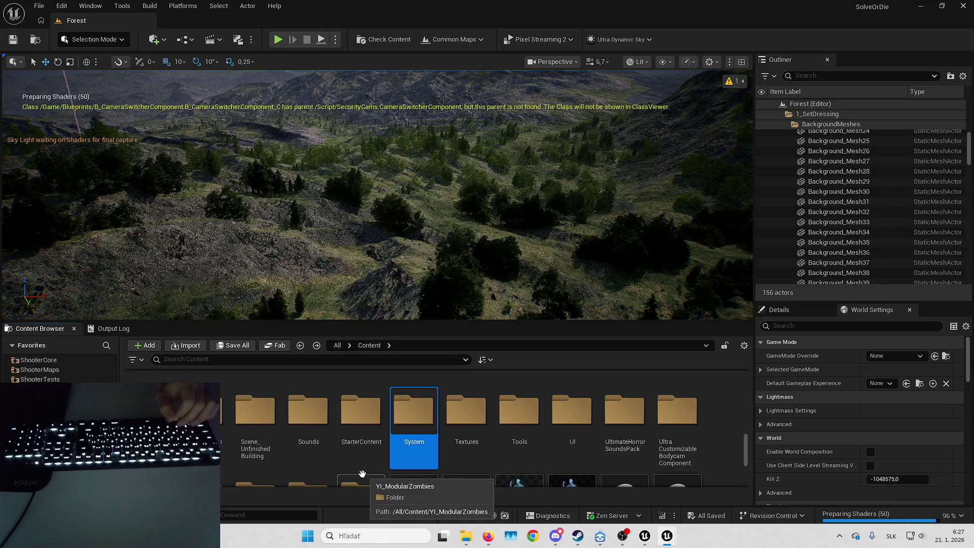
key("alt+Left")
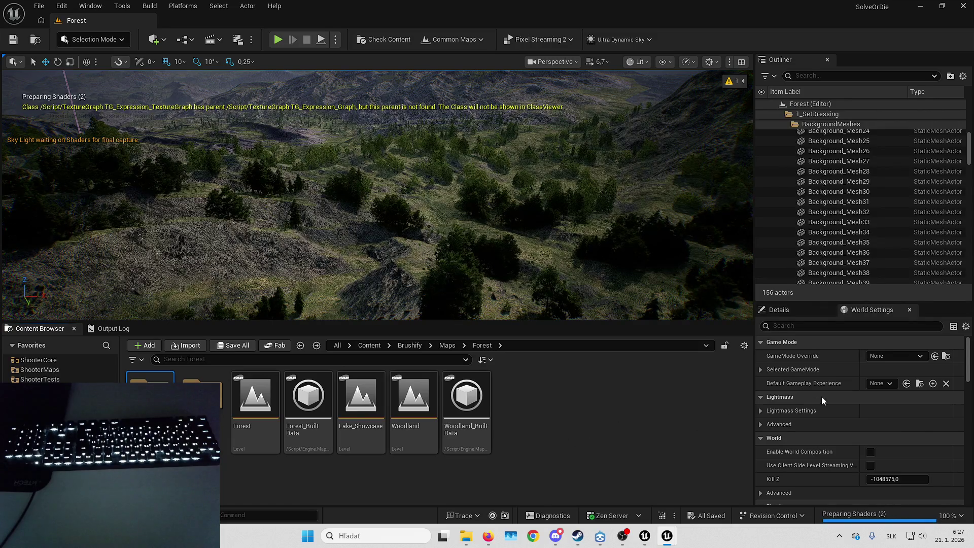
left_click(877, 384)
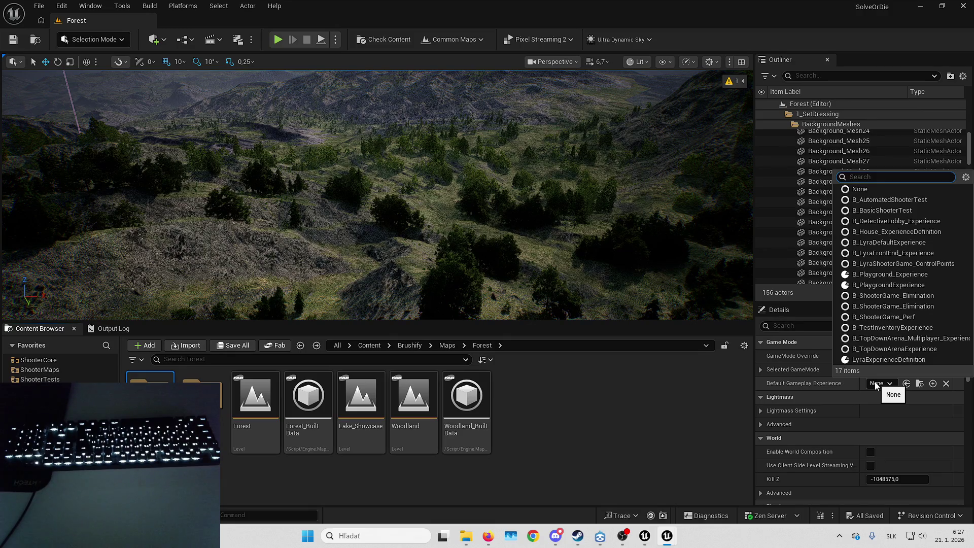
- Set B_Playground_Experience as the default experience and start a full-screen play session
left_click(883, 277)
left_click(883, 276)
left_click_drag(674, 283, 487, 197)
key("F11")
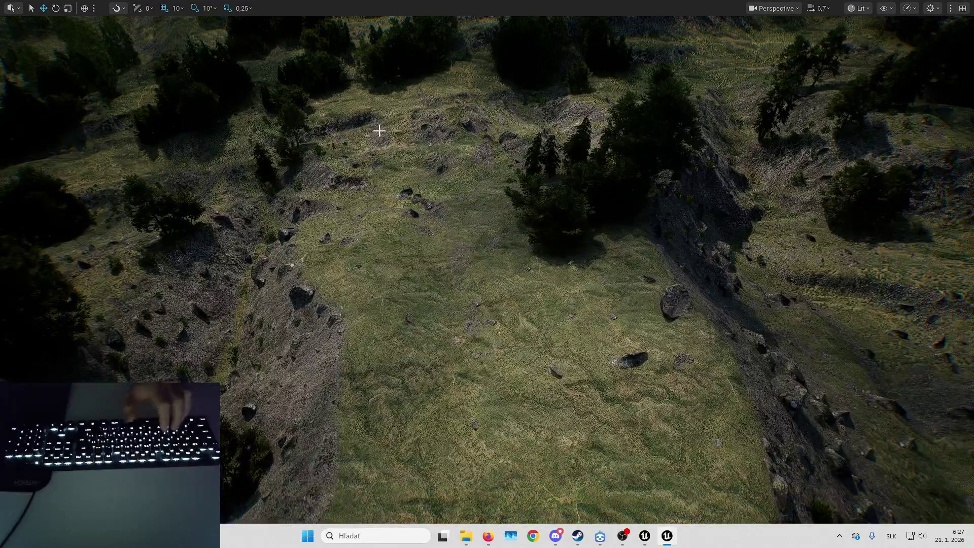
key("alt+p")
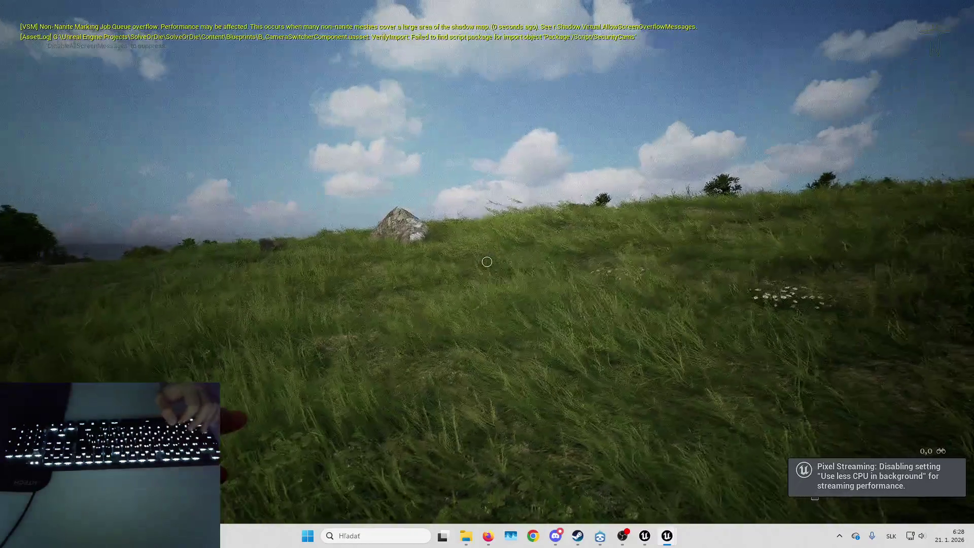
- Walk the character over the hilltop, grassy slope and toward the rocks and meadow
key("Down")
key("Down")
key("Down")
key("Up")
key("Up")
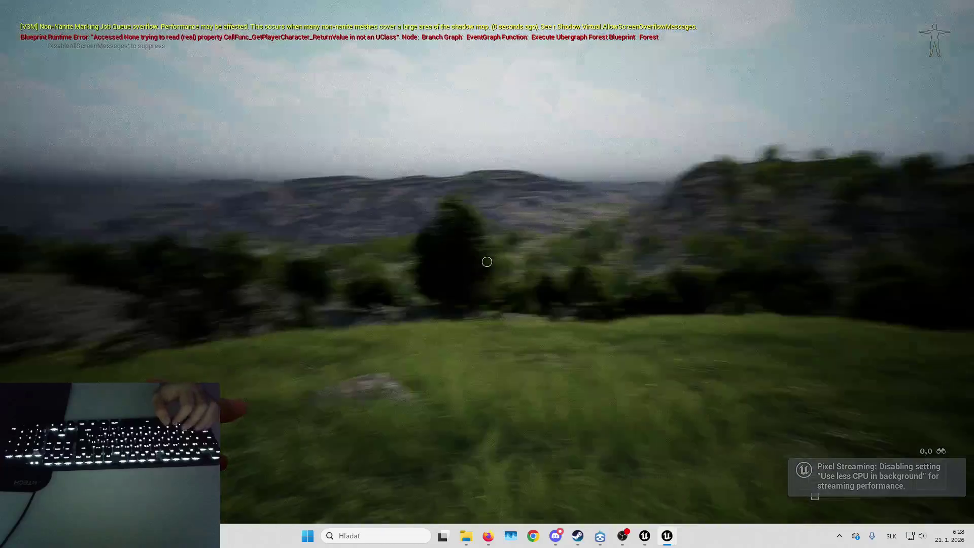
key("Up")
key("Left")
key("Down")
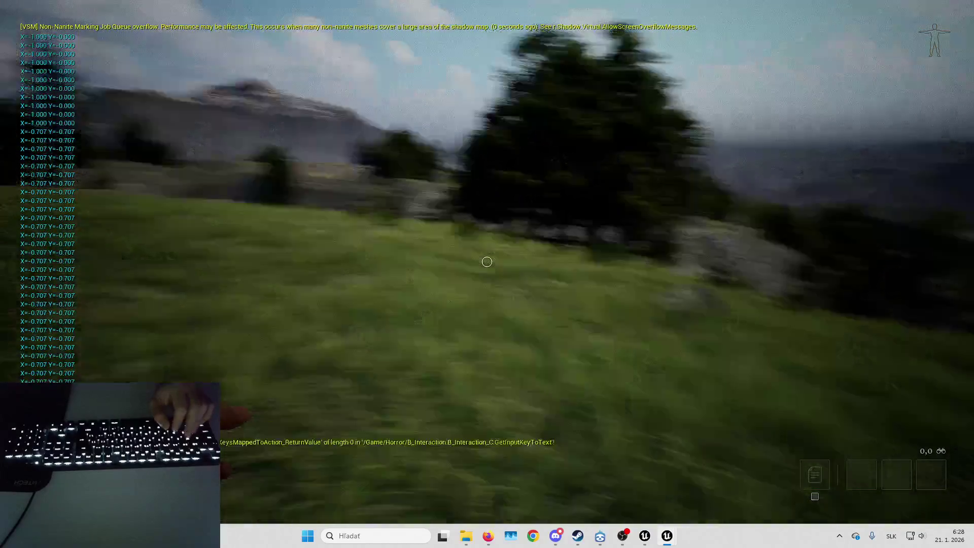
key("Up")
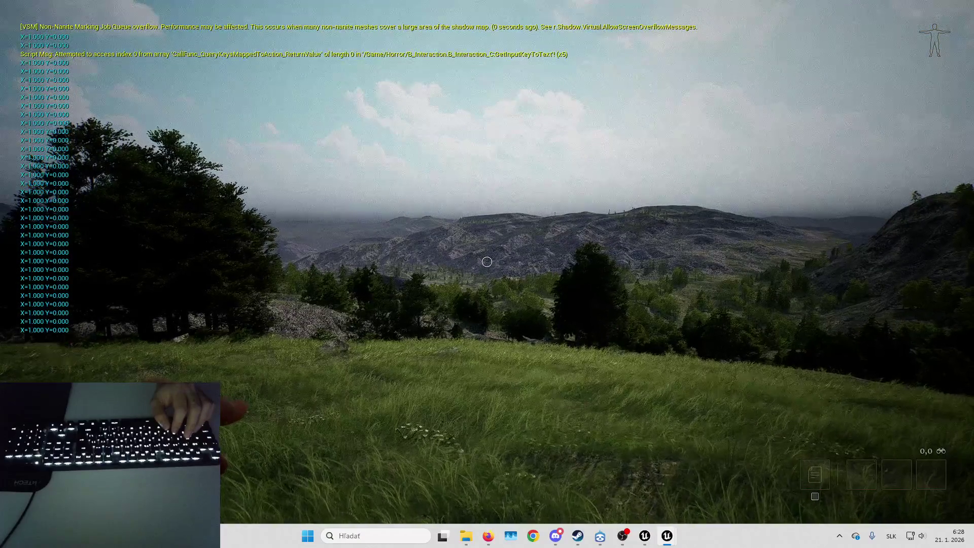
key("d")
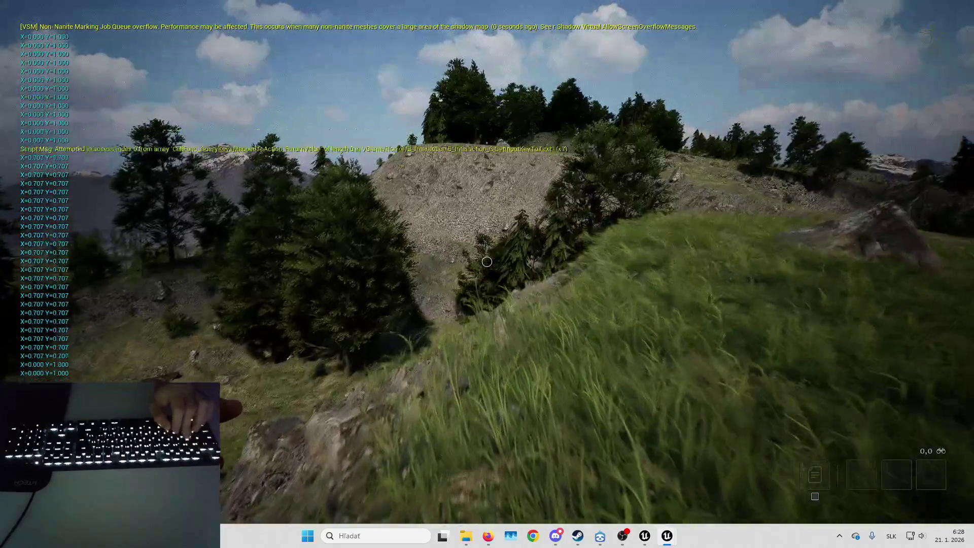
key("s")
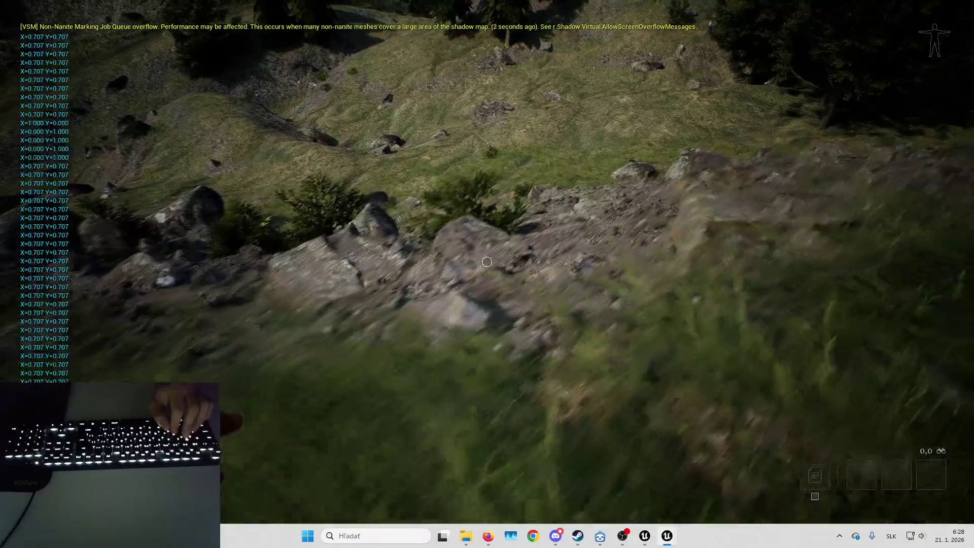
key("a")
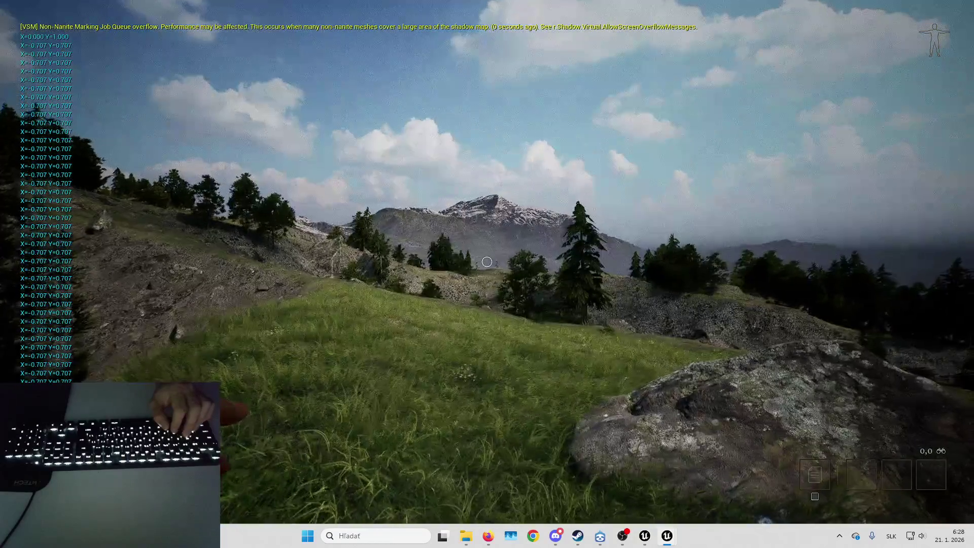
- Walk along the hillside path, end the play session, and select Lake_Showcase
mouse_move(487, 261)
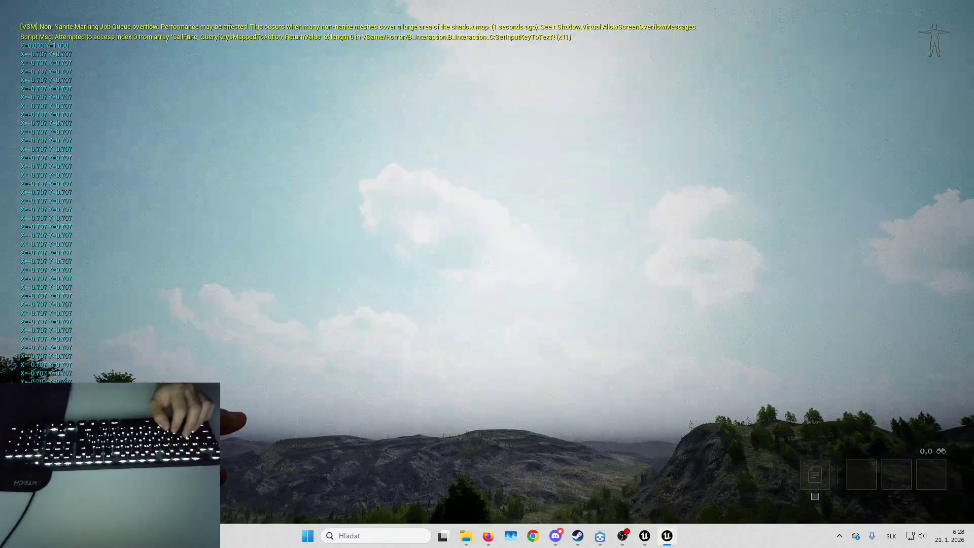
key("w")
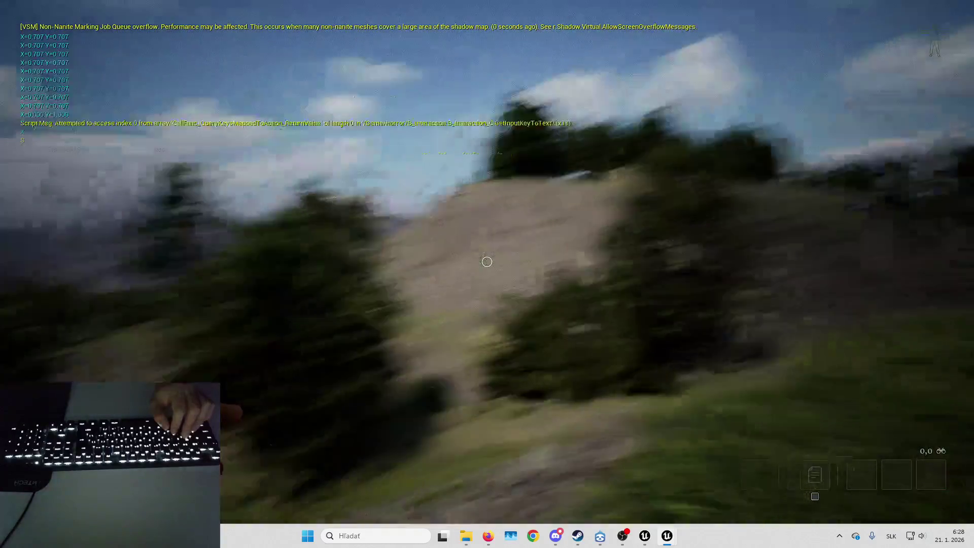
key("d")
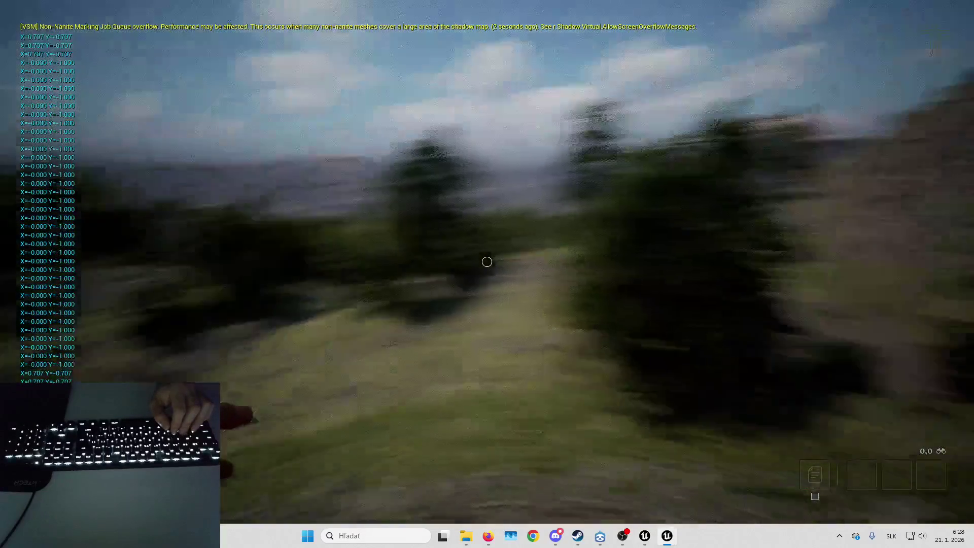
key("a")
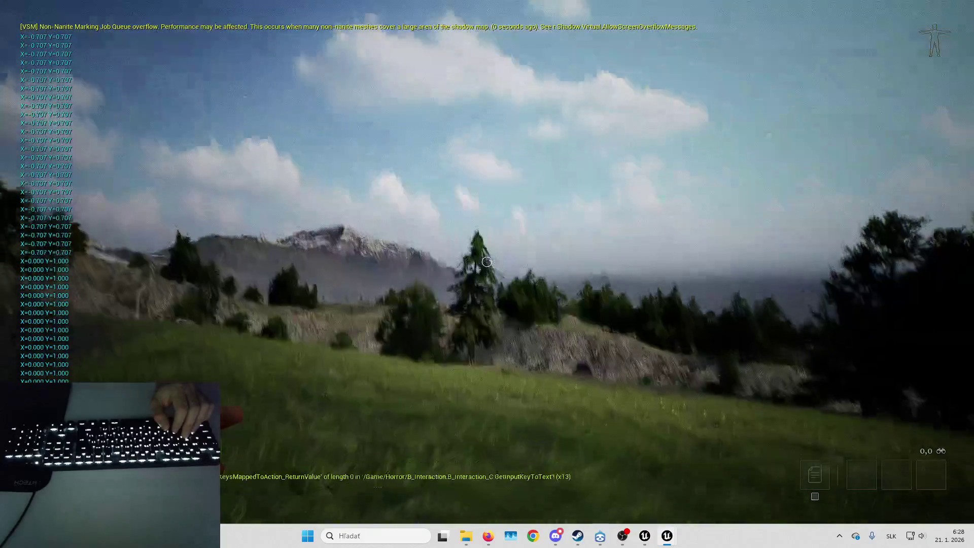
key("s")
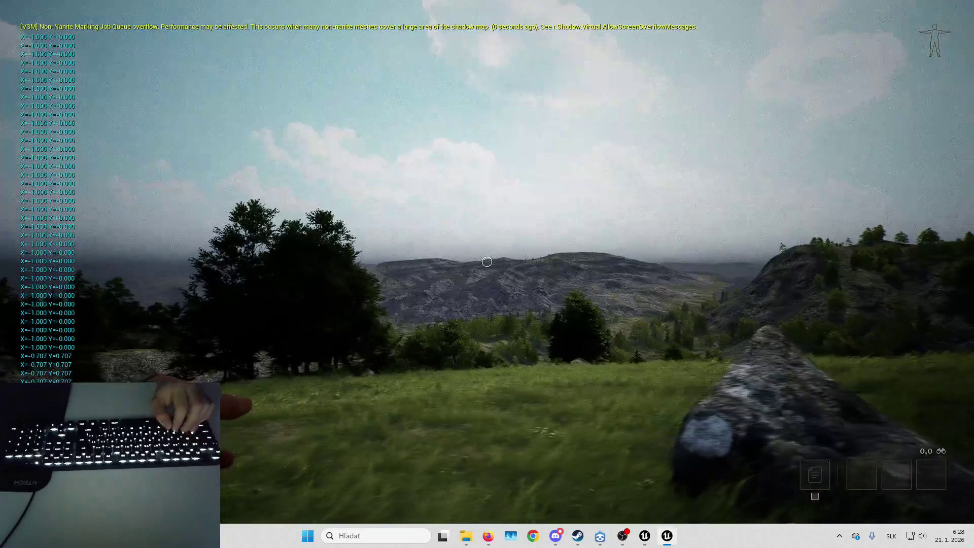
key("w")
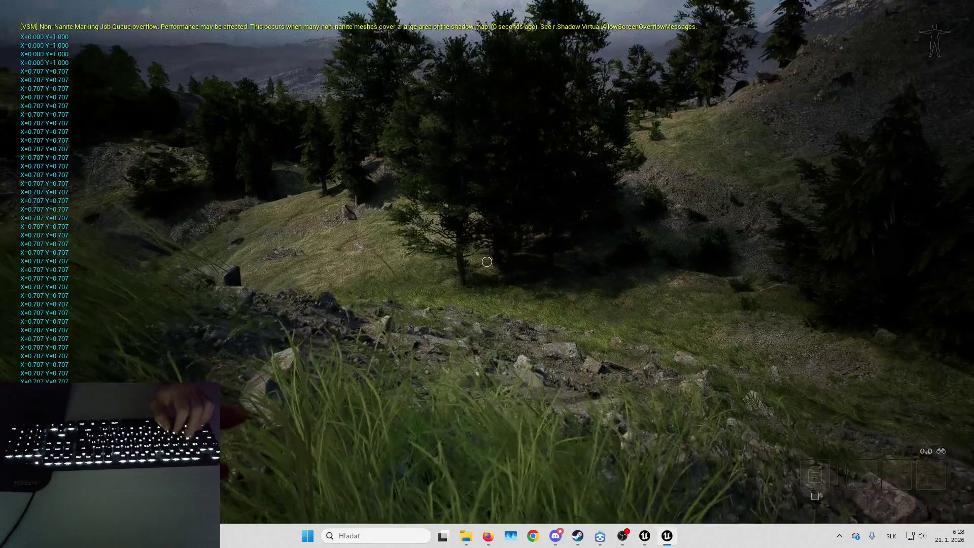
key("Escape")
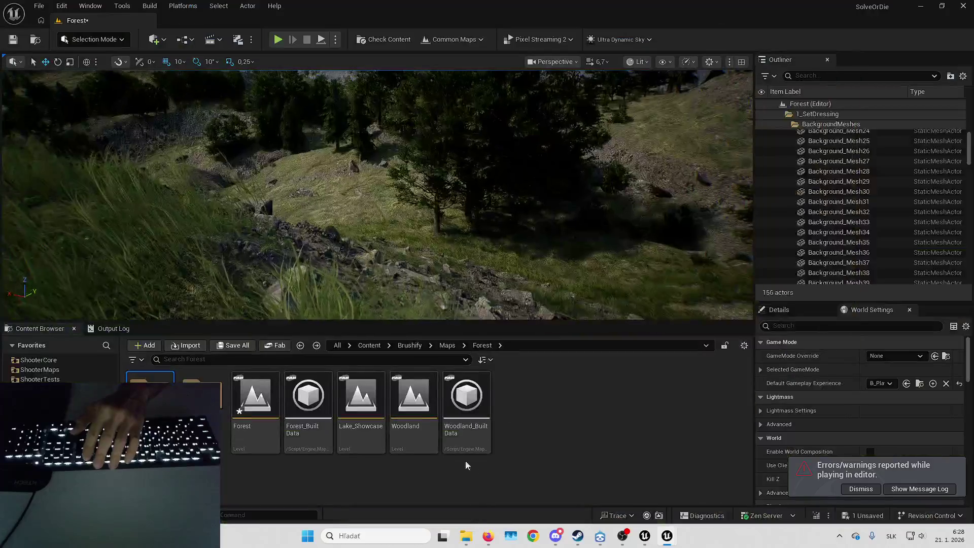
left_click(377, 407)
- Open Lake_Showcase, saving the modified Forest level, and turn the view toward the forest
double_click(377, 407)
left_click(510, 383)
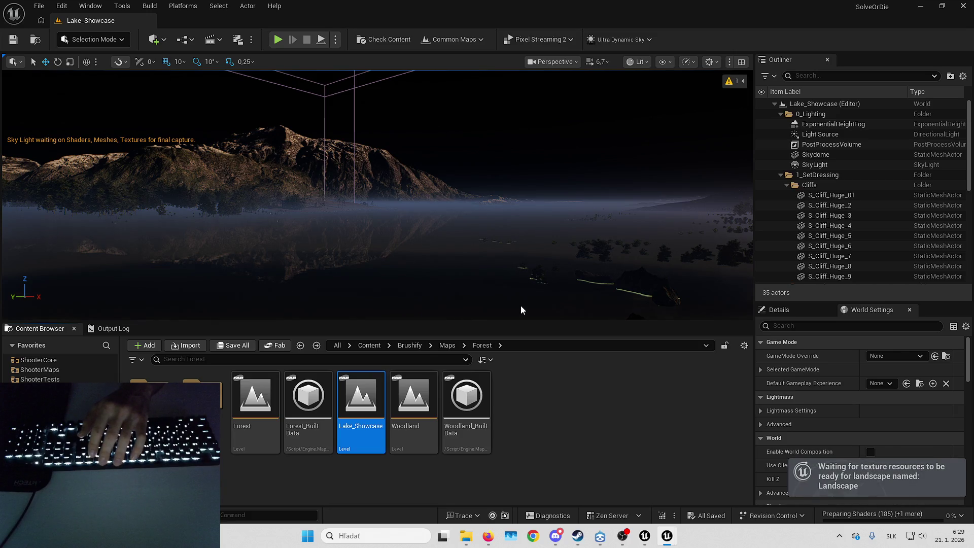
mouse_move(520, 305)
left_mouse_down()
mouse_move(497, 306)
mouse_move(472, 233)
mouse_move(457, 231)
mouse_move(455, 203)
mouse_move(447, 213)
mouse_move(446, 234)
mouse_move(491, 229)
mouse_move(460, 235)
mouse_move(444, 213)
left_mouse_up()
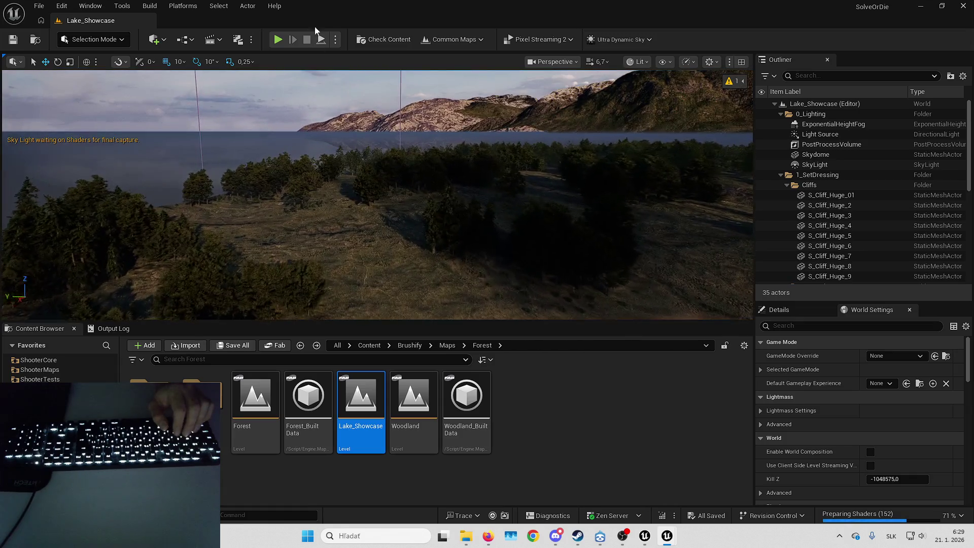
left_click(336, 40)
- Make play start from Default Player Start, then fly the camera over the lake
left_click(376, 209)
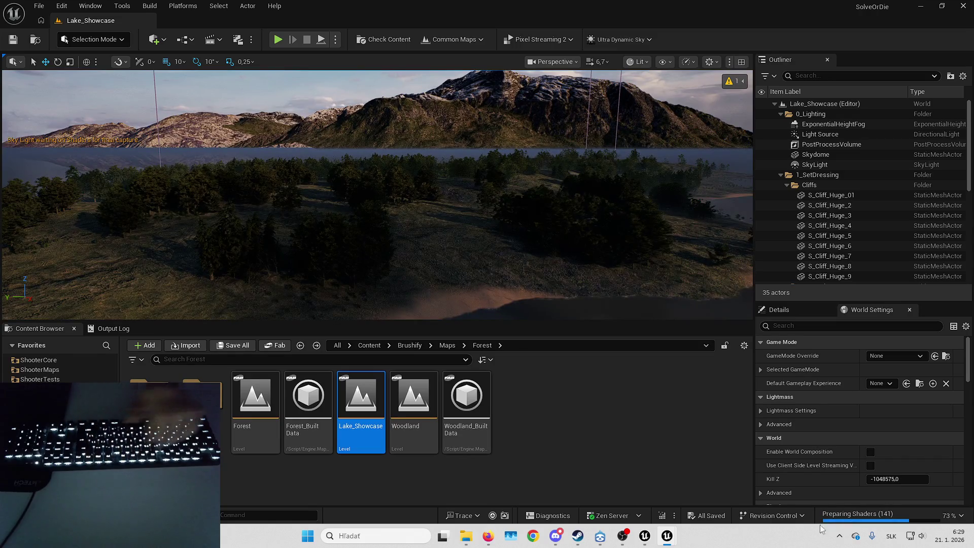
left_click(870, 517)
left_click(877, 516)
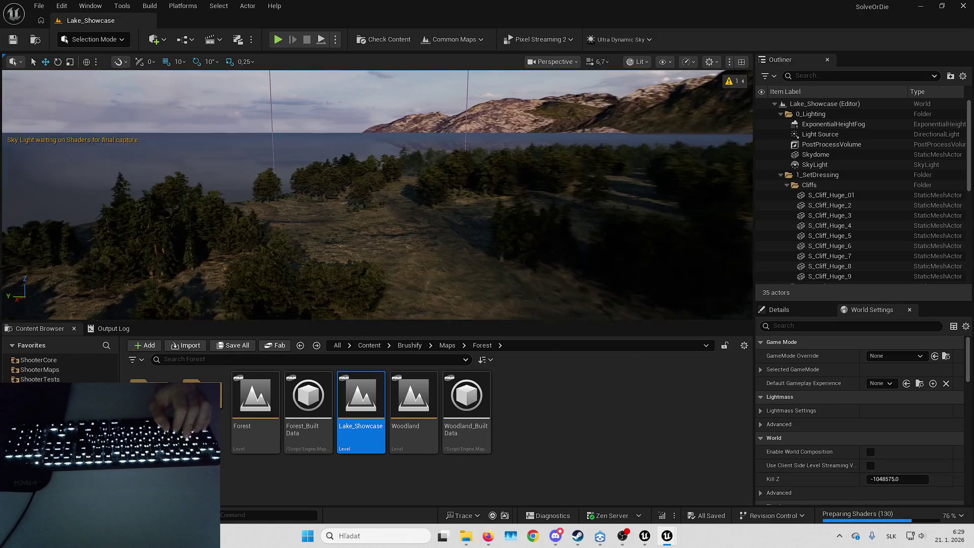
key("w")
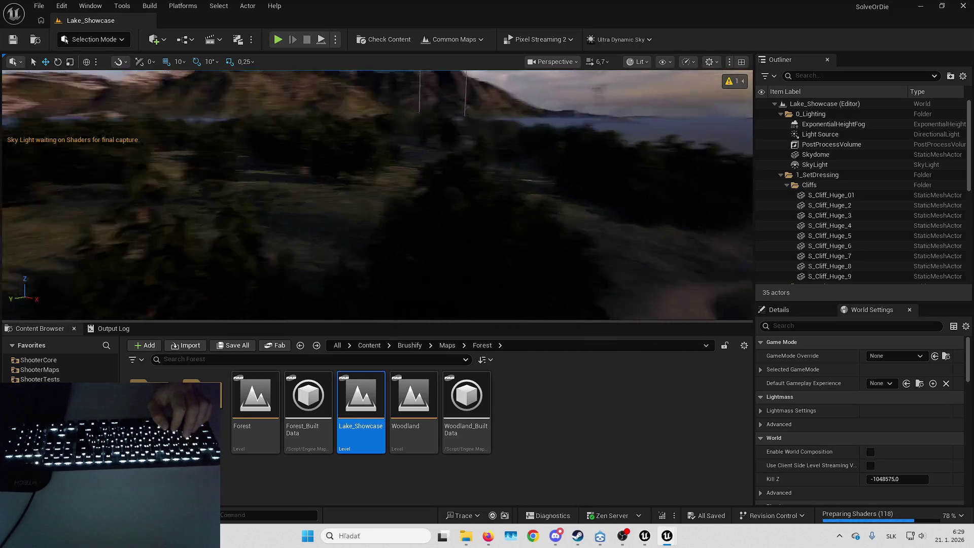
scroll(627, 300, "down", 2)
scroll(377, 195, "down", 1)
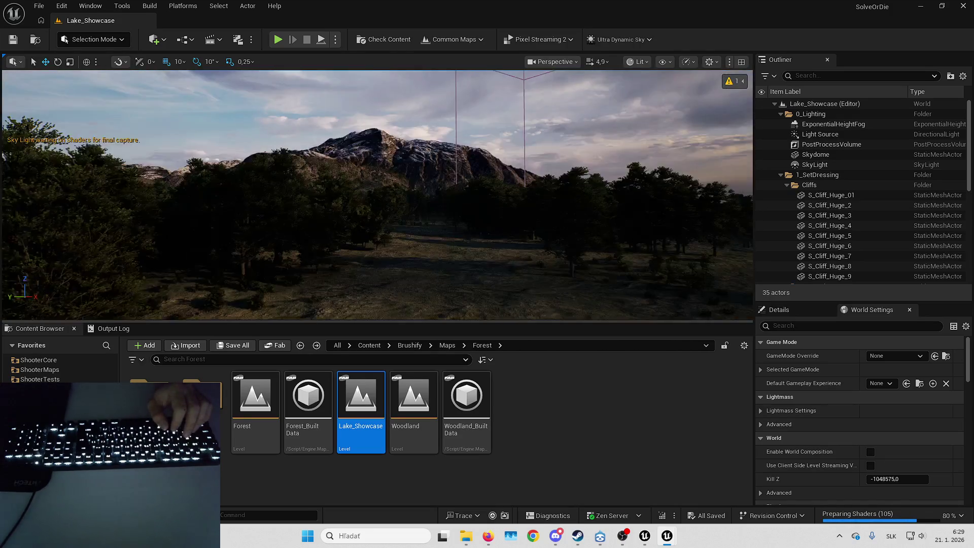
key("w")
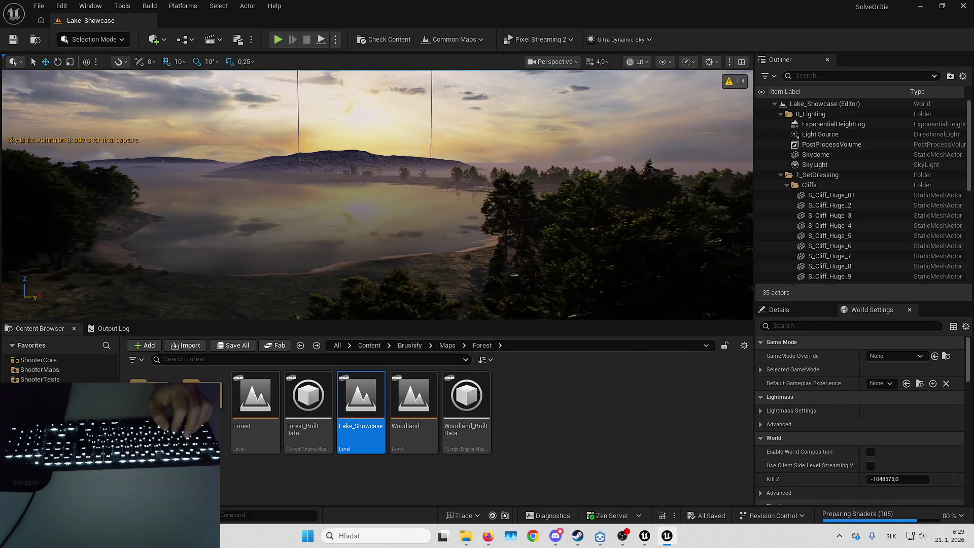
key("w")
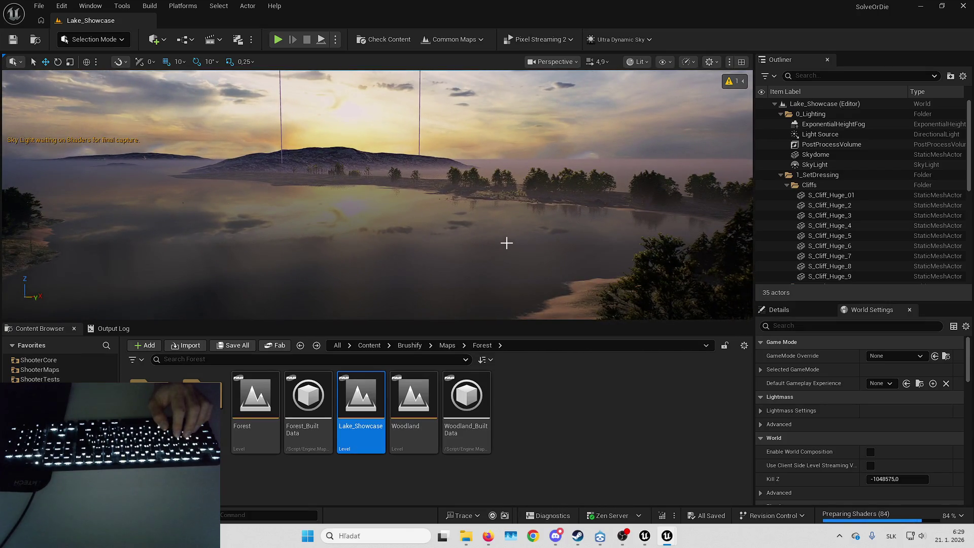
key("w")
key("w")
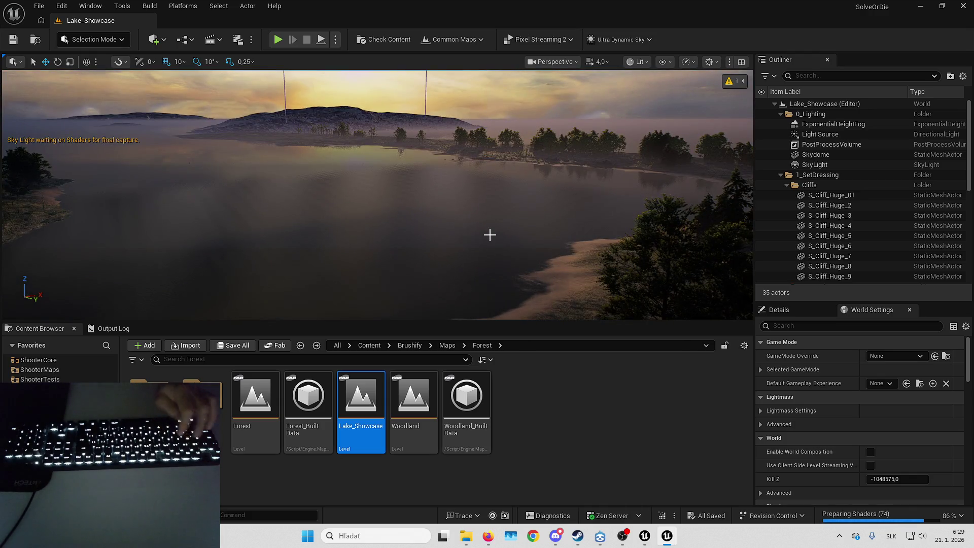
- Run 'stat fps' in the console to show the frame-rate counter
key("grave")
type("stat fps")
key("Return")
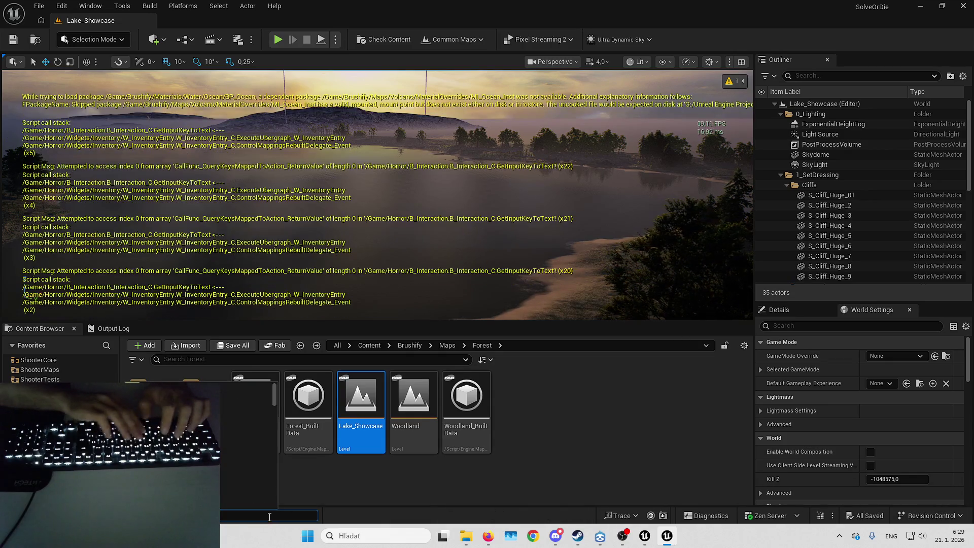
- Show 'stat unit' timing stats and run a brief full-screen play session
type("stat unit")
key("Return")
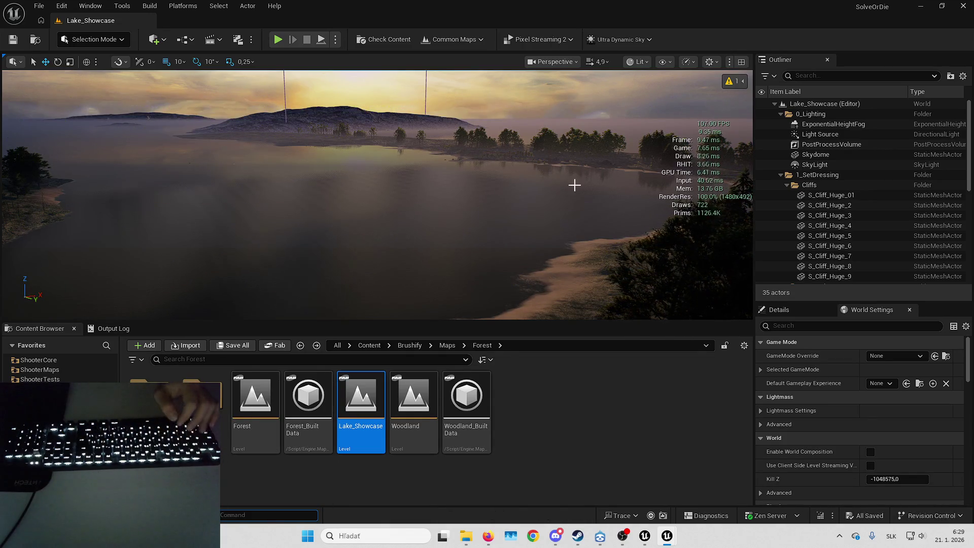
left_click_drag(578, 183, 538, 183)
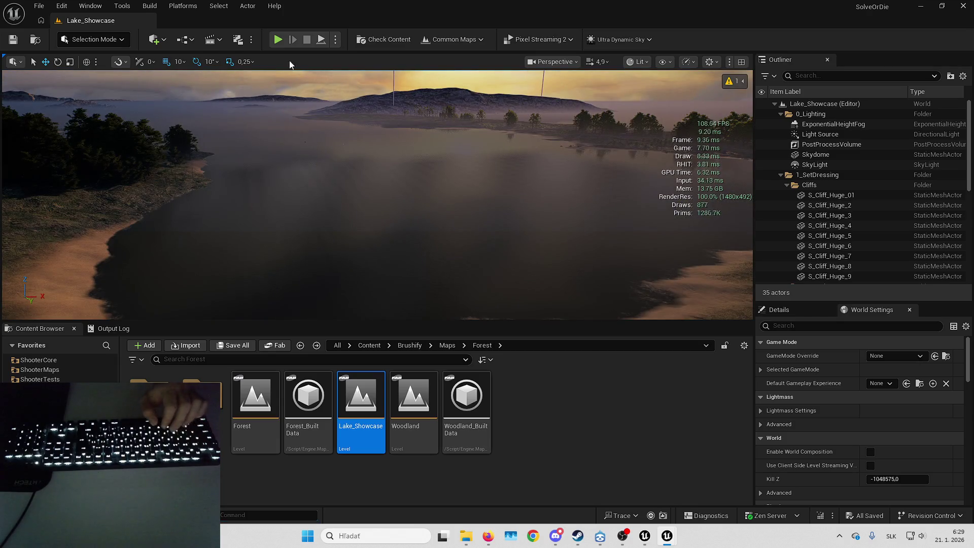
key("alt+p")
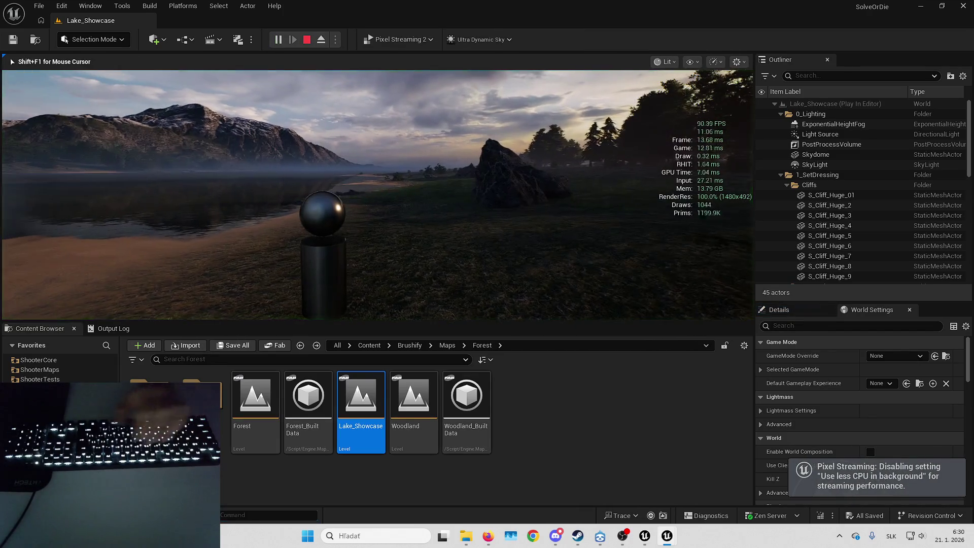
key("F11")
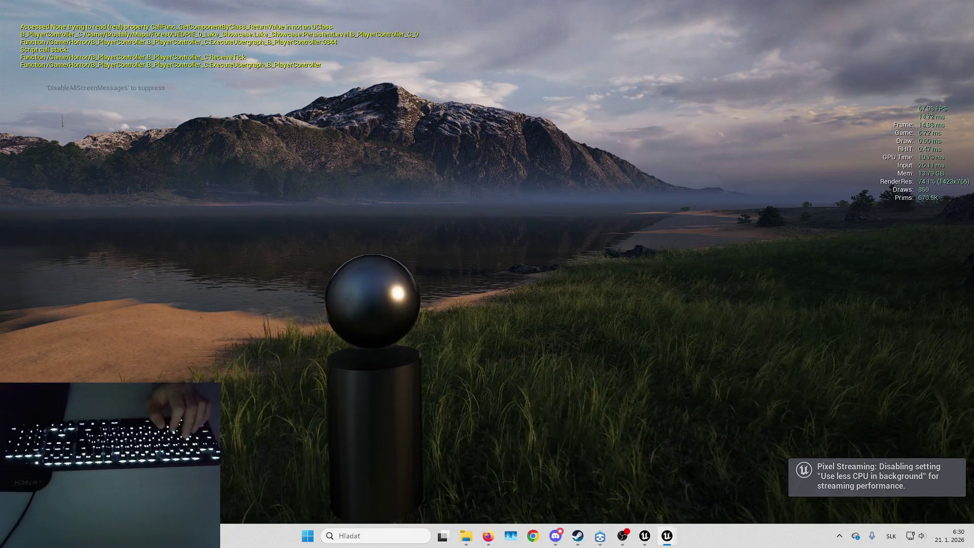
key("Left")
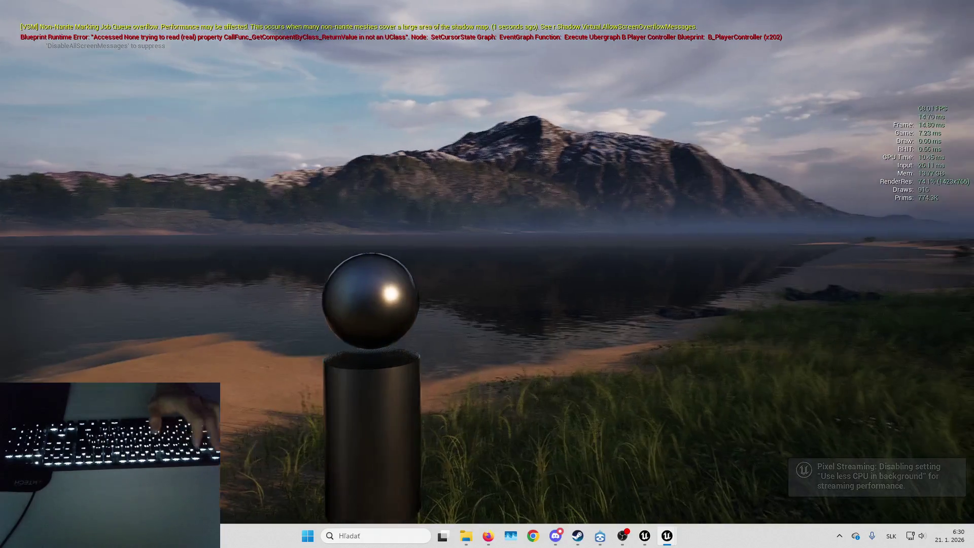
key("Escape")
key("F11")
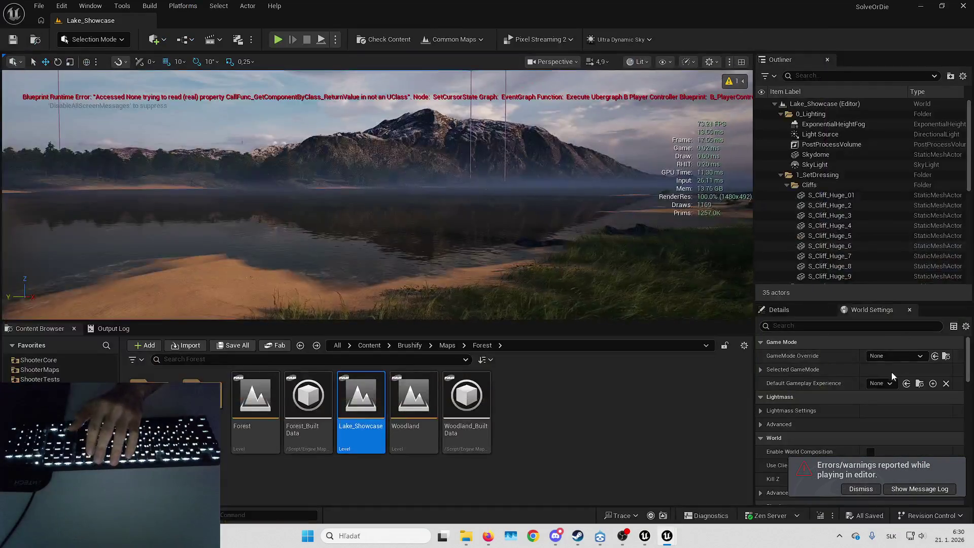
- Pick a different Default Gameplay Experience and test it in a full-screen play session
left_click(882, 384)
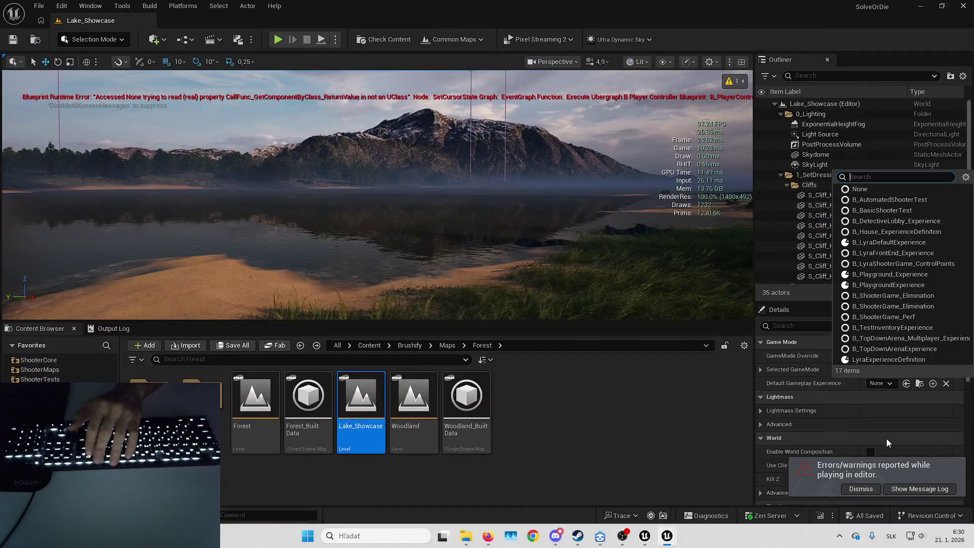
left_click(905, 276)
key("F11")
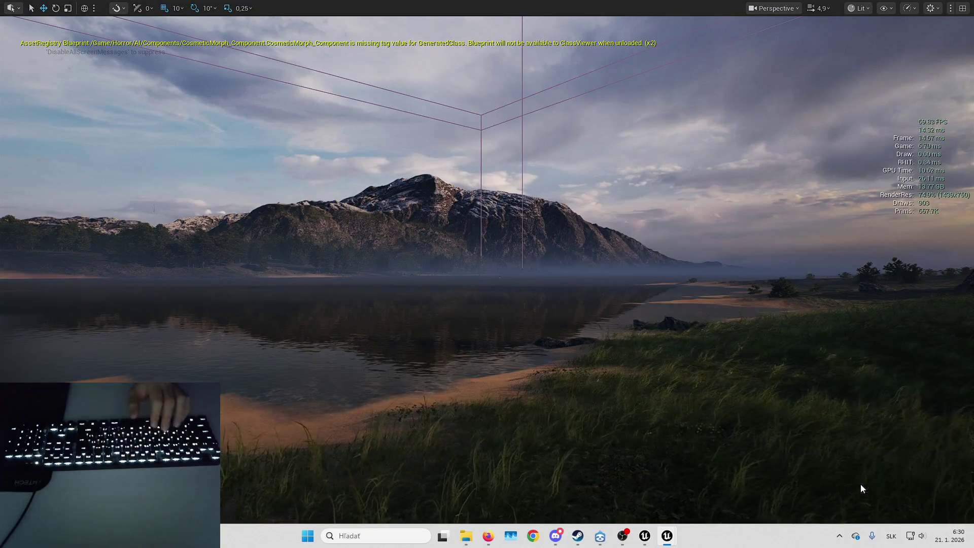
key("alt+p")
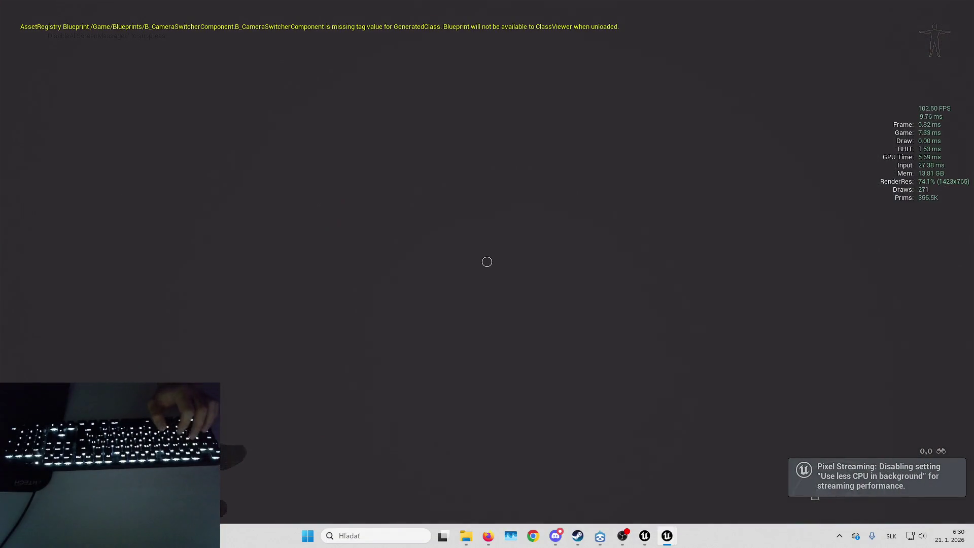
key("Escape")
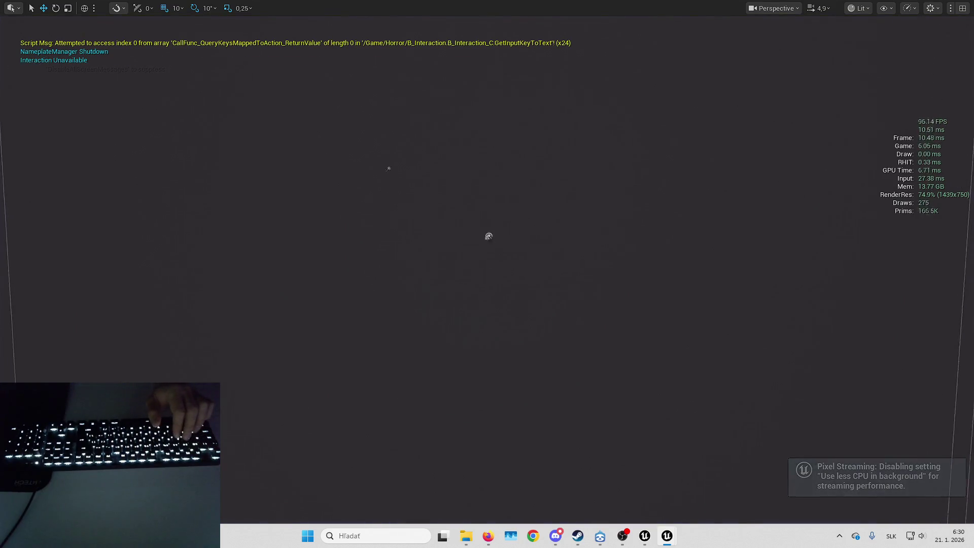
- Check the play options, then start a full-screen play session of Lake_Showcase again
scroll(487, 274, "up", 1)
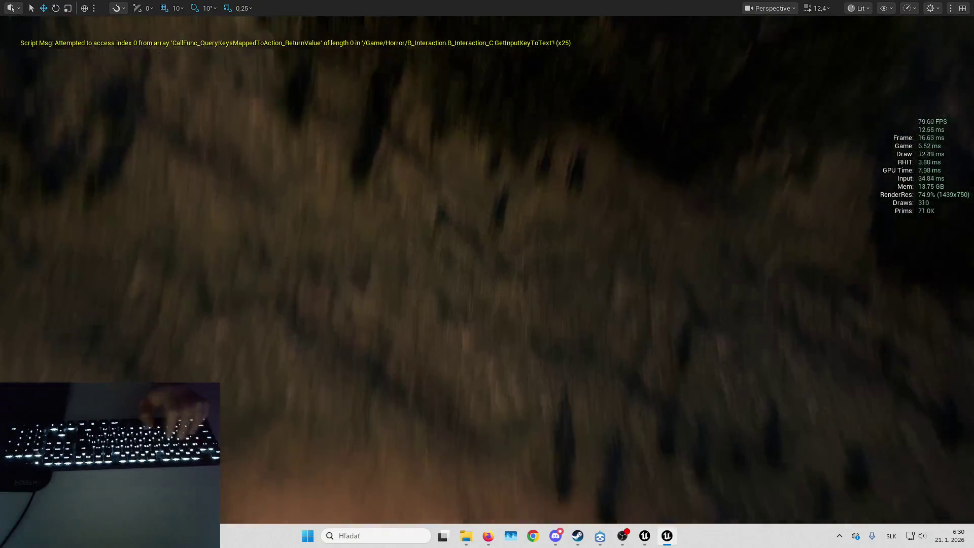
key("F11")
left_click(336, 39)
left_click(406, 212)
key("F11")
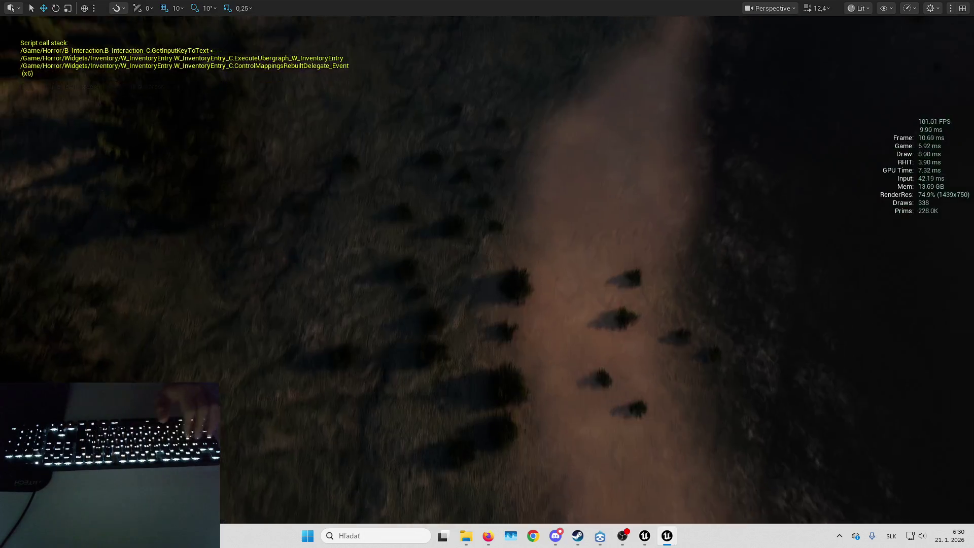
key("alt+p")
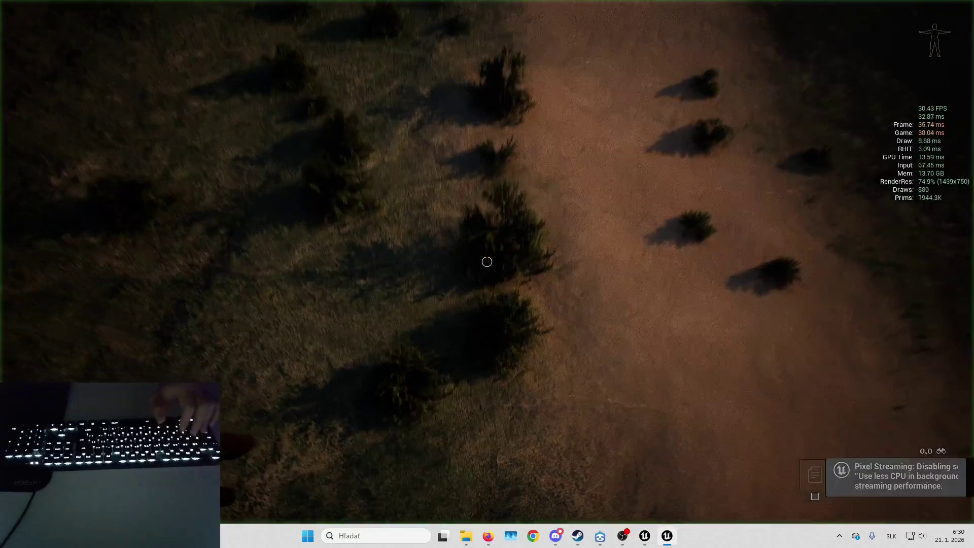
- Walk the player forward and sideways through the tree line, then refocus the game view
key("w")
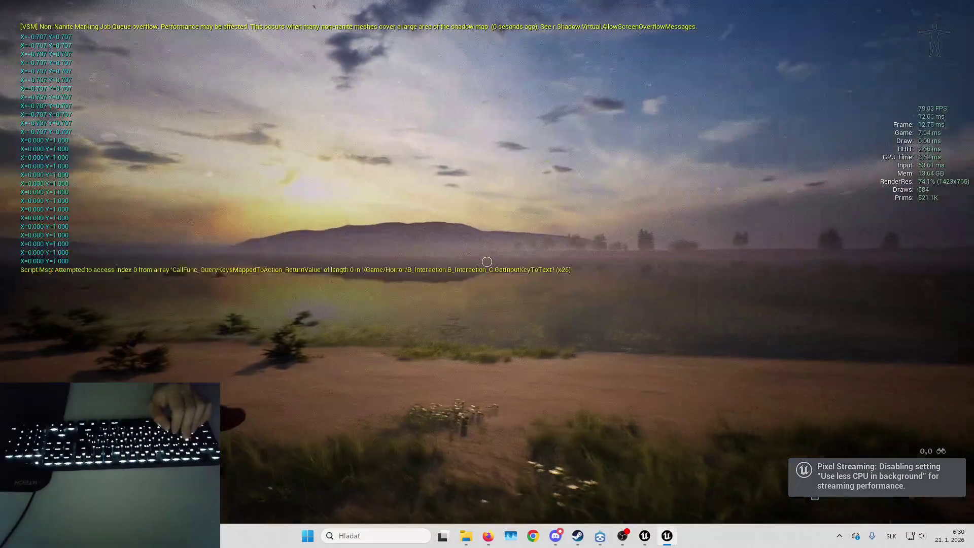
key("a")
key("s")
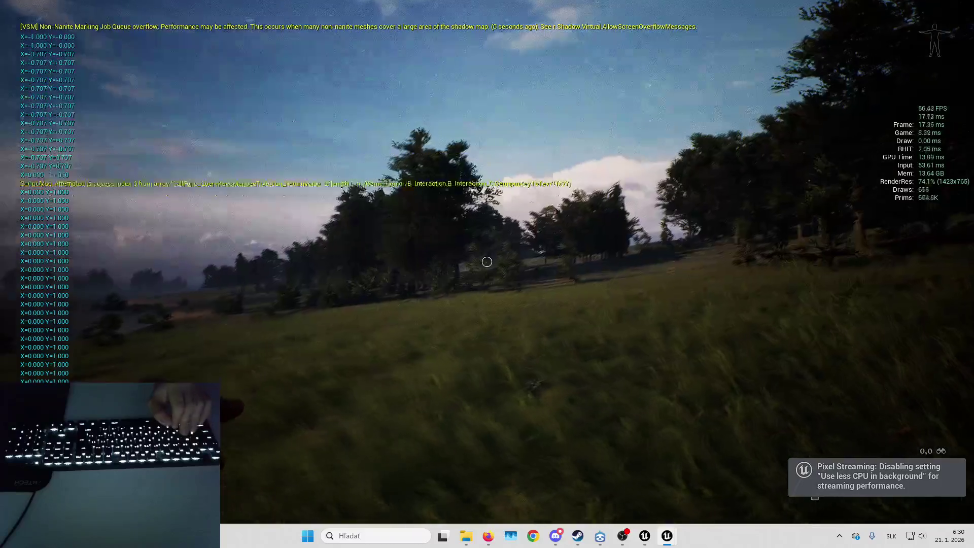
key("d")
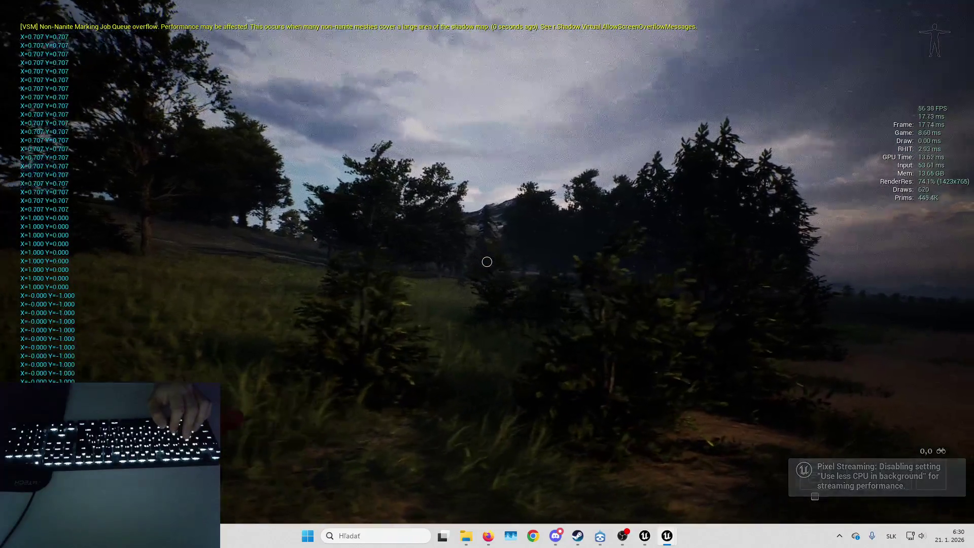
key("w")
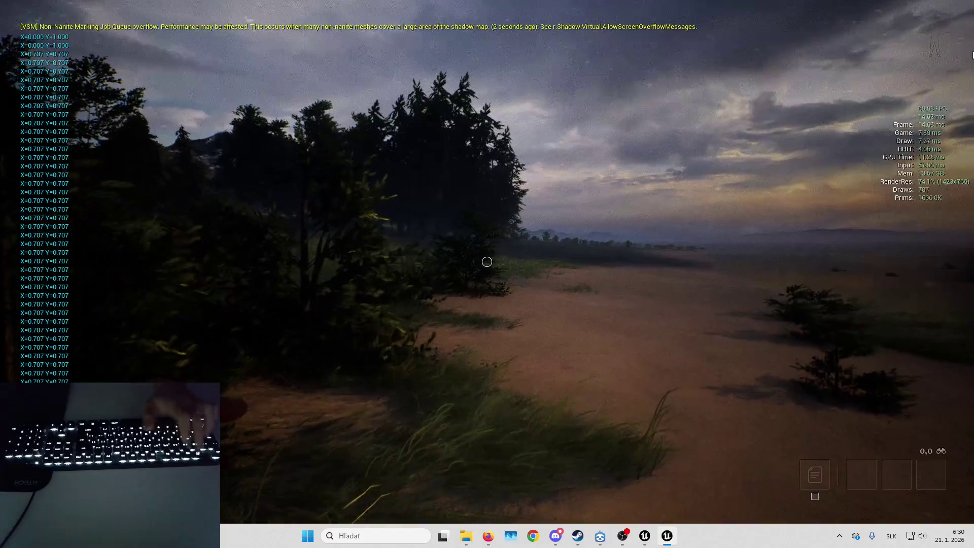
key("w")
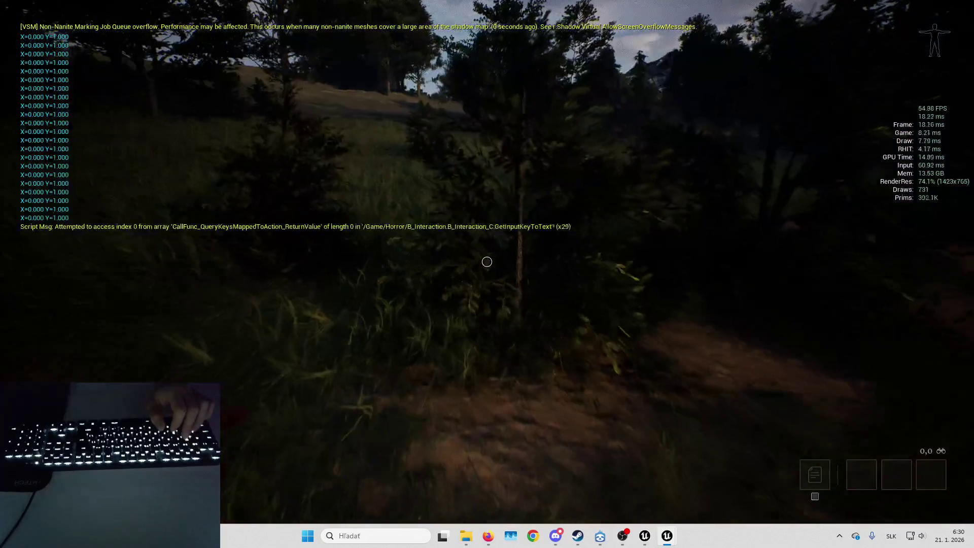
key("d")
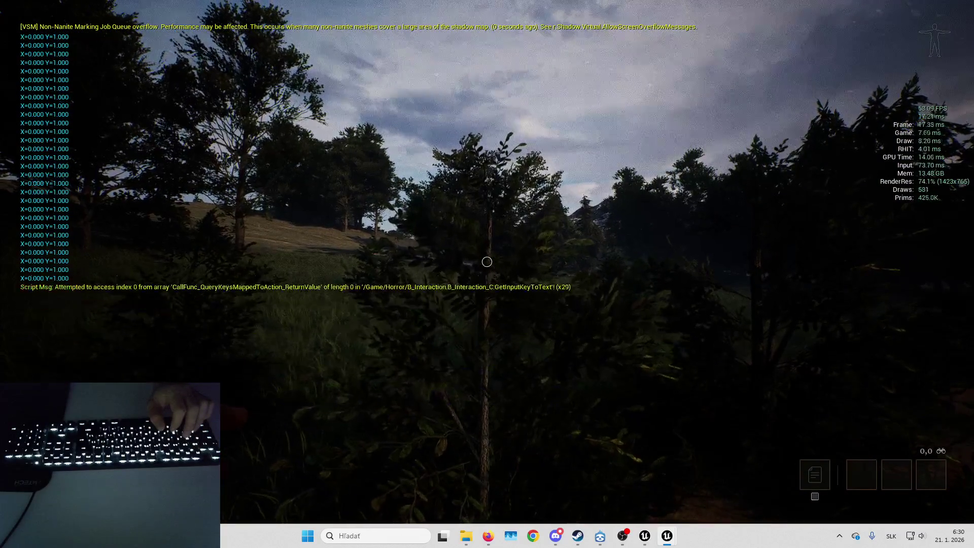
key("d")
key("w")
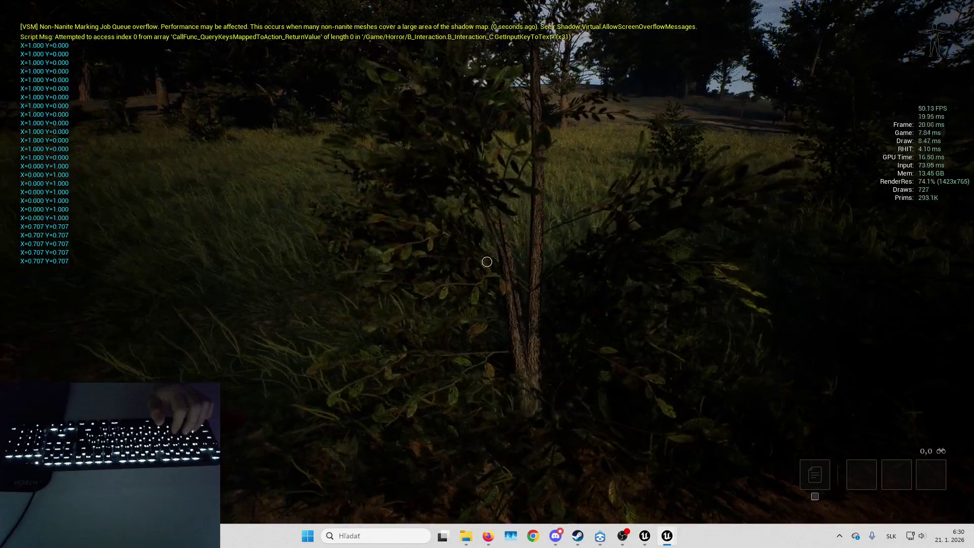
key("a")
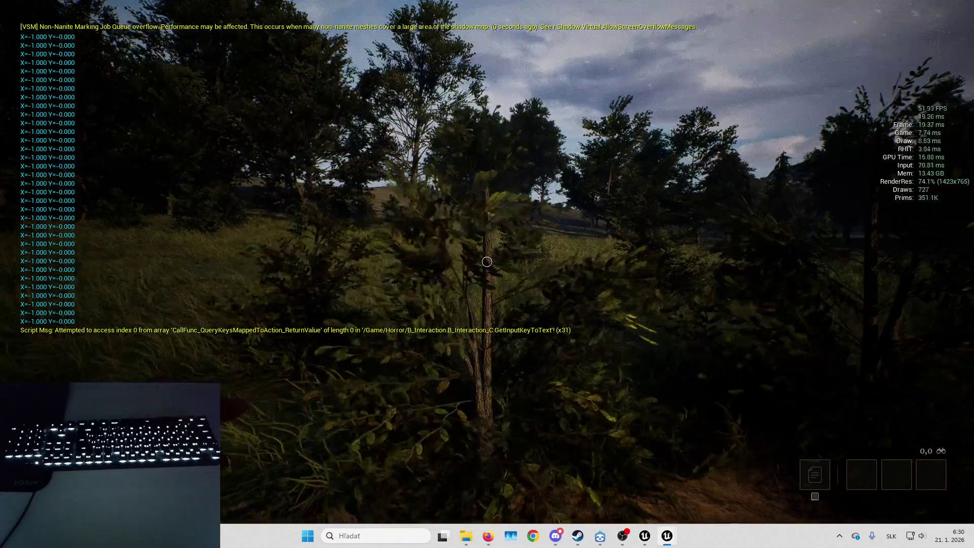
key("shift+F1")
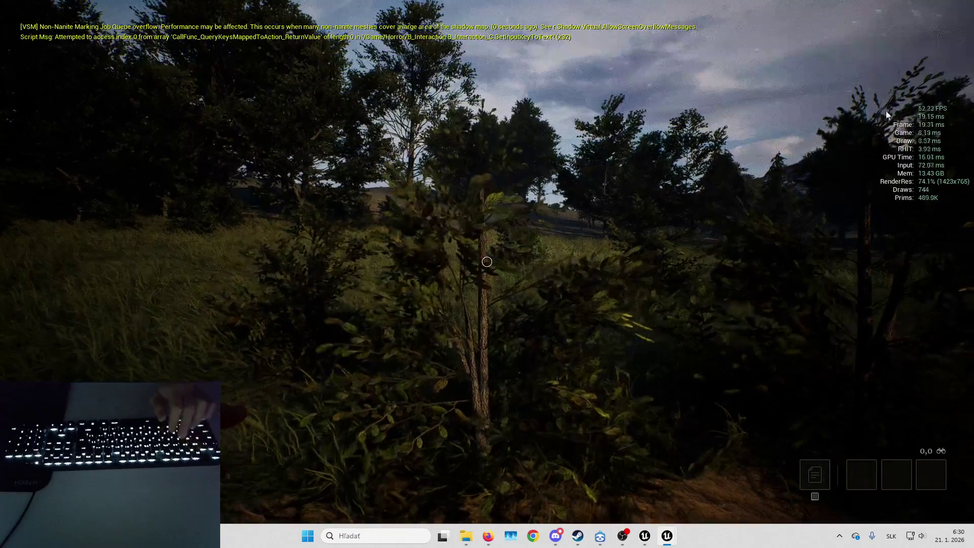
left_click(872, 114)
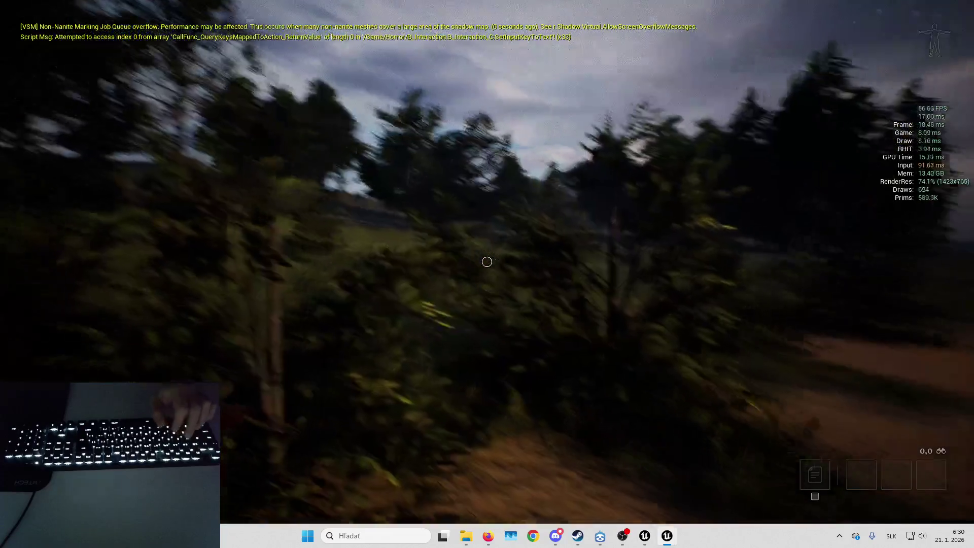
- Walk across the open plain, through the bushes and meadow along the dirt path
key("w")
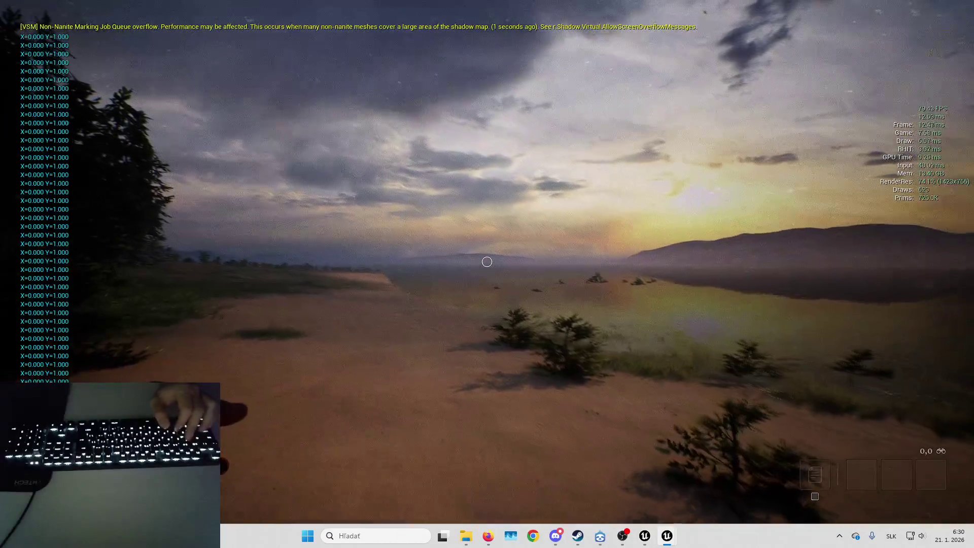
key("a")
key("d")
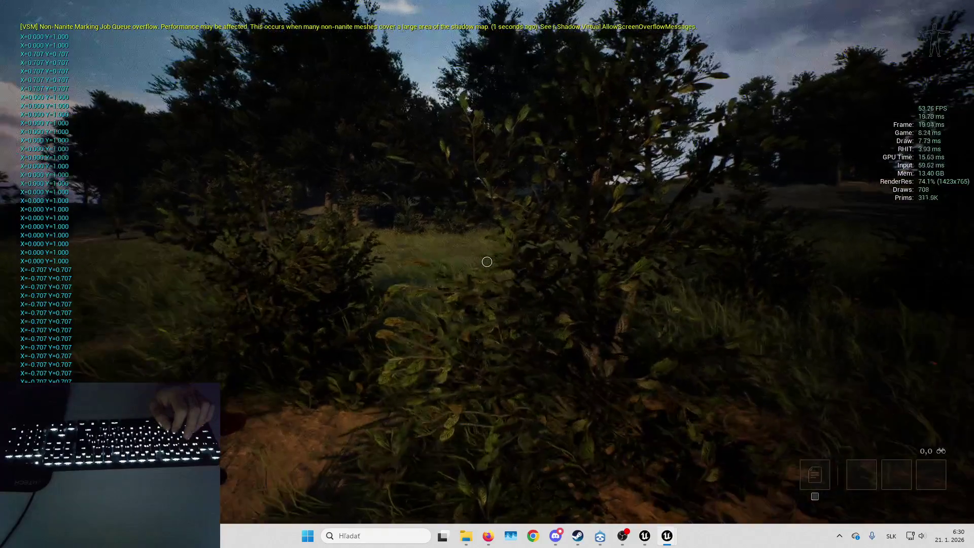
key("d")
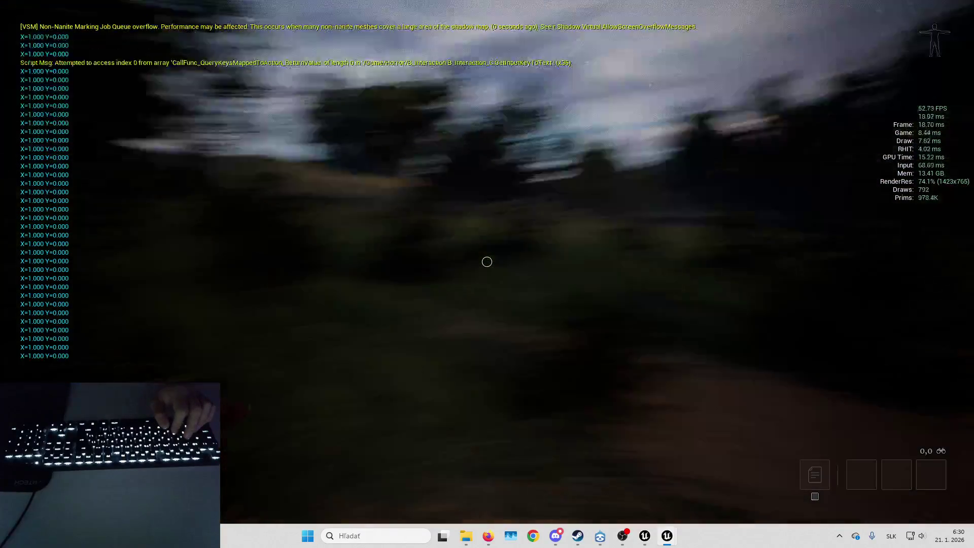
key("w")
key("d")
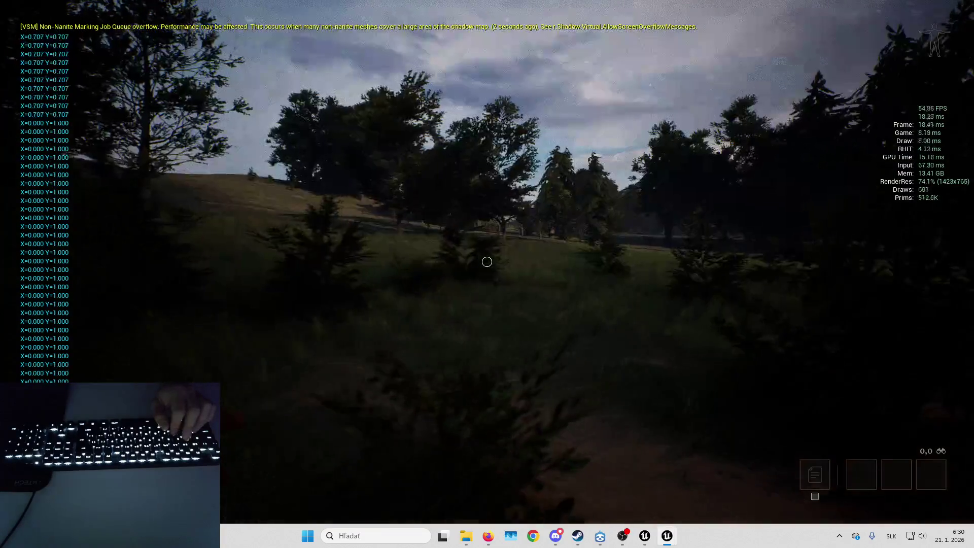
key("d")
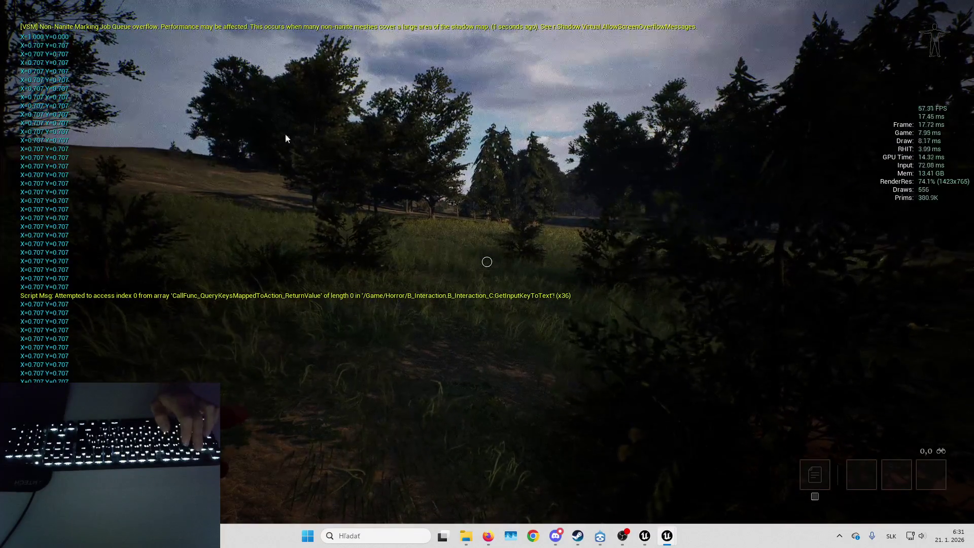
key("s")
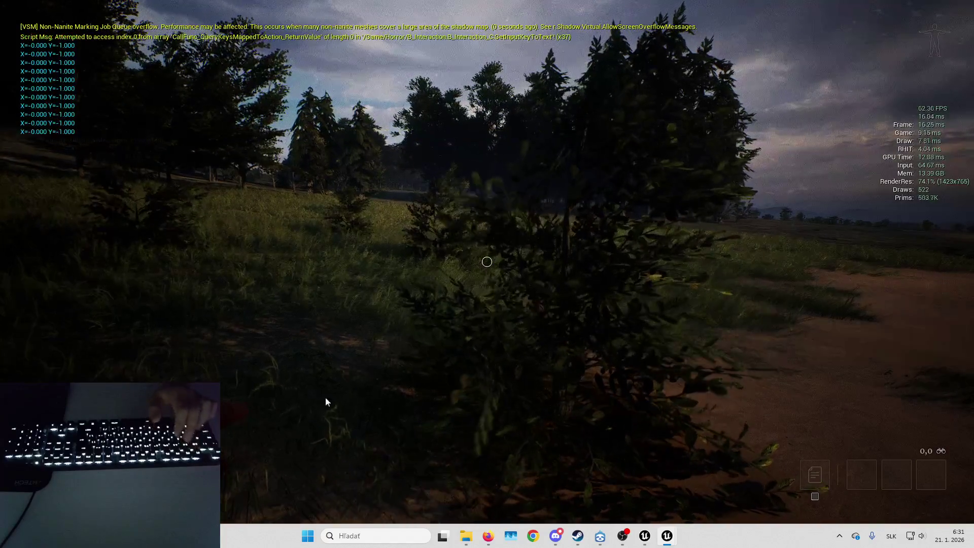
key("w")
key("d")
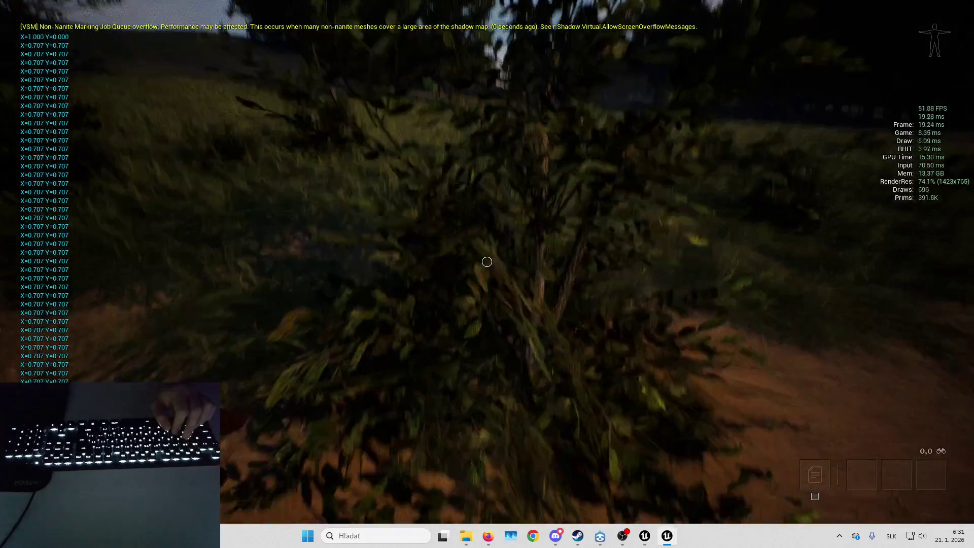
key("d")
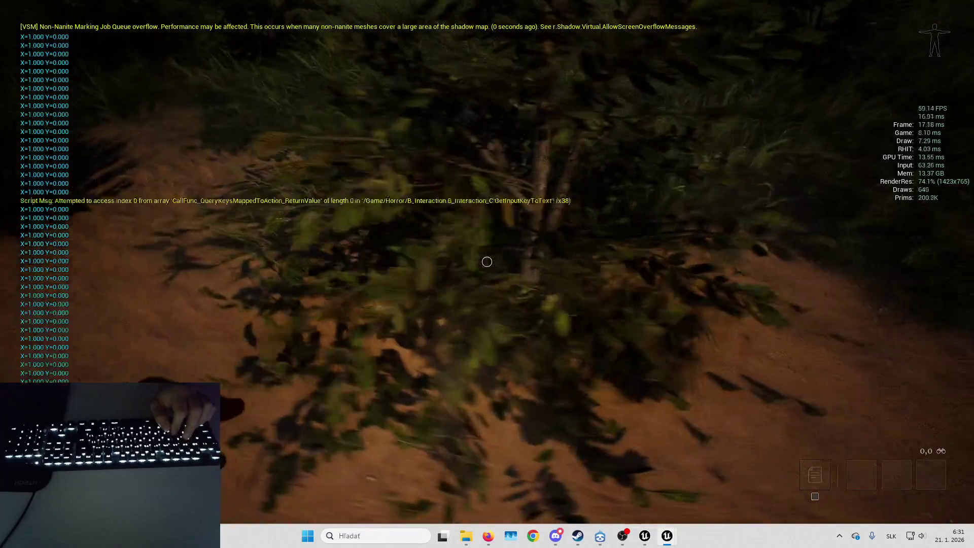
key("d")
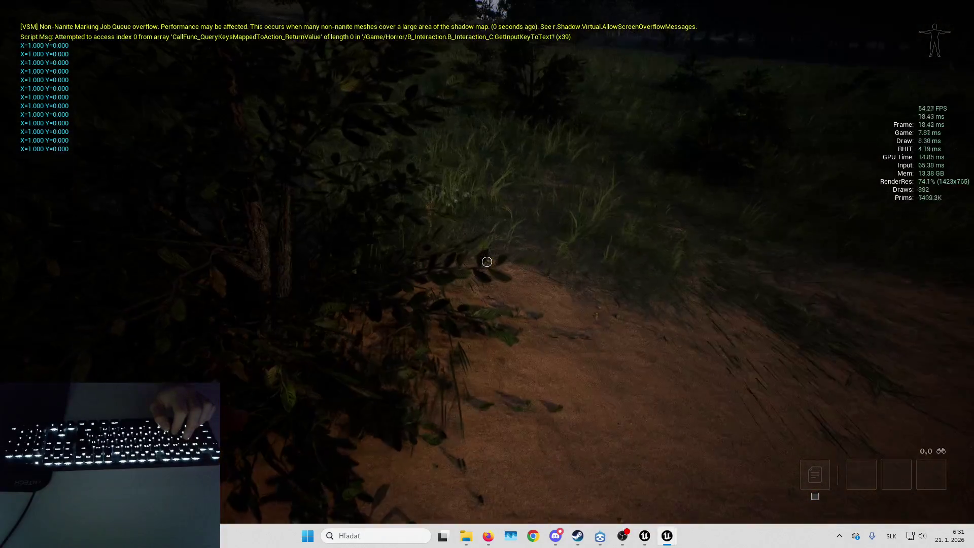
- Follow the misty lakeshore to the pine treeline and tall grass, then stop the play session
key("a")
key("w")
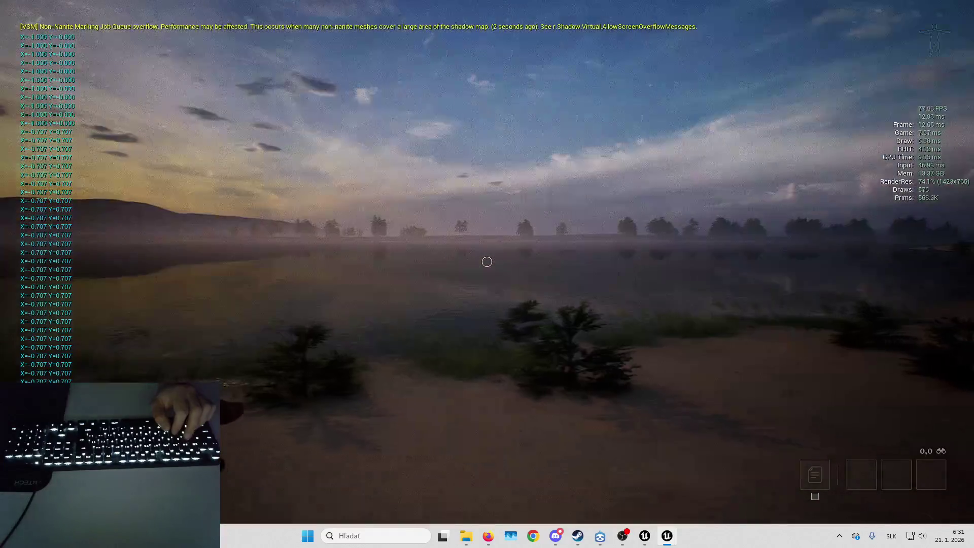
key("a")
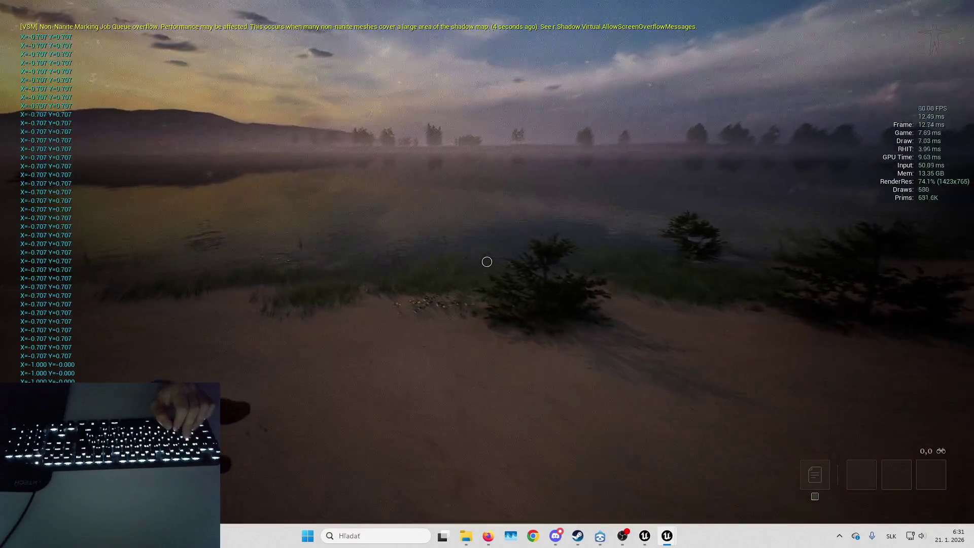
key("w")
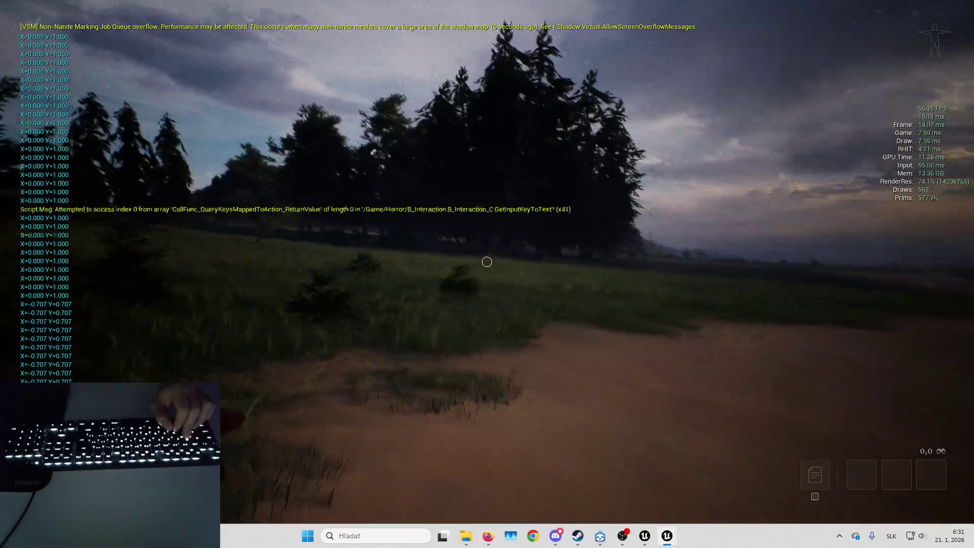
key("d")
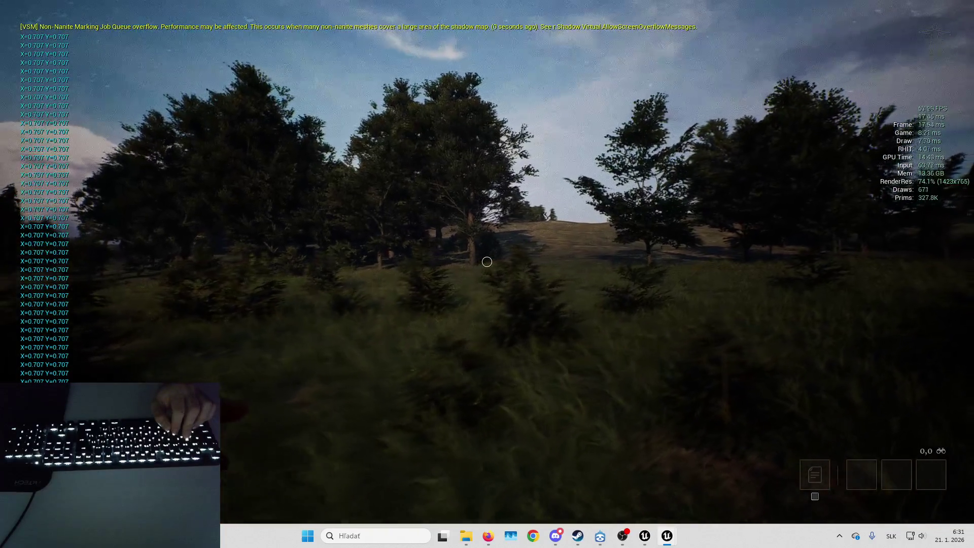
key("w")
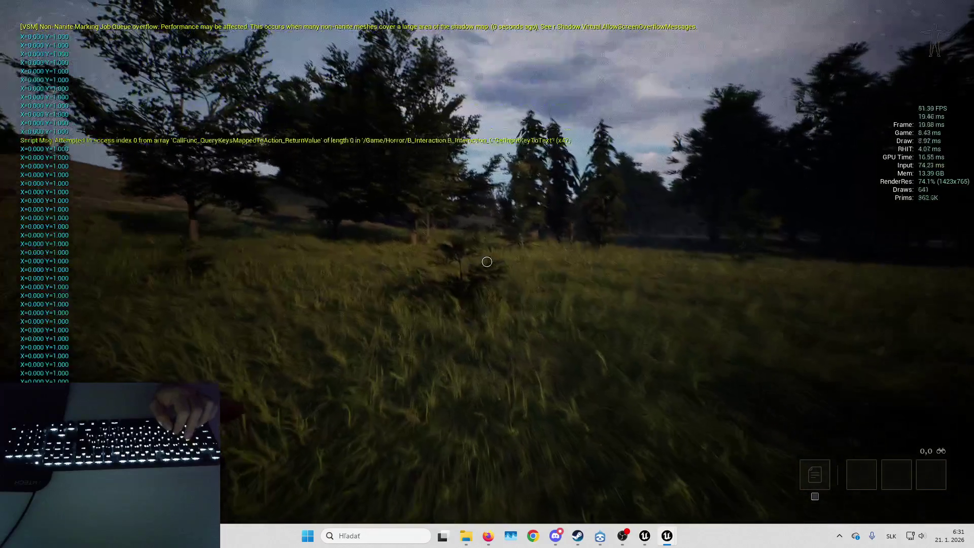
key("a")
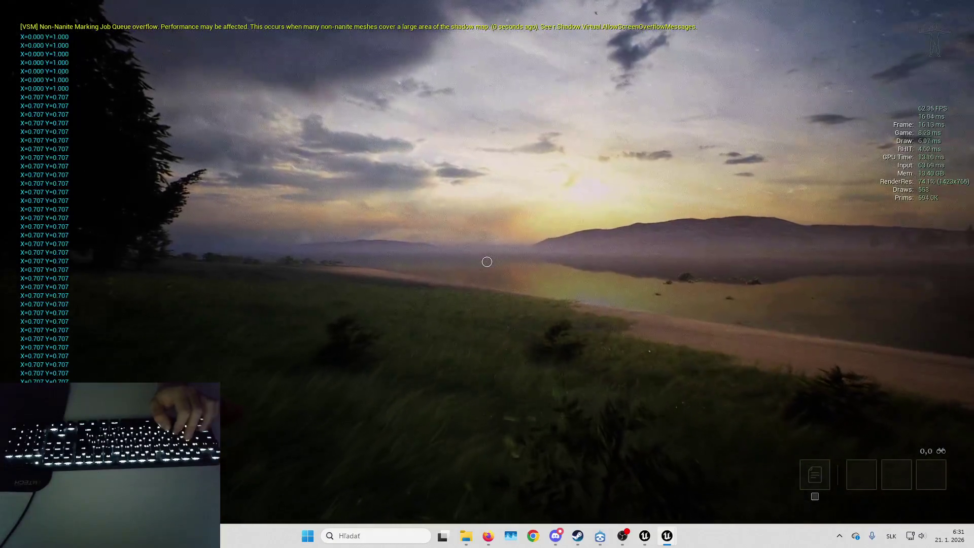
key("d")
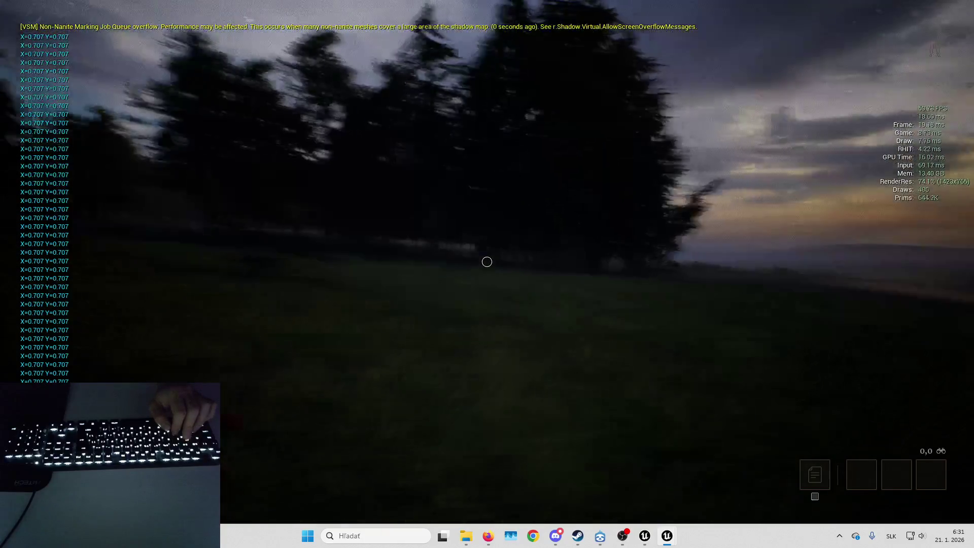
key("Escape")
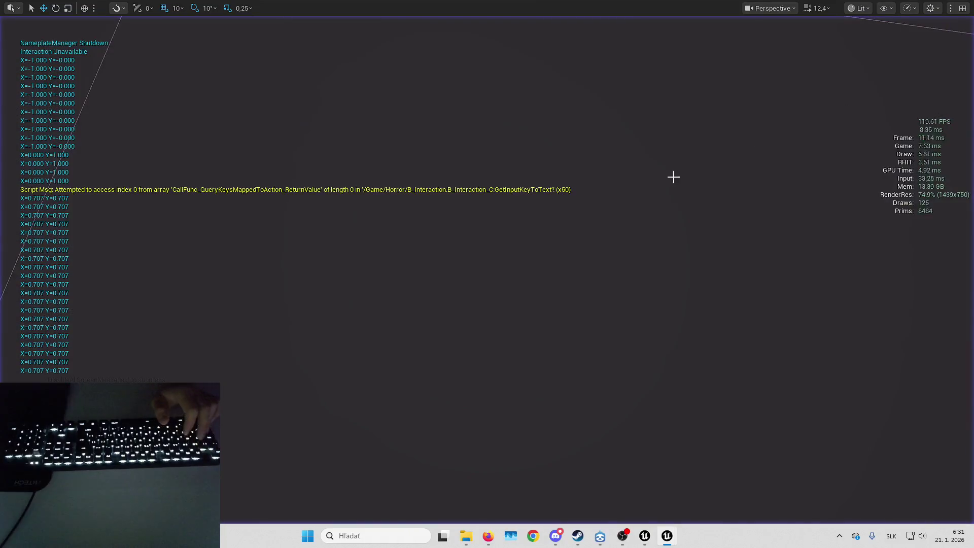
- Fly the editor camera over the lake and turn it toward the sunset island
scroll(487, 274, "up", 2)
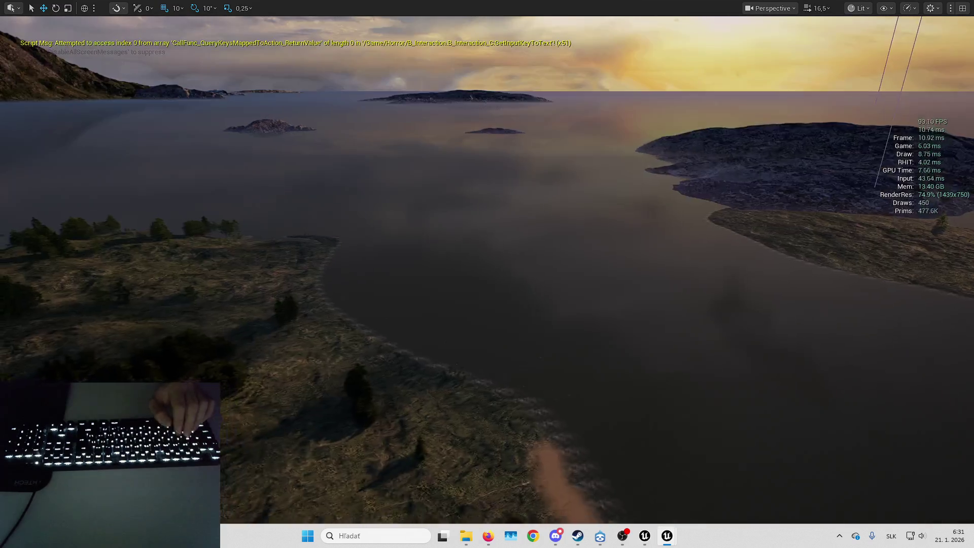
left_click_drag(488, 274, 488, 274)
left_click_drag(617, 188, 618, 187)
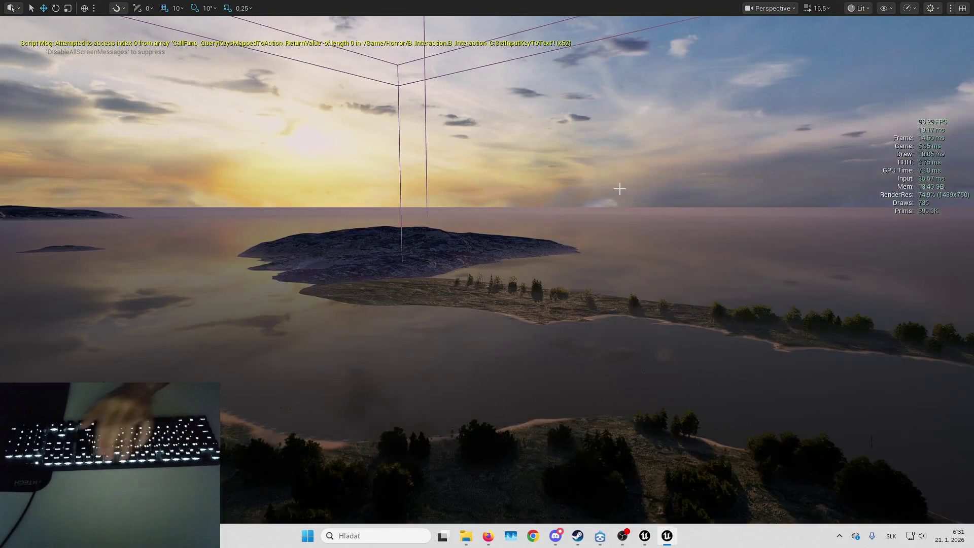
- Restore the editor layout and open the Woodland level, saving Lake_Showcase first
key("F11")
double_click(420, 387)
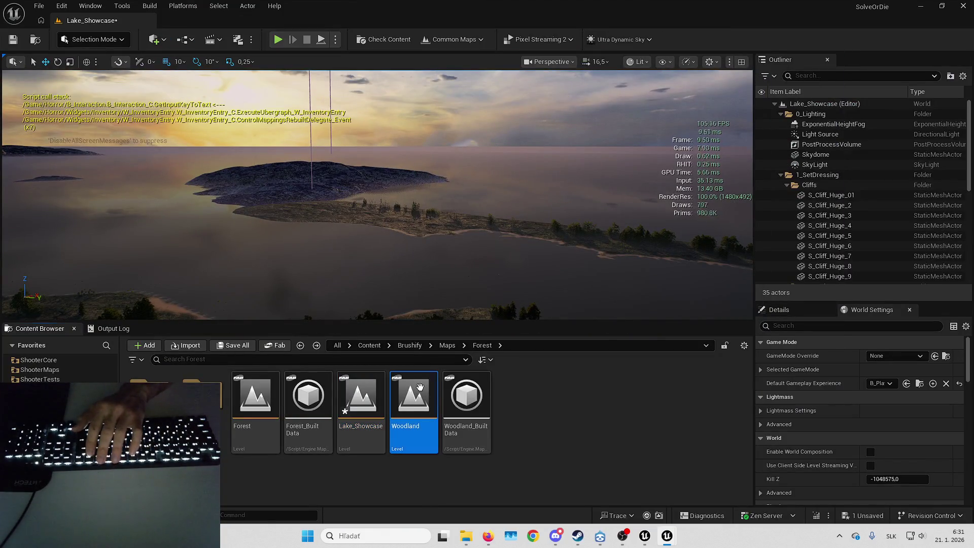
left_click(515, 383)
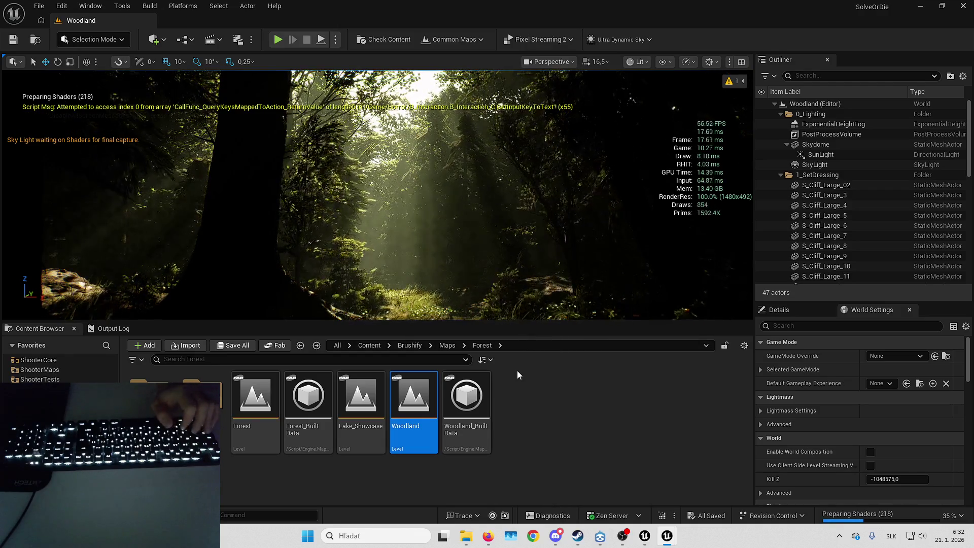
- Fly the camera back through the Woodland forest, then briefly play-test the level and stop
key("F11")
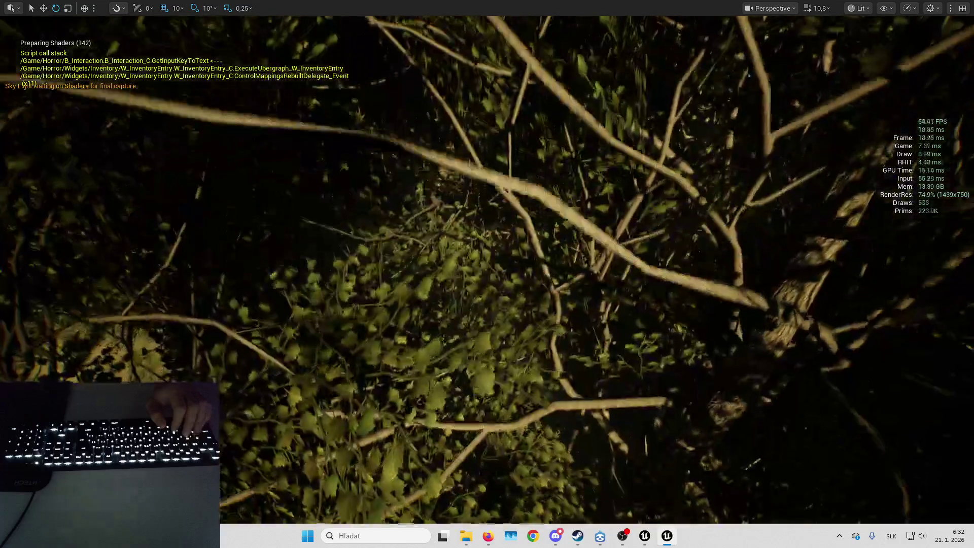
scroll(487, 274, "down", 2)
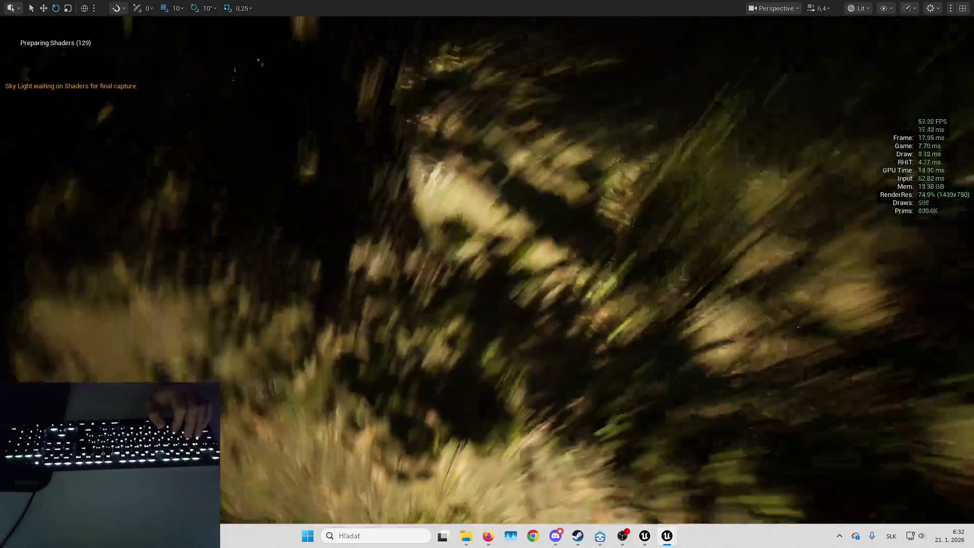
scroll(559, 316, "down", 3)
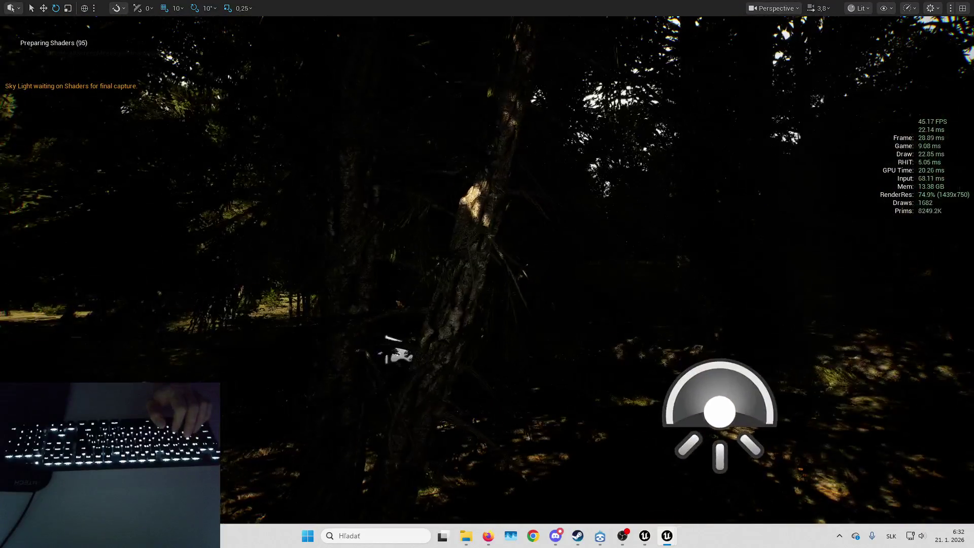
scroll(487, 274, "down", 1)
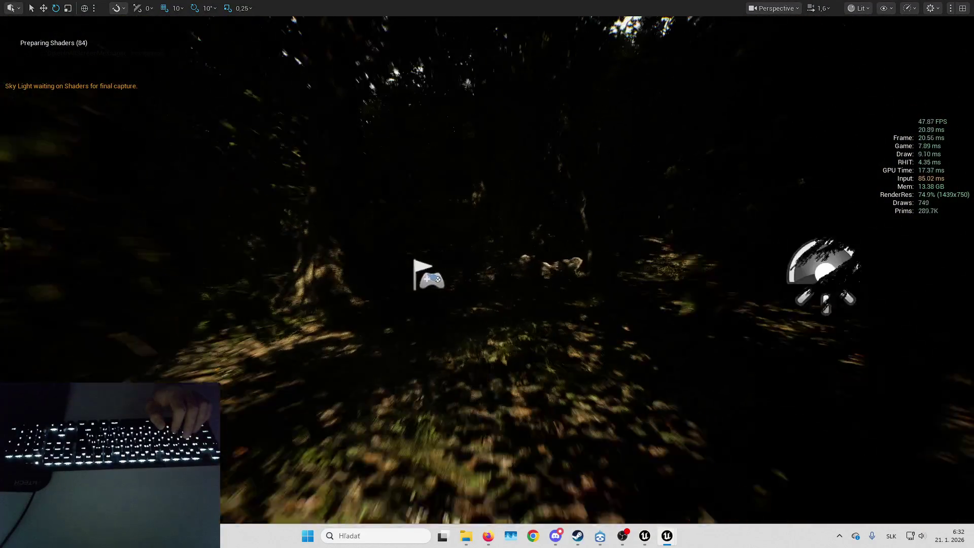
key("Down")
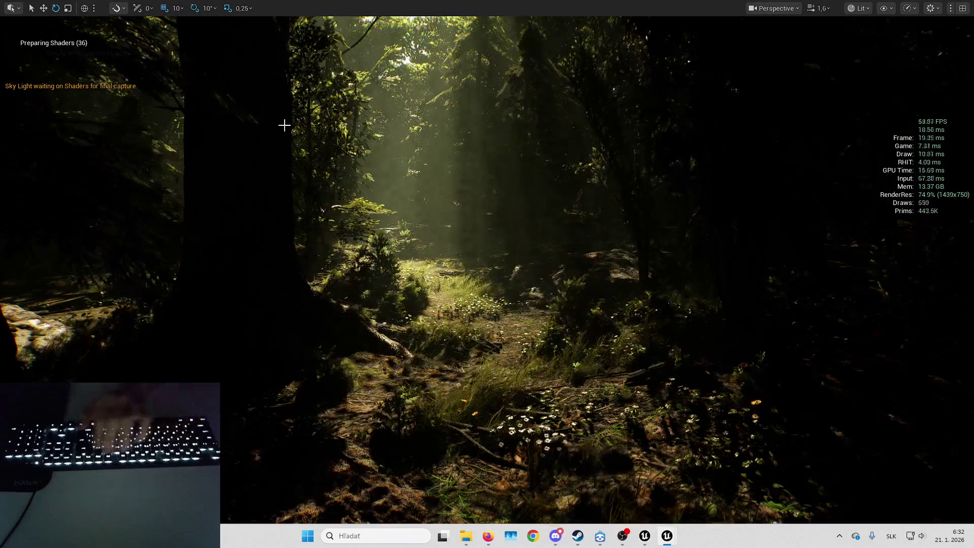
key("Down")
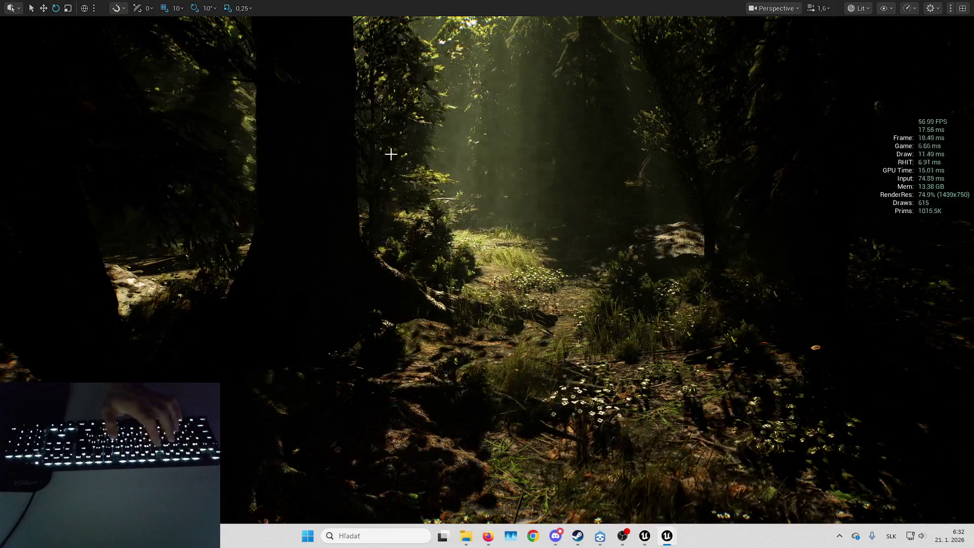
key("alt+p")
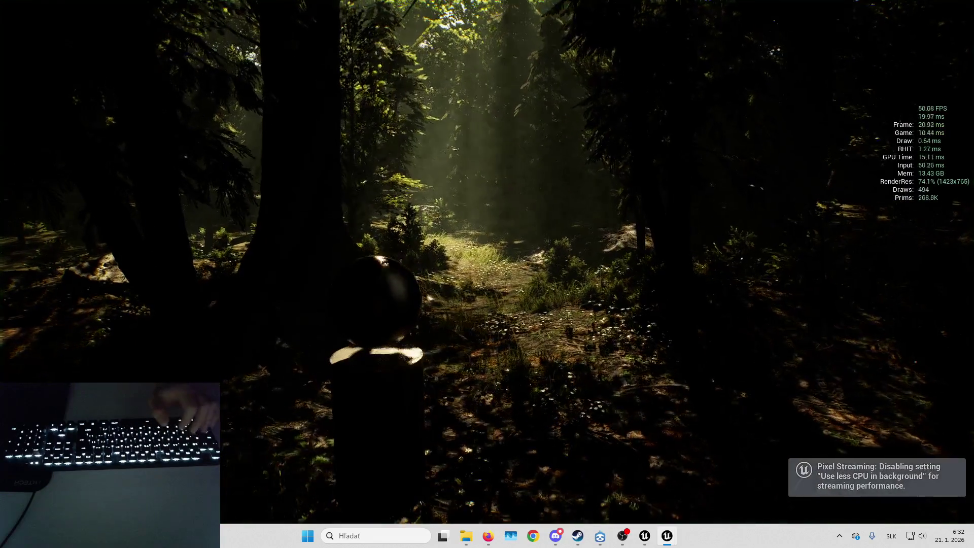
key("Up")
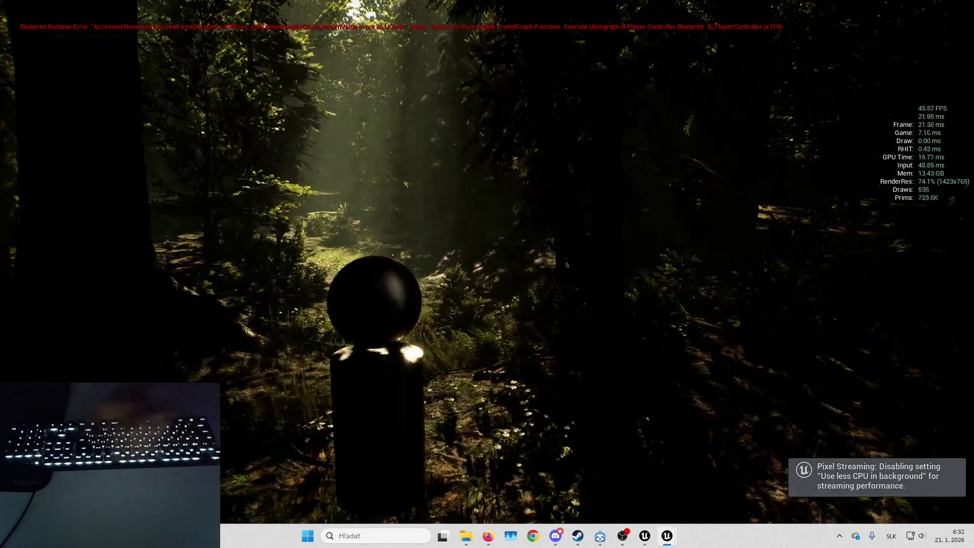
key("Escape")
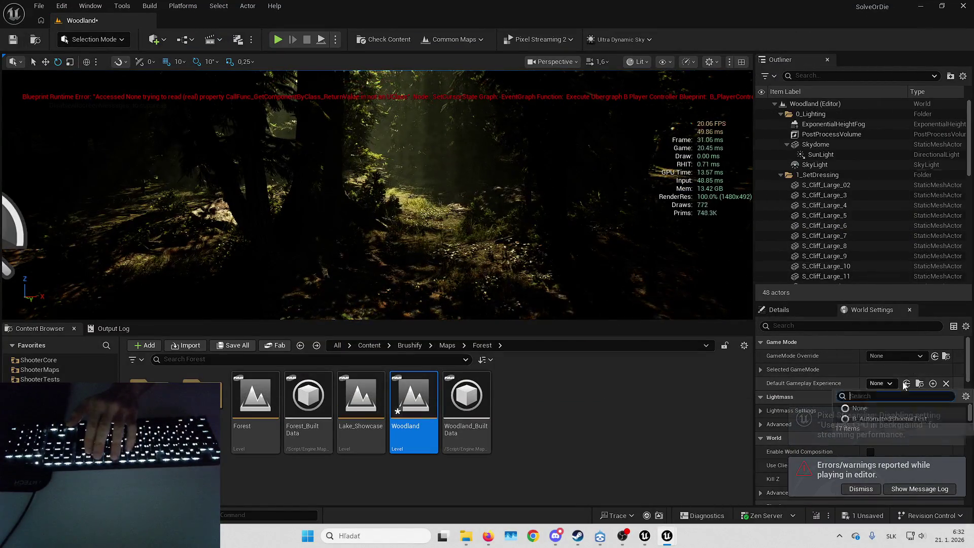
- Set Default Gameplay Experience to B_Playground_Experience, dismiss the error toast, and save the map
left_click(880, 383)
left_click(884, 276)
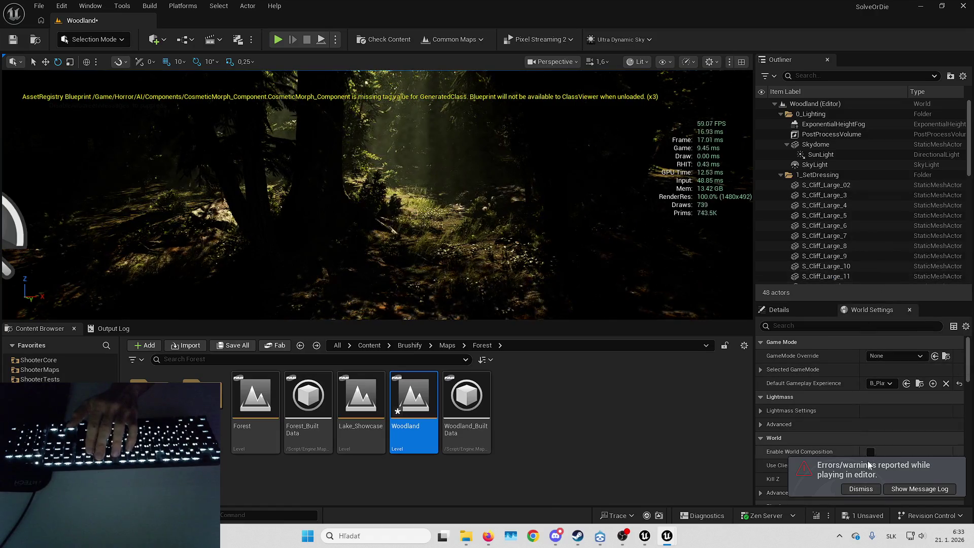
left_click(870, 487)
key("ctrl+s")
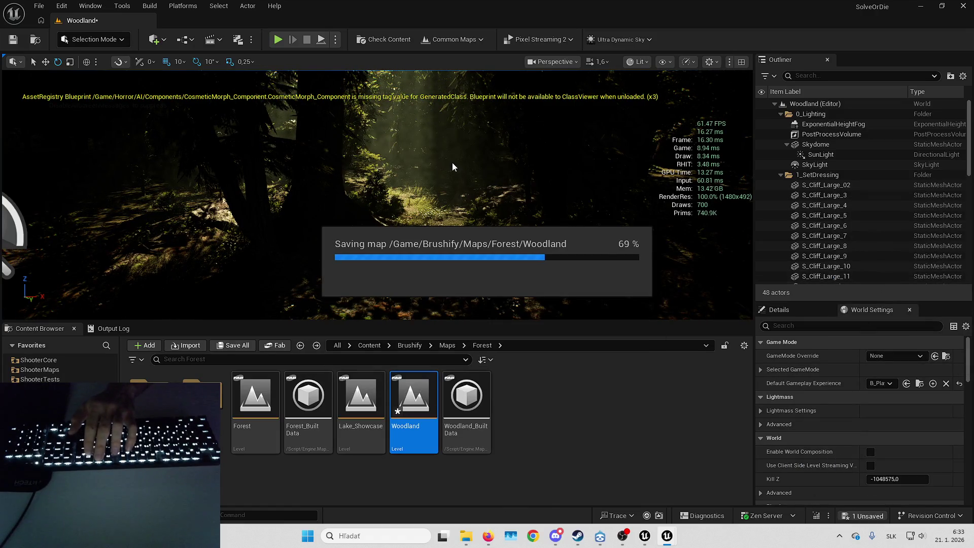
- Play Woodland full-screen and walk the player into the forest along the path
key("F11")
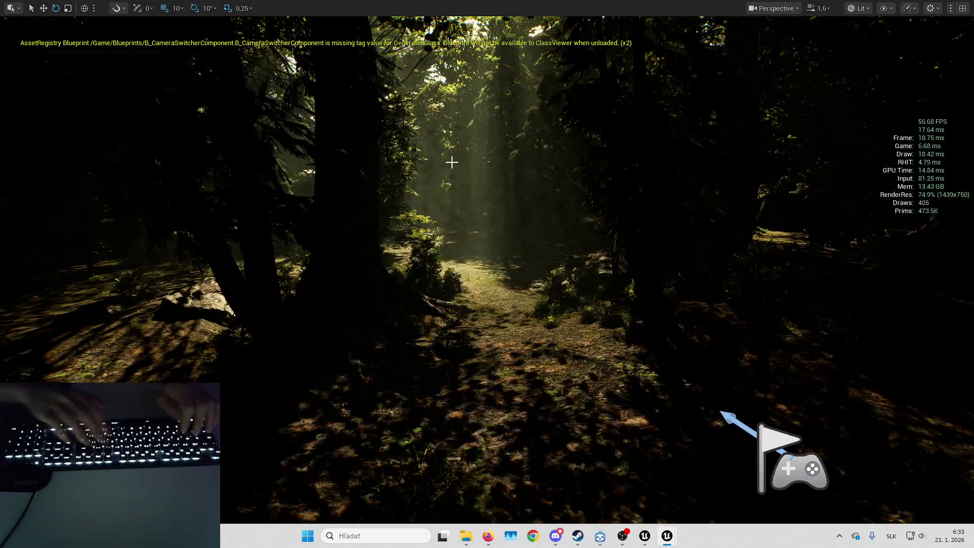
key("alt+p")
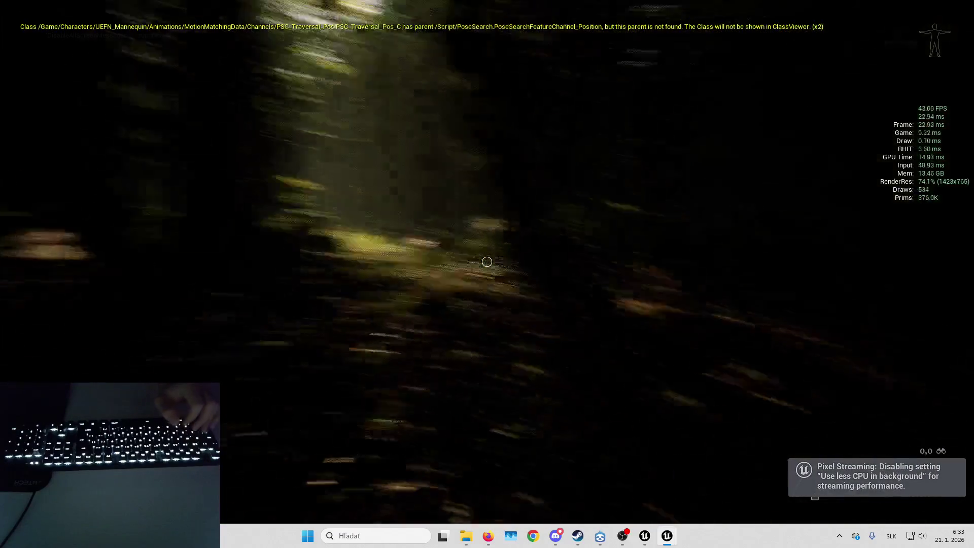
key("w")
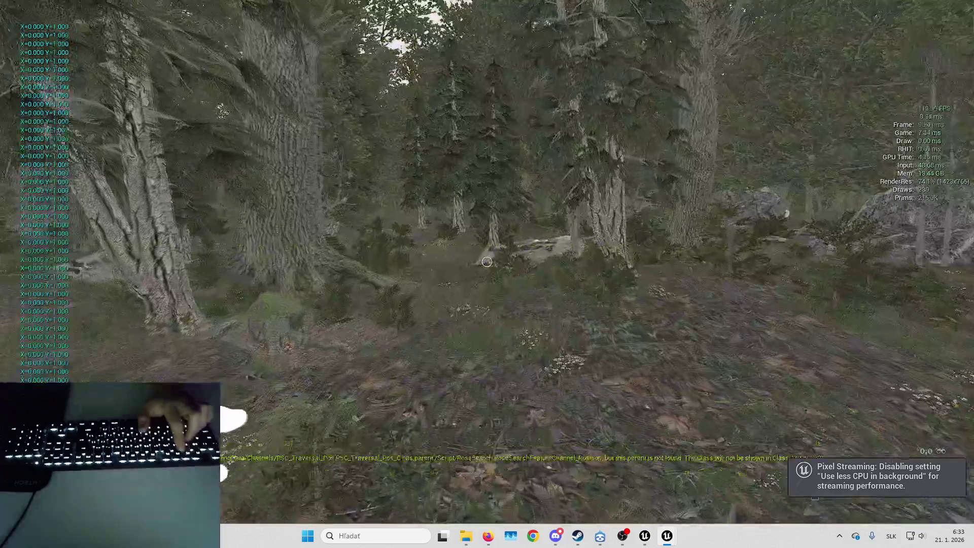
key("a")
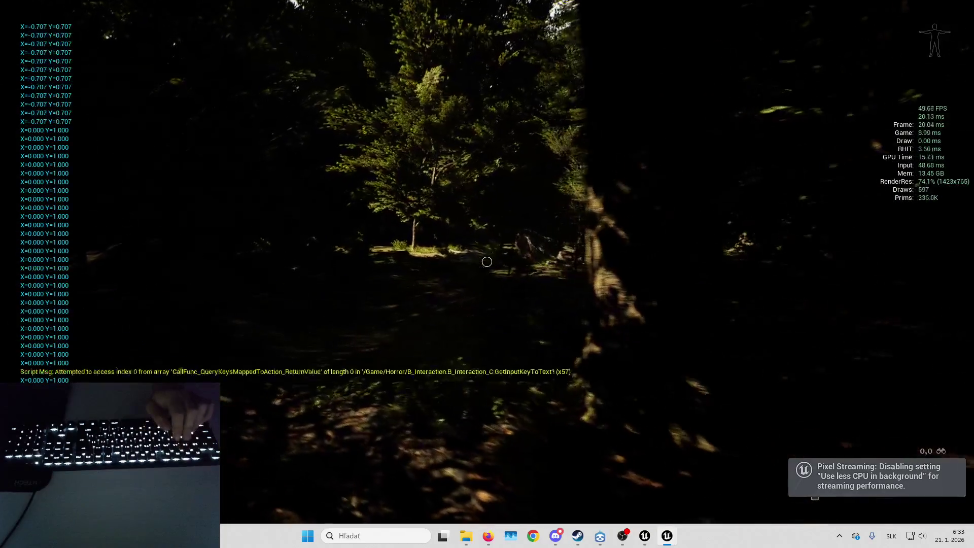
key("d")
key("w")
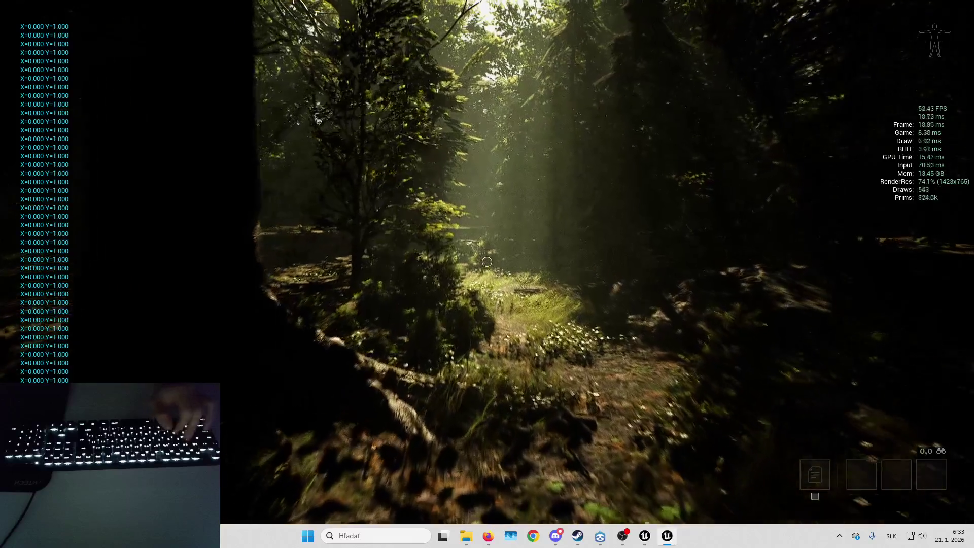
key("d")
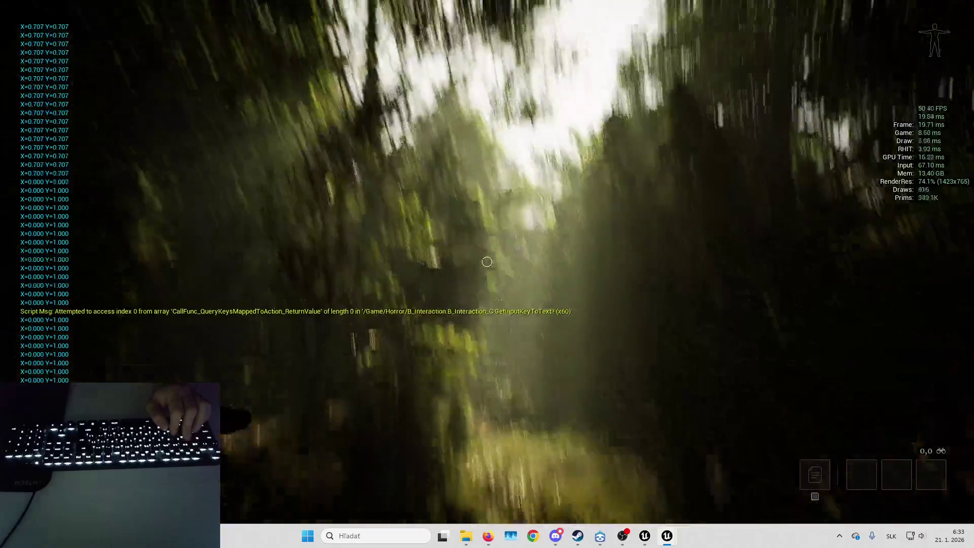
key("d")
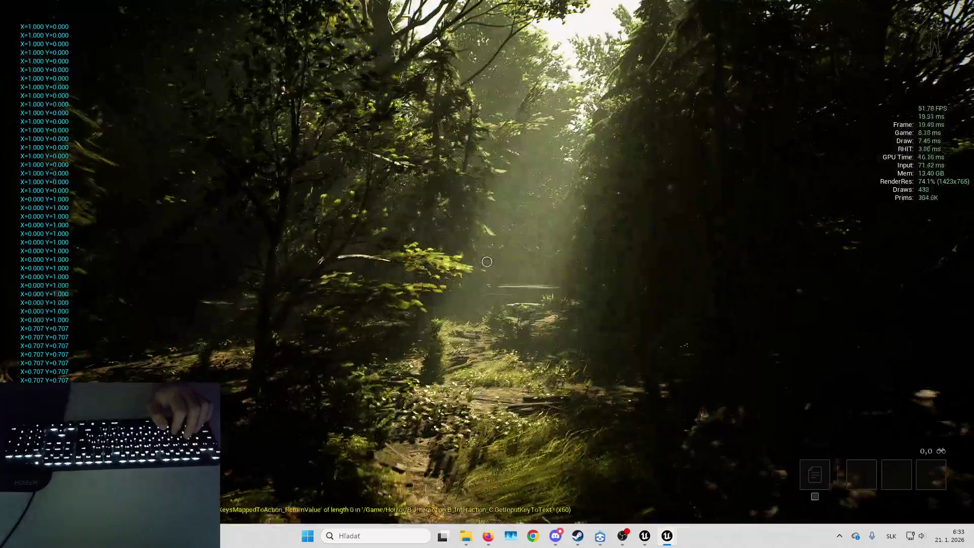
key("w")
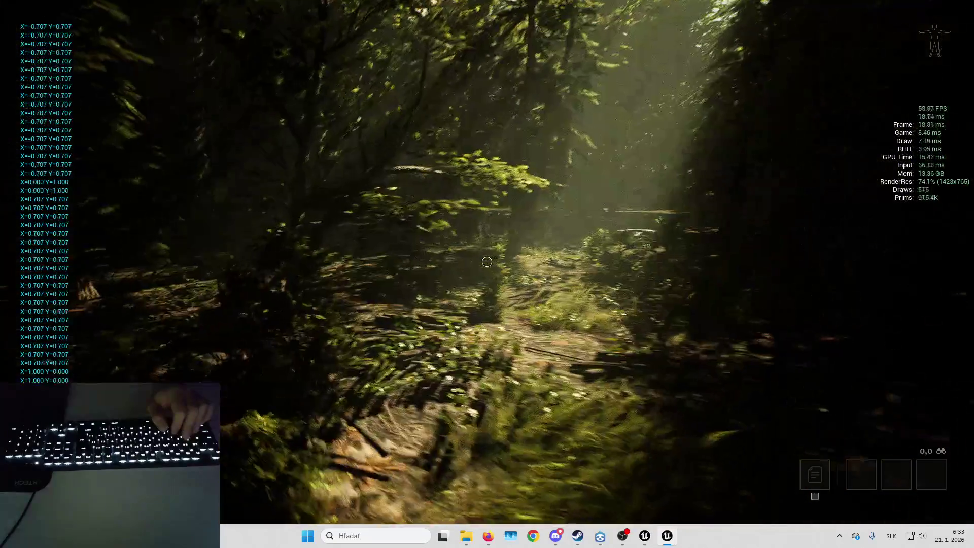
key("w")
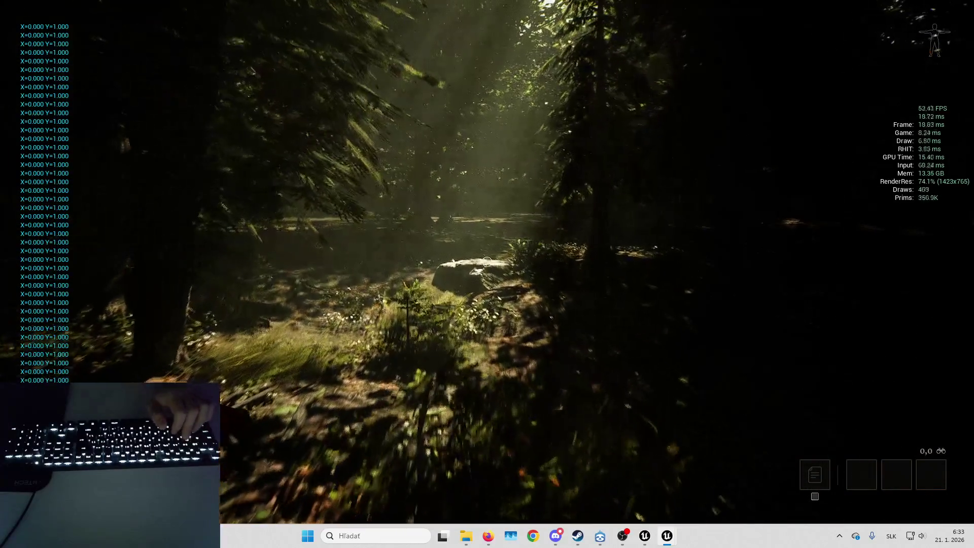
- Walk through the clearings toward the sunlit tree, then stop playing and fly toward the ground foliage
key("w")
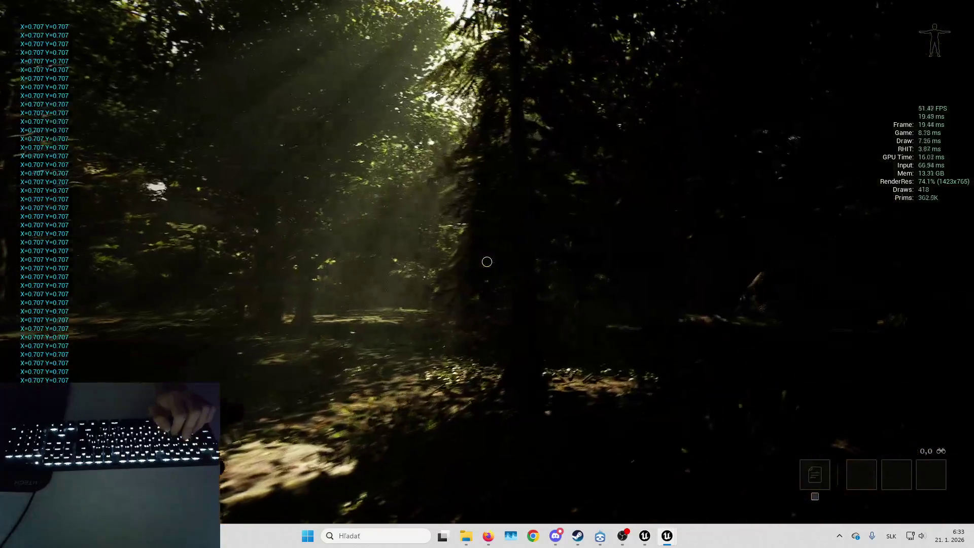
key("w")
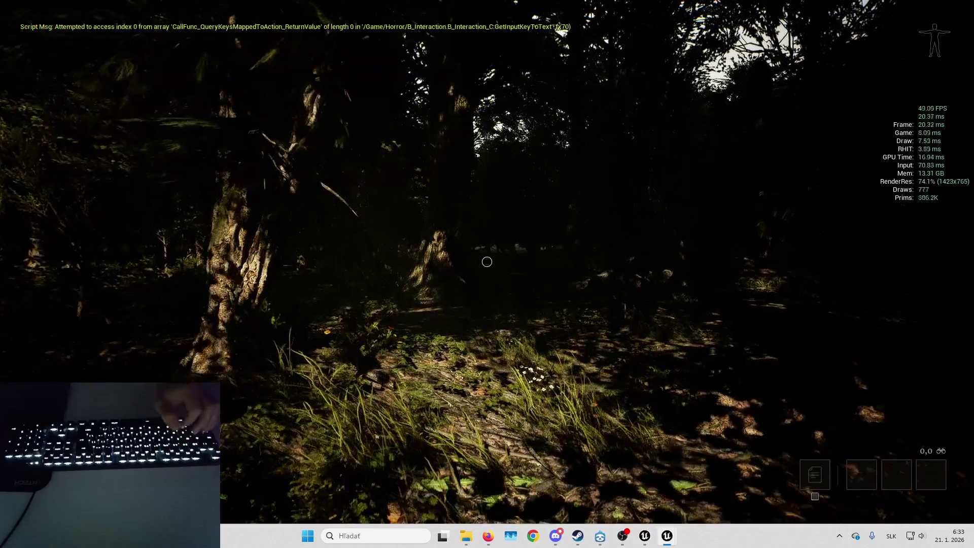
key("w")
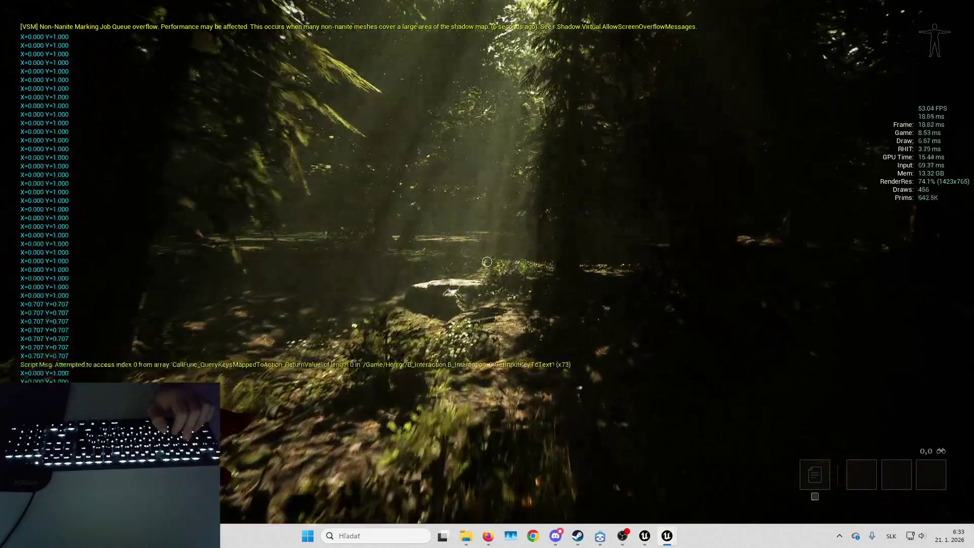
key("w")
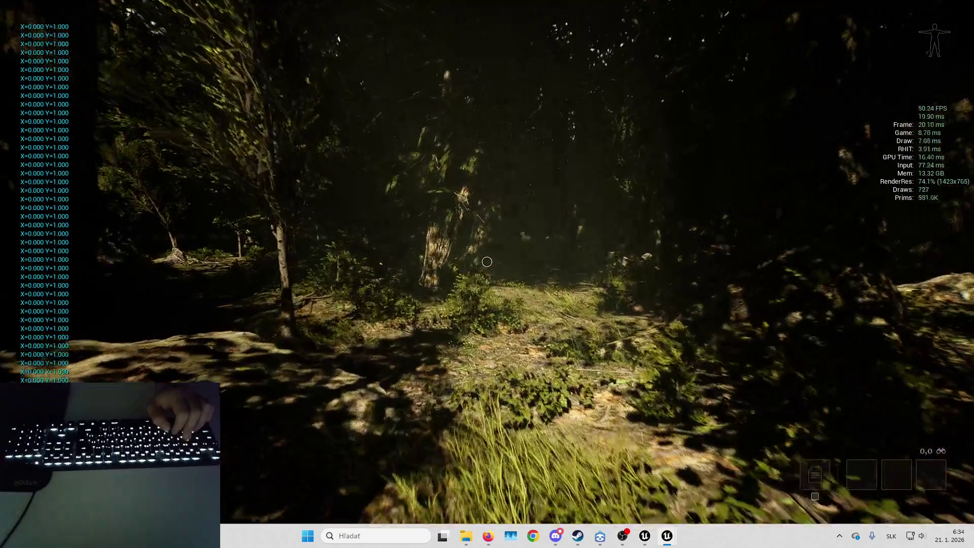
key("d")
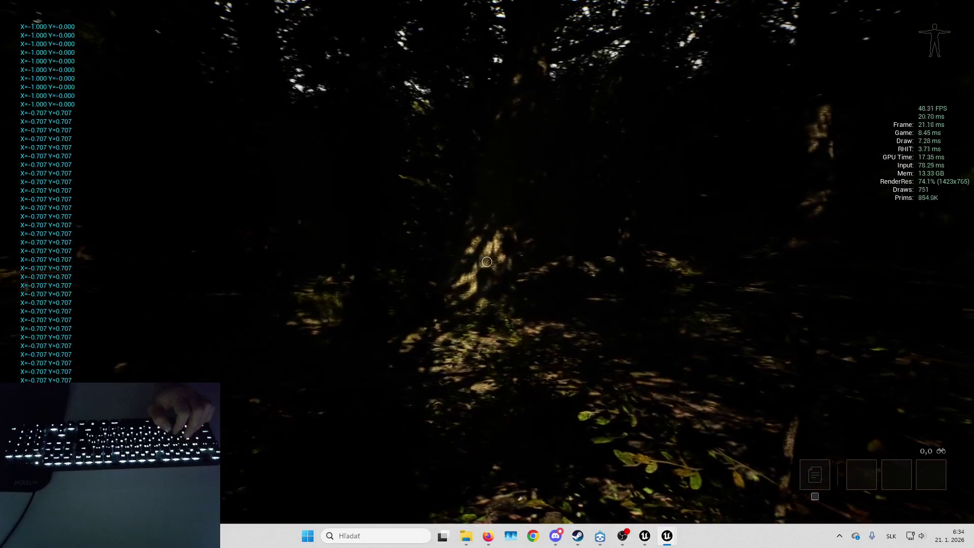
key("d")
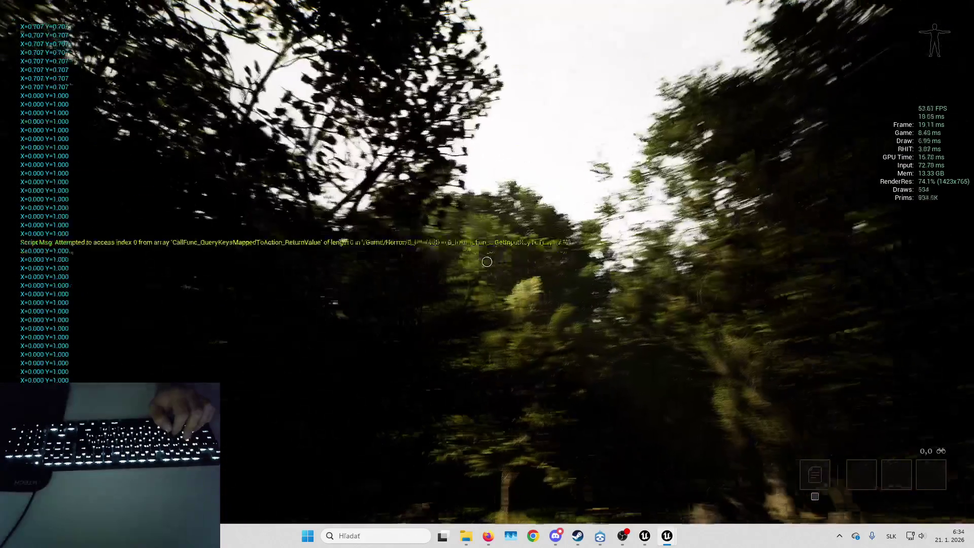
key("d")
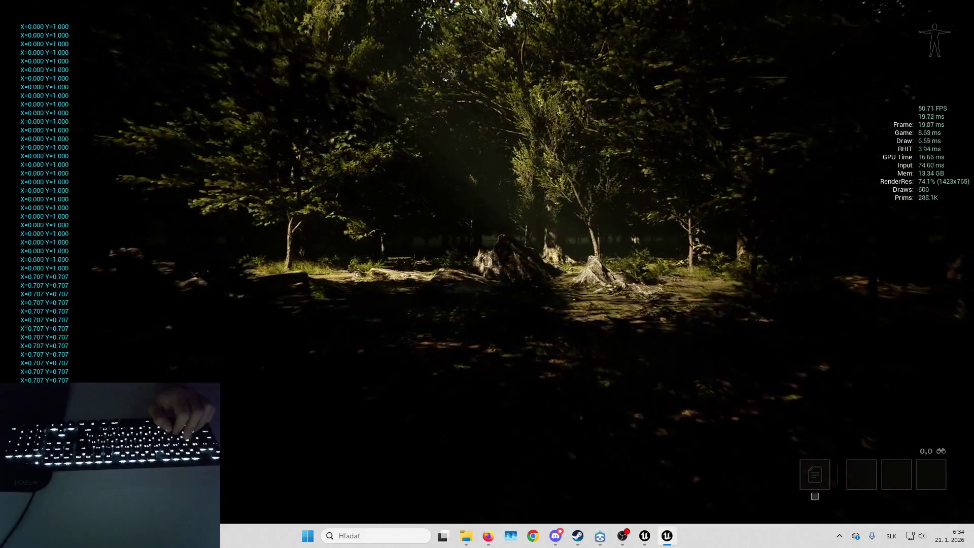
key("d")
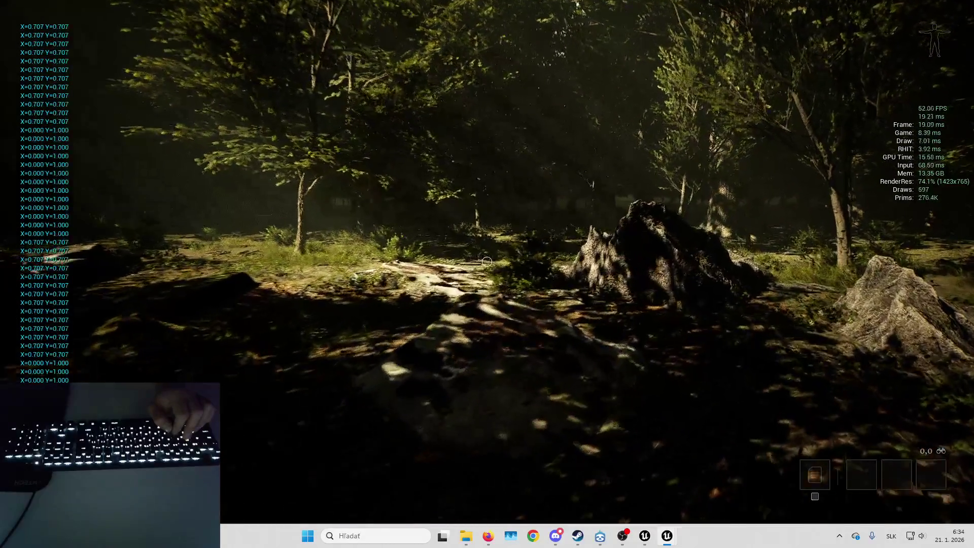
key("d")
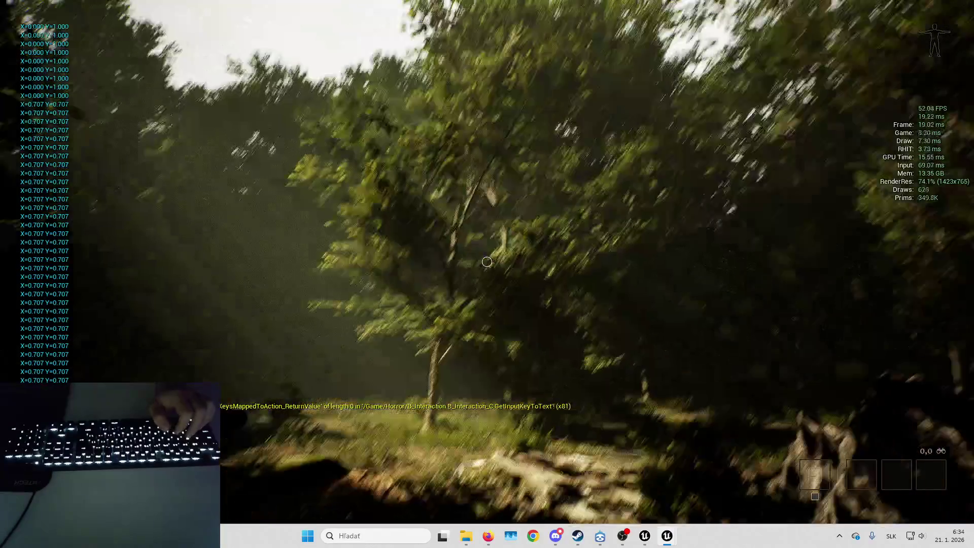
key("Escape")
left_click(485, 365)
key("w")
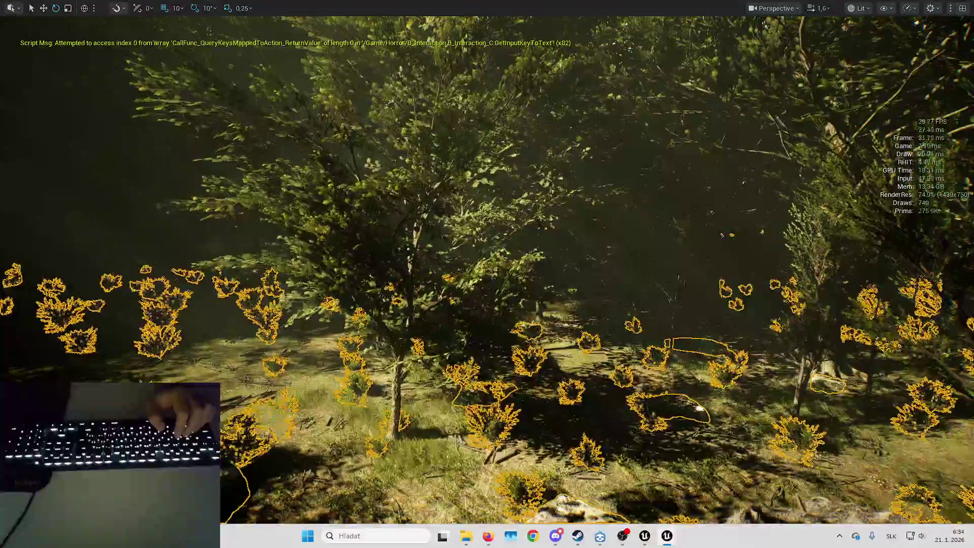
- Exit full-screen, open the AssetZoo folder, and load Biomes_Showcase, then Spawners_Showcase
mouse_move(486, 365)
left_mouse_down()
mouse_move(486, 406)
mouse_move(486, 356)
mouse_move(467, 366)
mouse_move(447, 350)
mouse_move(561, 359)
left_mouse_up()
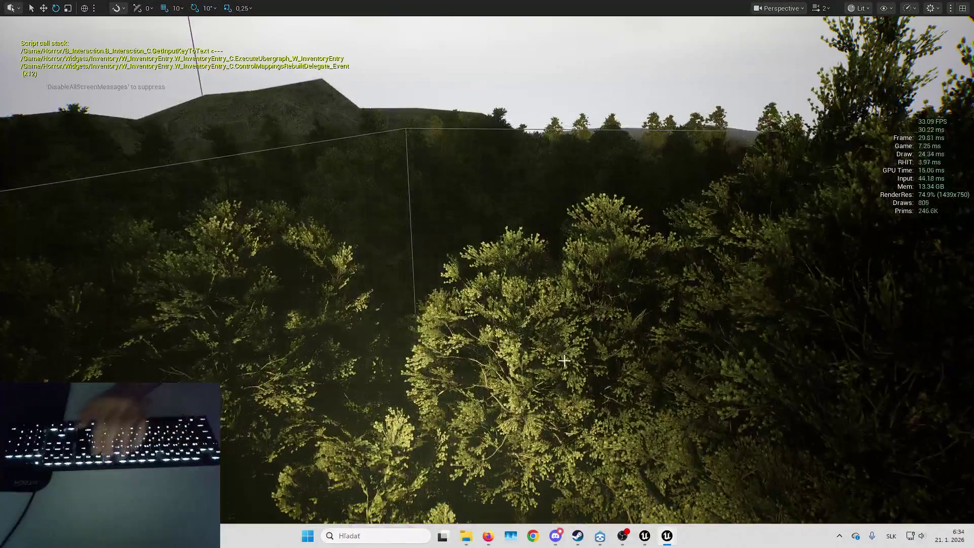
key("F11")
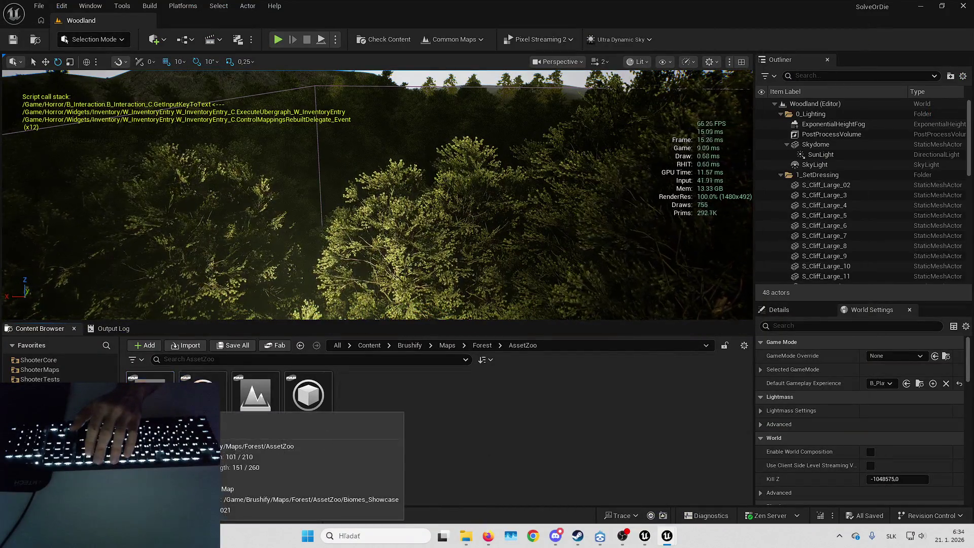
double_click(150, 396)
double_click(150, 400)
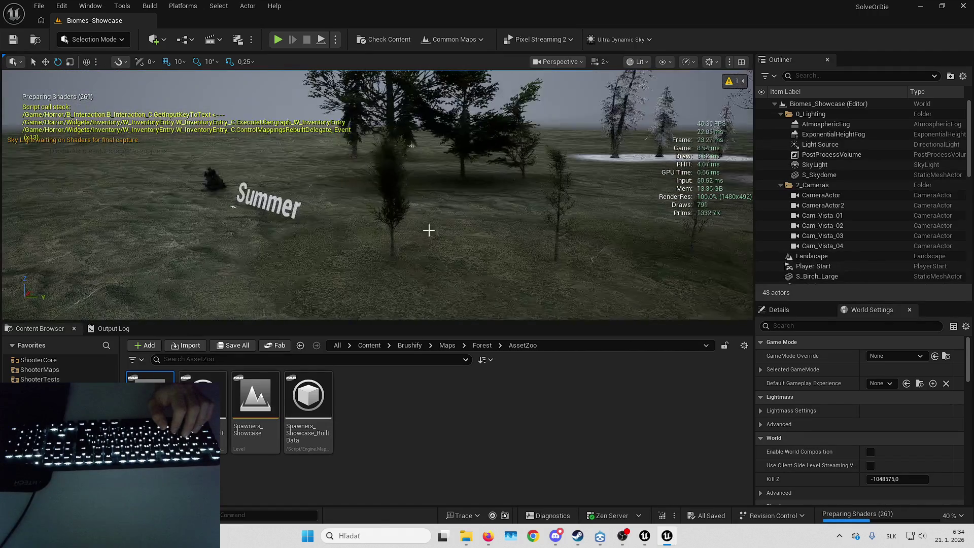
double_click(259, 415)
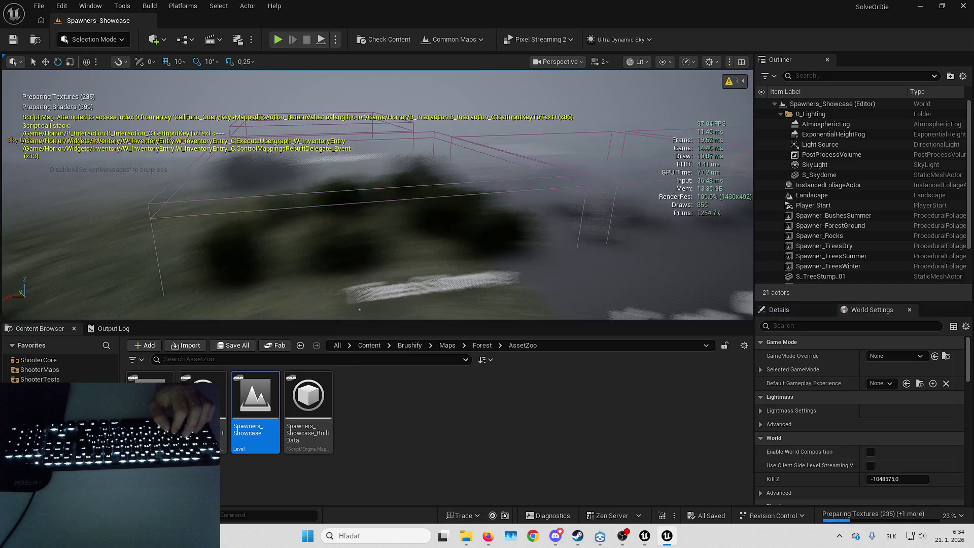
- Fly through Spawners_Showcase's foliage zones and pull back to overview the snowy Trees Winter area
scroll(378, 195, "up", 3)
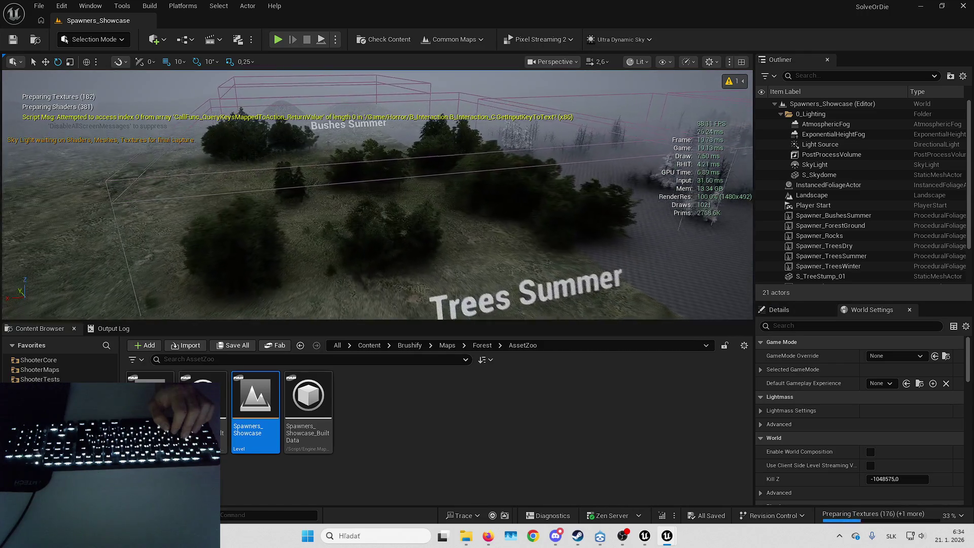
scroll(377, 195, "up", 2)
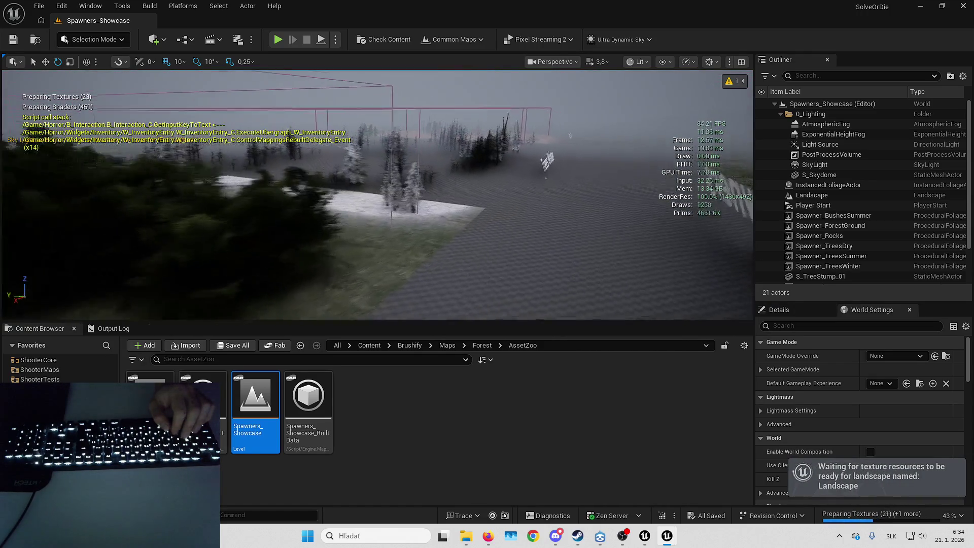
scroll(377, 195, "up", 1)
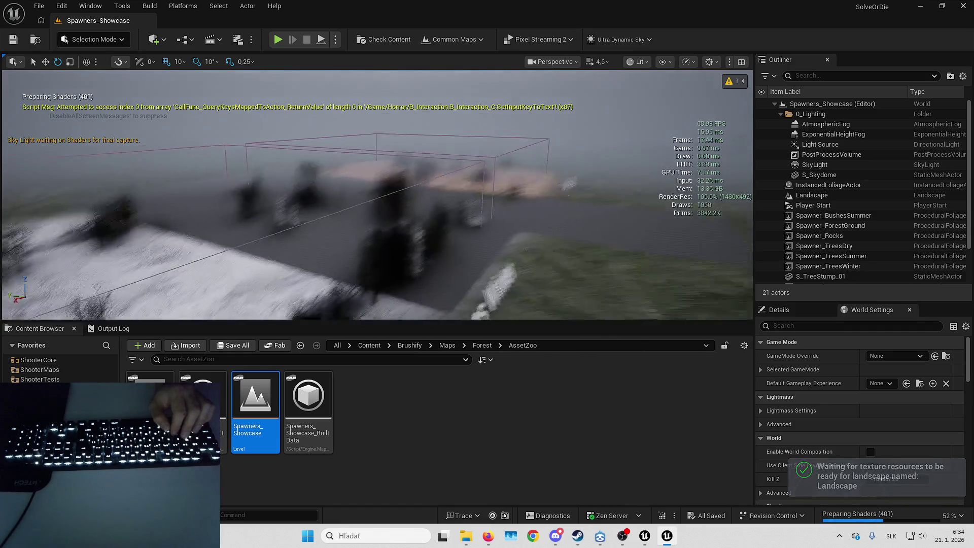
scroll(378, 195, "down", 2)
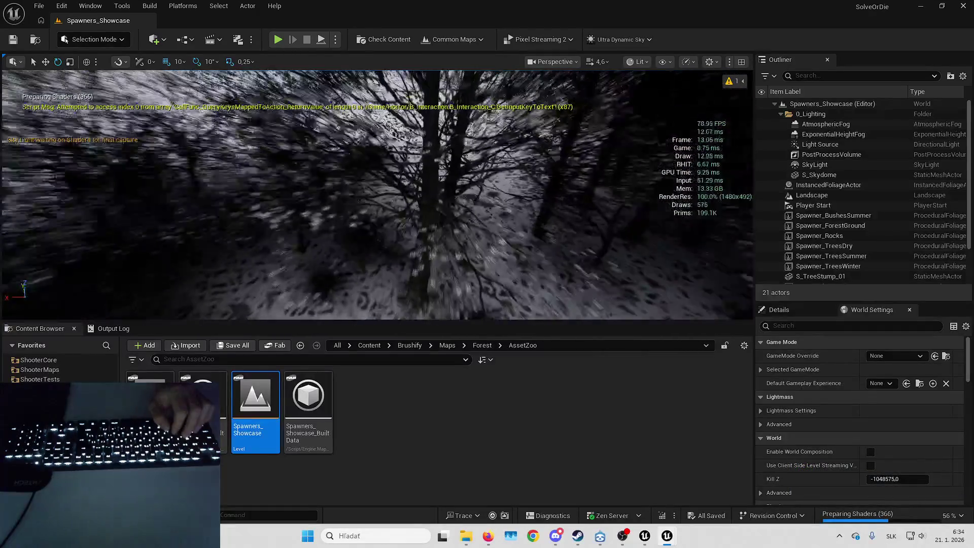
scroll(378, 194, "up", 2)
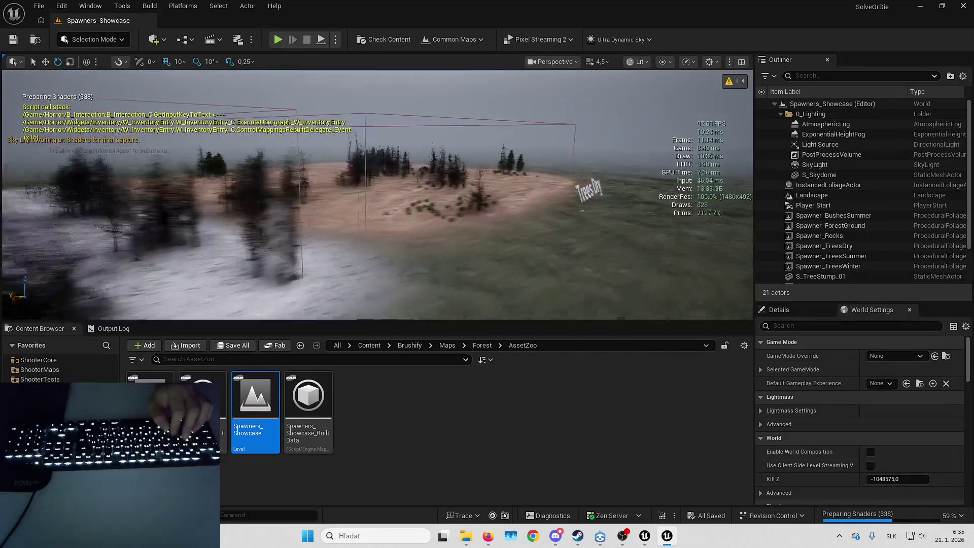
scroll(377, 195, "down", 2)
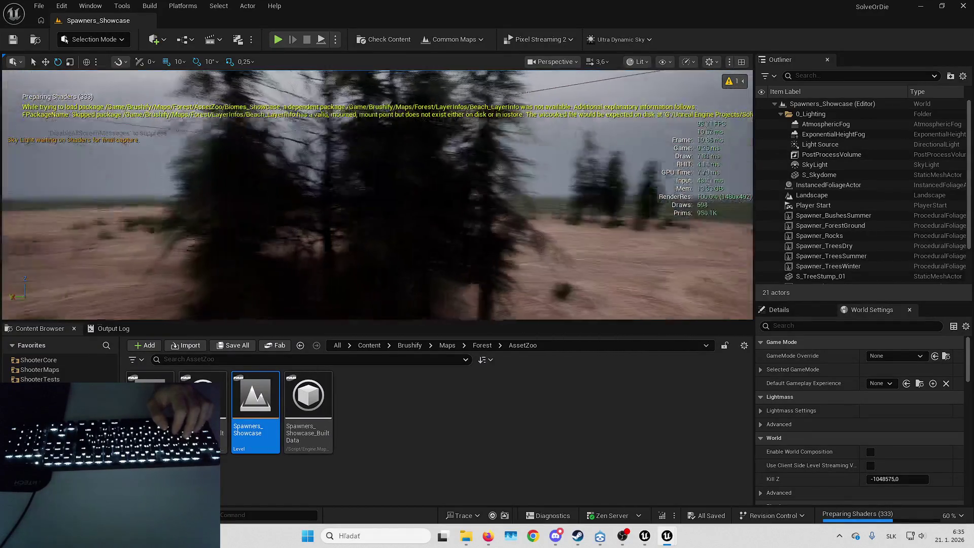
scroll(377, 195, "up", 3)
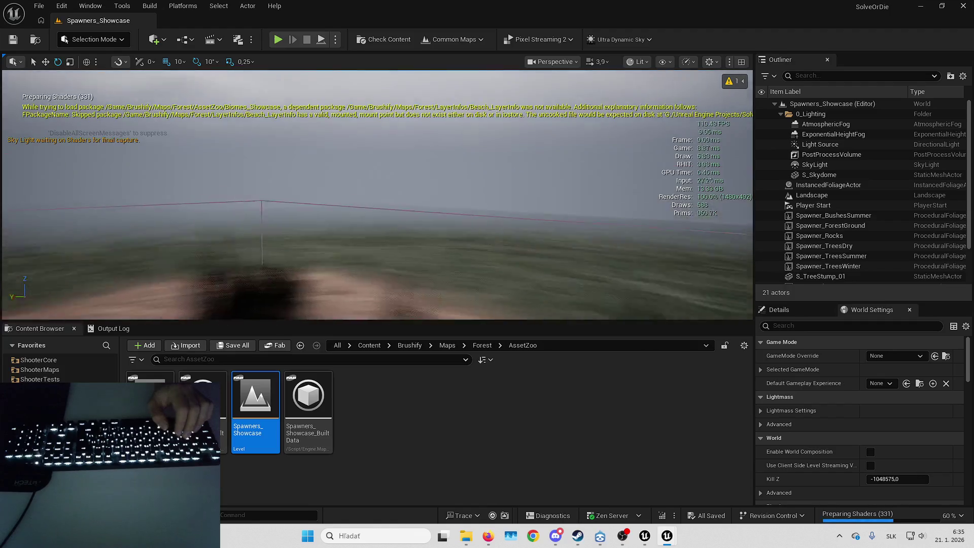
key("s")
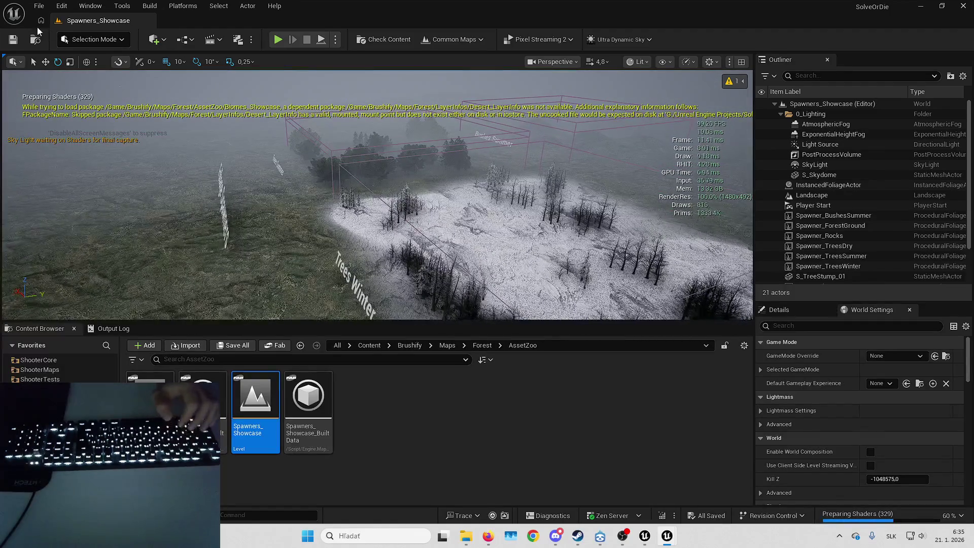
left_click(38, 6)
mouse_move(91, 79)
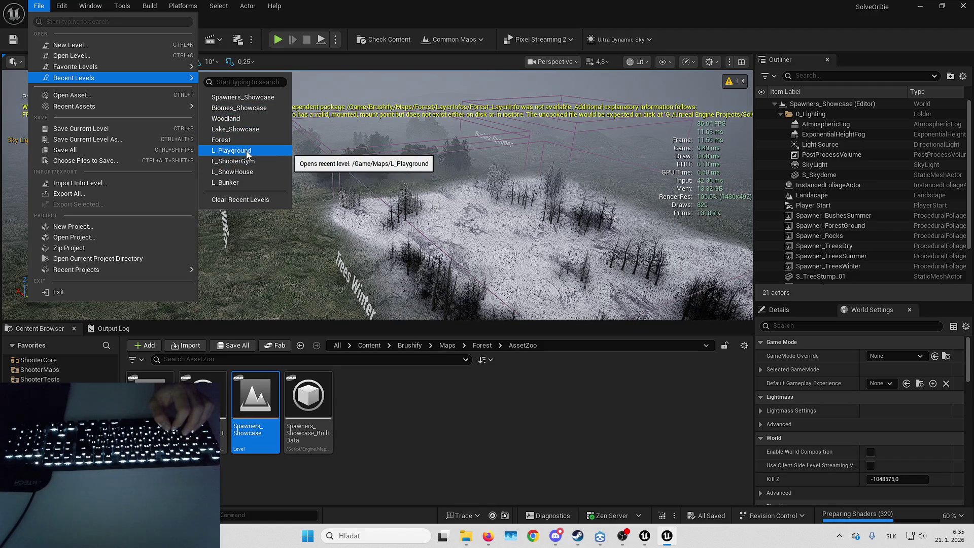
- Load L_Playground from the recent levels, move the camera toward the props, and start playing
left_click(247, 151)
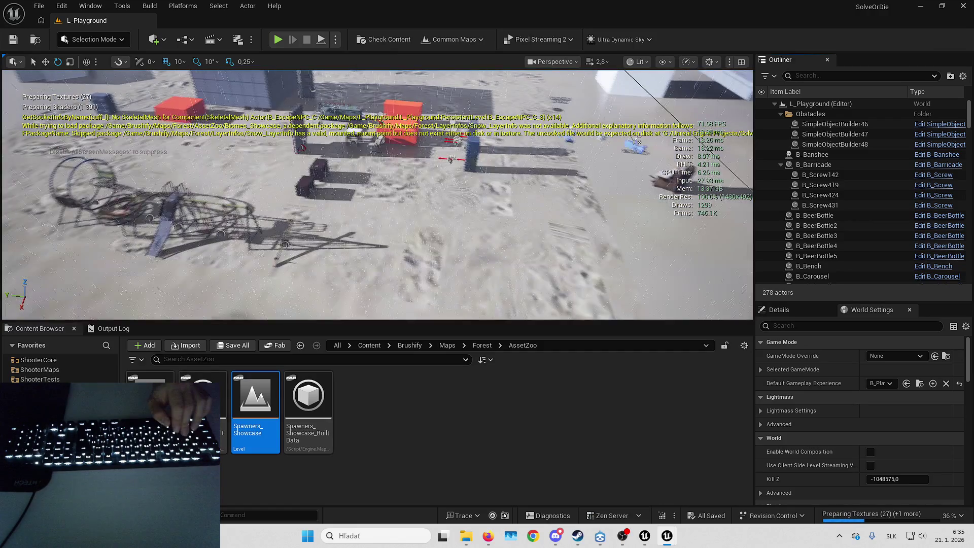
scroll(469, 169, "down", 2)
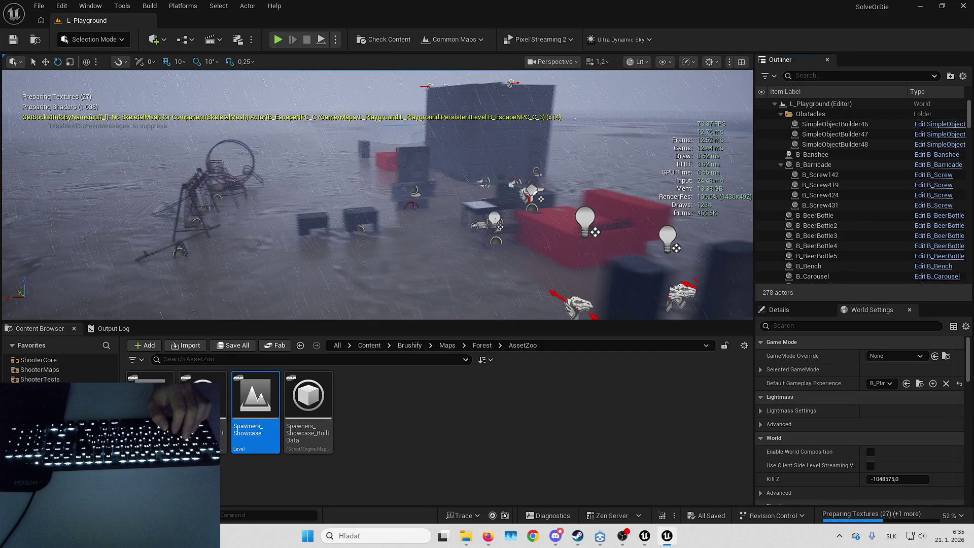
scroll(378, 195, "down", 1)
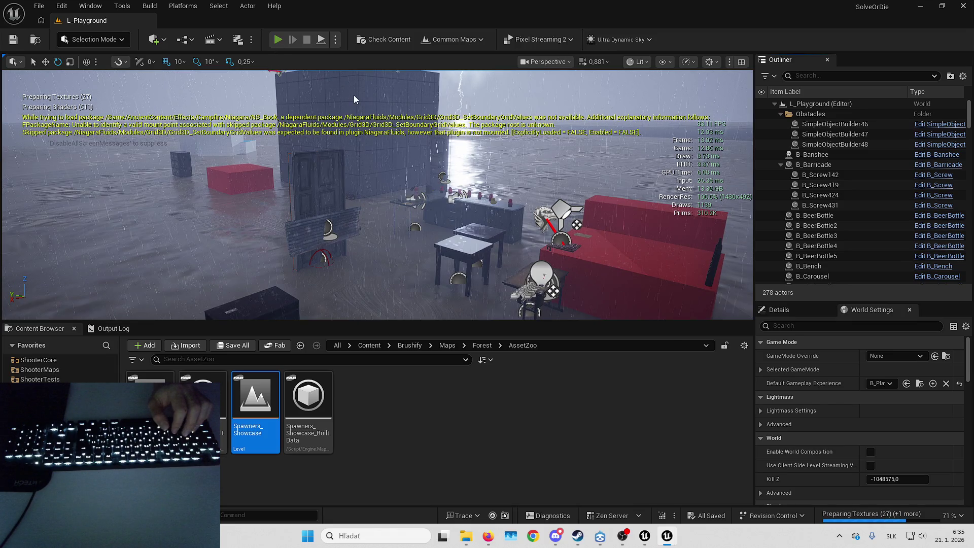
key("alt+p")
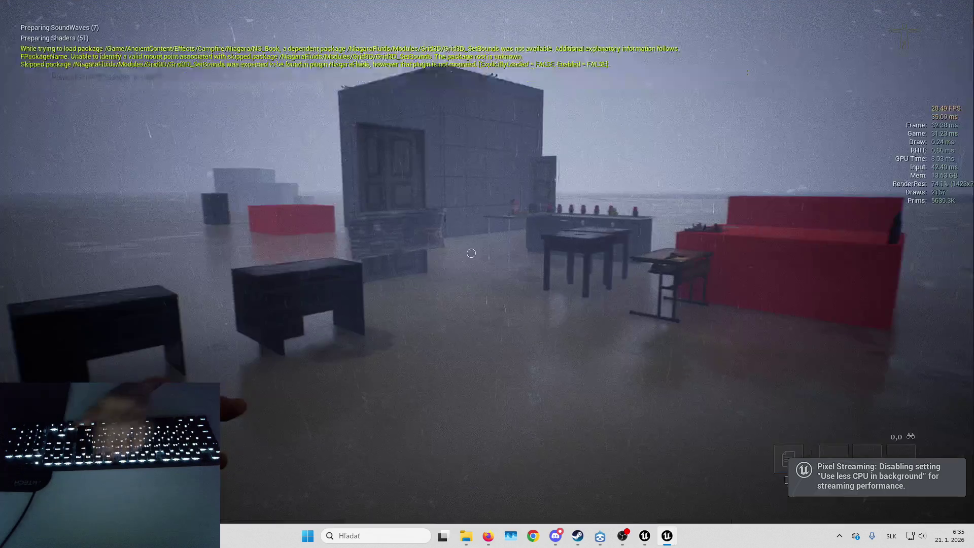
- Walk the player past the red block to the beer bottles and test the reverse interaction
key("w")
key("d")
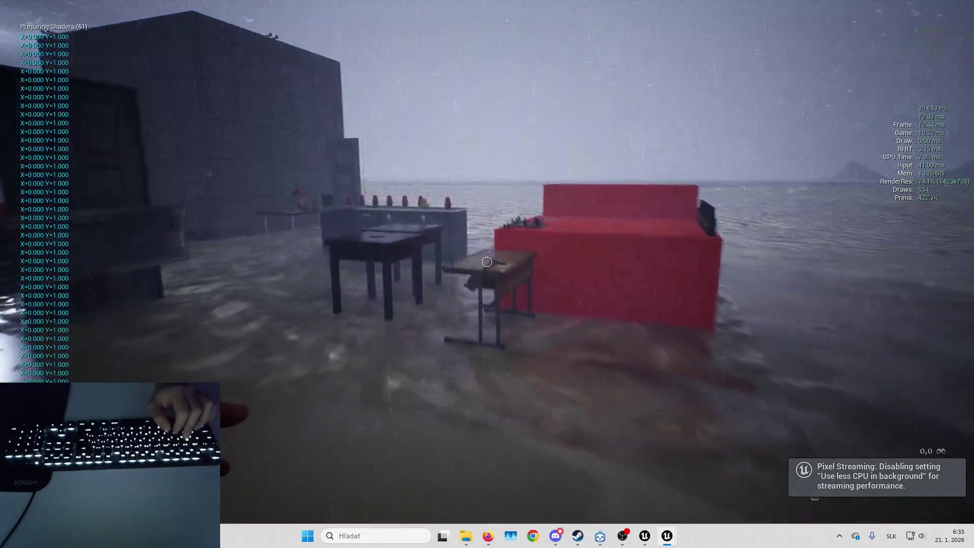
key("w")
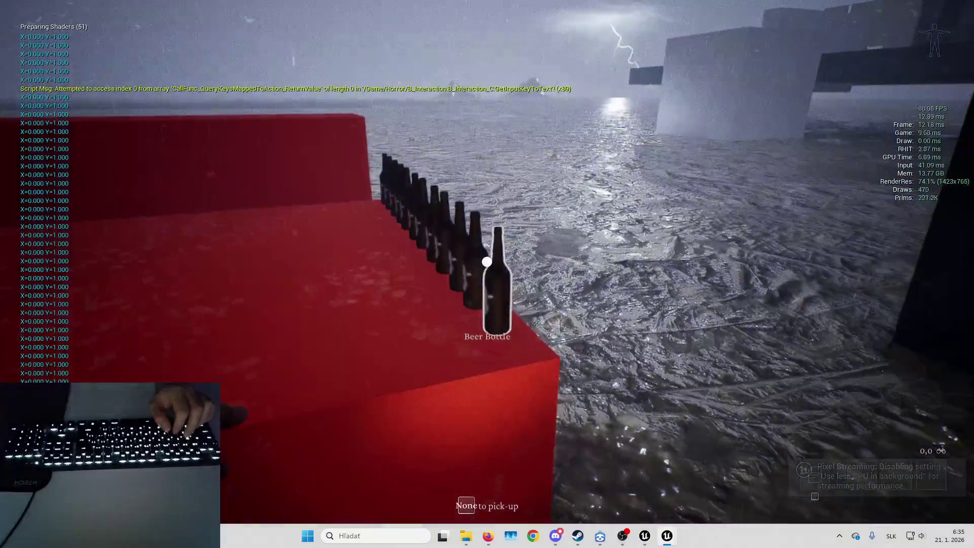
key("d")
right_click(487, 262)
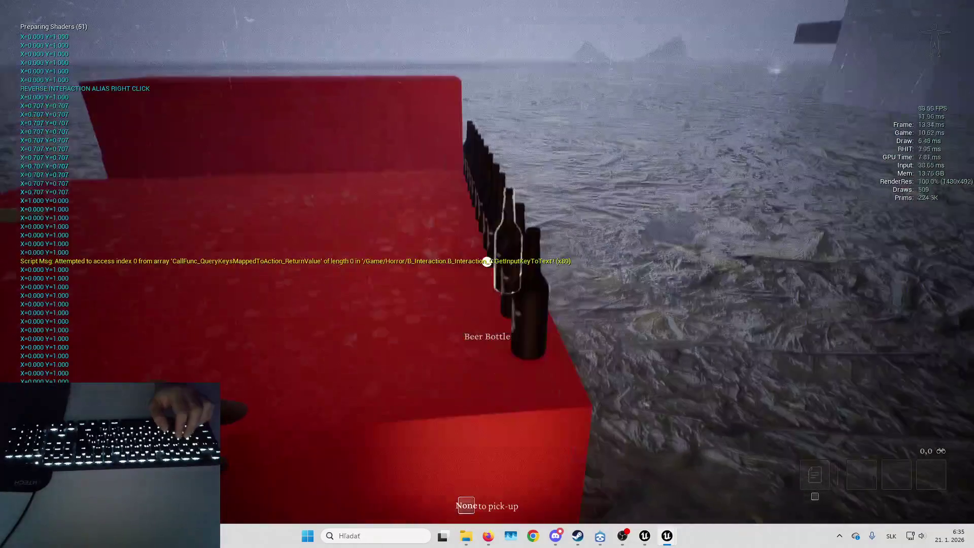
- View the Mouse & Keyboard options from the pause menu, then close them and release control to the editor
key("Escape")
left_click(524, 228)
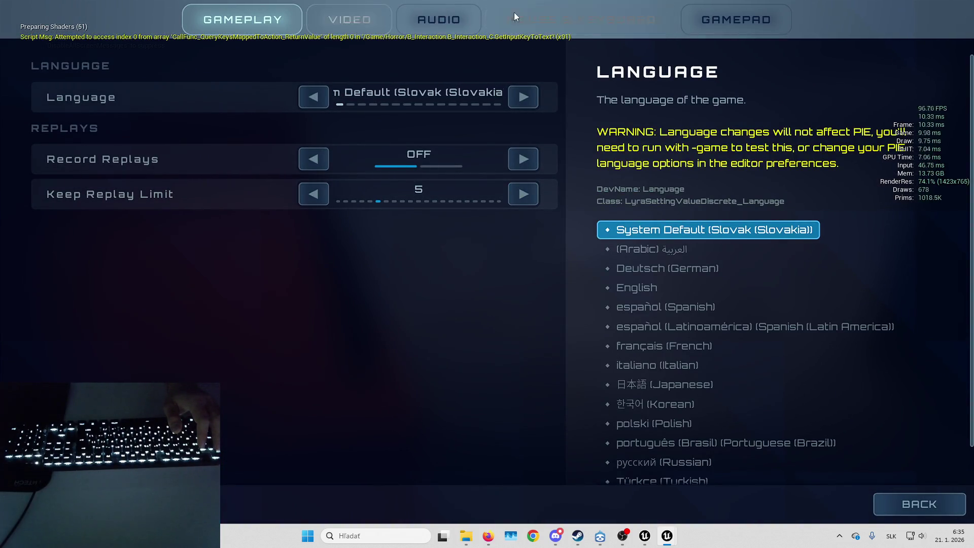
left_click(581, 20)
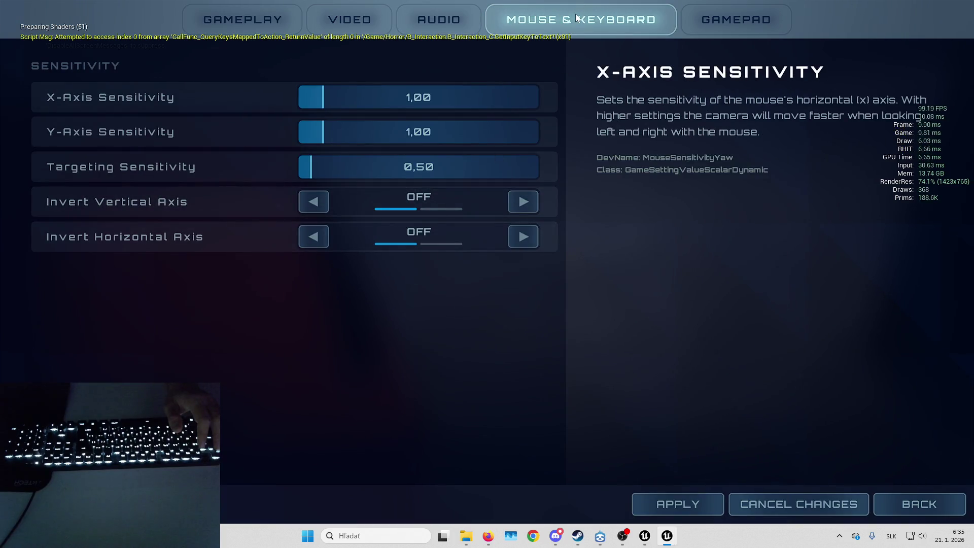
left_click(431, 249)
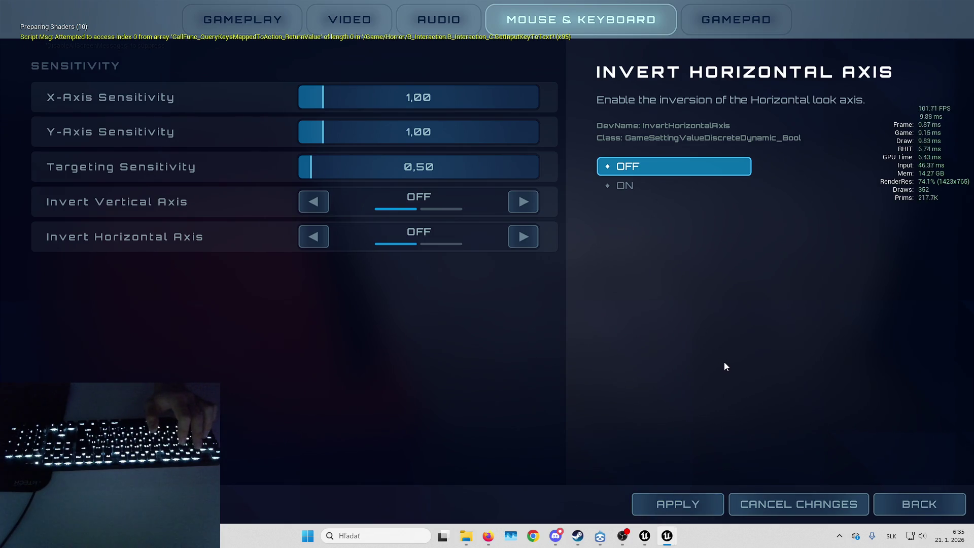
key("Escape")
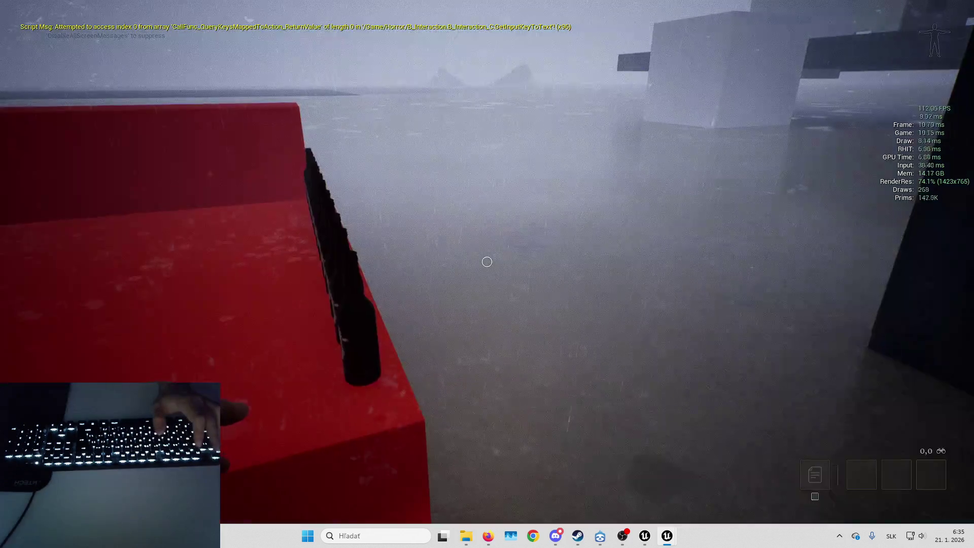
key("F11")
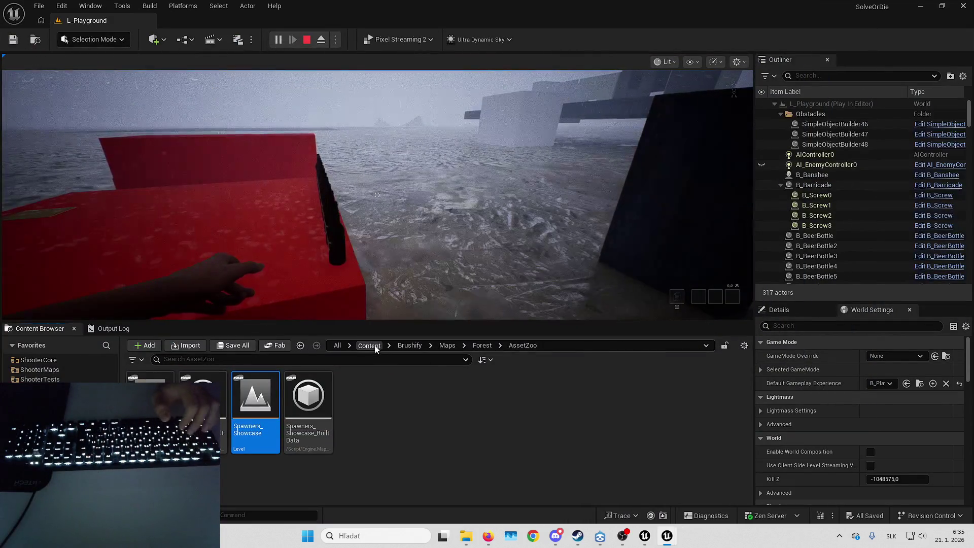
- Browse to Horror > Widgets, open W_InteractionSlot, and close the Widget Reflector
left_click(369, 345)
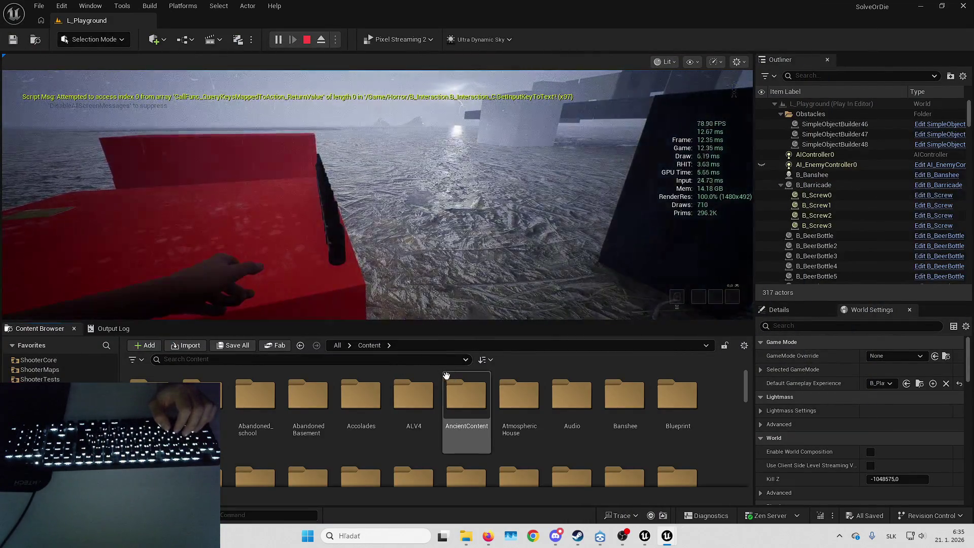
left_click(420, 390)
key("h")
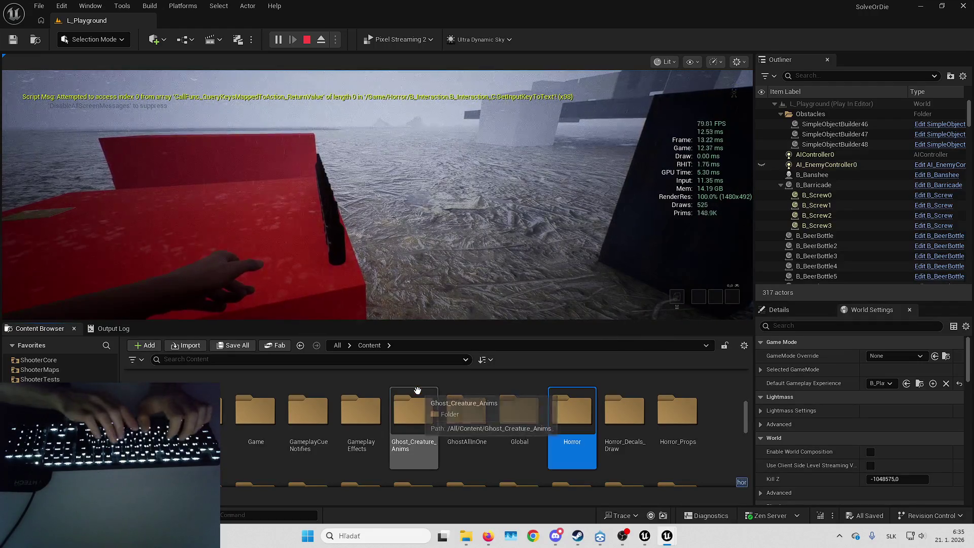
key("Return")
key("w")
key("Return")
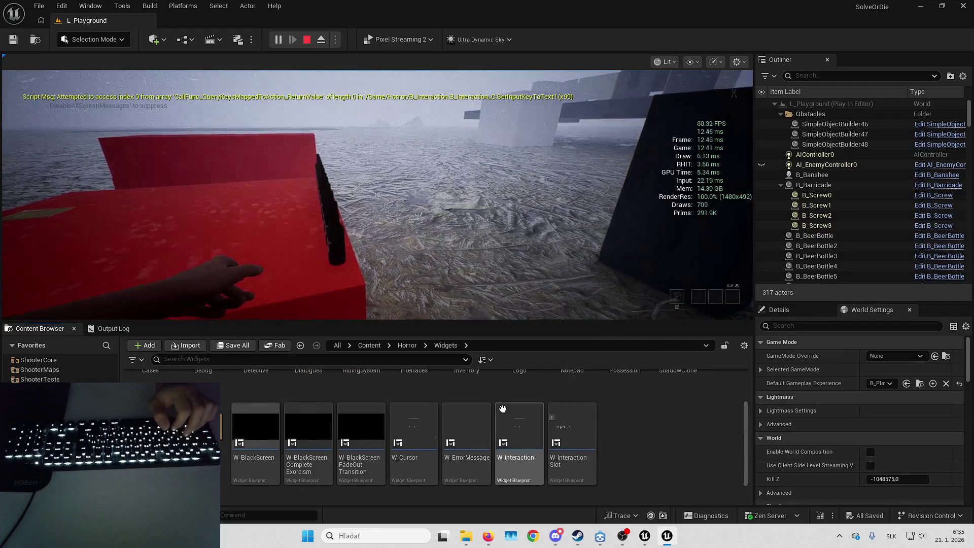
double_click(562, 433)
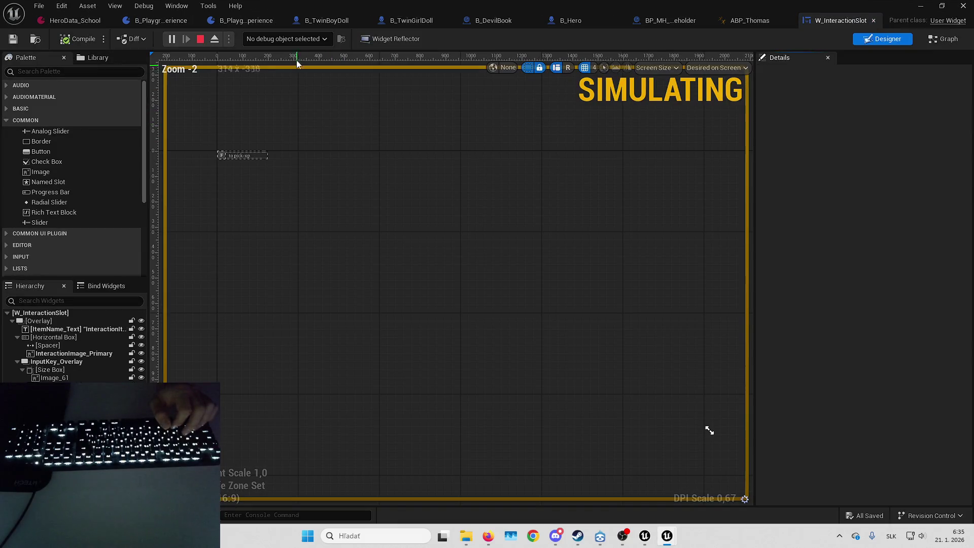
left_click(398, 40)
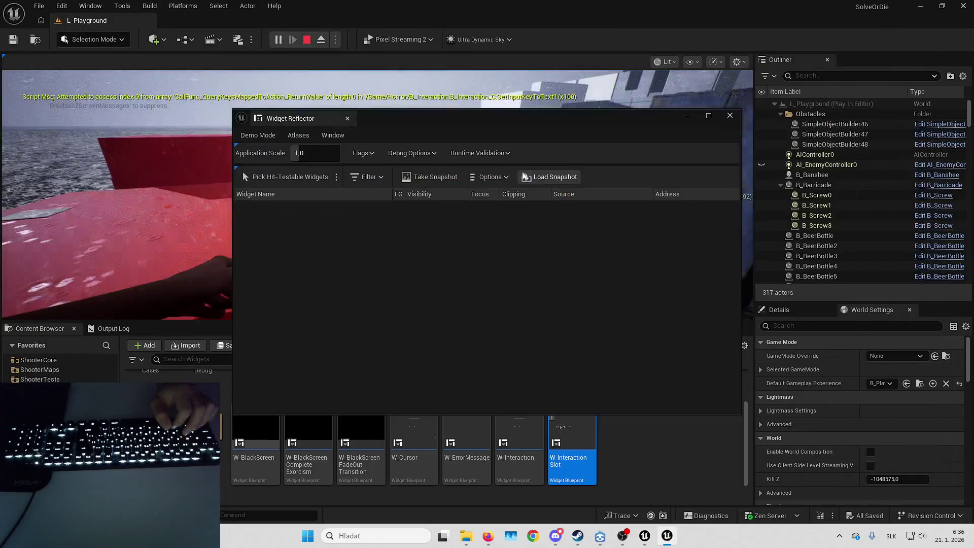
left_click_drag(545, 122, 766, 173)
left_click(951, 164)
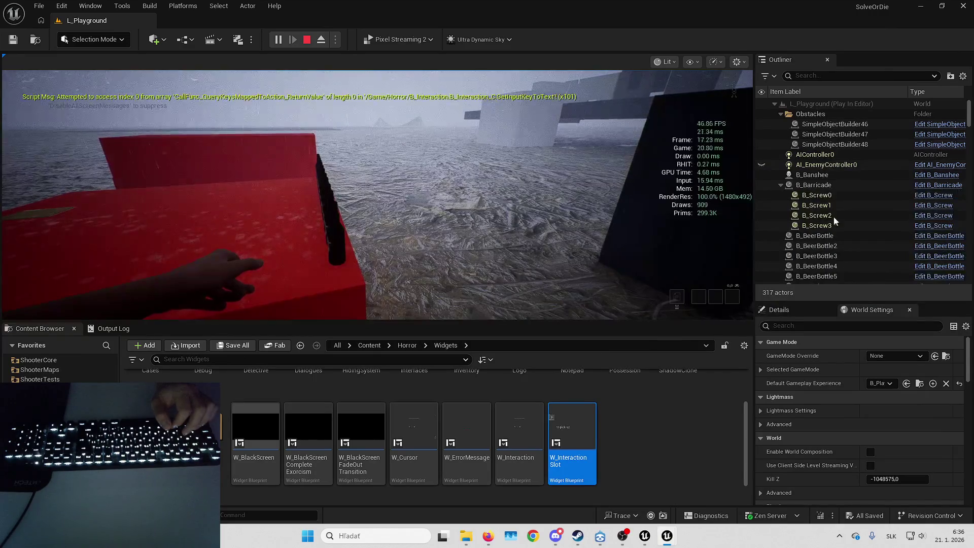
- Check the in-game Settings Mouse & Keyboard tab, then stop the play session
left_click(558, 203)
key("Escape")
left_click(391, 196)
left_click(429, 82)
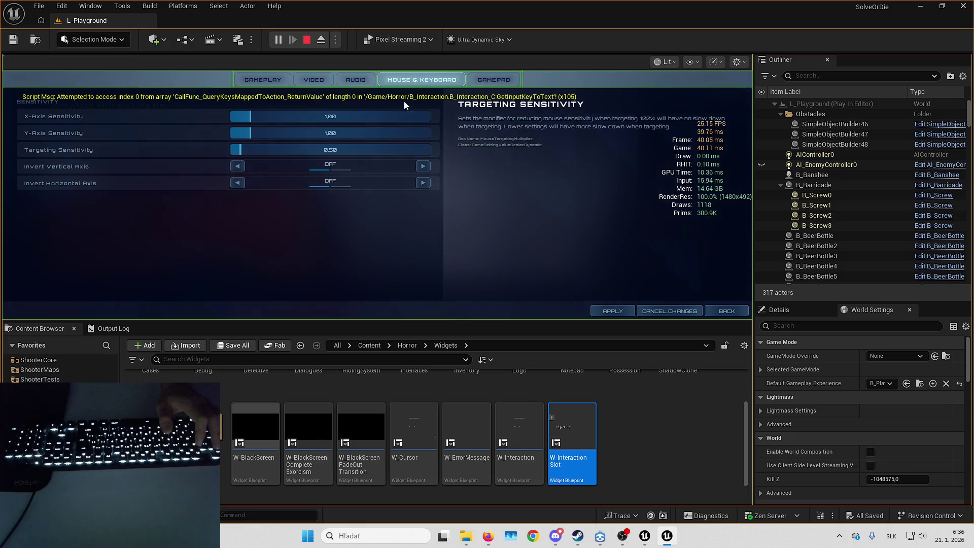
left_click(388, 199)
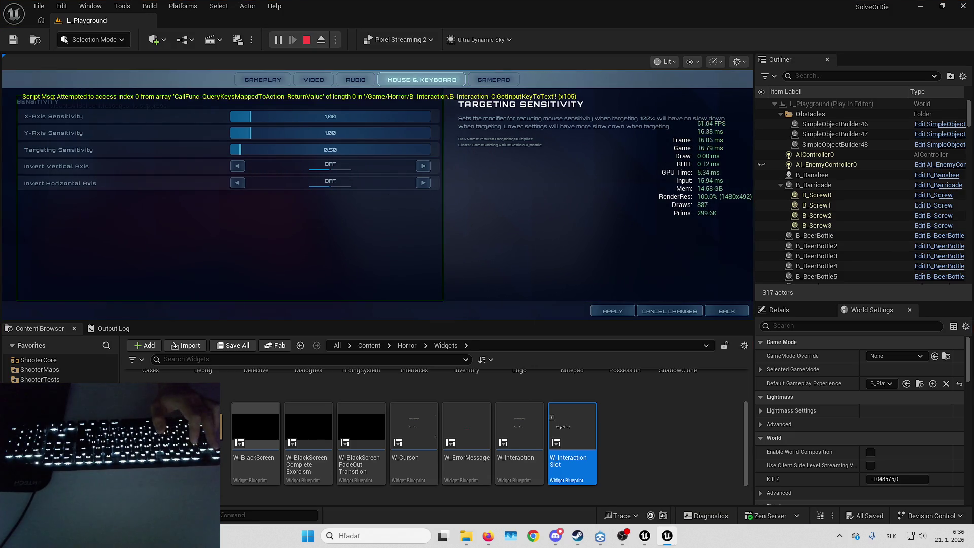
key("Escape")
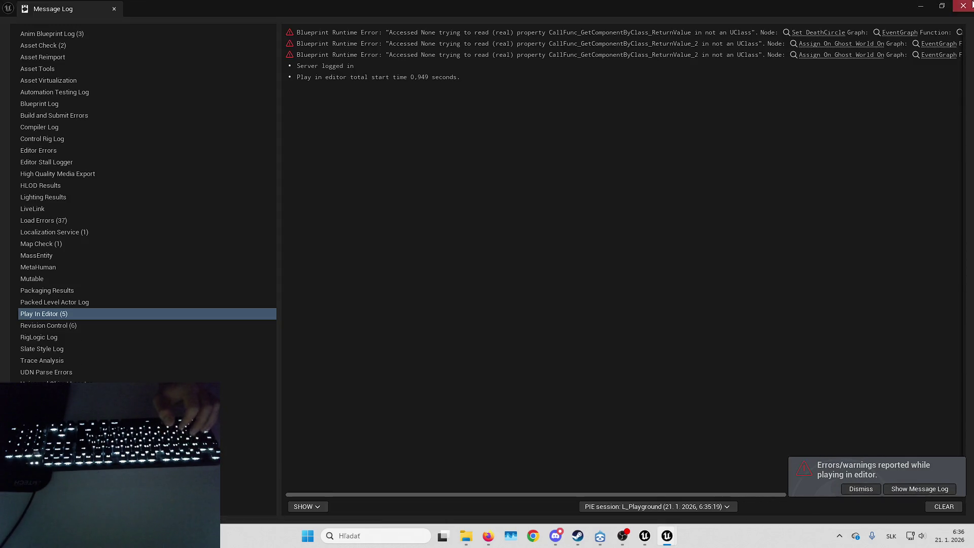
- Dismiss the play error log and toggle W_SettingsPanel between its Graph and Designer views
left_click(964, 6)
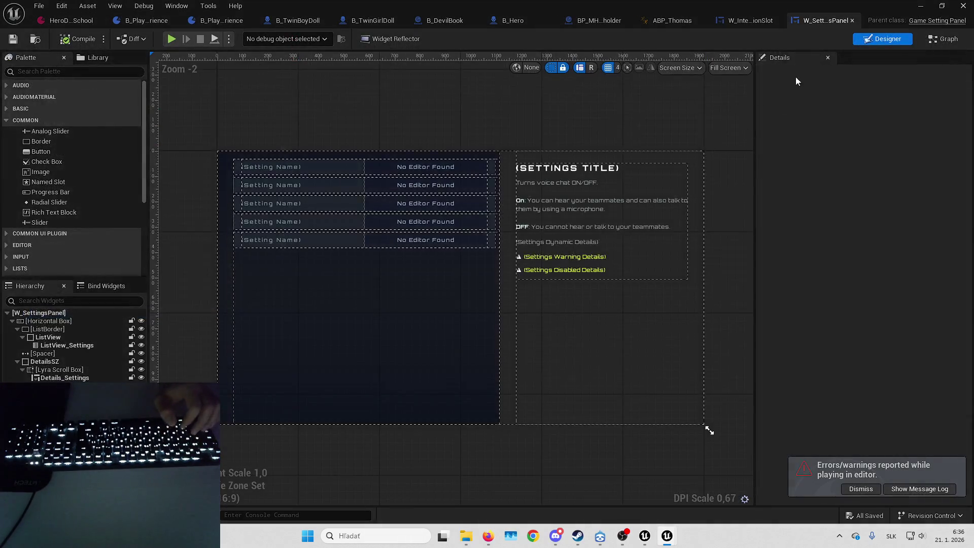
left_click(930, 41)
scroll(590, 136, "down", 5)
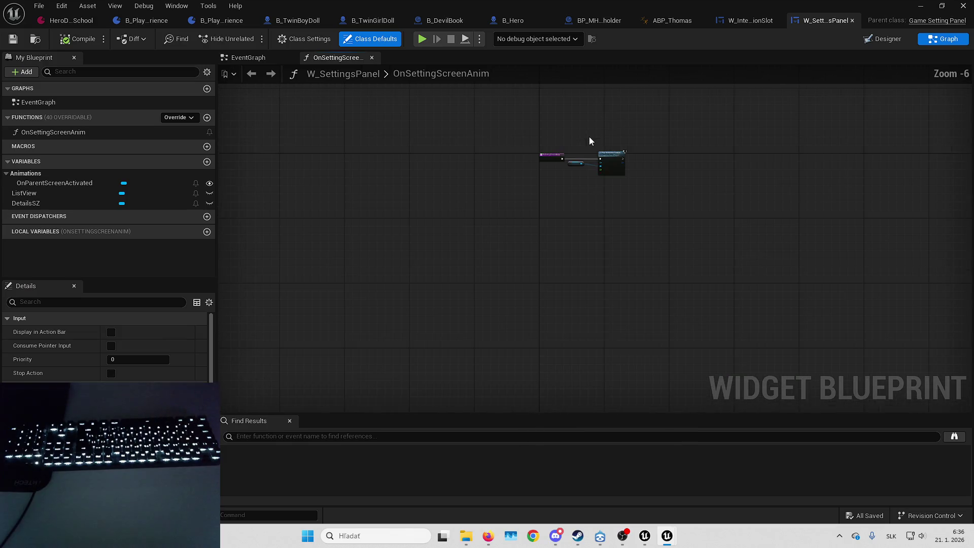
scroll(578, 147, "up", 5)
left_click(873, 40)
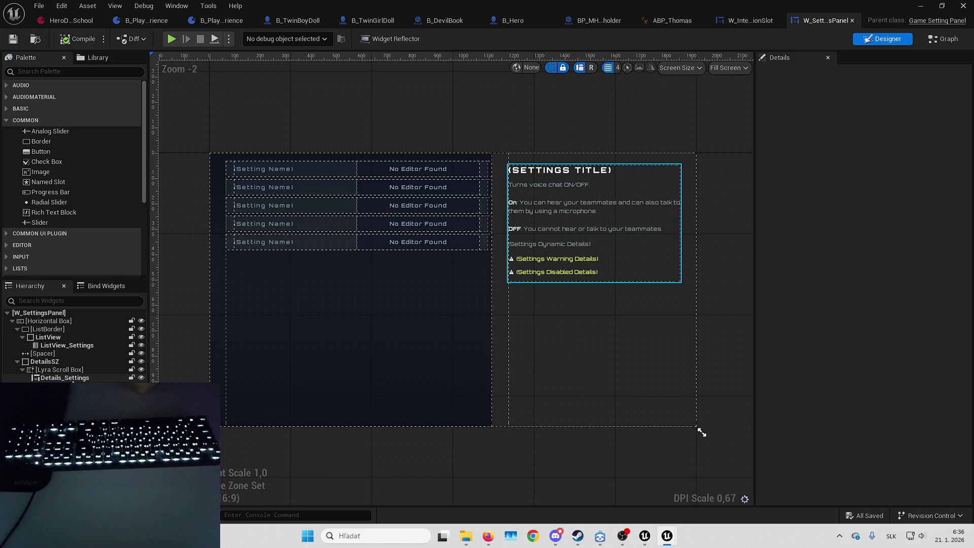
scroll(68, 365, "down", 3)
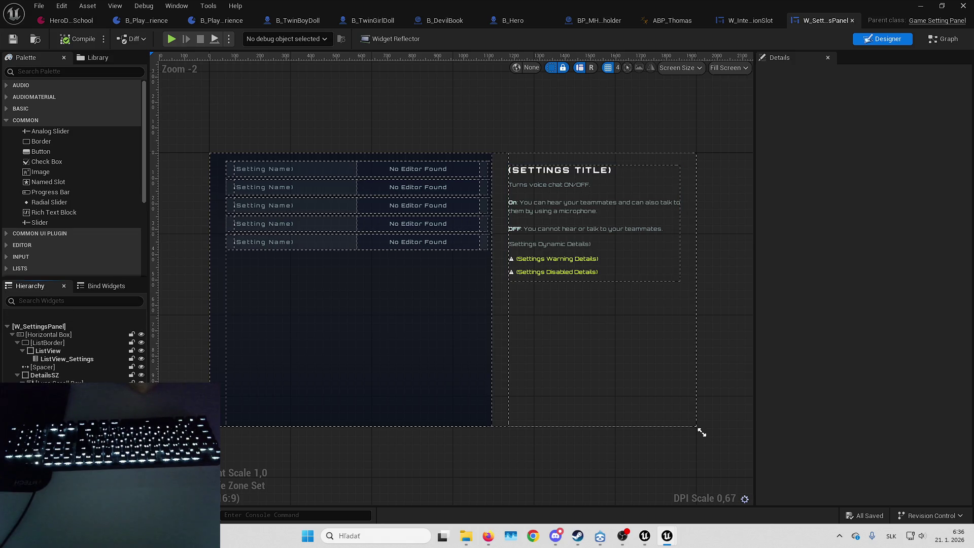
scroll(68, 357, "up", 3)
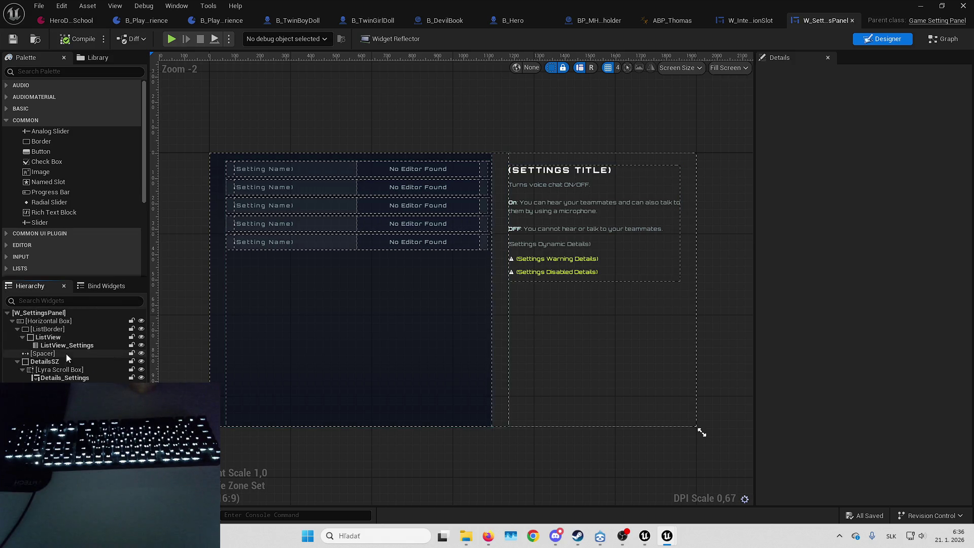
left_click(947, 39)
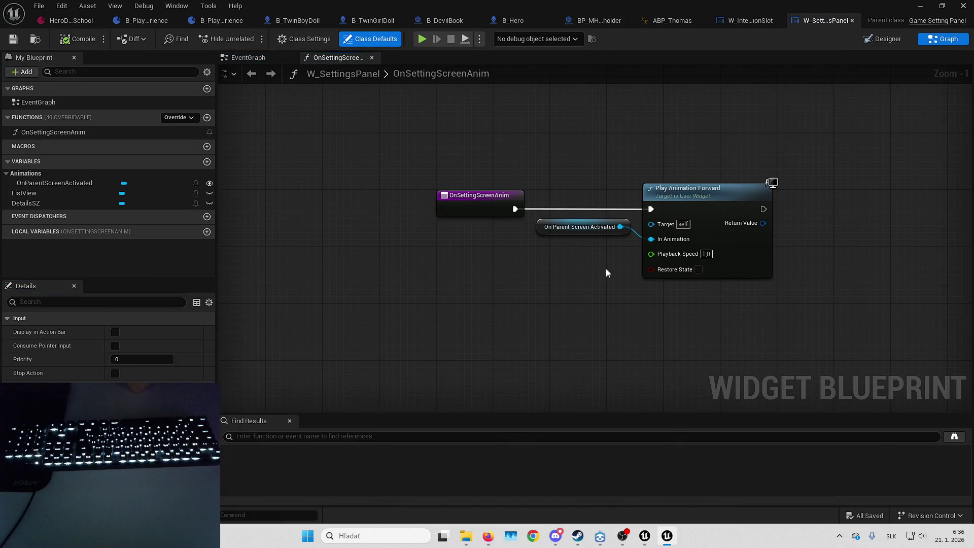
left_click(894, 40)
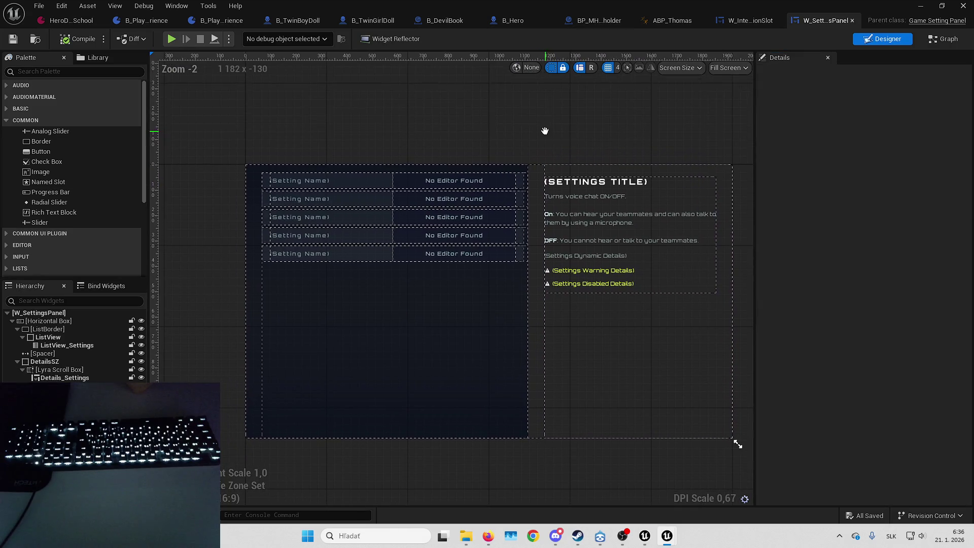
- Inspect Details_Settings, including its visual data asset, and ListView_Settings, then return to the level editor
left_click_drag(754, 240, 761, 240)
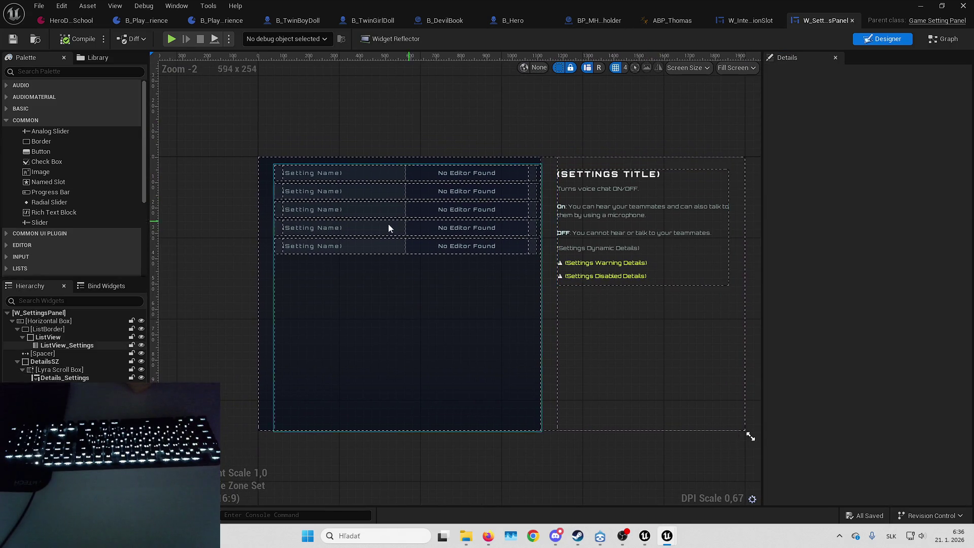
scroll(404, 221, "up", 1)
left_click(51, 321)
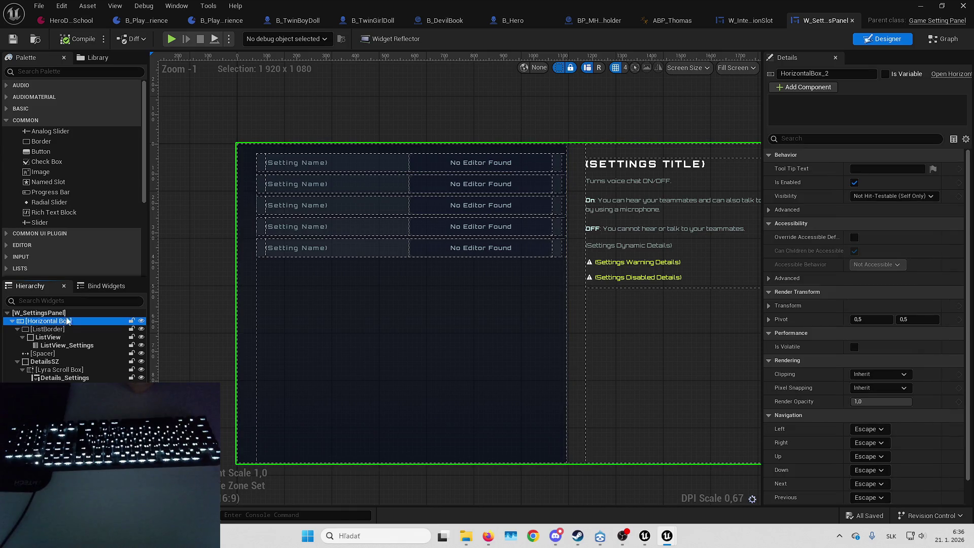
left_click(41, 313)
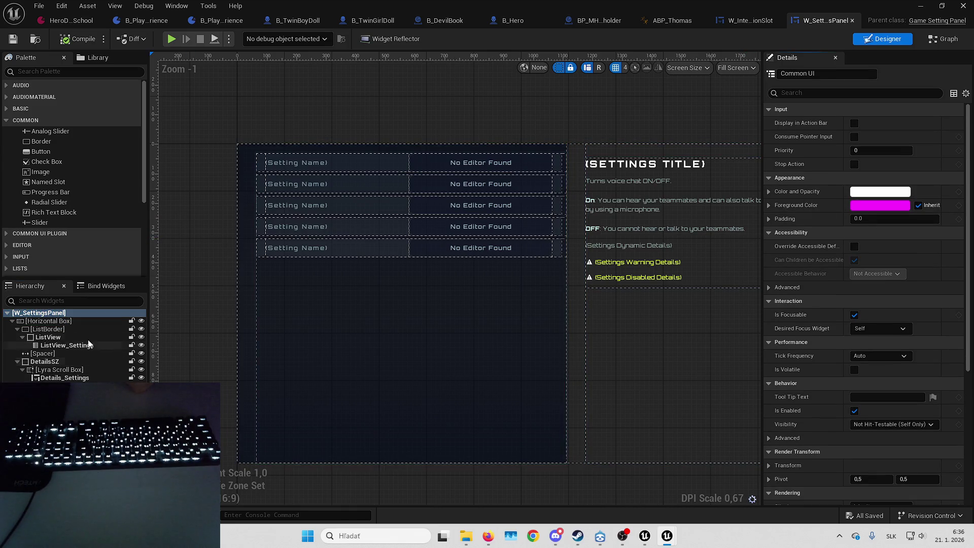
left_click(65, 377)
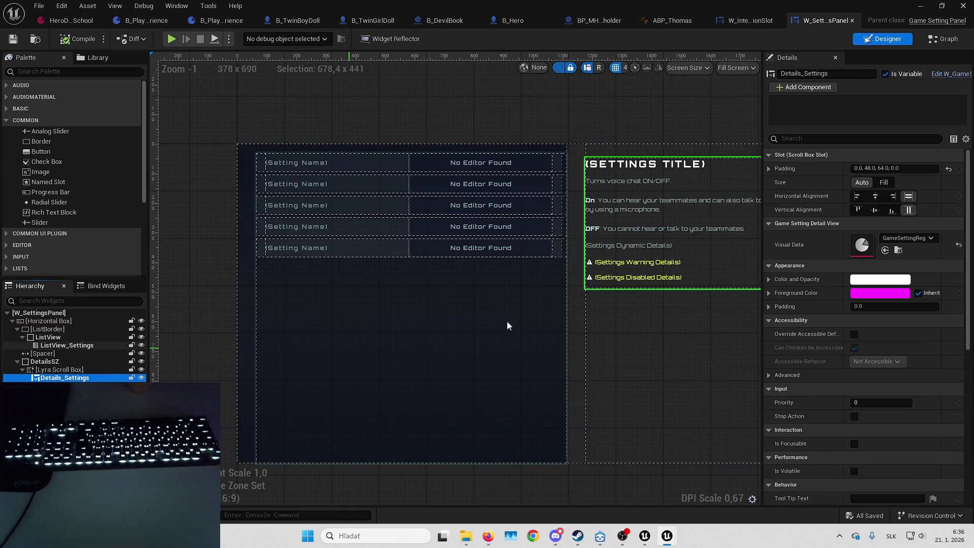
double_click(862, 244)
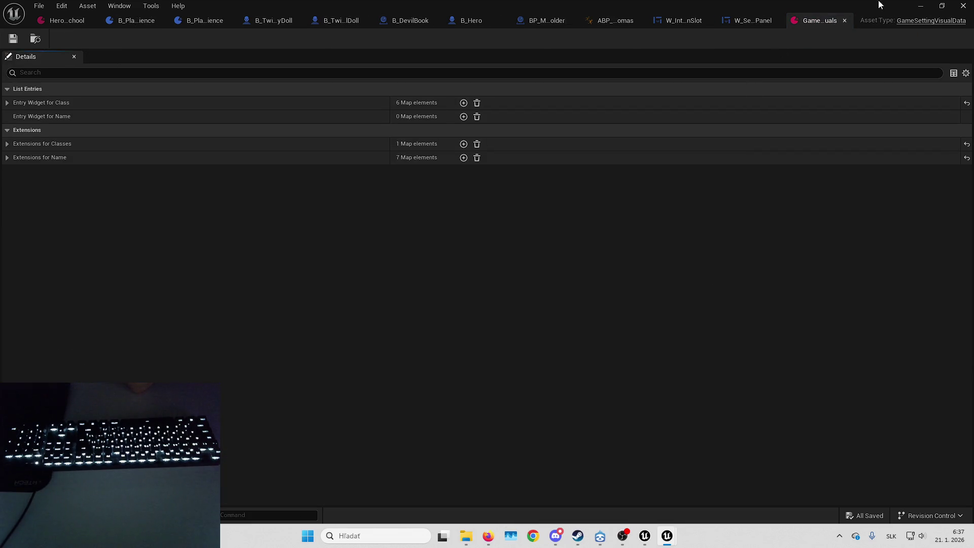
left_click(845, 20)
left_click(67, 345)
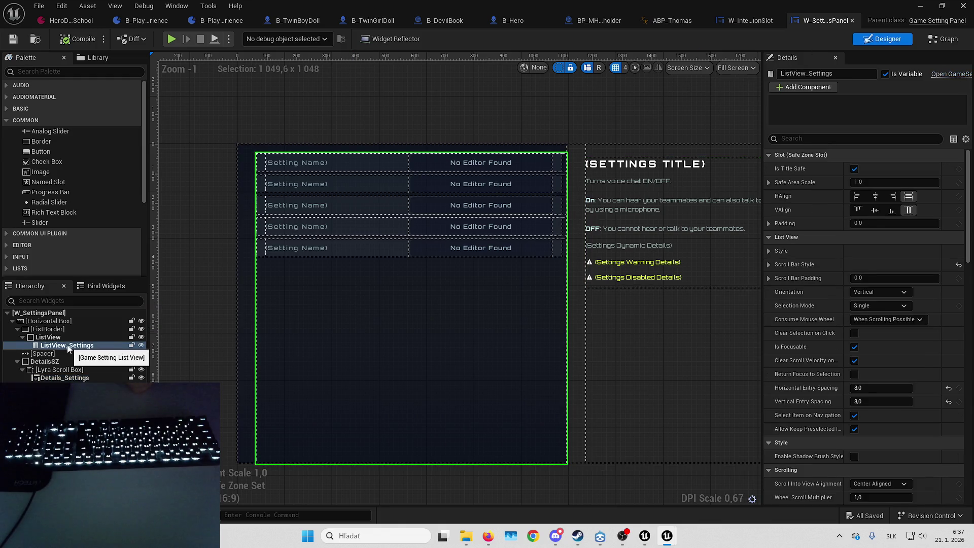
scroll(955, 256, "down", 10)
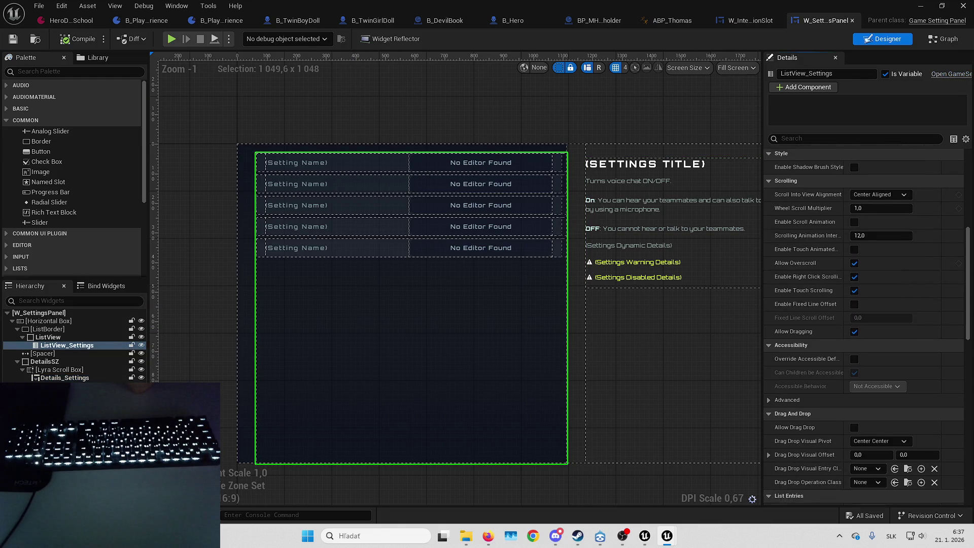
scroll(879, 316, "down", 5)
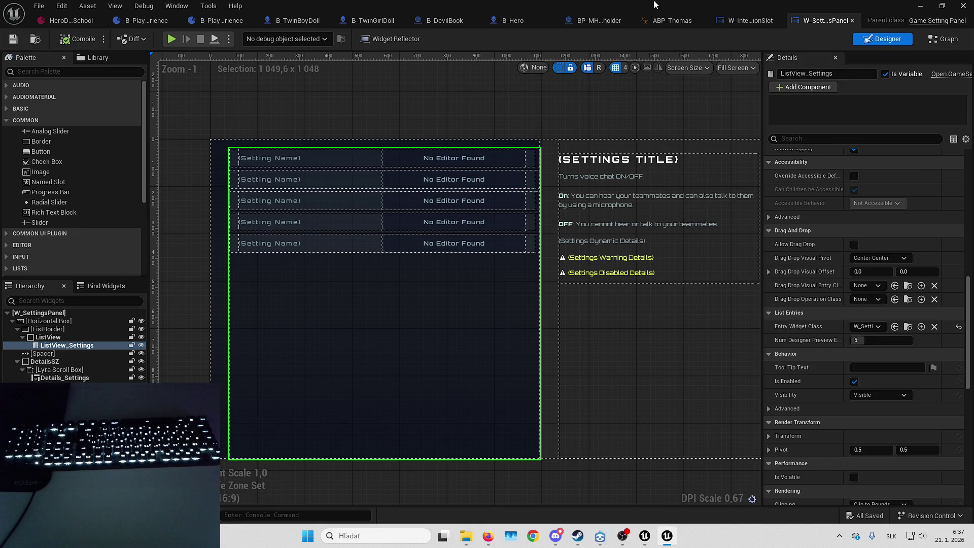
key("alt+Tab")
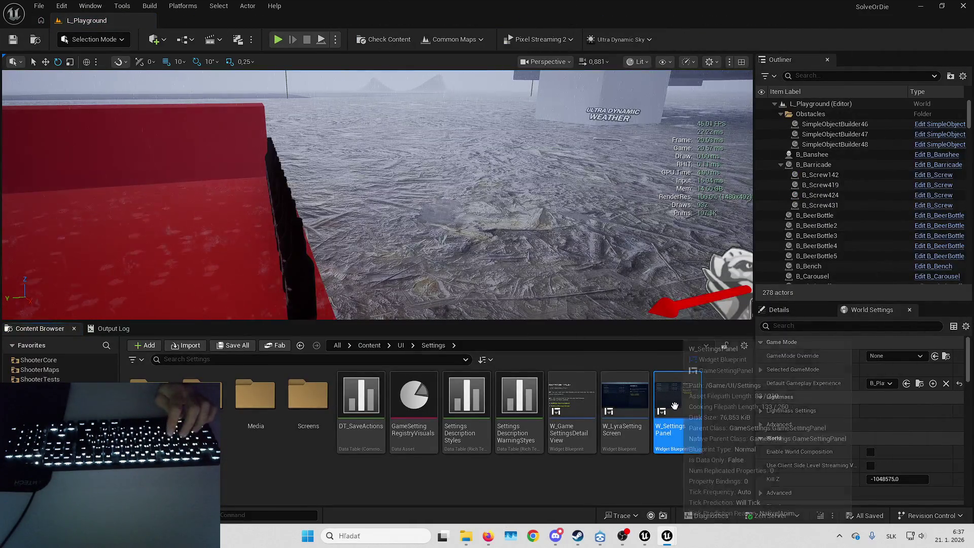
- Show W_SettingsPanel's Reference Viewer and open the referencing W_LyraSettingScreen for editing
key("alt+shift+r")
scroll(345, 275, "up", 3)
left_click(395, 272)
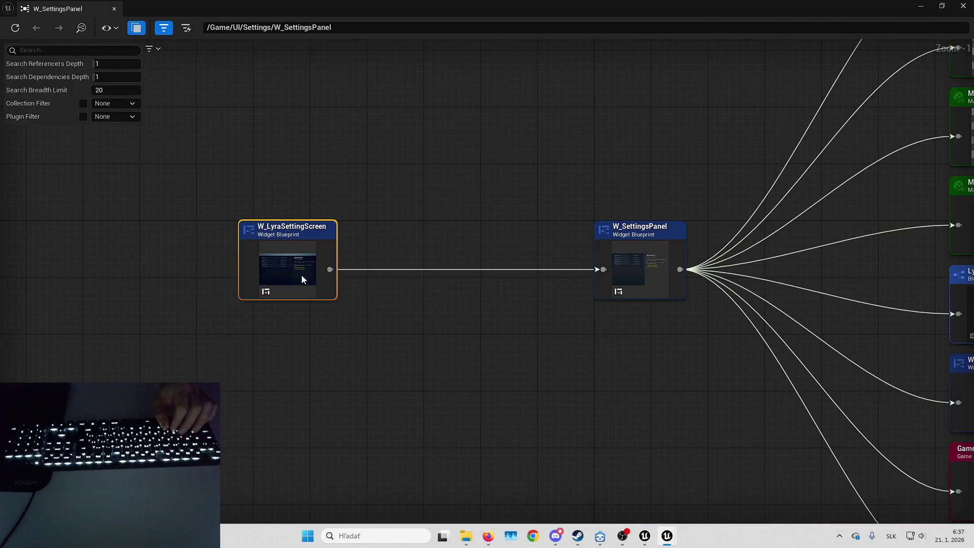
right_click(301, 275)
left_click(378, 320)
left_click_drag(559, 342, 599, 325)
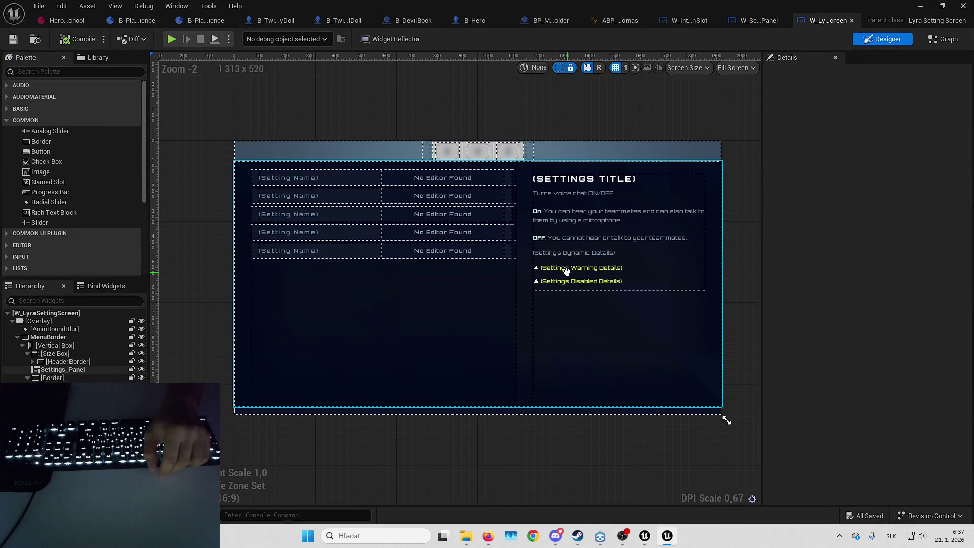
- Inspect the TopSettingsTabs list and the EventGraph's Activation section, then return to the DetectiveGame level
left_click(442, 152)
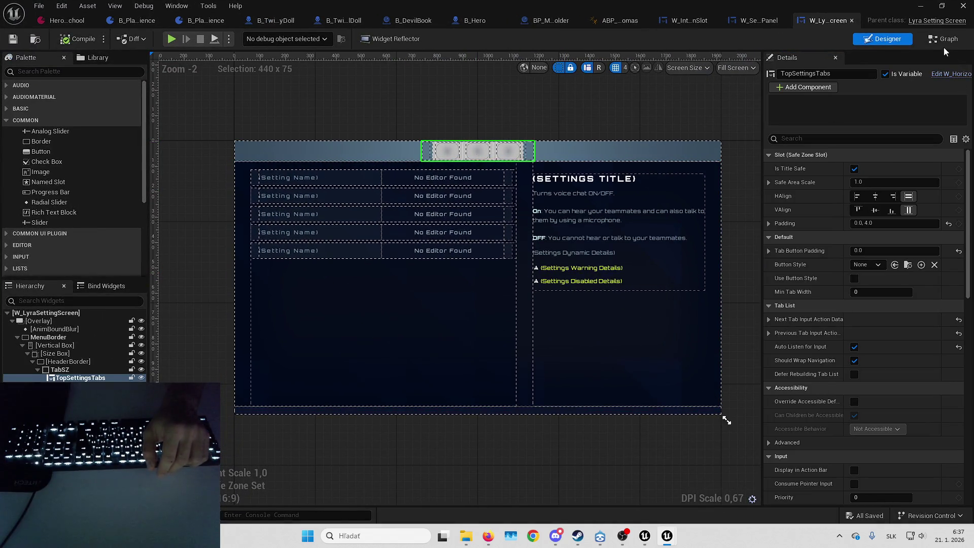
key("ctrl+shift+g")
scroll(590, 199, "down", 4)
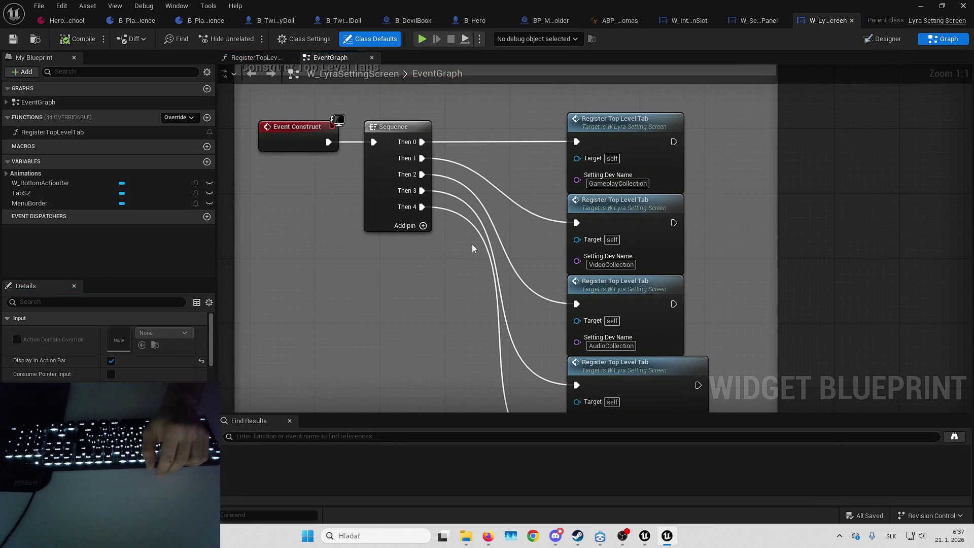
mouse_move(674, 245)
left_mouse_down()
mouse_move(465, 251)
mouse_move(500, 307)
mouse_move(469, 178)
mouse_move(588, 81)
mouse_move(592, 181)
mouse_move(507, 169)
left_mouse_up()
scroll(464, 236, "down", 5)
scroll(537, 221, "up", 8)
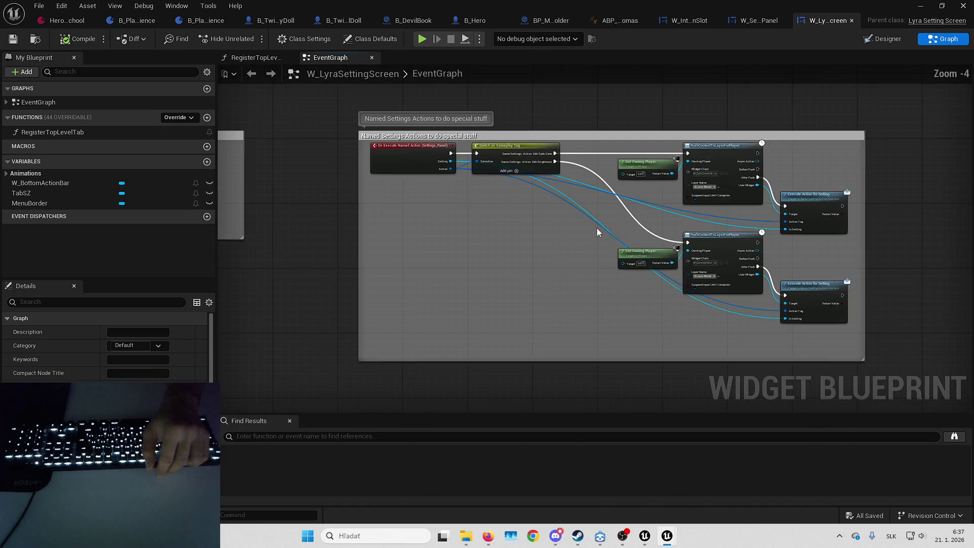
scroll(631, 214, "down", 1)
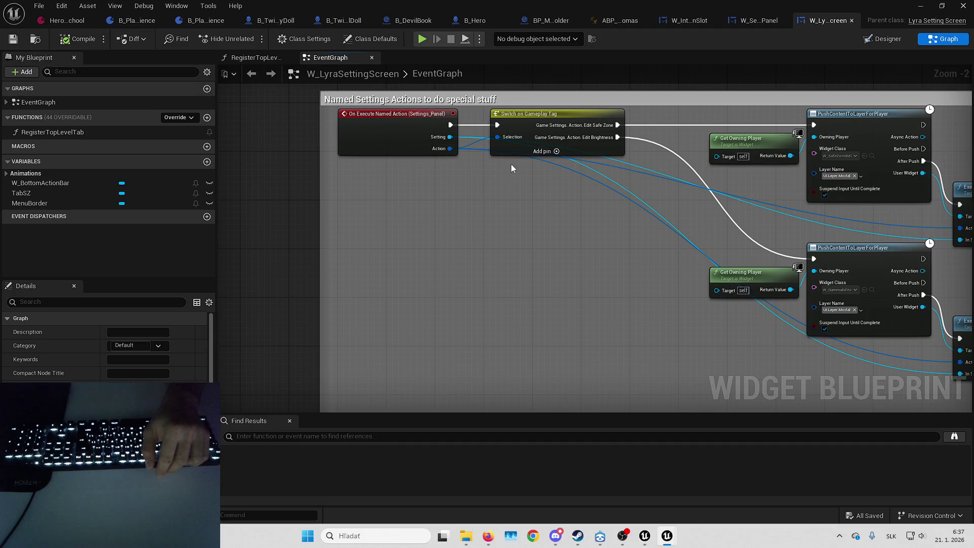
mouse_move(552, 170)
left_mouse_down()
mouse_move(543, 186)
mouse_move(905, 224)
mouse_move(605, 186)
mouse_move(680, 261)
mouse_move(594, 322)
mouse_move(594, 341)
left_mouse_up()
scroll(612, 195, "down", 2)
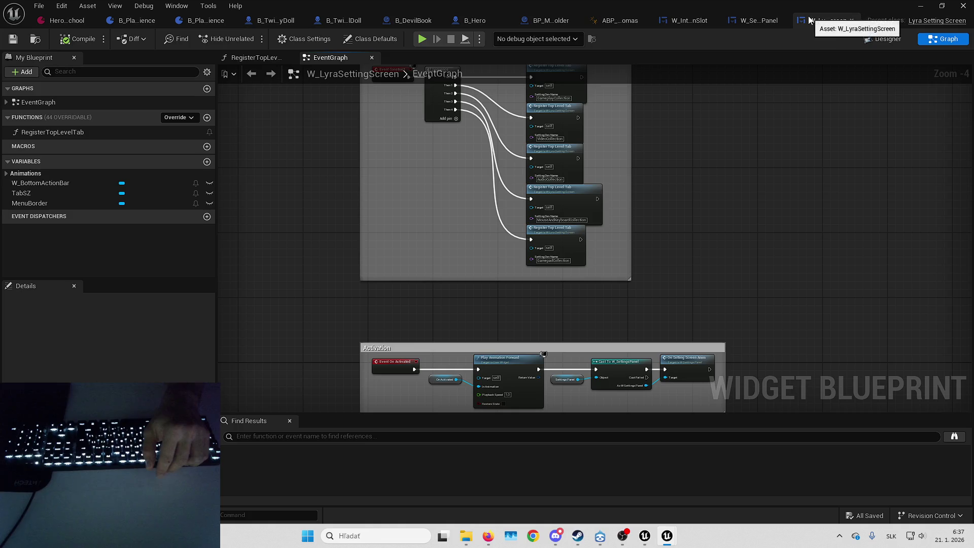
left_click(921, 5)
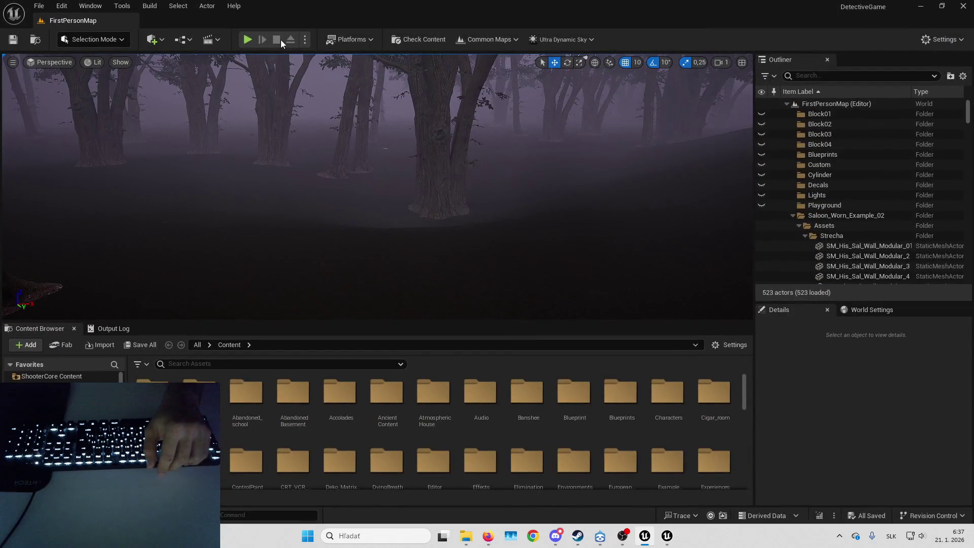
- Move the viewport camera toward the foggy cabin and Play In Editor with Alt+P
key("Up")
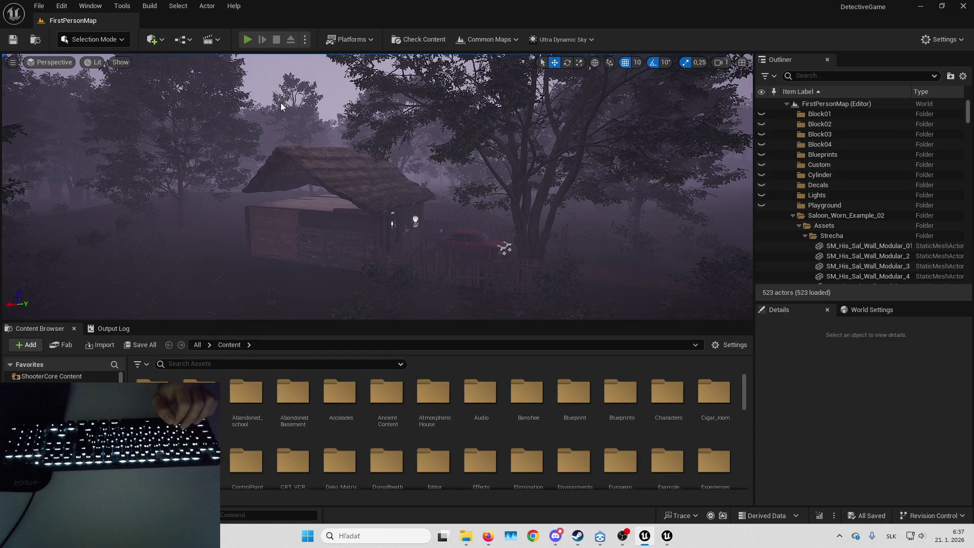
key("alt+p")
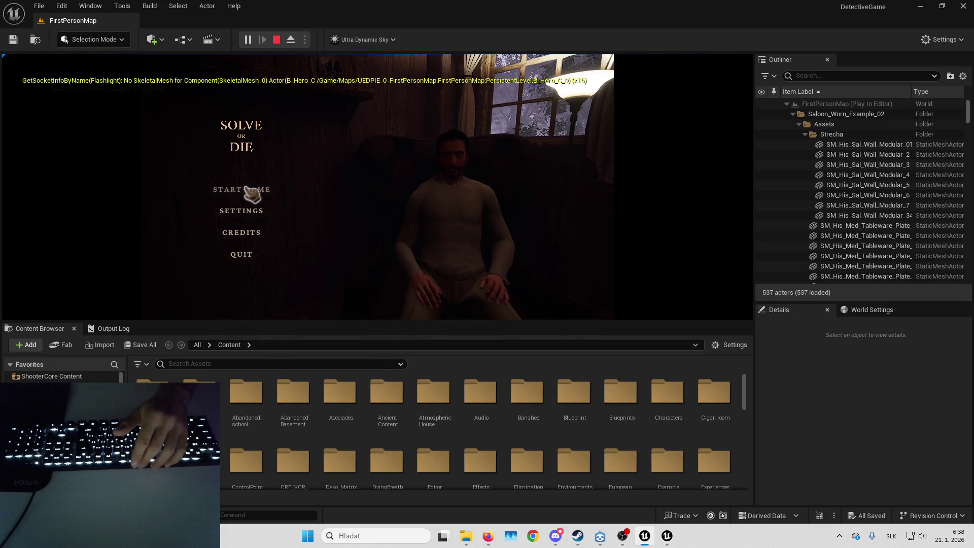
- Start the game, browse the Mouse & Keyboard bindings in Settings, then stop the play session
left_click(254, 192)
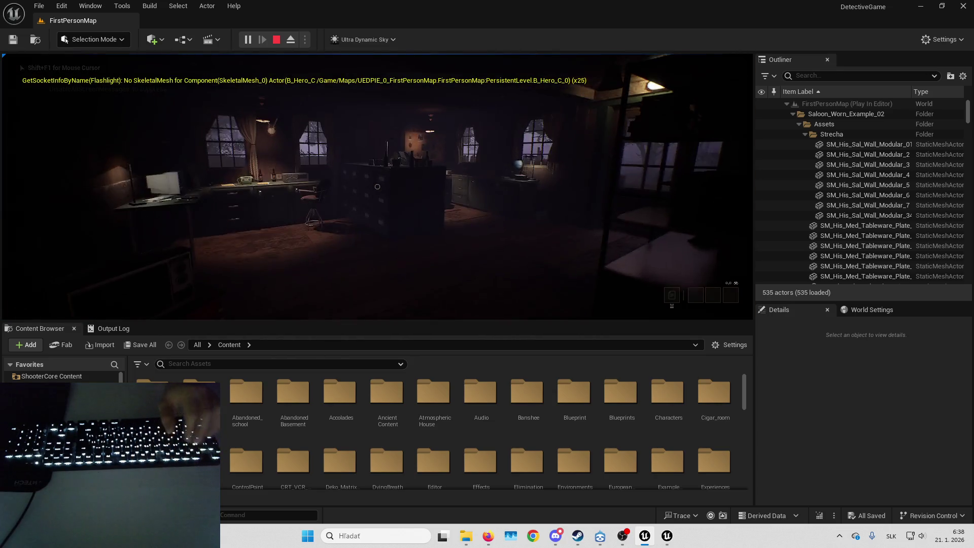
key("w")
key("Escape")
left_click(403, 165)
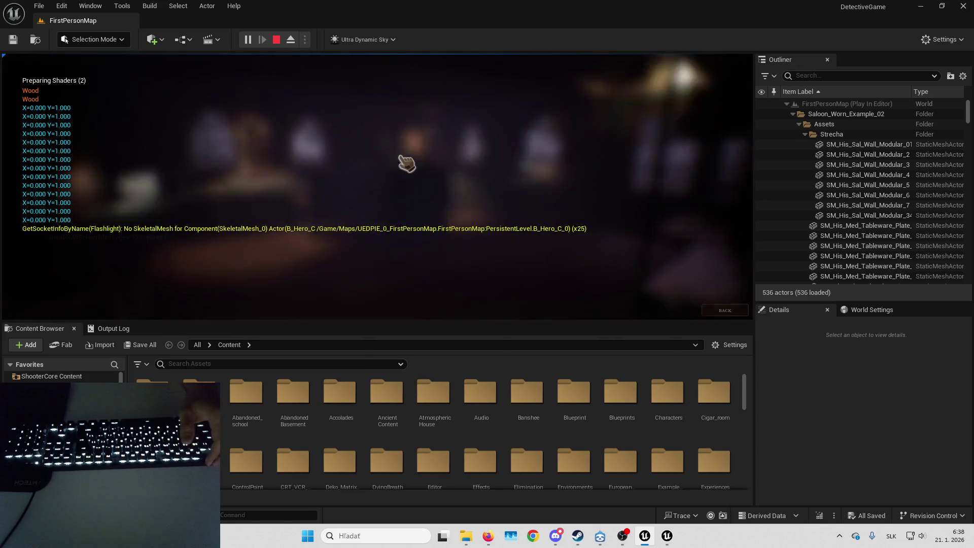
left_click(420, 64)
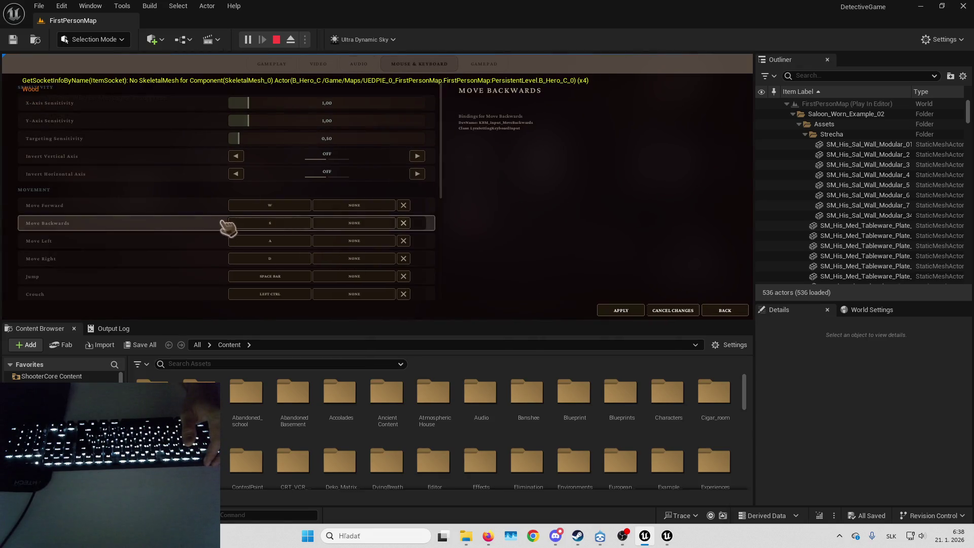
scroll(122, 226, "down", 4)
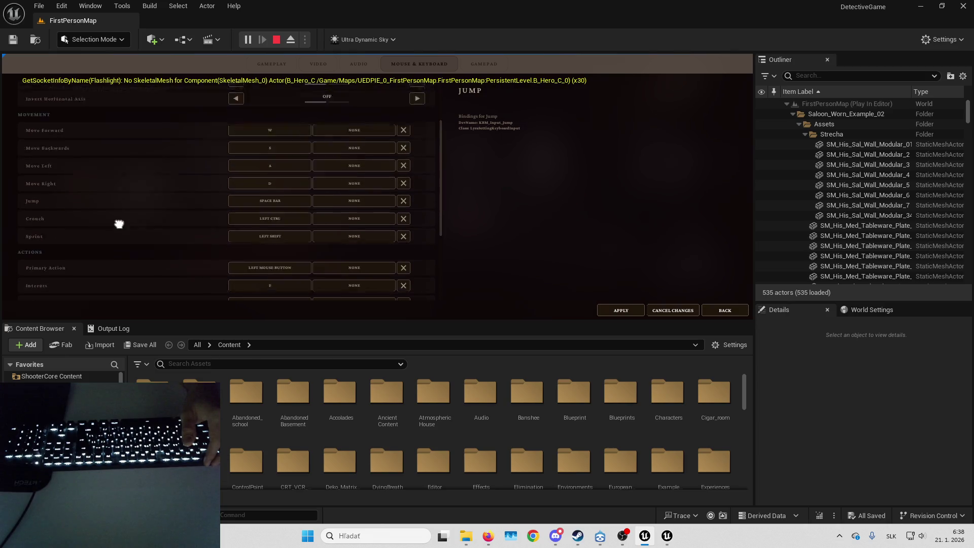
scroll(117, 128, "up", 4)
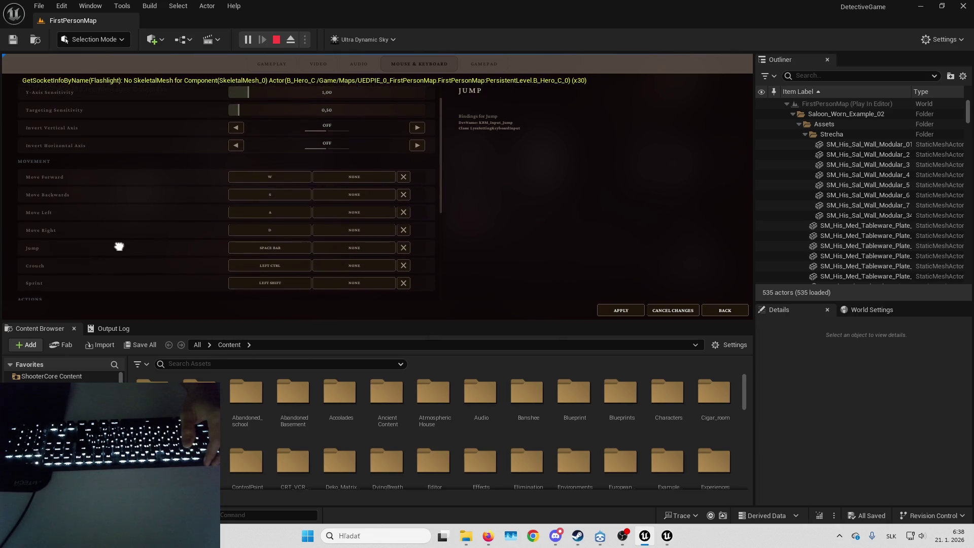
scroll(119, 247, "up", 1)
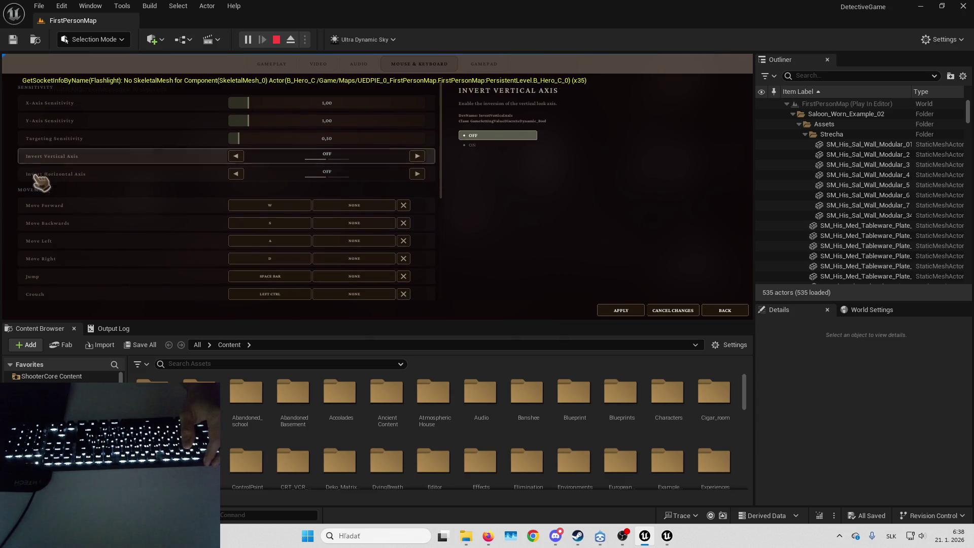
key("Escape")
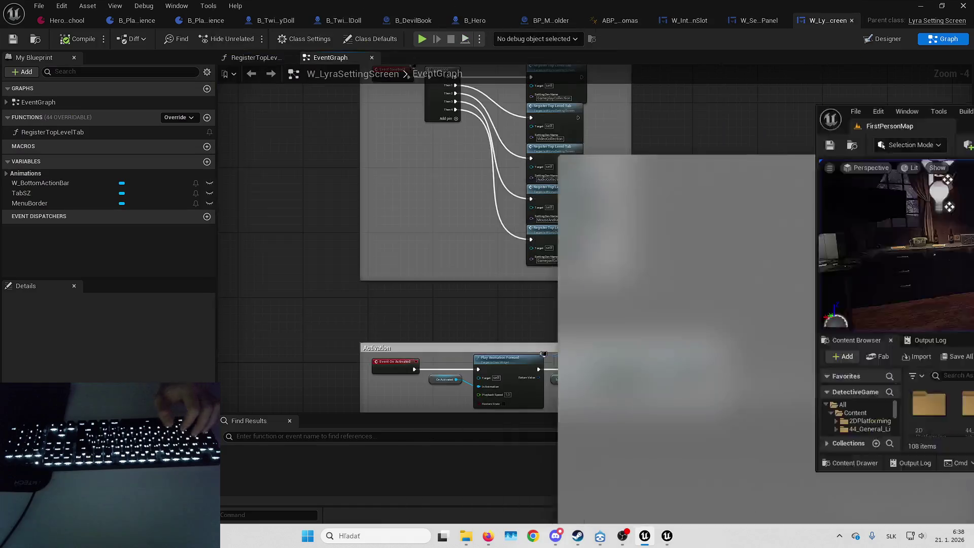
- Close the reference graph and open B_Playground_Experience from the Default Gameplay Experience setting
key("alt+Tab")
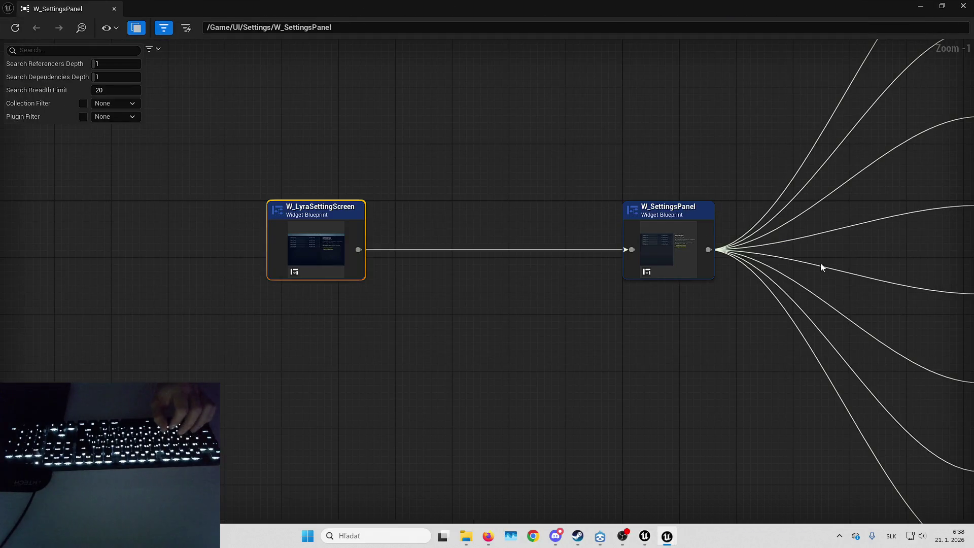
left_click(964, 4)
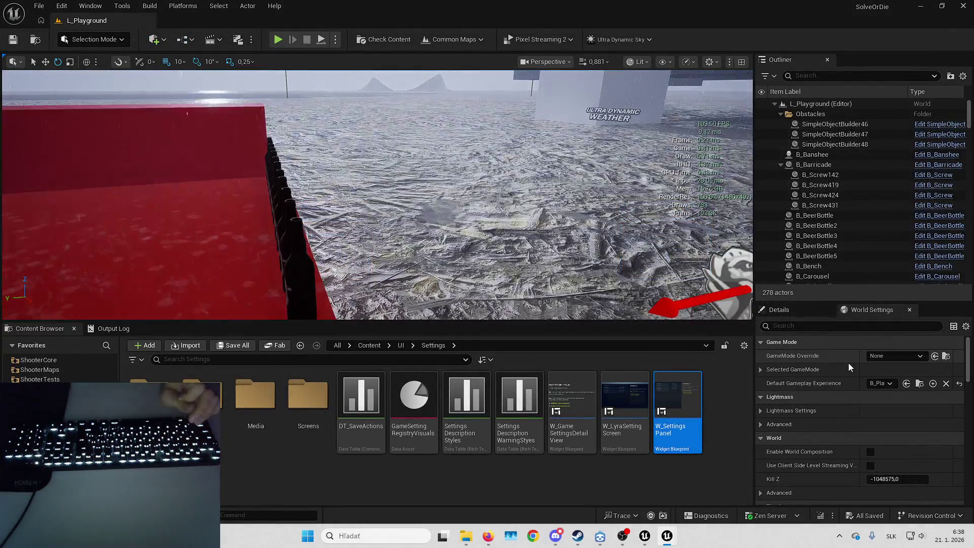
left_click(908, 384)
key("Return")
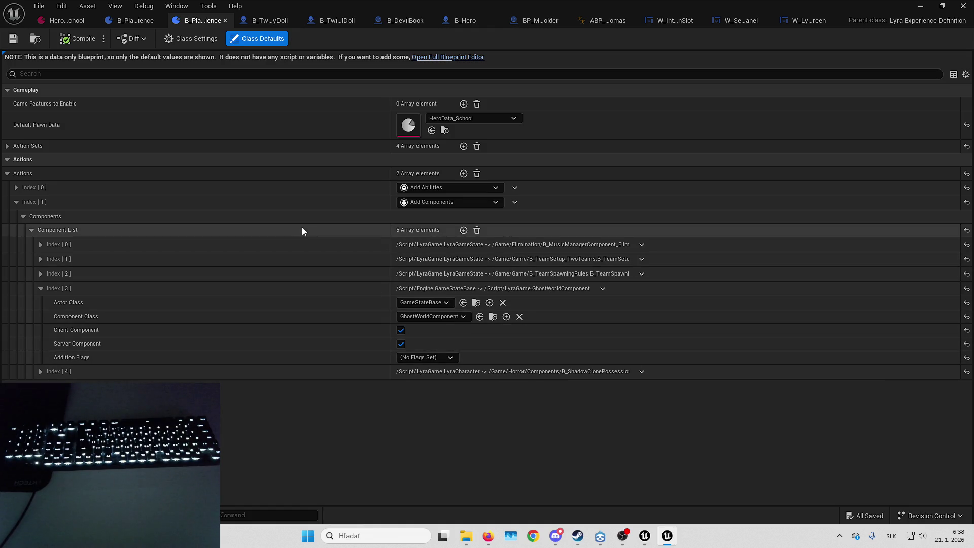
- Expand Action Sets, open HeroData_School, then open its InputData_SchoolHero input config
left_click(411, 146)
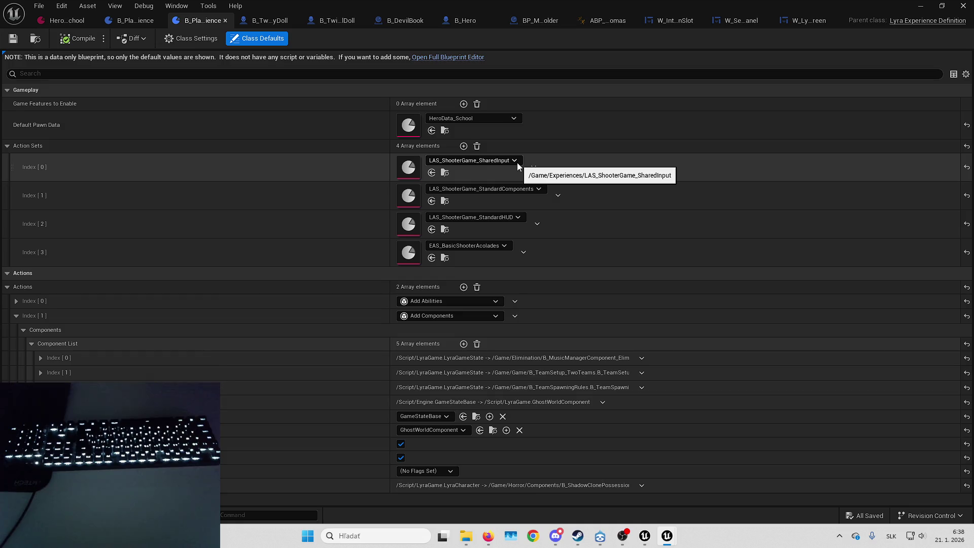
double_click(410, 128)
left_click(294, 157)
left_click(300, 143)
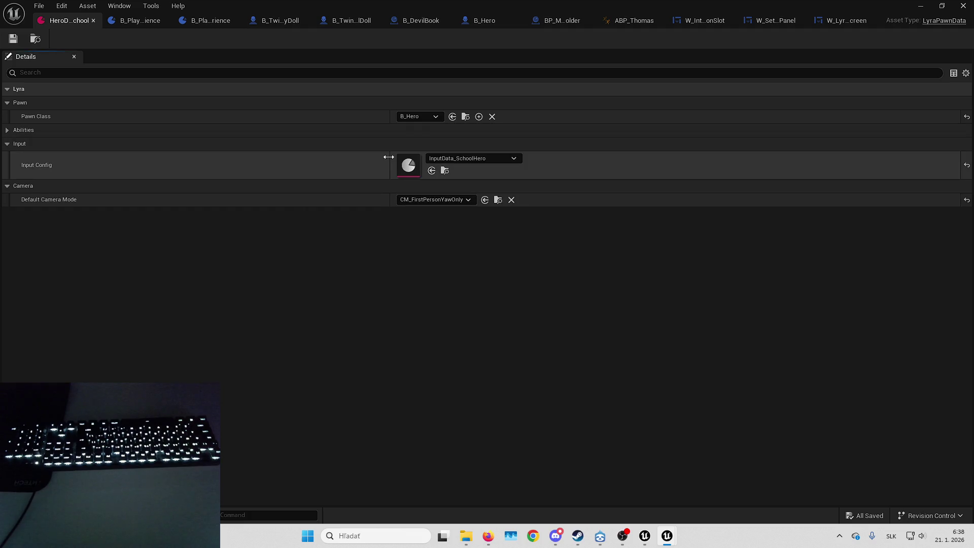
double_click(410, 161)
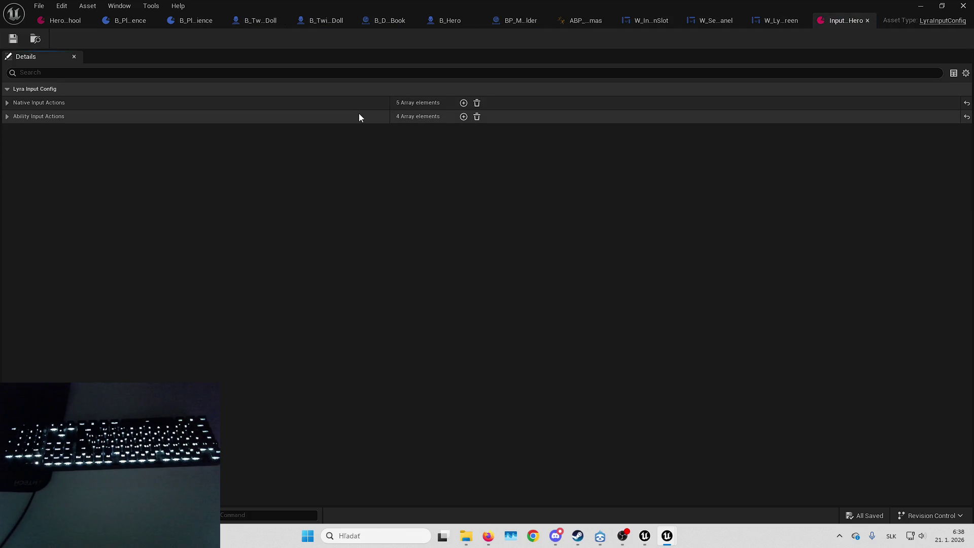
- Inspect InputData_SchoolHero's native and ability input action entries, including IA_Look_Mouse
left_click(359, 114)
left_click(360, 101)
left_click(369, 120)
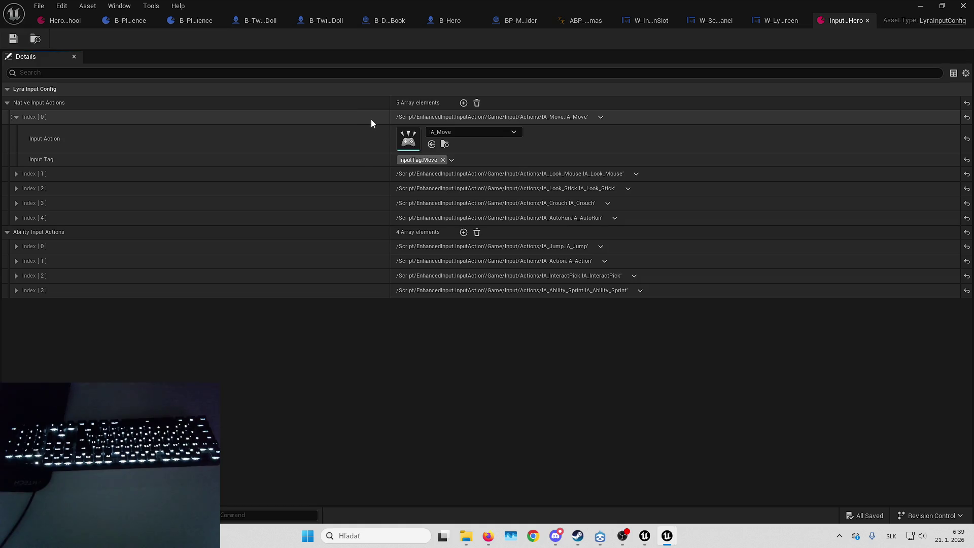
left_click(371, 120)
left_click(372, 132)
left_click(372, 131)
left_click(373, 117)
left_click(373, 117)
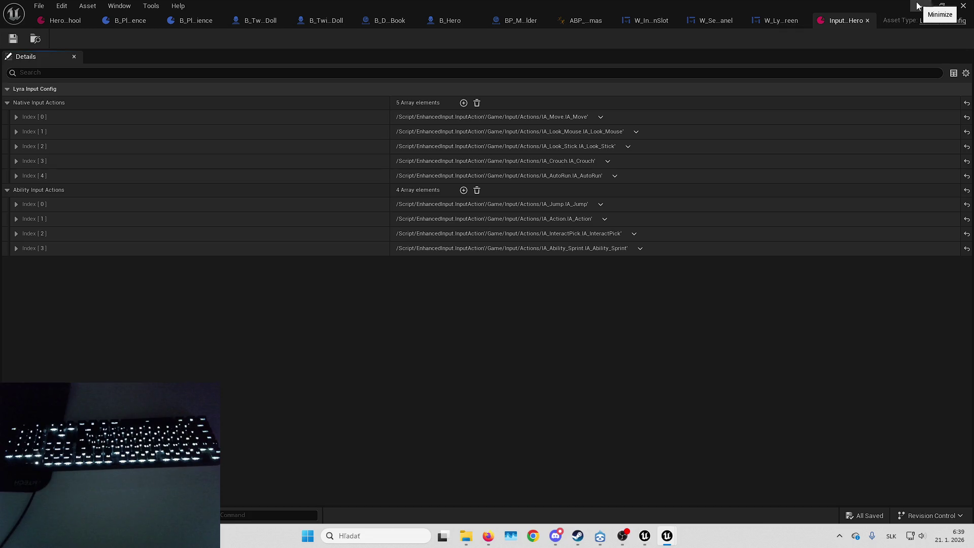
- Search the Content root for 'imc_defa'
left_click(917, 7)
left_click(370, 345)
type("imc_defa")
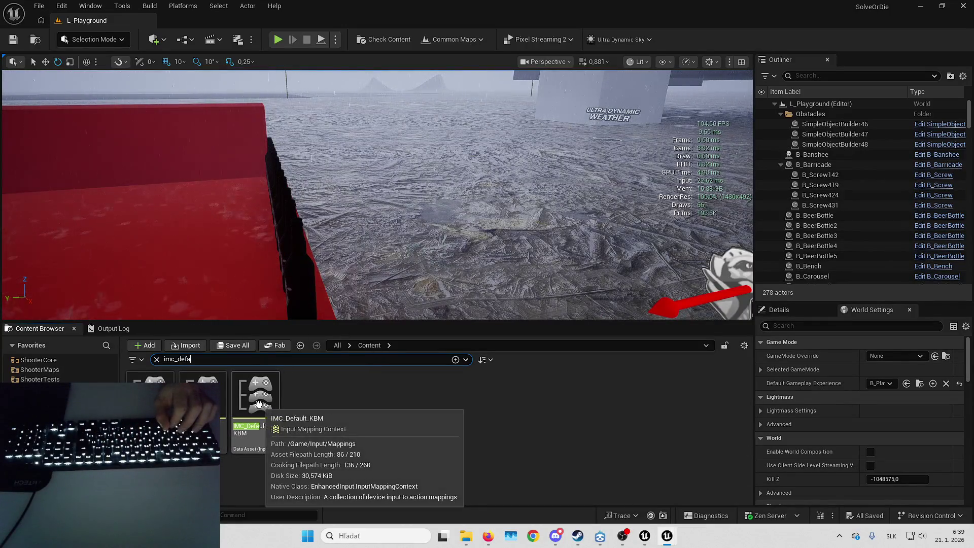
- Open IMC_Default_KBM and expand its Default Key Mappings list
double_click(259, 405)
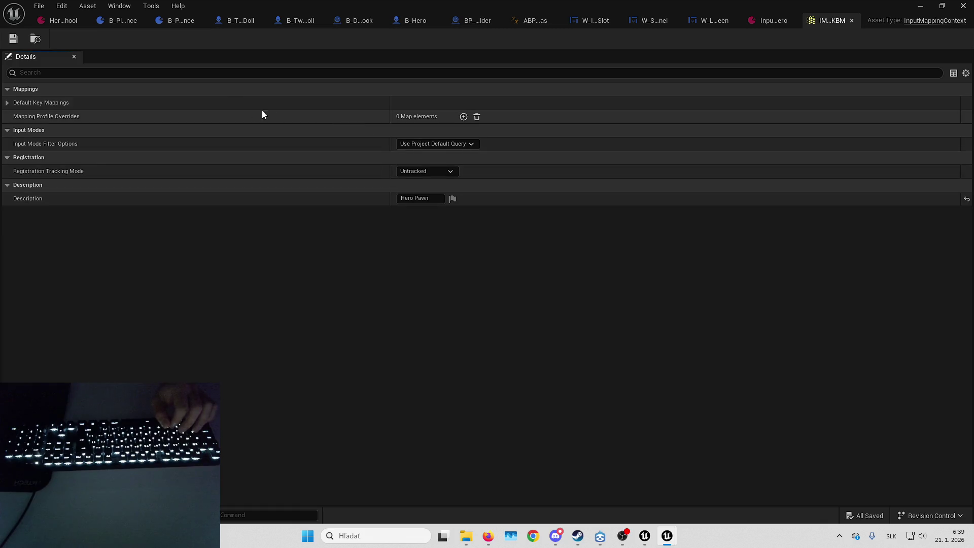
left_click(200, 105)
left_click(188, 119)
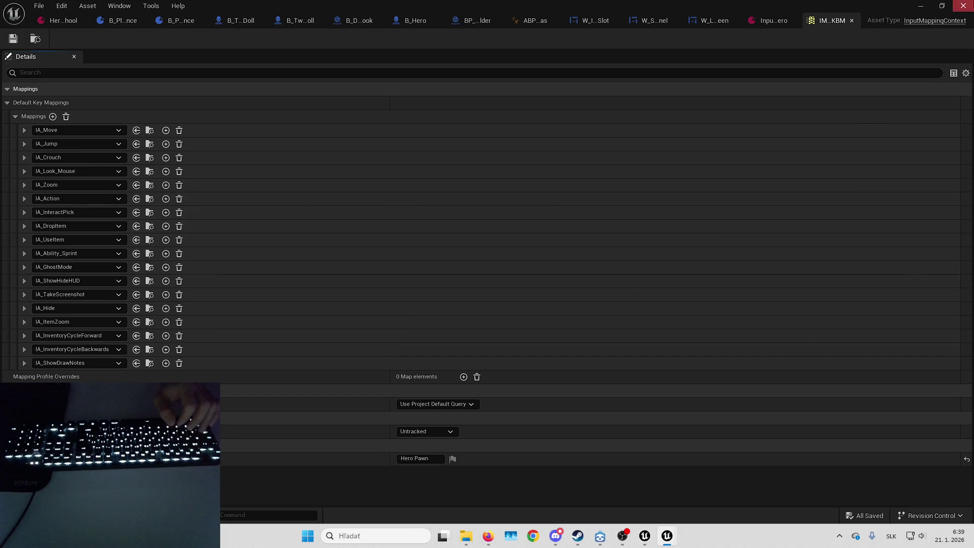
left_click(921, 5)
- Show IMC_Default_KBM's references and inspect the PMI_Default_KBM and ShooterCore nodes
key("alt+shift+r")
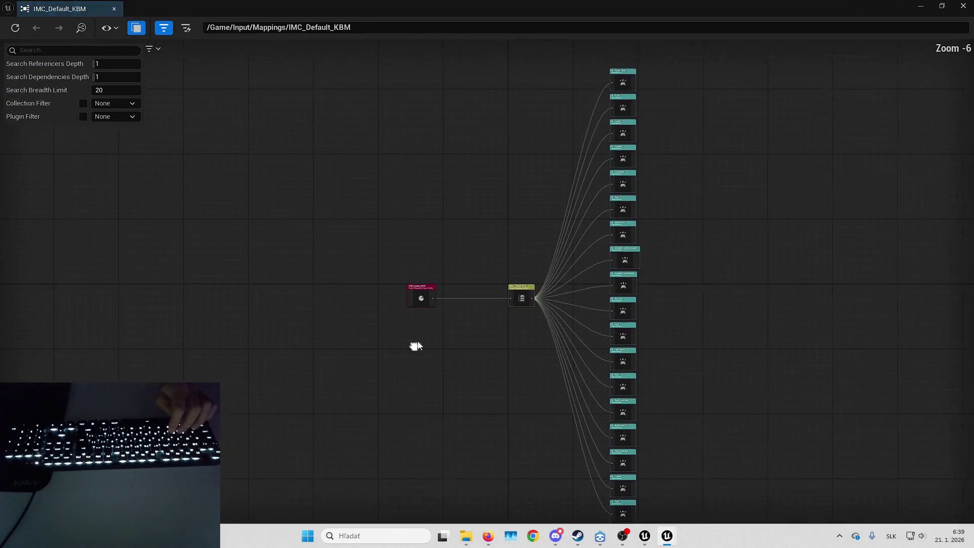
scroll(419, 304, "up", 4)
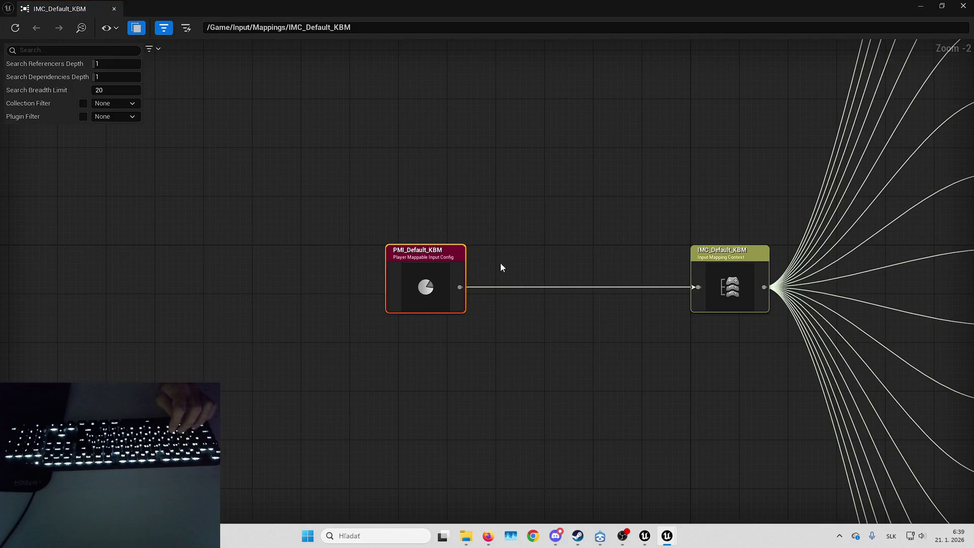
left_click_drag(492, 270, 457, 249)
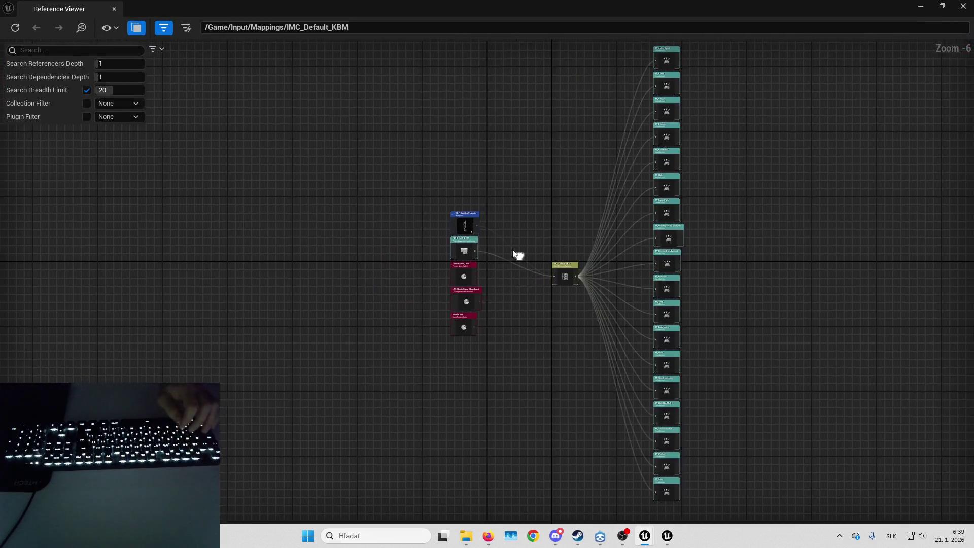
scroll(517, 256, "up", 6)
left_click_drag(582, 227, 558, 116)
left_click(490, 200)
mouse_move(508, 203)
left_mouse_down()
mouse_move(500, 167)
mouse_move(589, 166)
left_mouse_up()
- Open LAS_ShooterGame_SharedInput from the reference graph, then minimize the graph windows
left_click(525, 290)
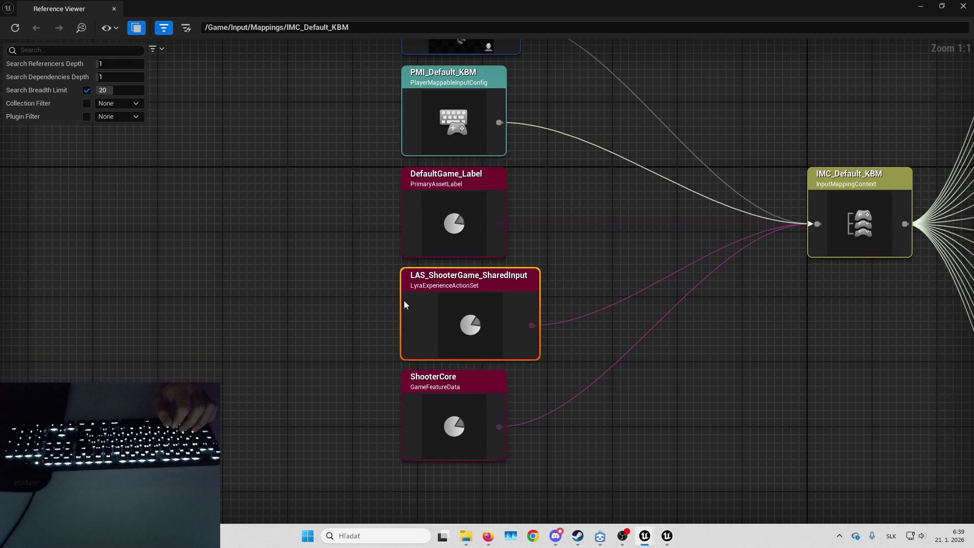
mouse_move(370, 279)
left_mouse_down()
mouse_move(467, 348)
mouse_move(480, 303)
mouse_move(523, 270)
left_mouse_up()
right_click(516, 273)
left_click(552, 311)
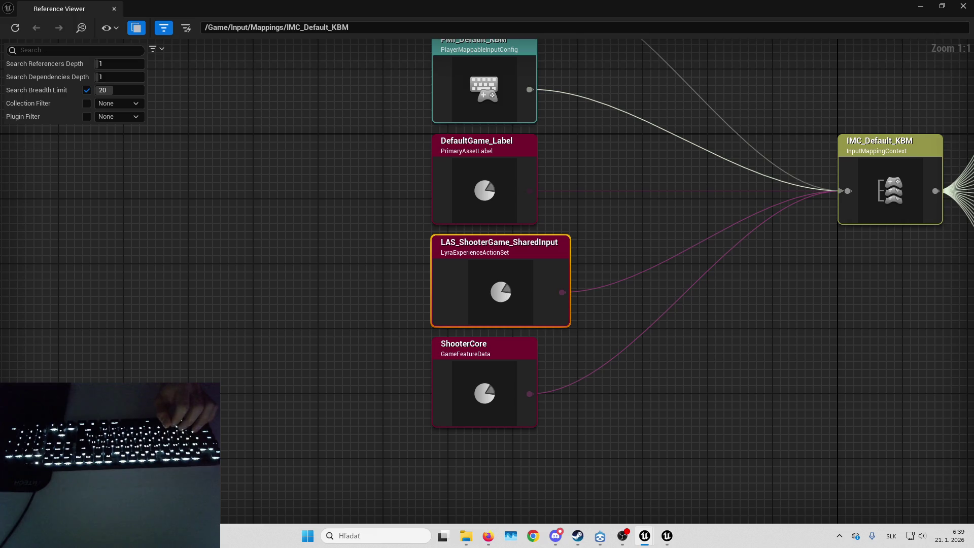
left_click(917, 5)
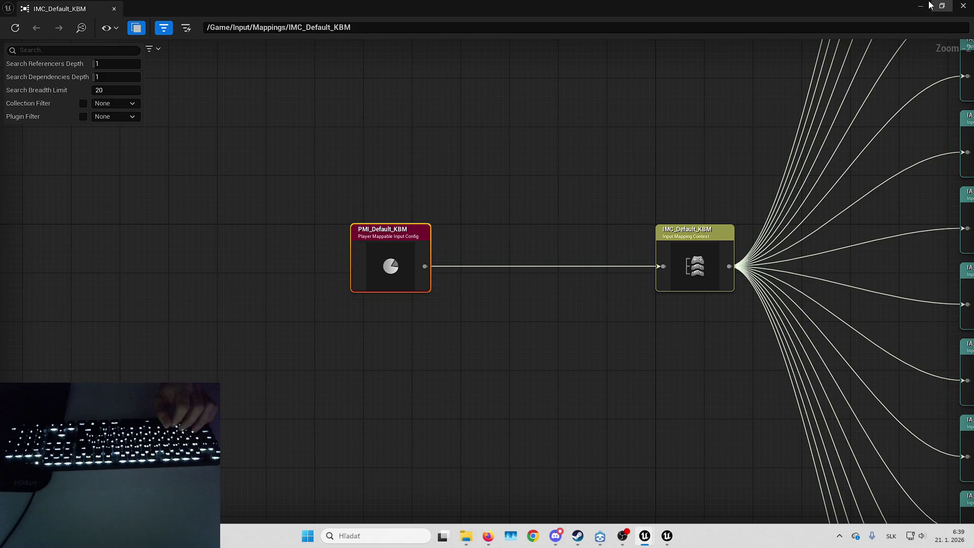
left_click(931, 6)
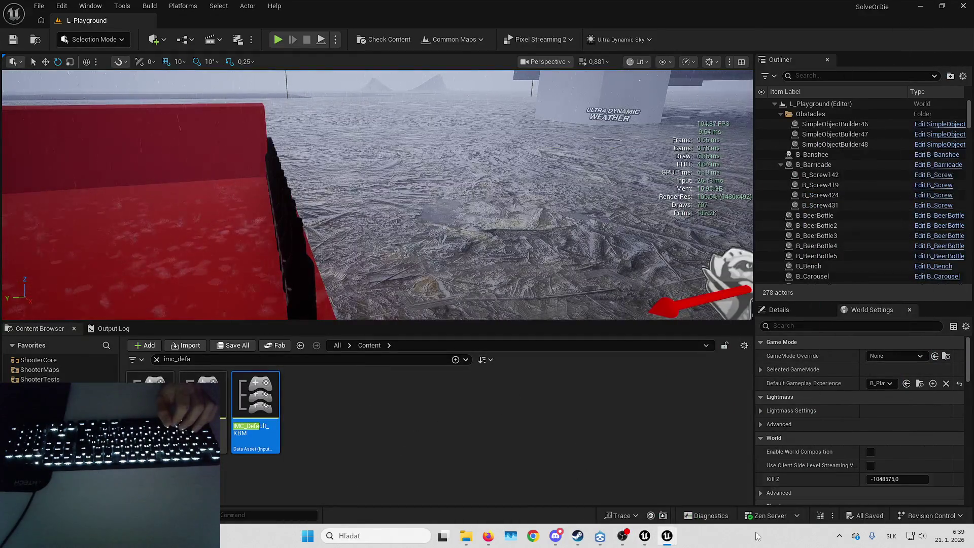
- Close the Fab window and open LAS_ShooterGame_SharedInput from B_Playground_Experience's Action Sets
left_click(668, 535)
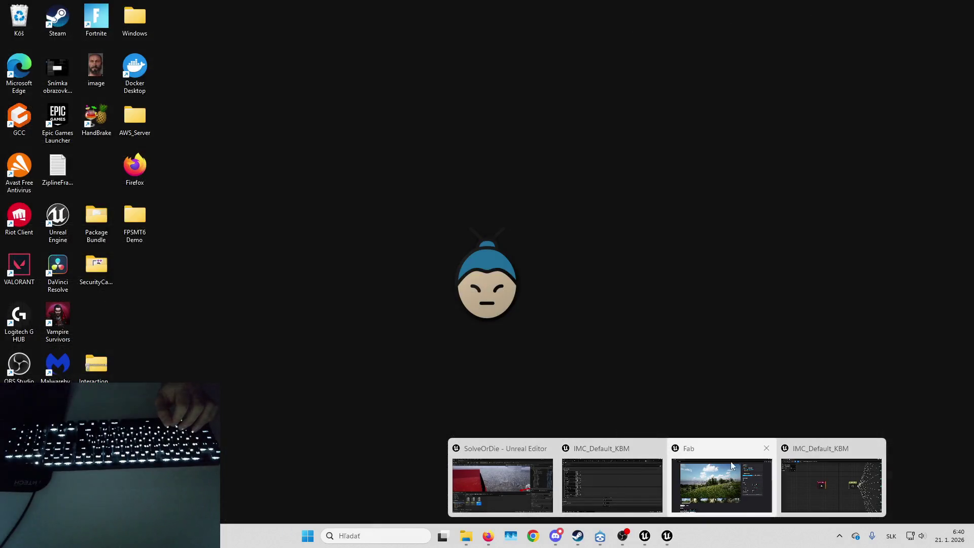
left_click(767, 448)
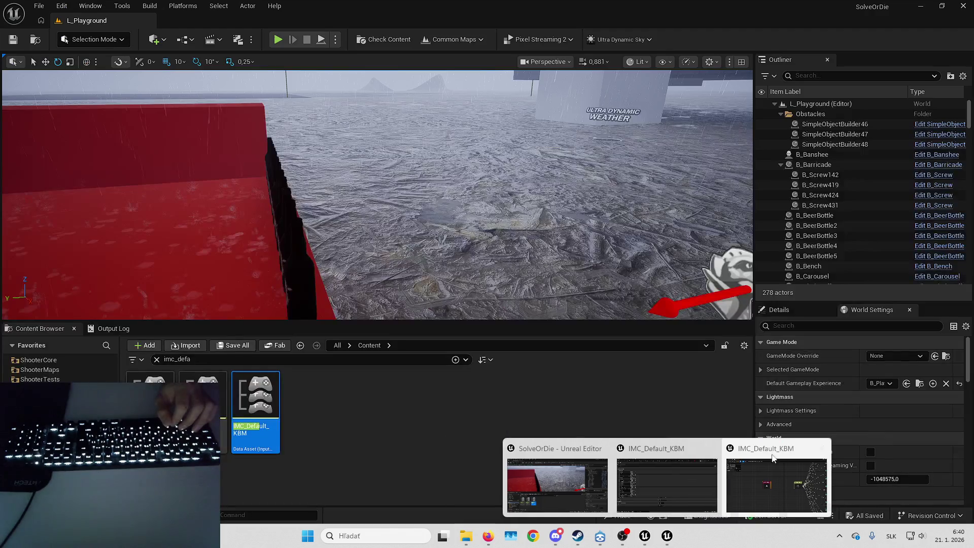
left_click(639, 464)
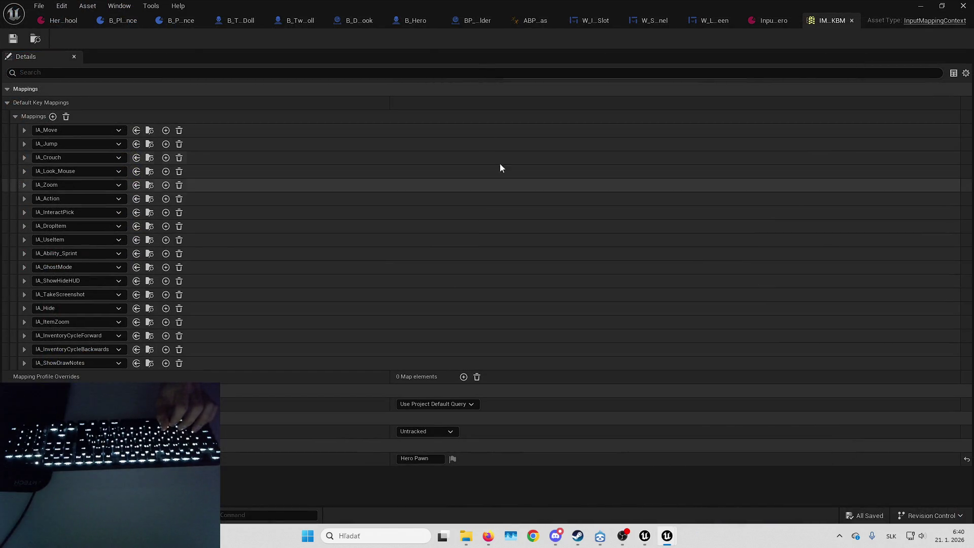
left_click(752, 22)
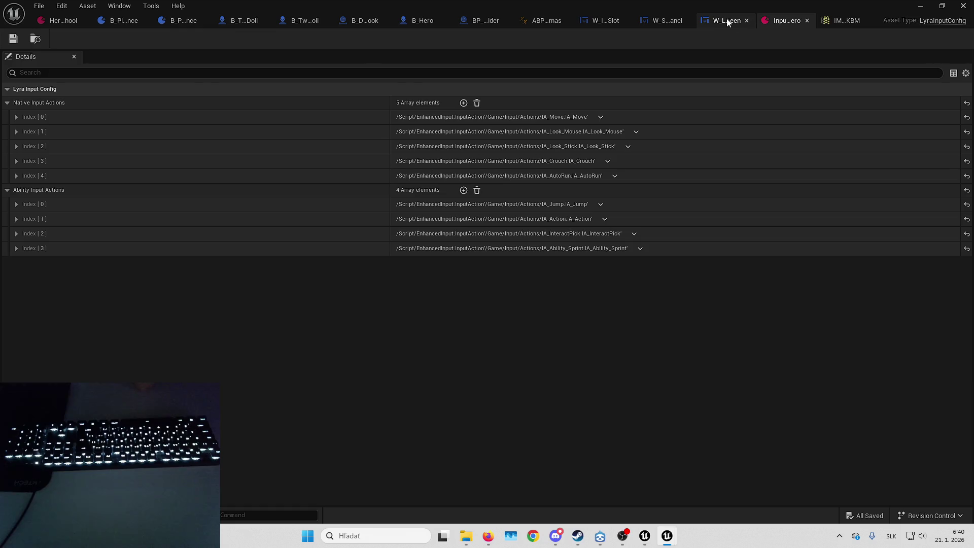
left_click(719, 20)
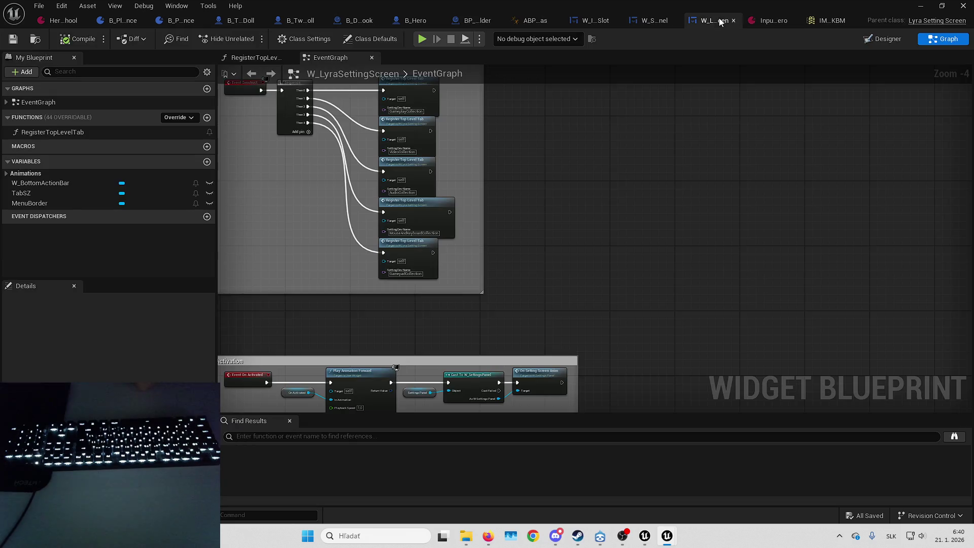
left_click(120, 21)
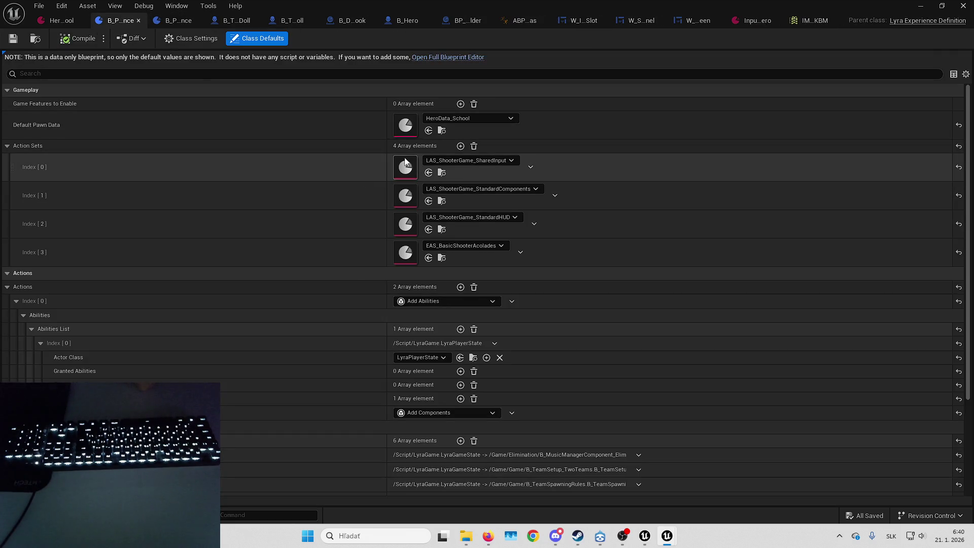
double_click(403, 168)
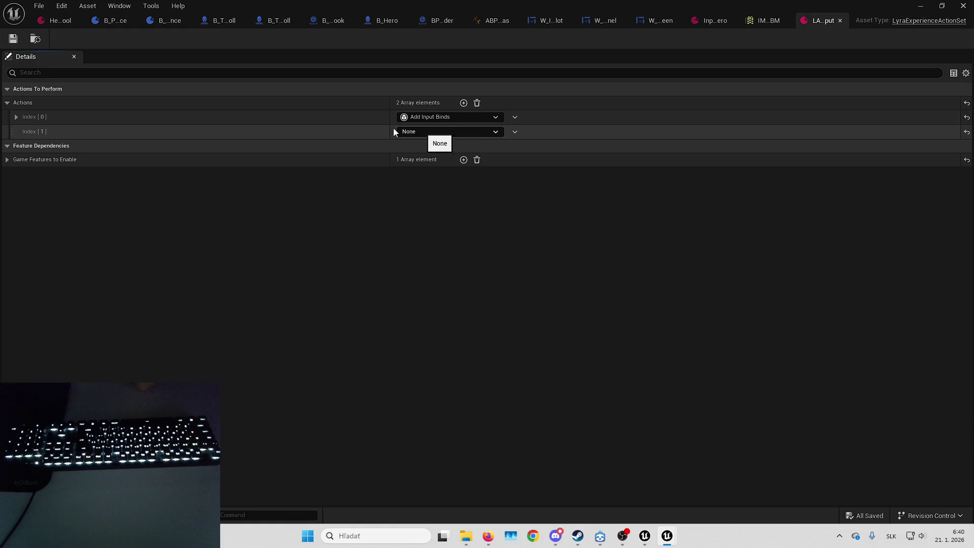
- Set the action set's Index [1] action type to Add Input Mapping
left_click(336, 118)
left_click(344, 146)
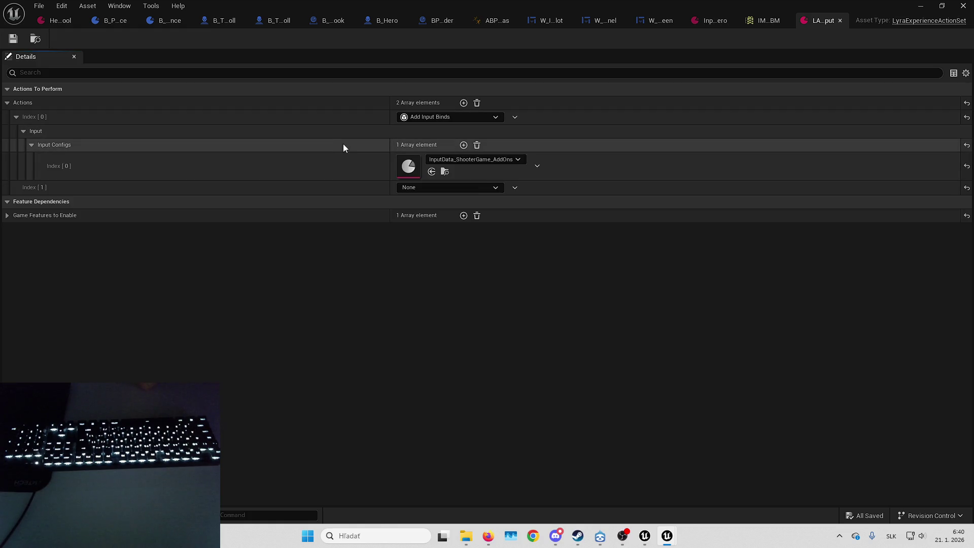
left_click(457, 187)
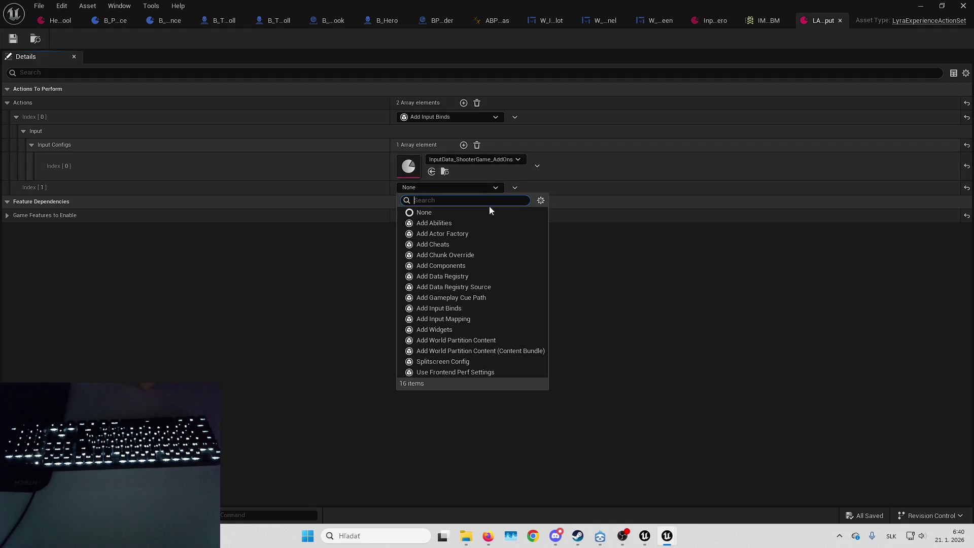
left_click(455, 321)
left_click(455, 321)
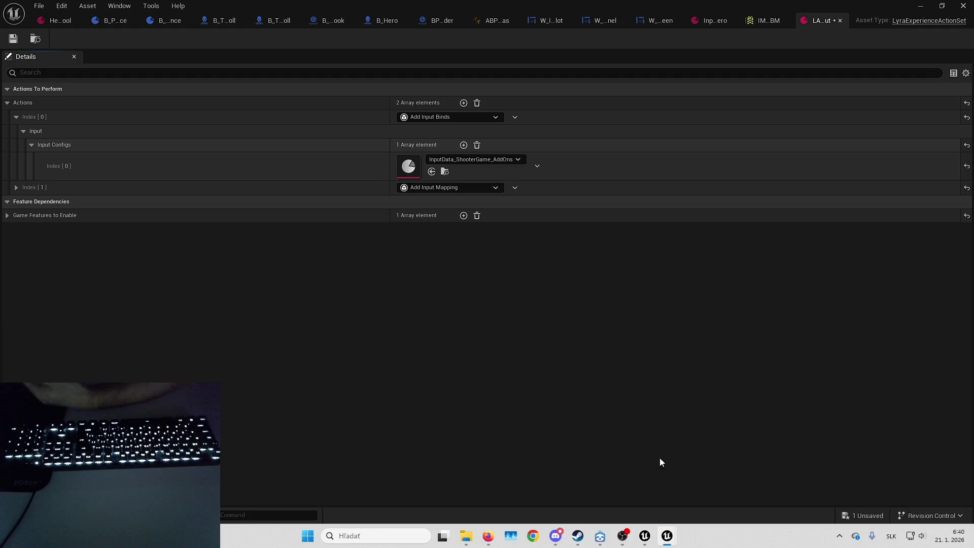
mouse_move(488, 536)
left_click(457, 487)
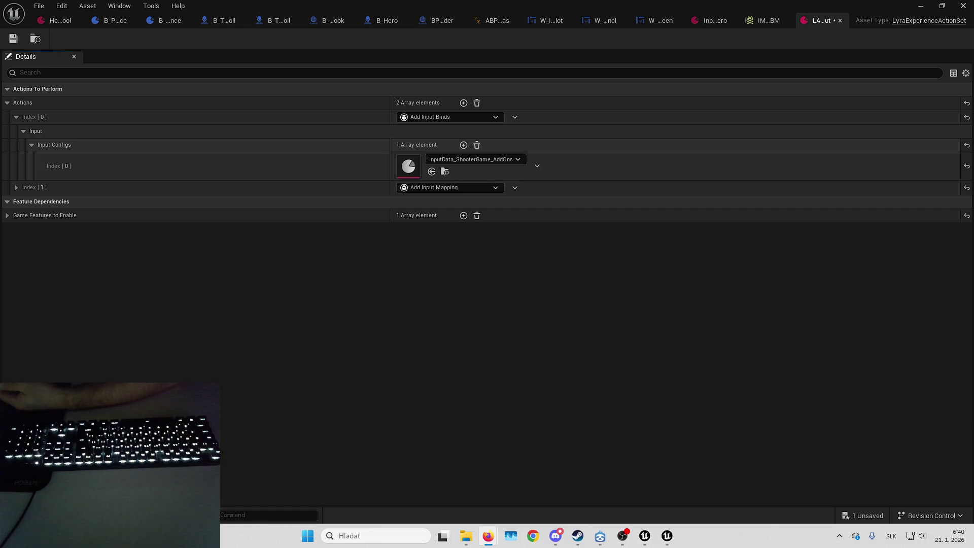
left_click(687, 220)
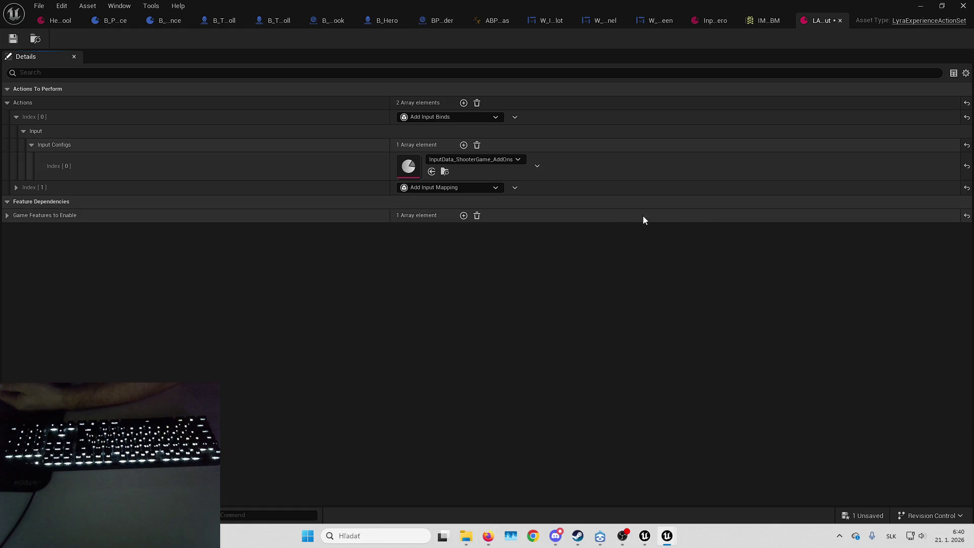
- Add an Input Mappings entry using IMC_Default_KBM and save the action set
left_click(344, 187)
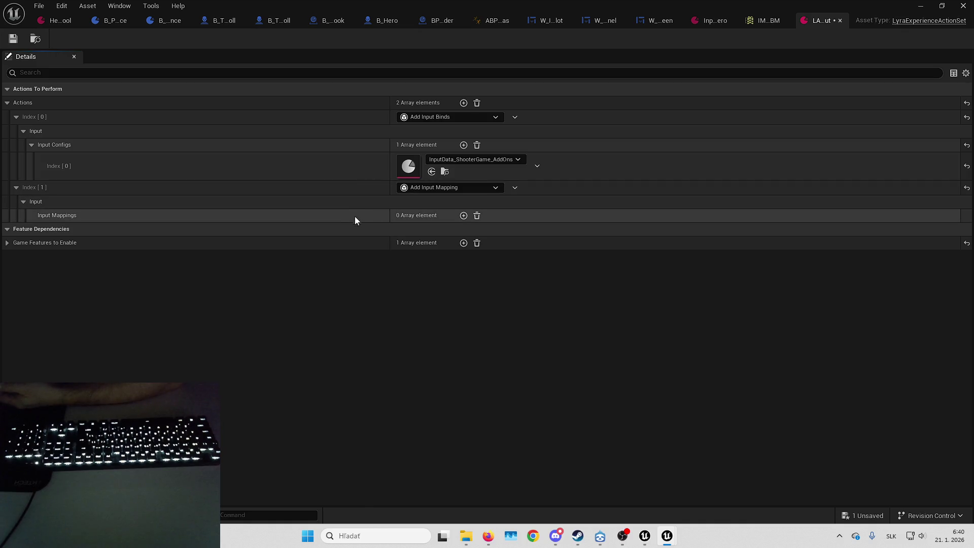
left_click(464, 216)
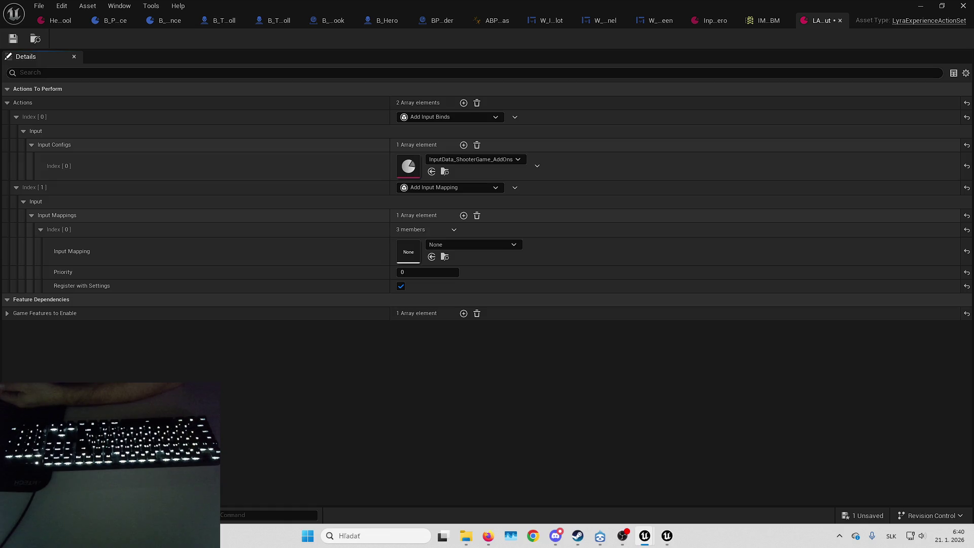
left_click(464, 245)
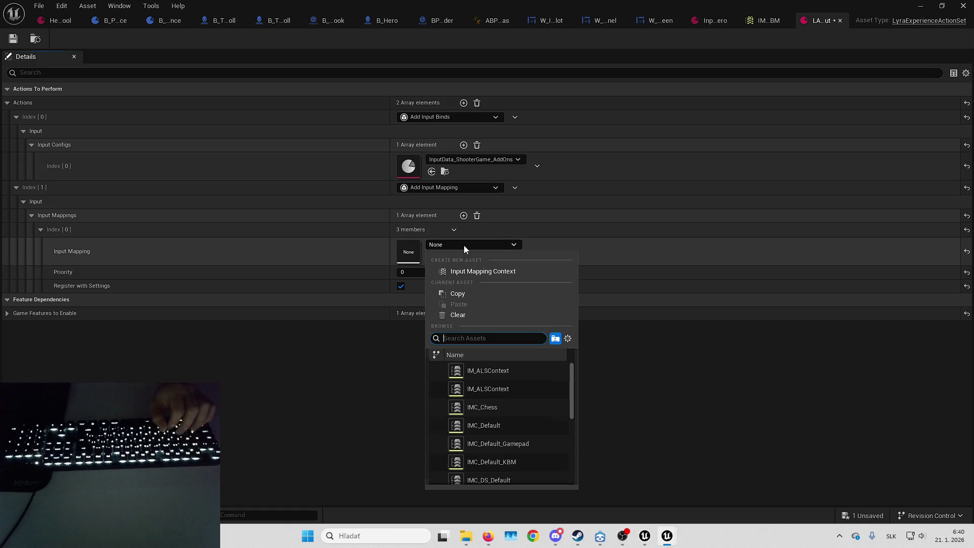
type("imc_de")
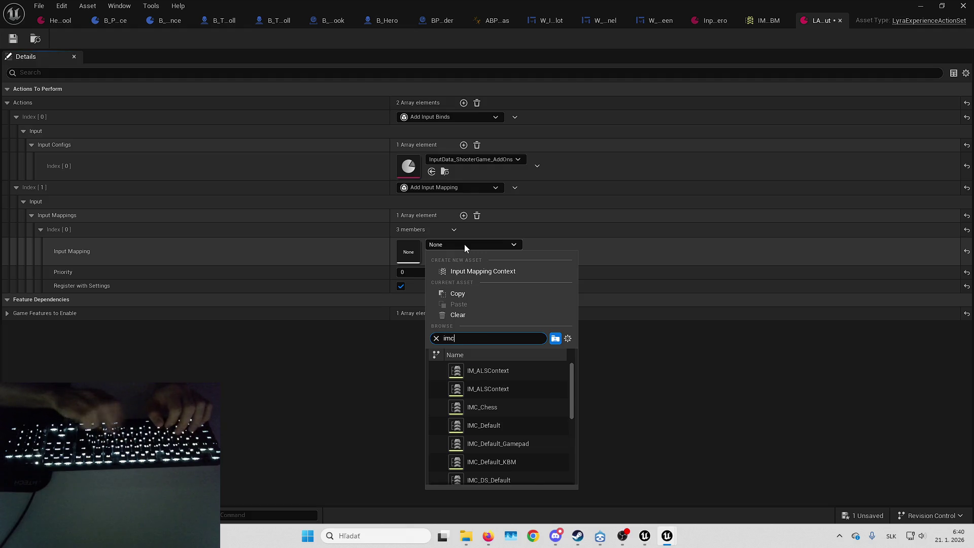
left_click(526, 411)
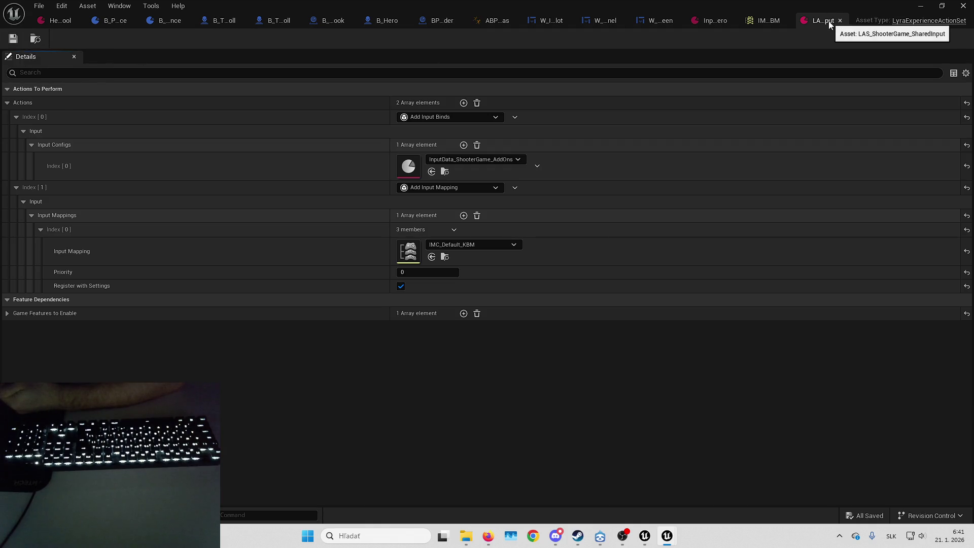
key("alt+Tab")
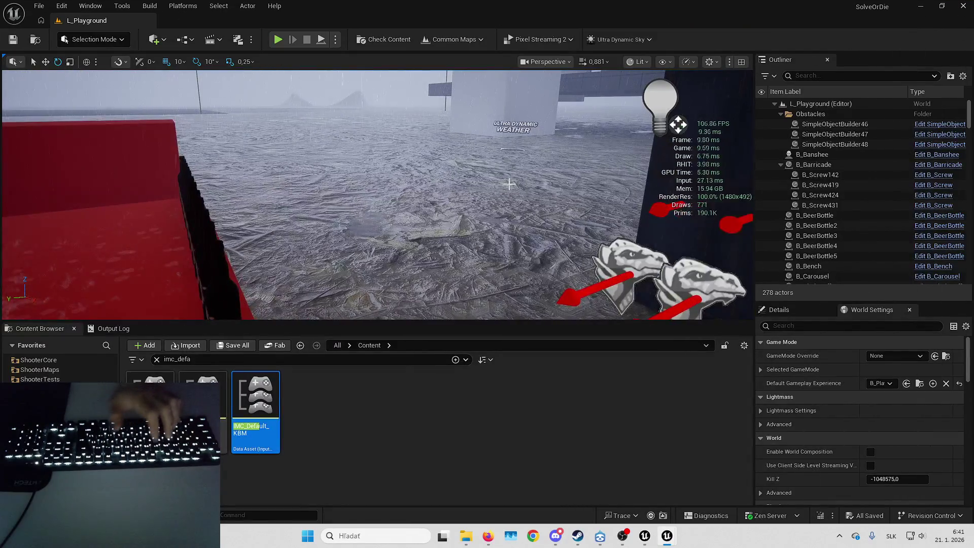
- Play the level fullscreen and open the in-game Mouse & Keyboard settings
key("alt+p")
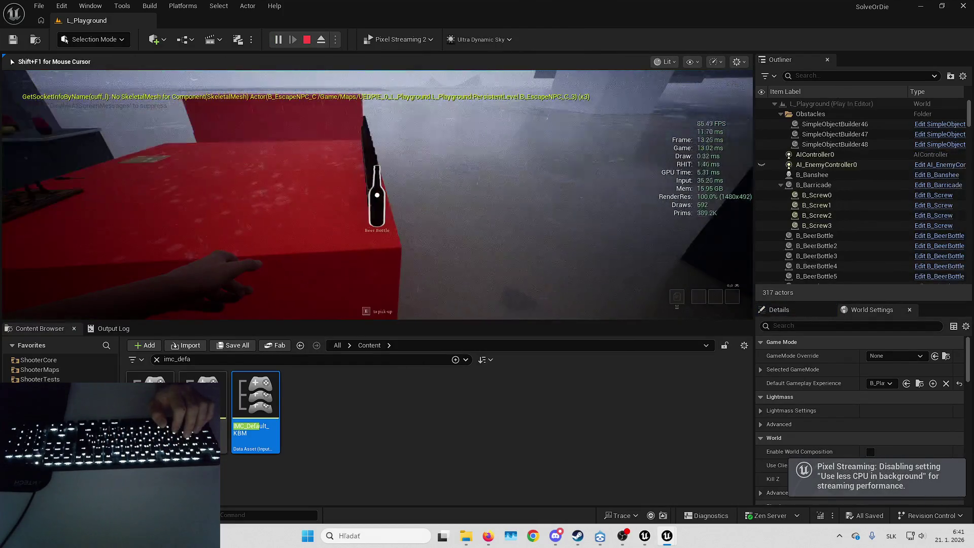
key("F11")
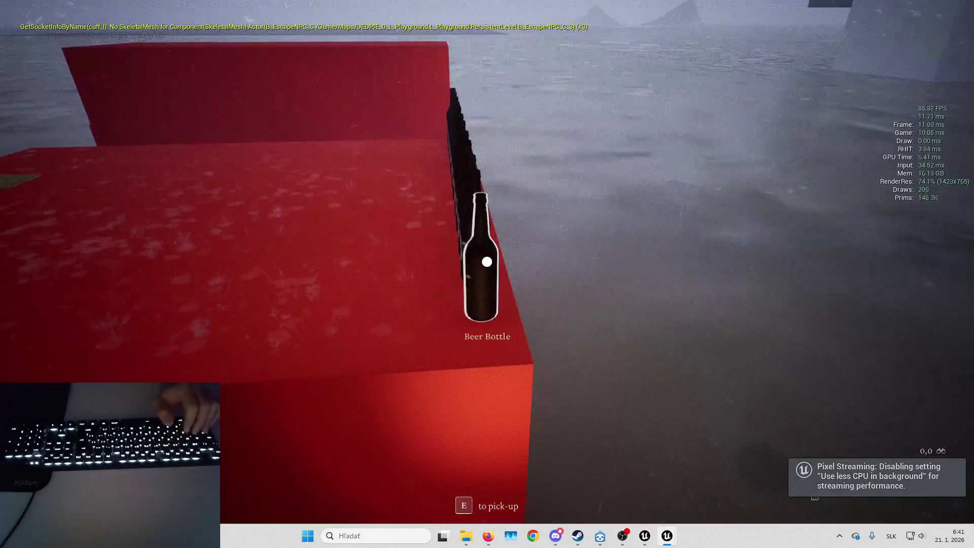
key("w")
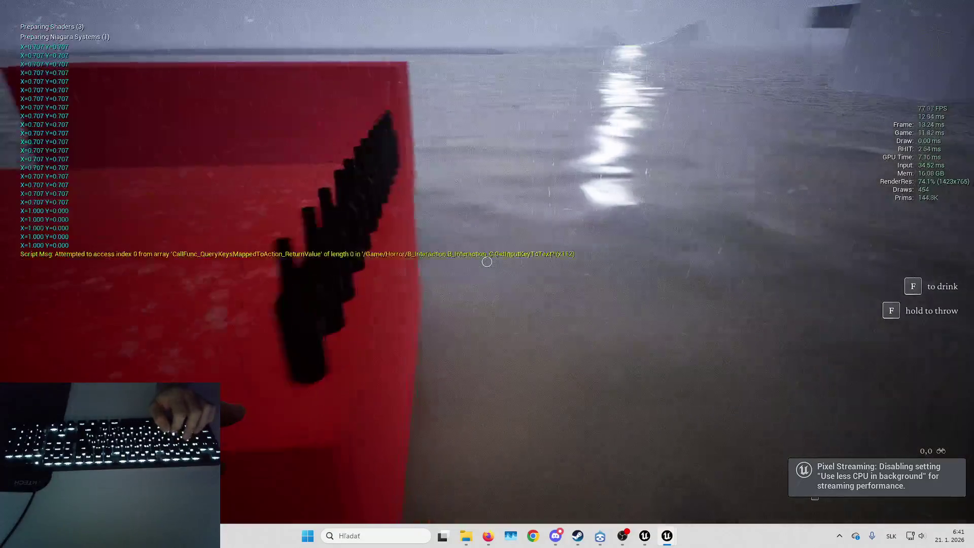
key("Escape")
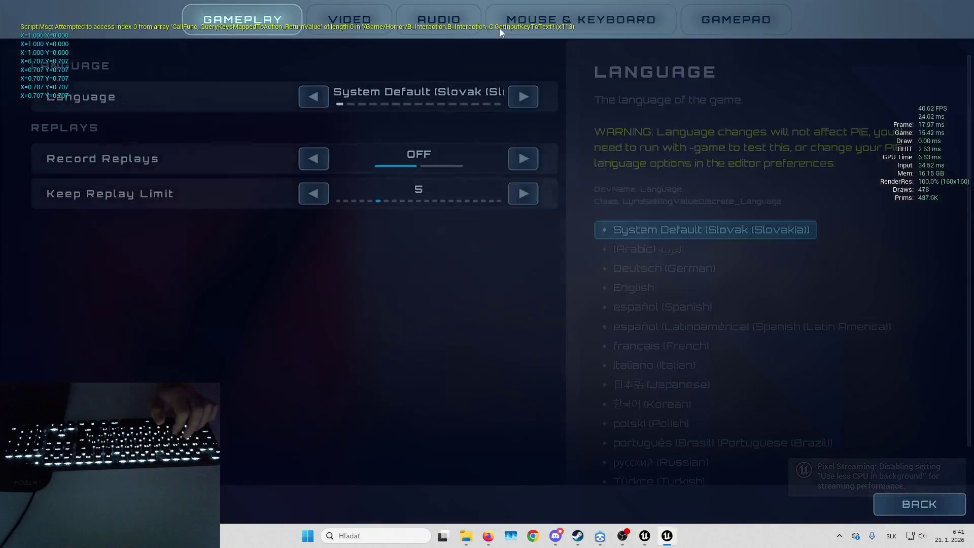
left_click(508, 22)
scroll(240, 276, "down", 10)
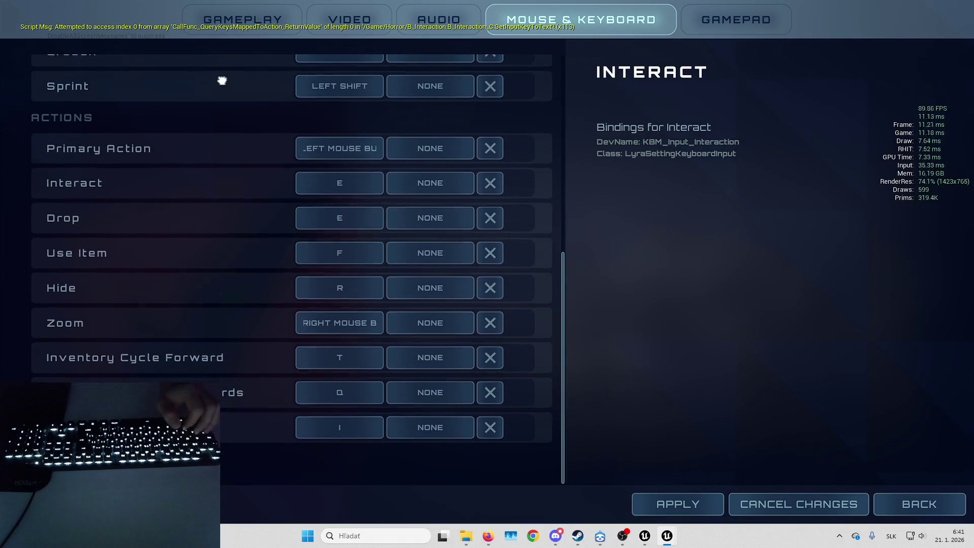
scroll(222, 174, "up", 8)
scroll(224, 305, "down", 2)
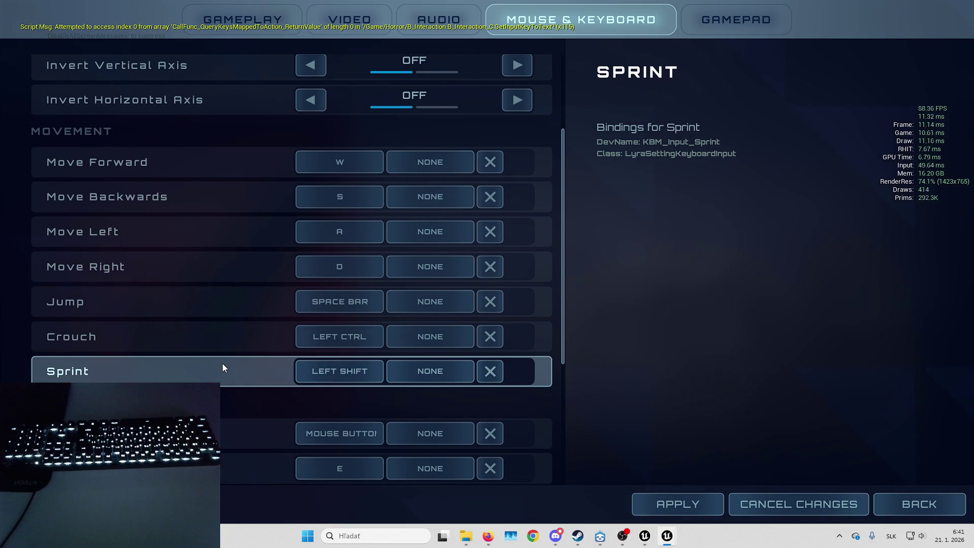
scroll(208, 228, "down", 3)
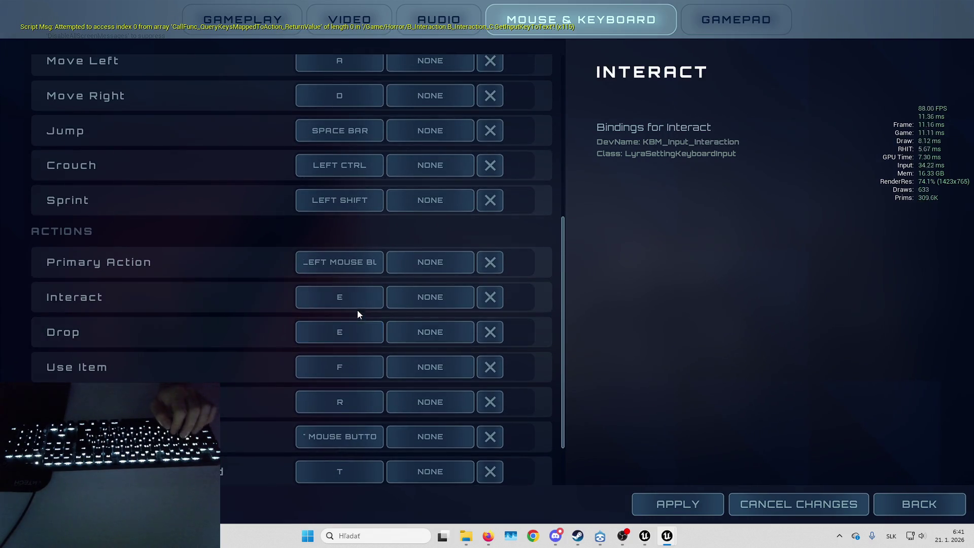
scroll(335, 295, "down", 1)
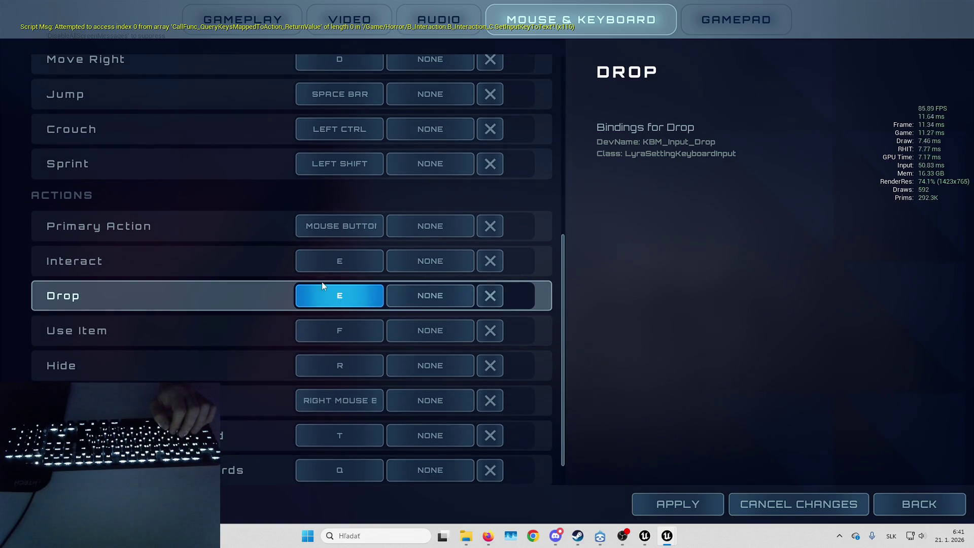
- Rebind Drop to G, apply it, and return to the game
left_click(332, 295)
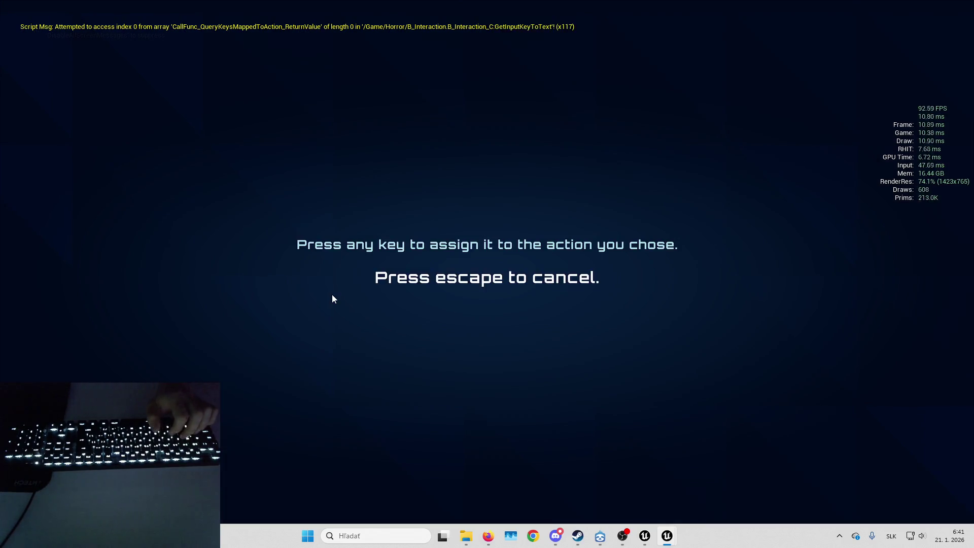
key("g")
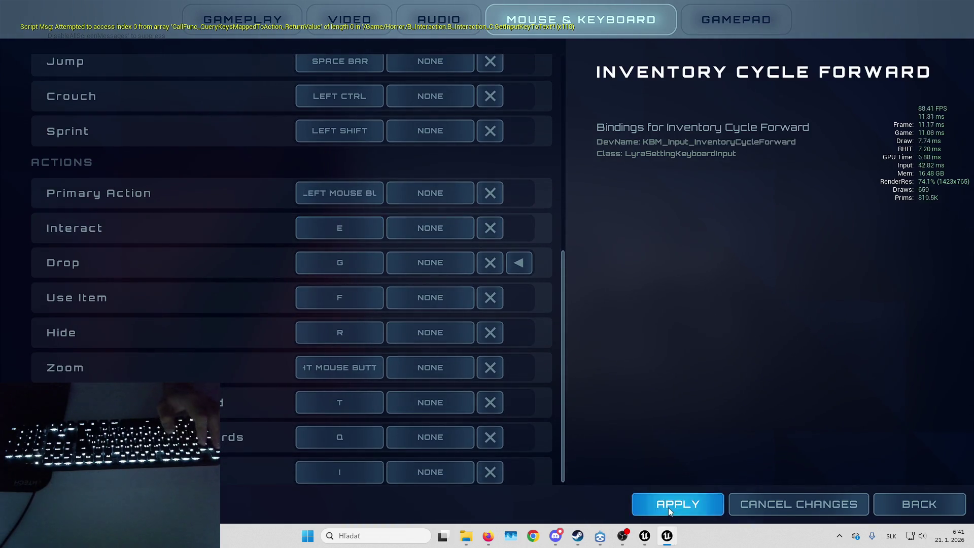
left_click(668, 507)
key("Escape")
key("s")
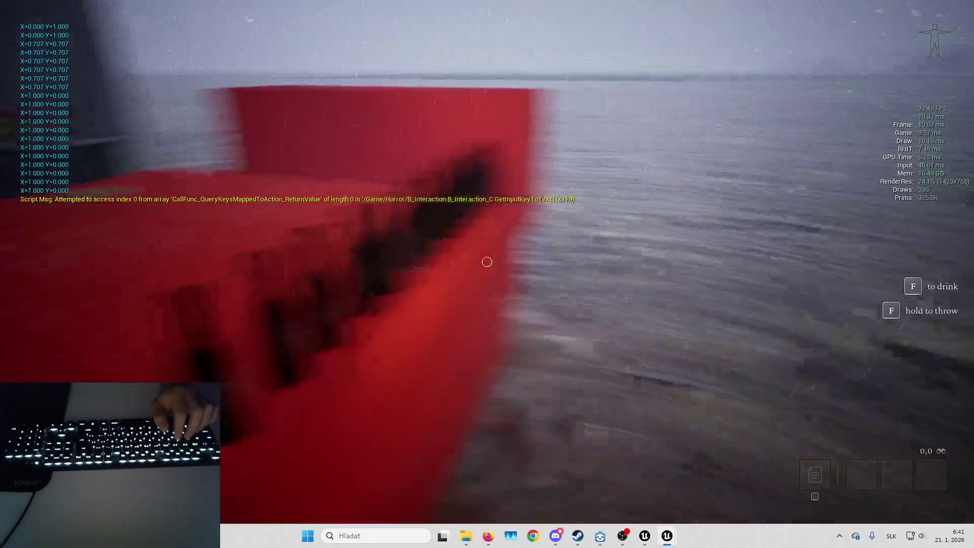
- Reopen Mouse & Keyboard options, rebind Interact to H and apply it
key("Escape")
left_click(480, 215)
left_click(439, 19)
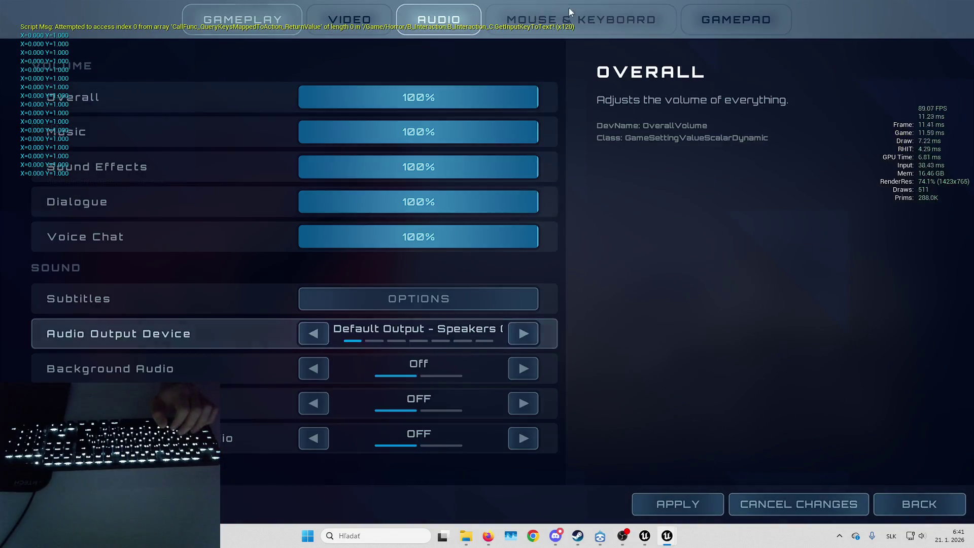
left_click(558, 20)
scroll(324, 107, "down", 6)
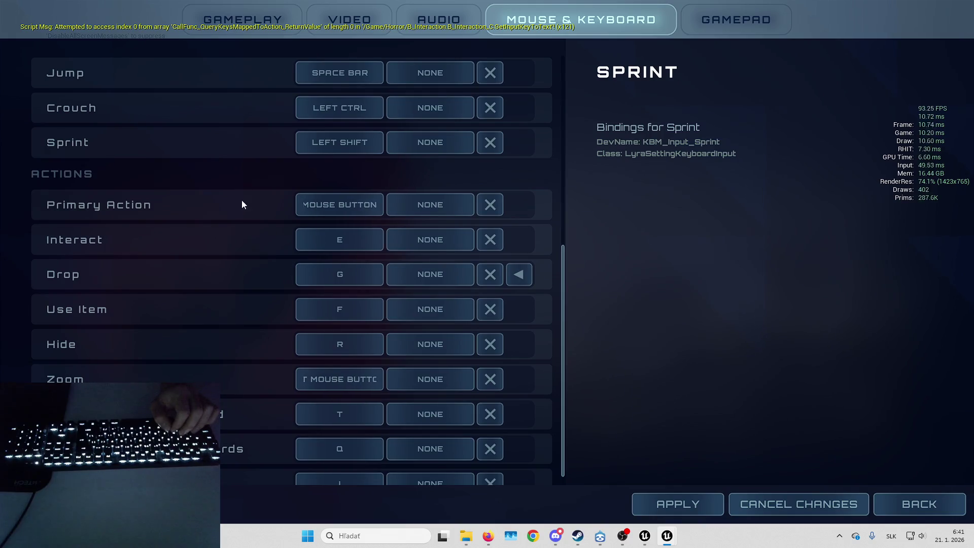
scroll(243, 200, "down", 2)
scroll(242, 261, "up", 1)
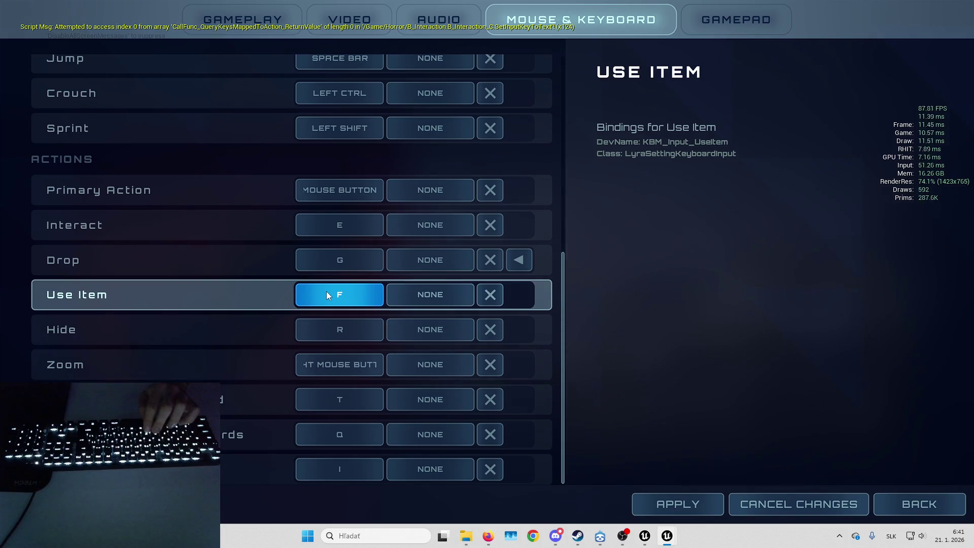
left_click(335, 230)
key("h")
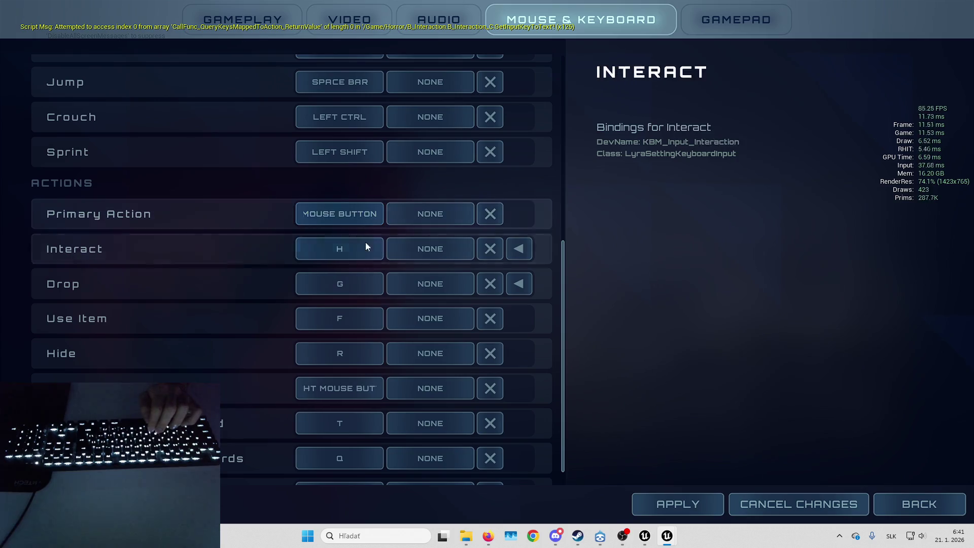
left_click(702, 504)
key("Escape")
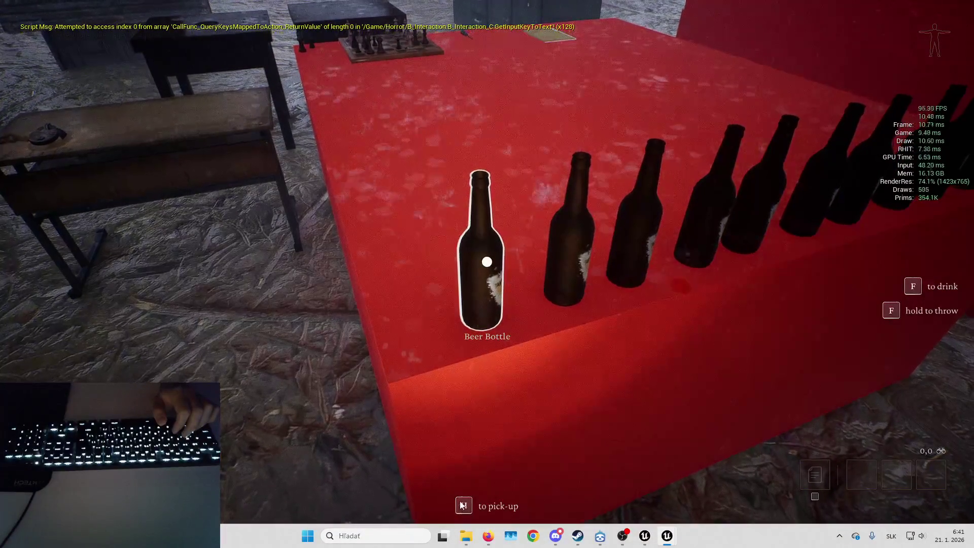
- Walk around the bottle table, stop the play session, and dismiss the error log
key("w")
key("s")
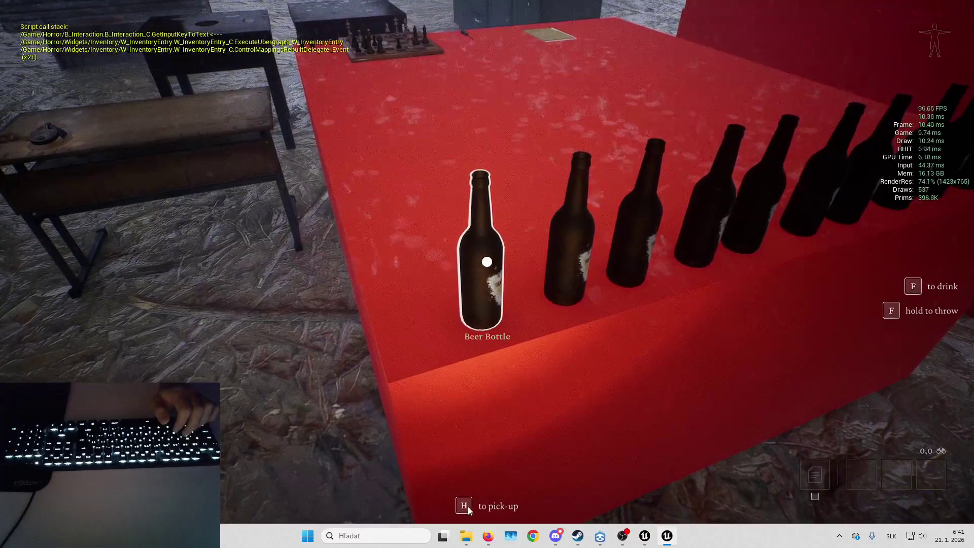
key("a")
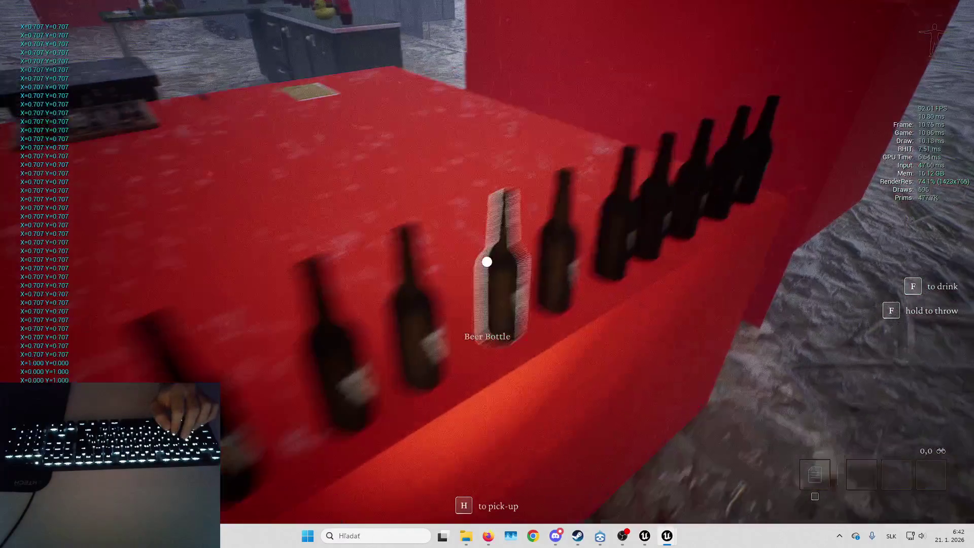
key("s")
key("a")
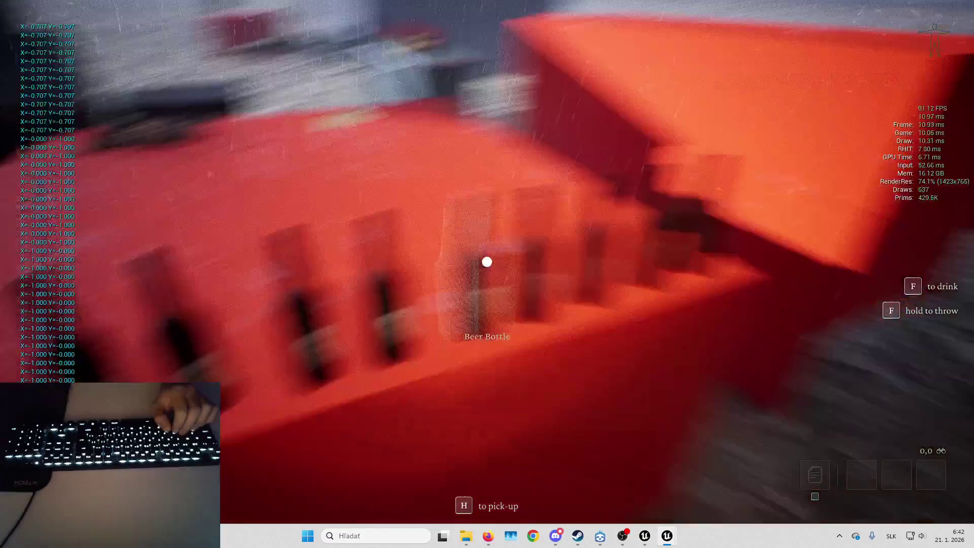
key("d")
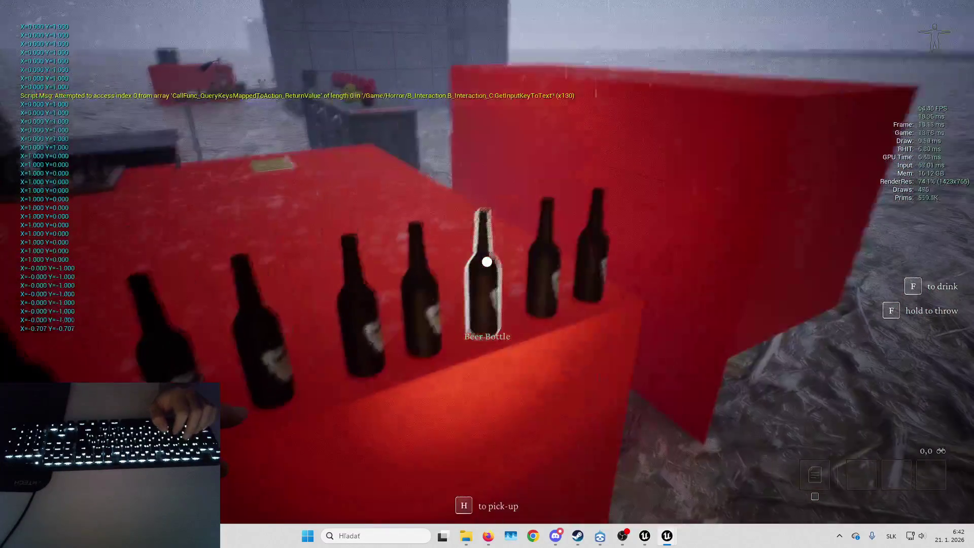
key("w")
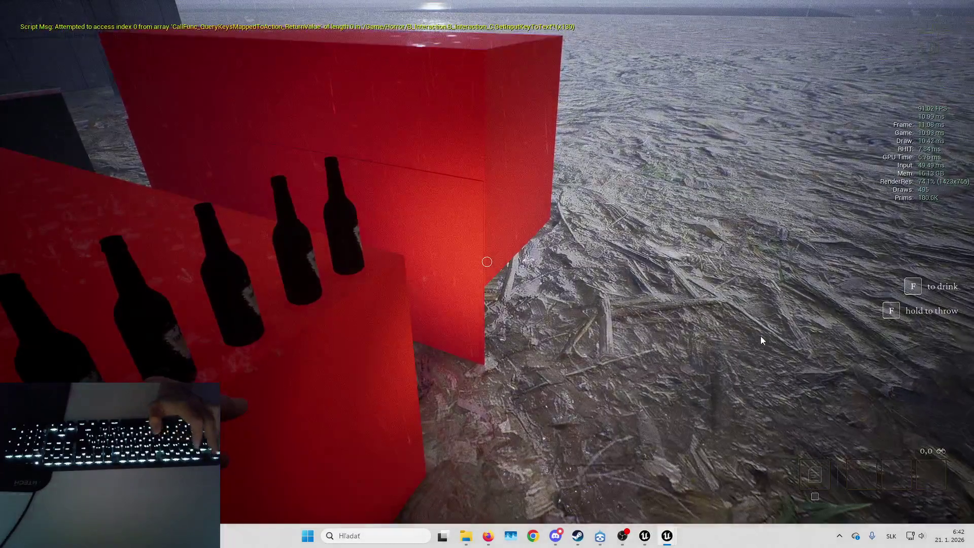
key("Escape")
key("super")
left_click(760, 334)
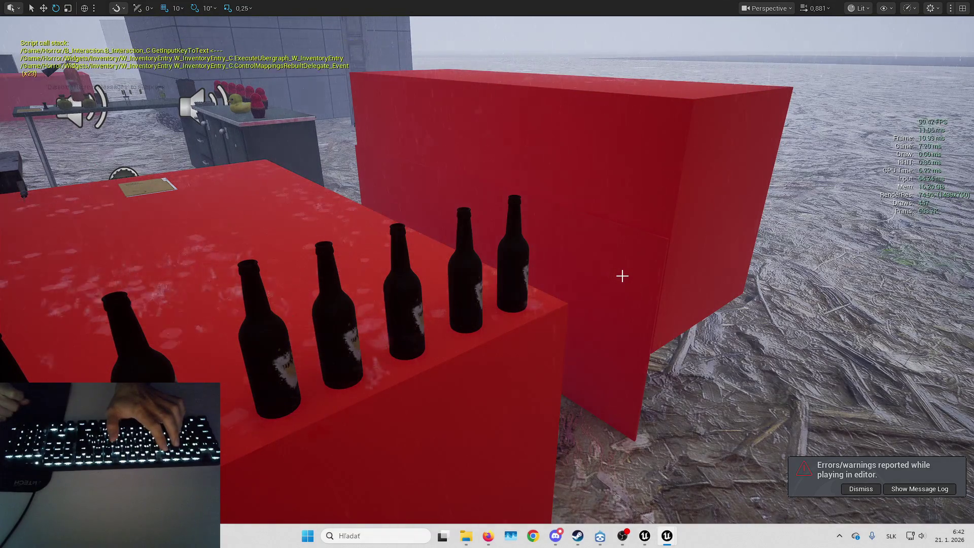
- Play again, walk to the beer bottles, pick one up with H, then stop
key("alt+p")
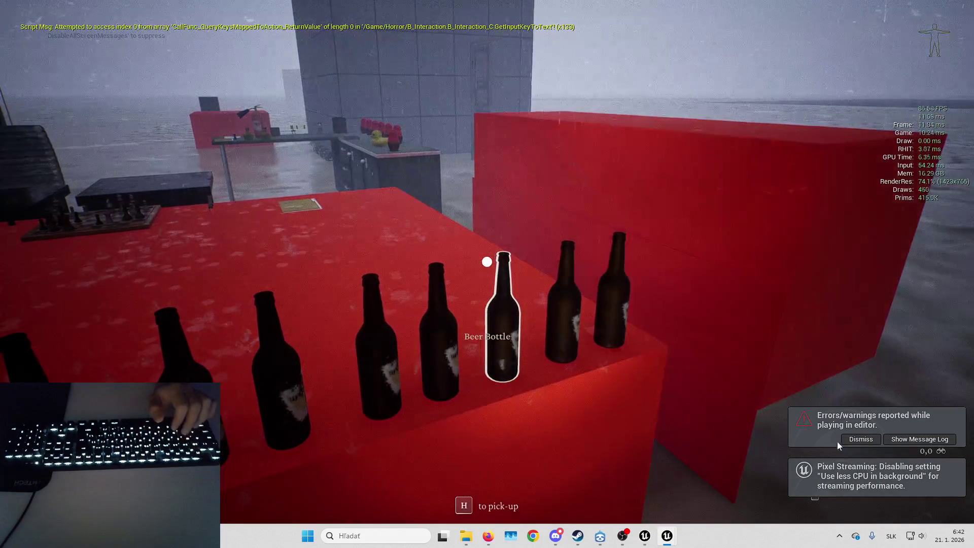
key("w")
key("d")
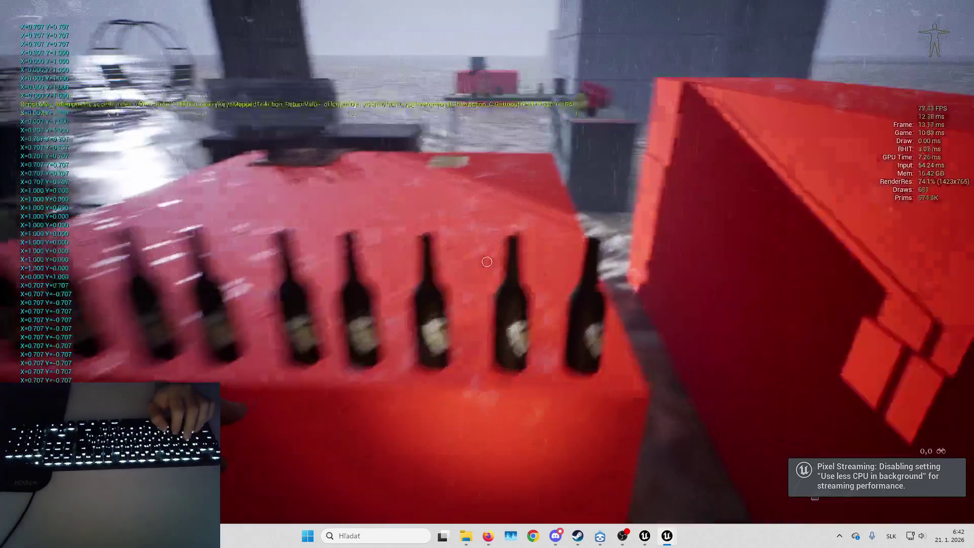
key("s")
key("a")
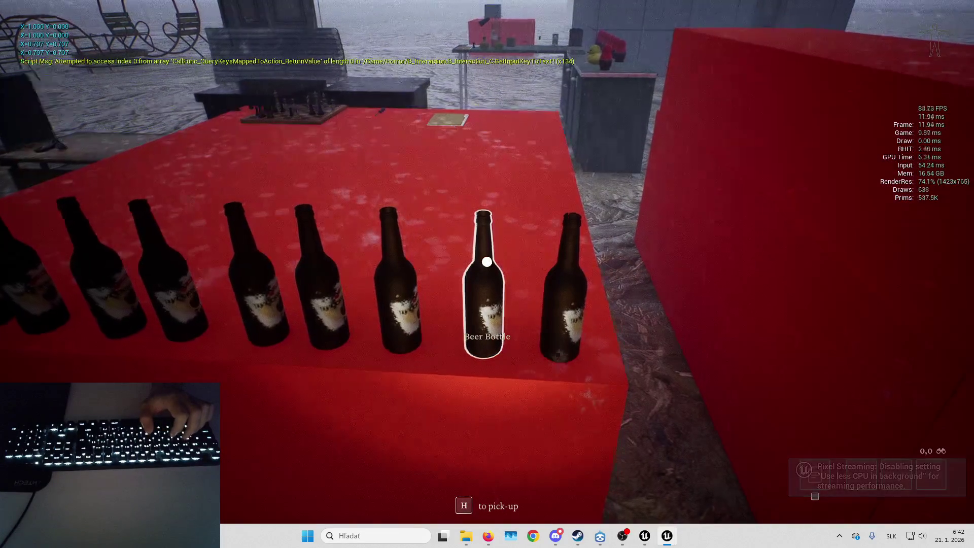
key("h")
key("s")
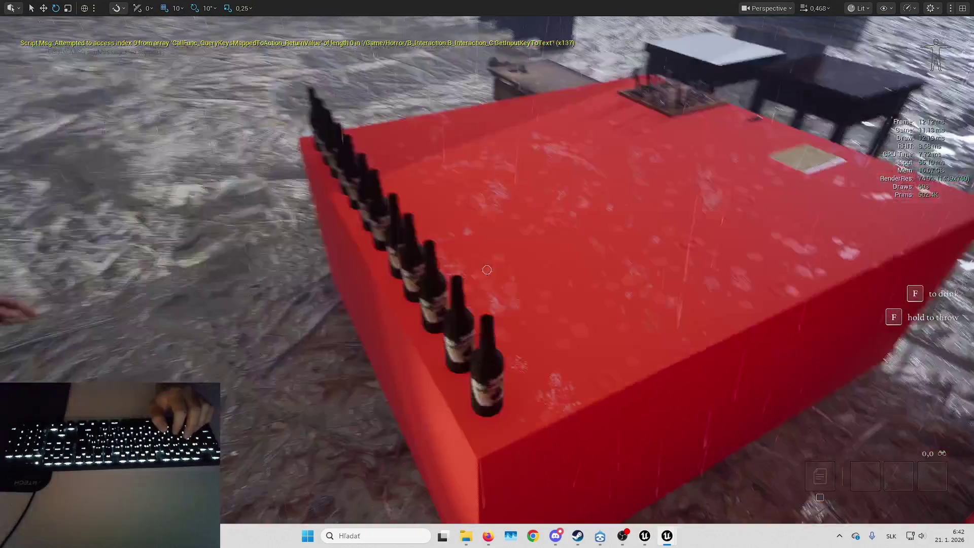
key("Escape")
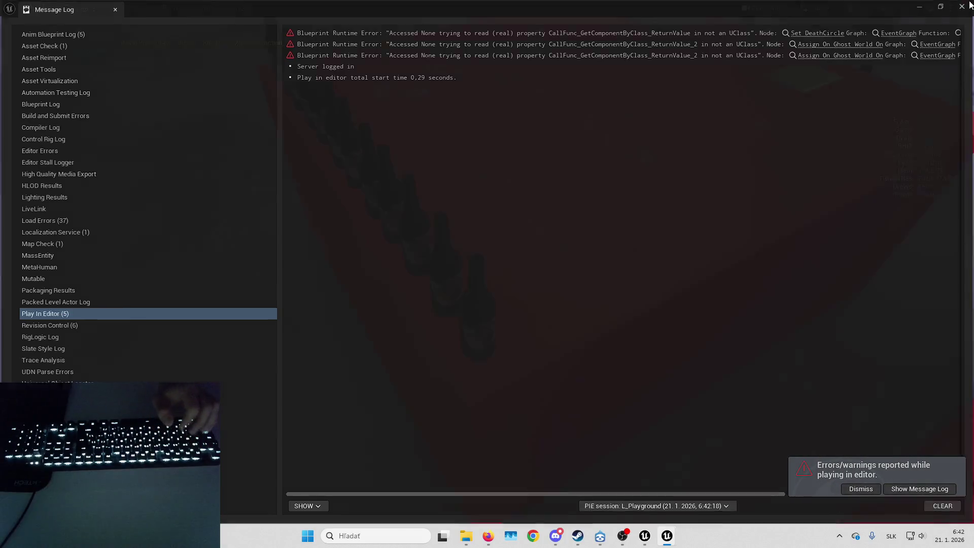
- Close the Message Log, find b_hero in the Content Browser and open B_Hero's EventGraph
left_click(968, 5)
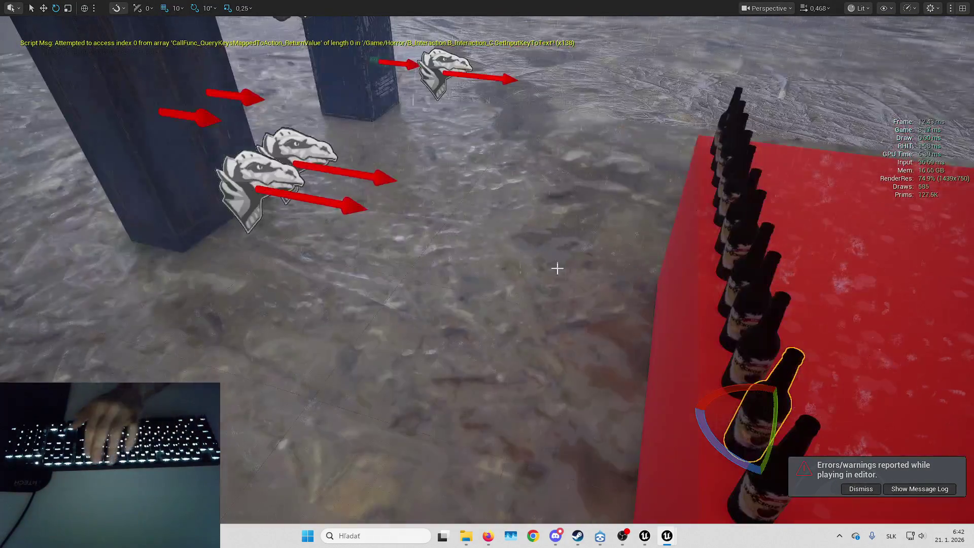
key("F11")
type("b_hero")
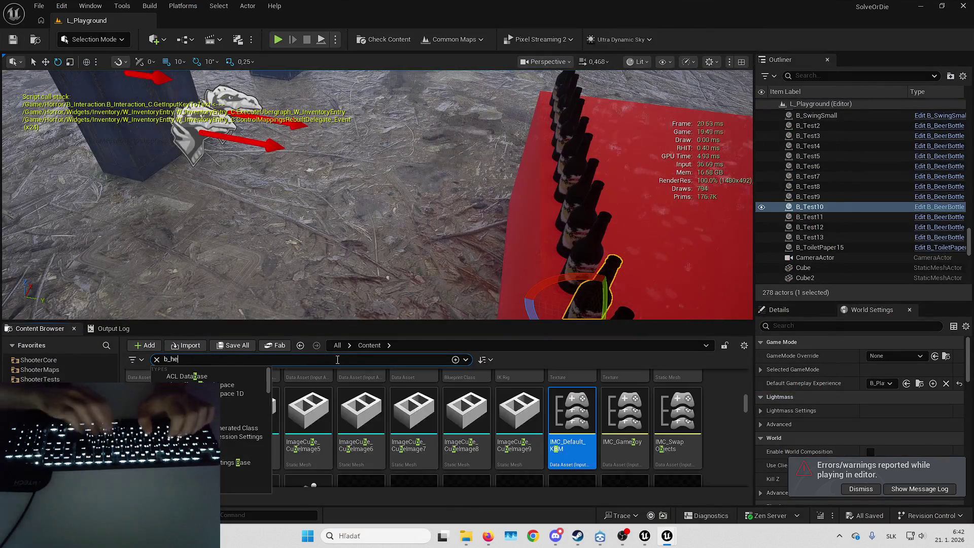
double_click(257, 411)
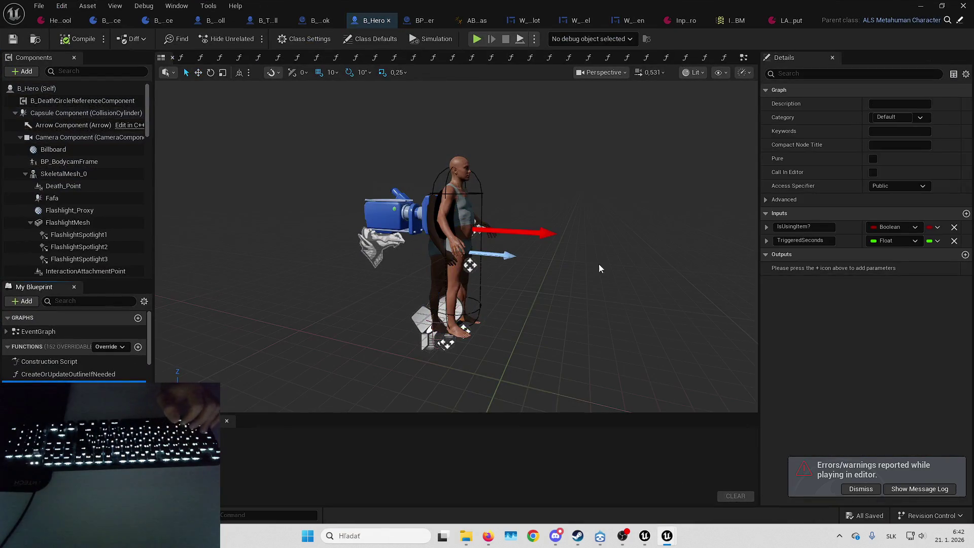
left_click(743, 58)
- Clear the invalid Hero.Ladder.Climbing tag from the interact node's Tag to Check, leaving None
scroll(566, 263, "down", 5)
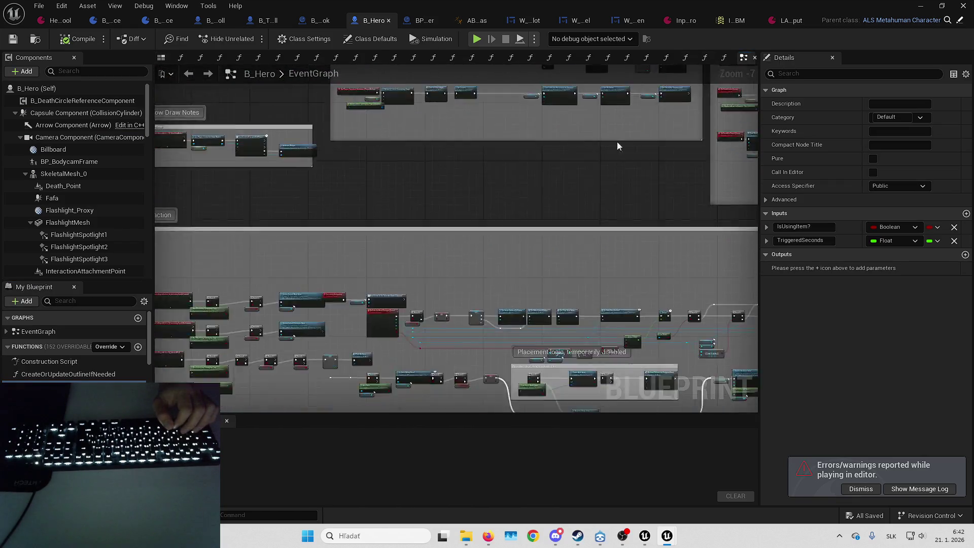
scroll(629, 134, "up", 2)
scroll(556, 222, "up", 3)
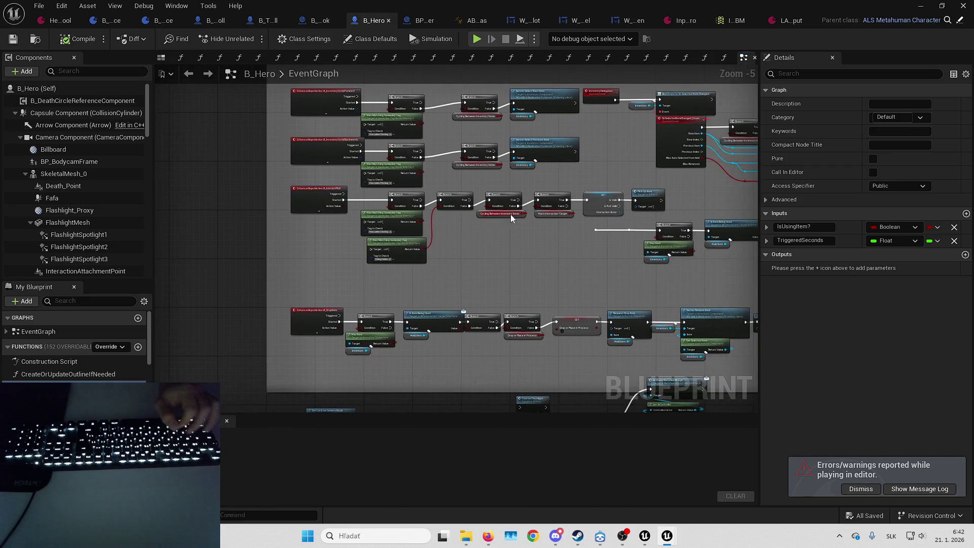
left_click(432, 230)
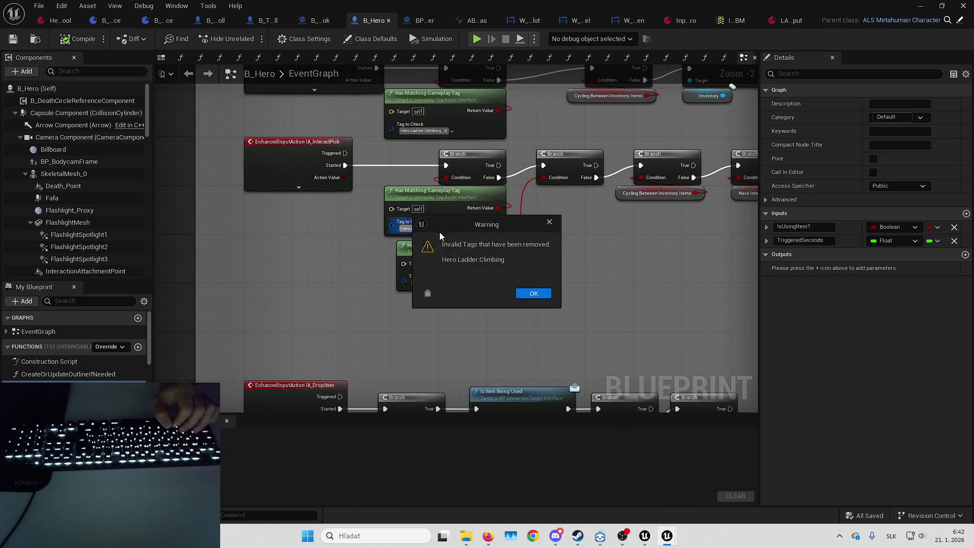
left_click(549, 222)
left_click(611, 236)
scroll(611, 236, "up", 3)
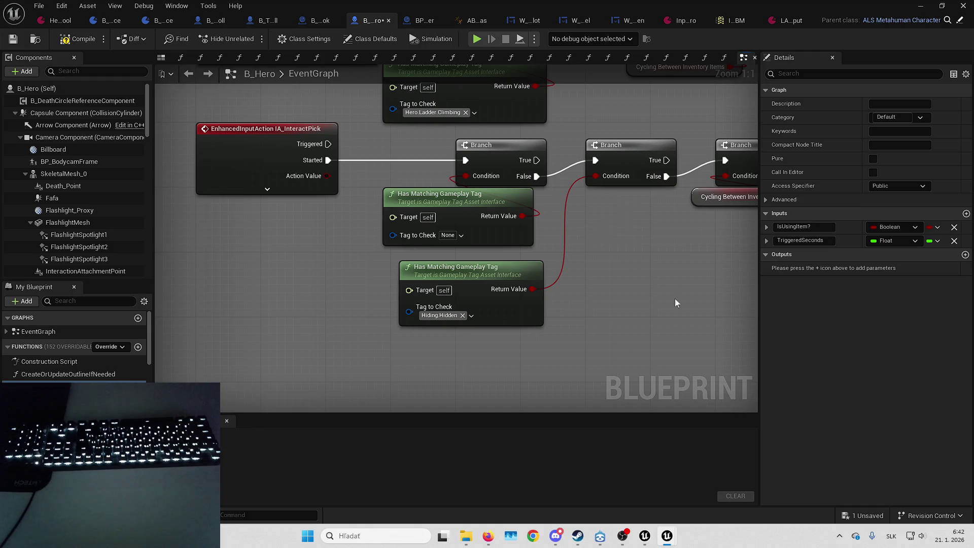
- Save the B_Hero Blueprint with Ctrl+S
left_click(865, 515)
left_click(626, 379)
key("ctrl+s")
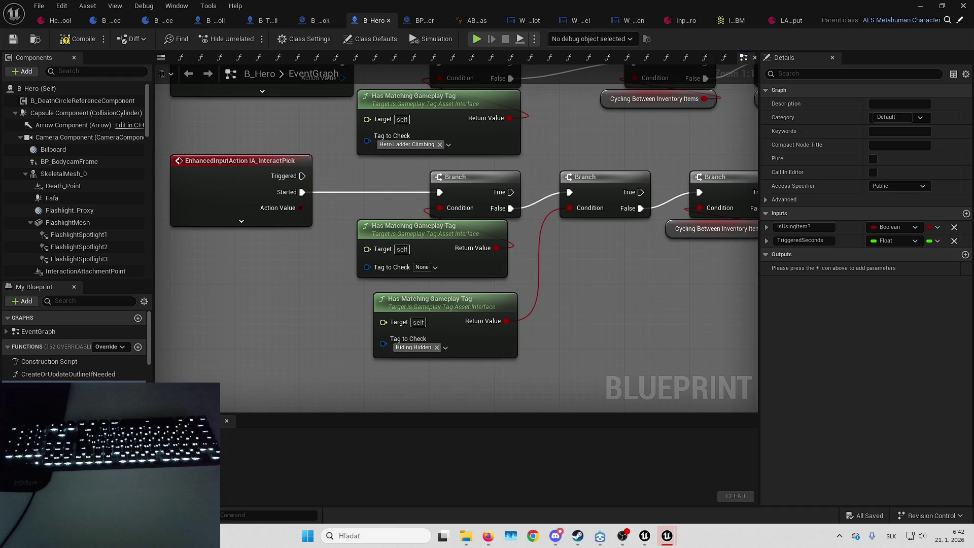
left_click(645, 536)
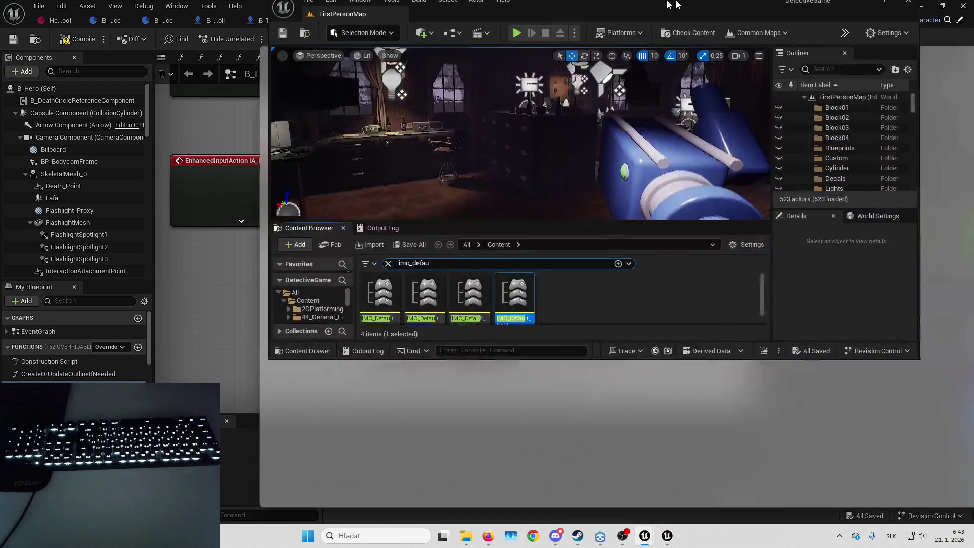
- Search b_hero in the other project and bring up the Reference Viewer linking B_Hero to Hero.Ladder.Climbing
key("ctrl+a")
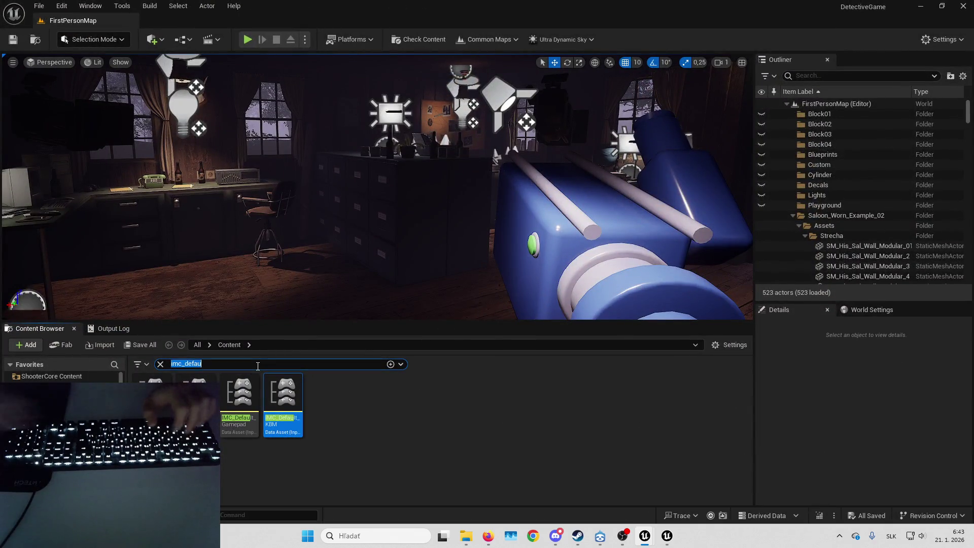
type("b_hero")
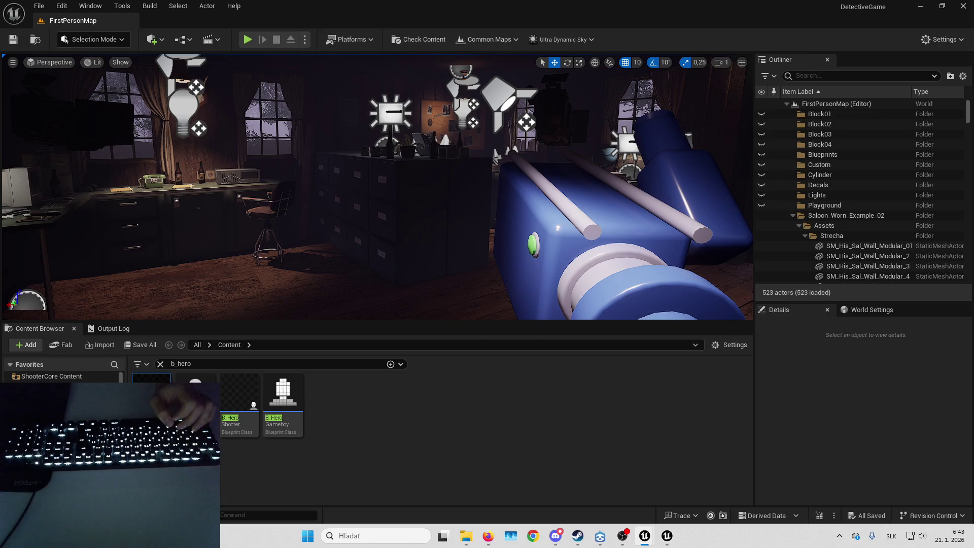
key("alt+Tab")
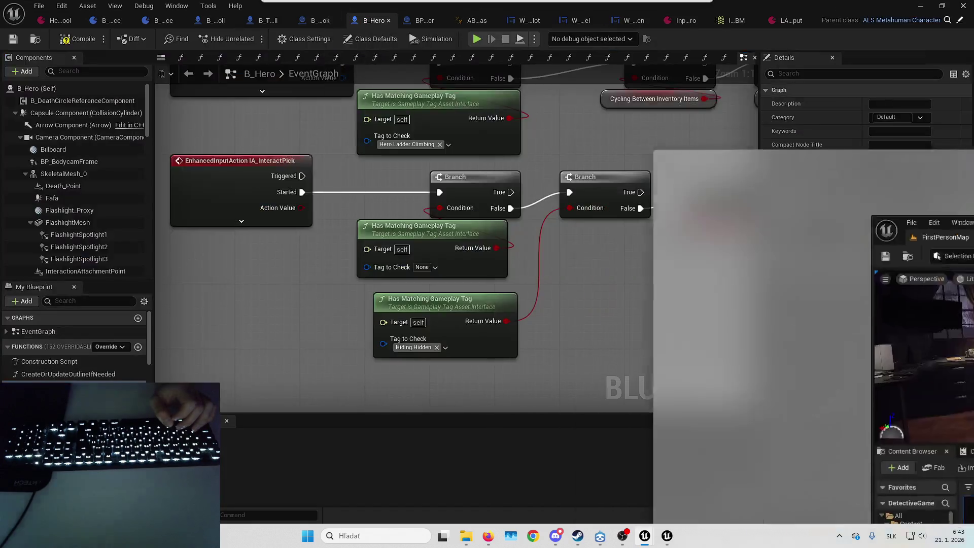
key("alt+Tab")
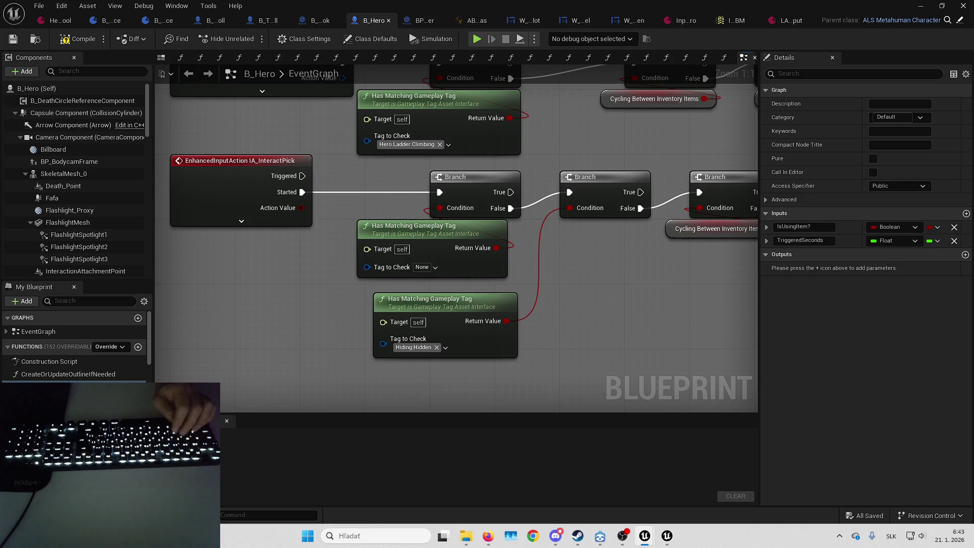
key("alt+Tab")
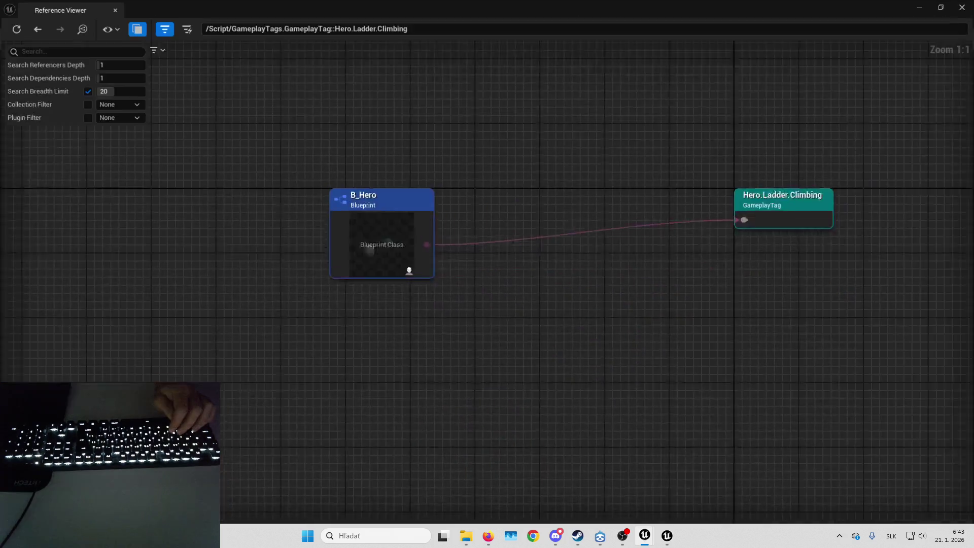
- Open Project Settings from the Edit menu
key("alt+Tab")
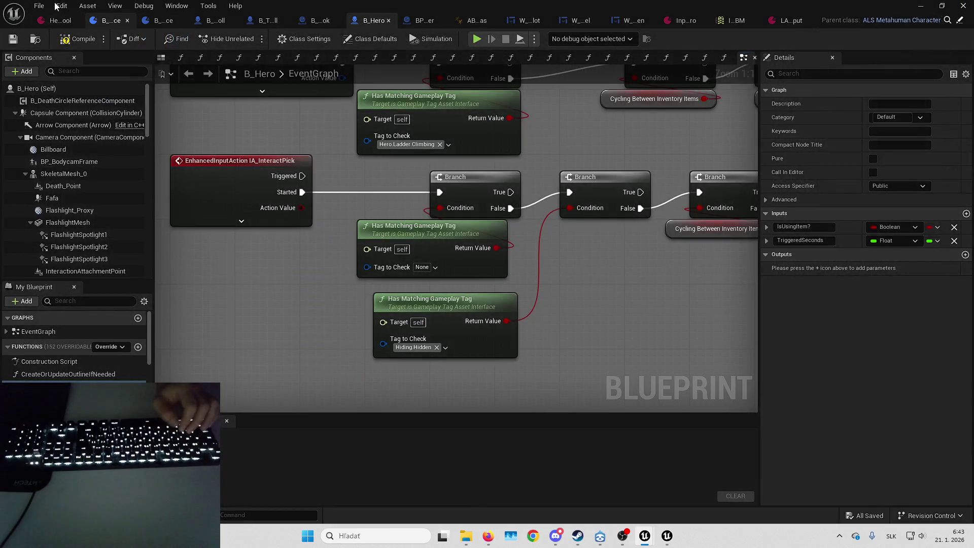
left_click(61, 5)
left_click(123, 132)
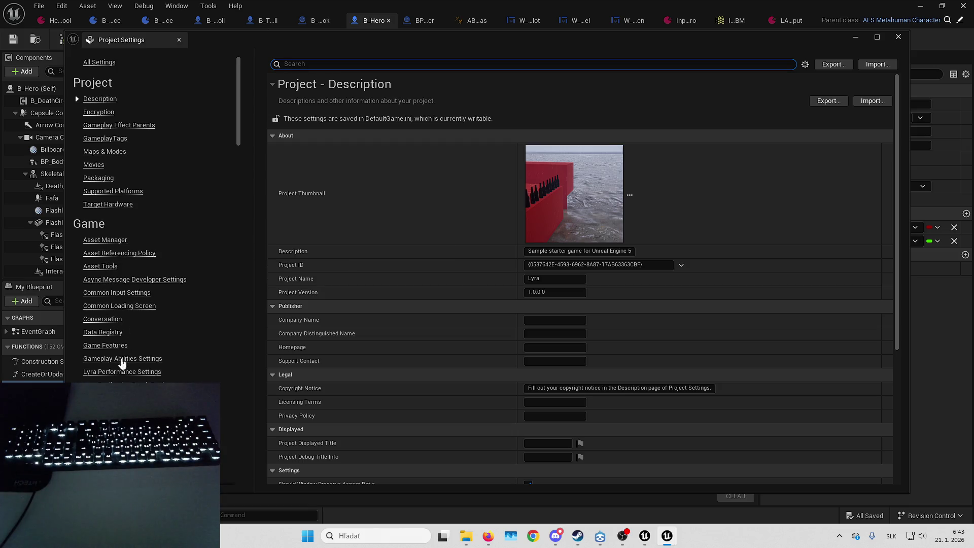
- Filter the settings by 'gameplay tags' to show the GameplayTags page and its tag tables
scroll(154, 342, "down", 2)
left_click(348, 66)
type("gameplay tags")
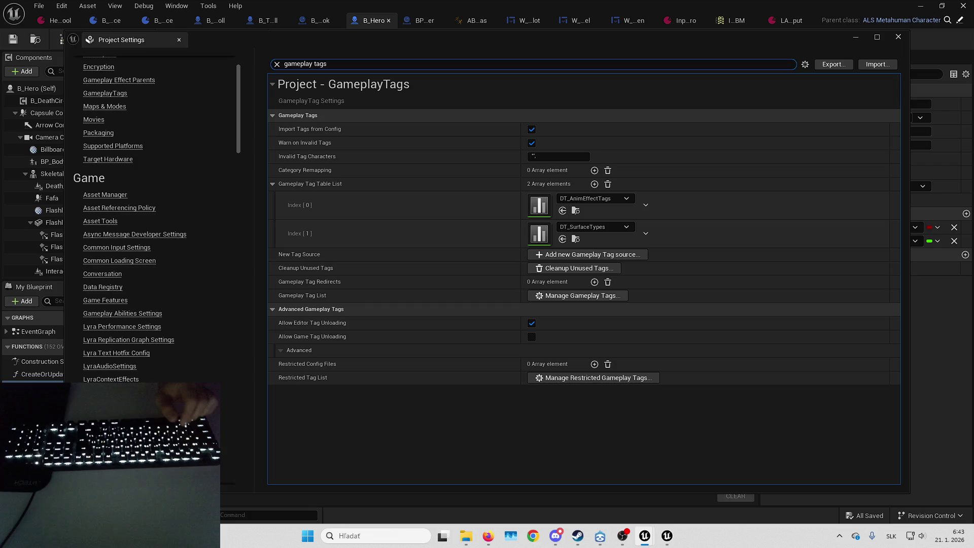
key("Escape")
left_click(442, 62)
type("gameplay tags")
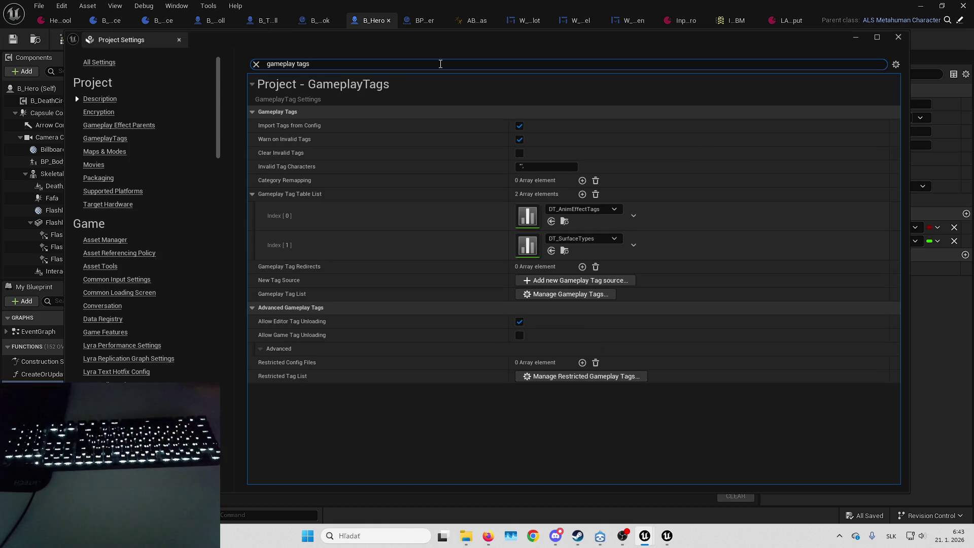
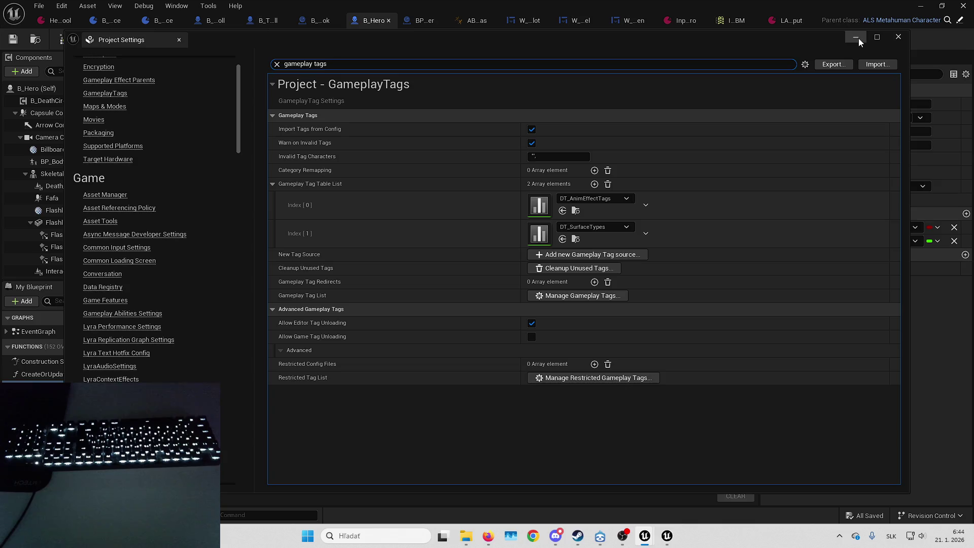
- Put away Project Settings and pan B_Hero's EventGraph to the Has Matching Gameplay Tag checks
left_click(858, 39)
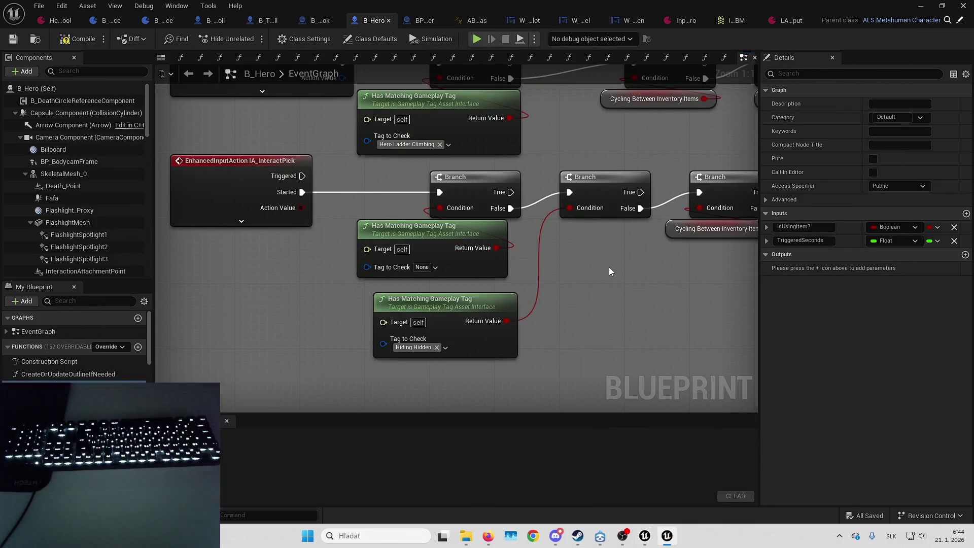
left_click_drag(568, 301, 540, 344)
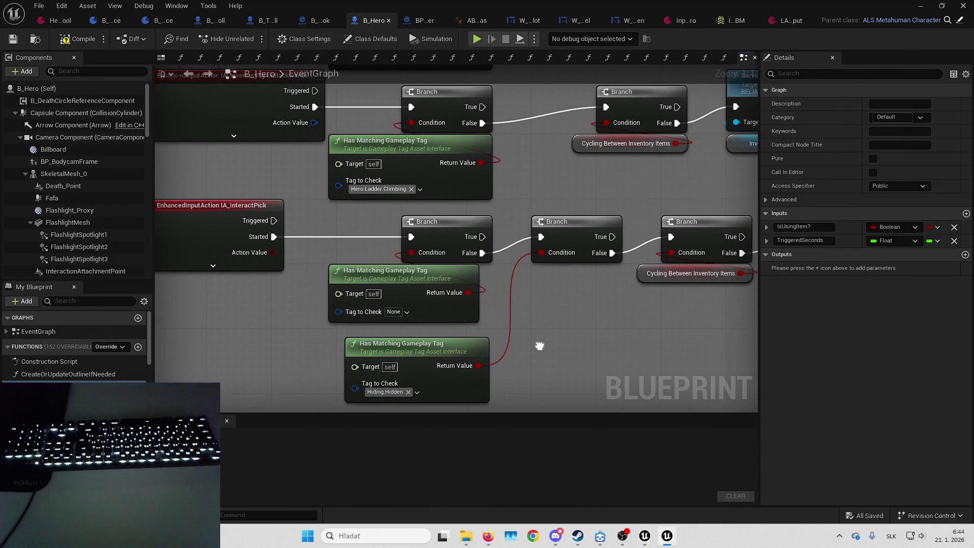
mouse_move(468, 292)
left_mouse_down()
mouse_move(577, 287)
mouse_move(546, 279)
mouse_move(481, 300)
mouse_move(496, 285)
mouse_move(397, 294)
mouse_move(417, 296)
left_mouse_up()
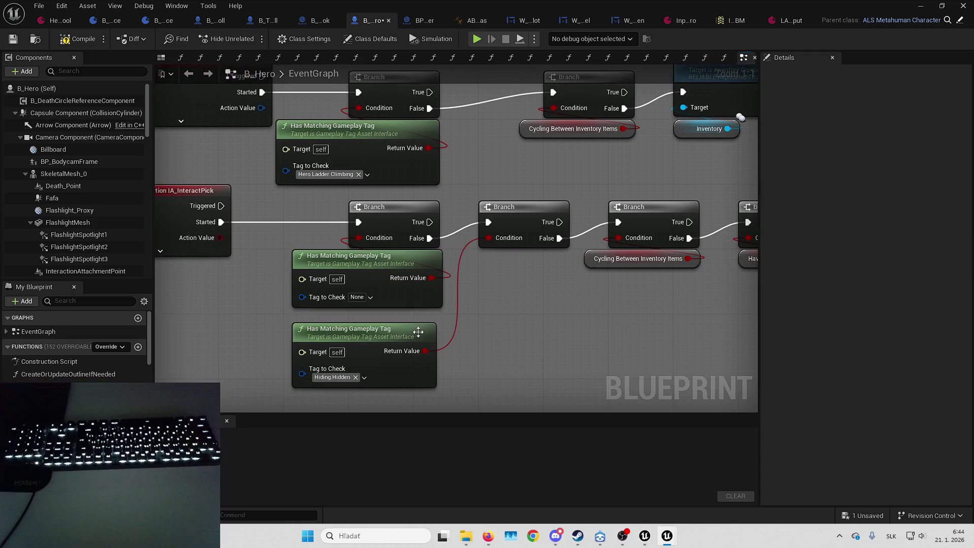
scroll(457, 314, "down", 1)
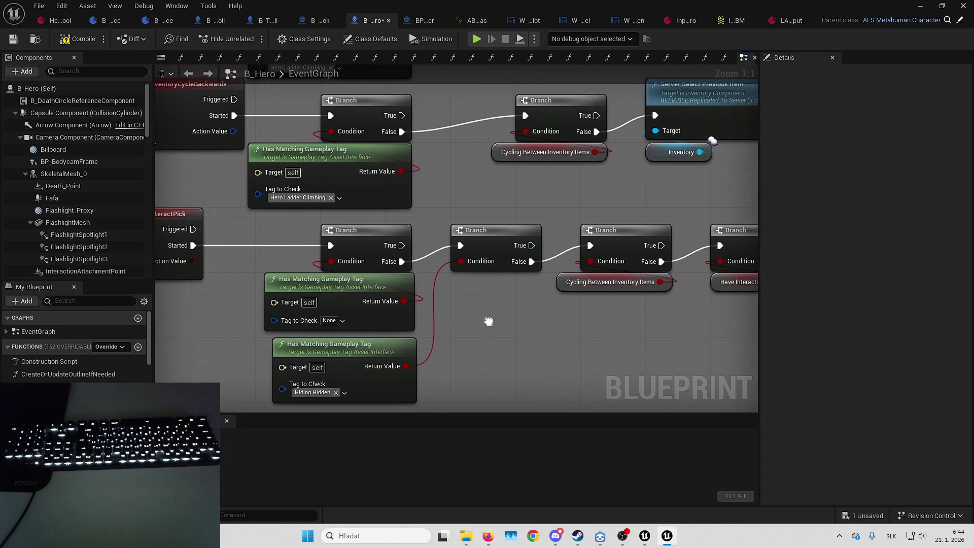
mouse_move(488, 305)
left_mouse_down()
mouse_move(444, 345)
mouse_move(455, 322)
mouse_move(528, 341)
mouse_move(526, 331)
left_mouse_up()
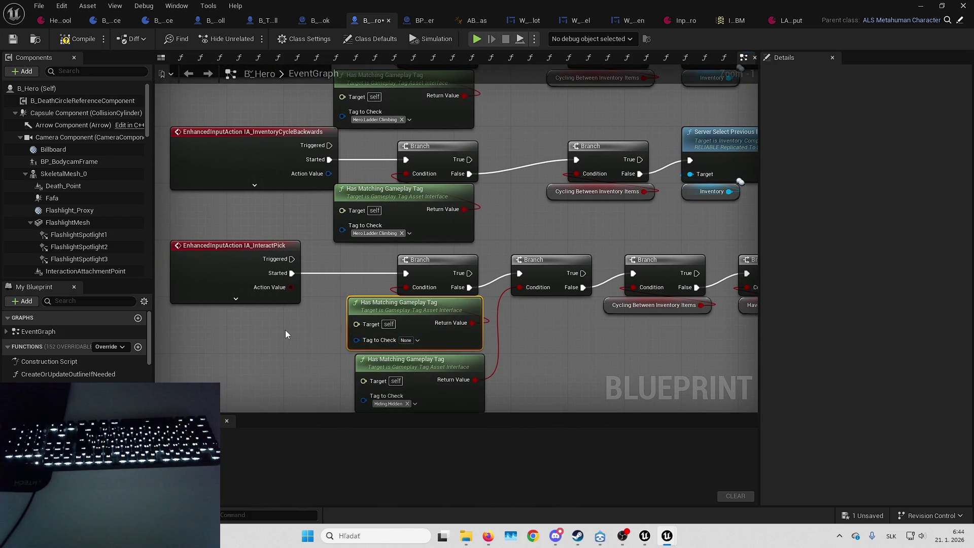
- Inspect the empty tag check node and the Hiding.Hidden tag check node in the graph
left_click_drag(285, 330, 351, 307)
left_click(485, 313)
left_click(383, 314)
left_click(482, 304)
left_click(627, 313)
left_click(415, 323)
left_click(401, 305)
left_click(450, 301)
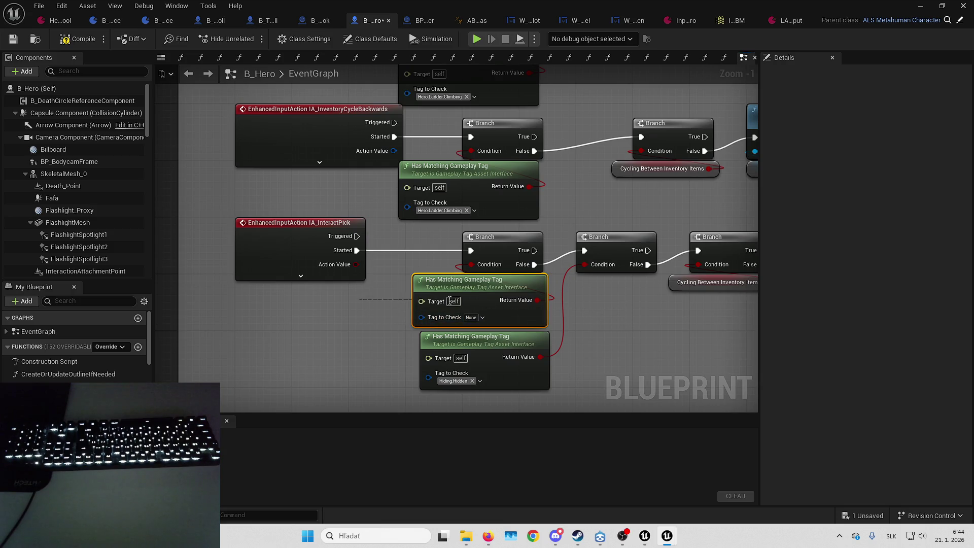
mouse_move(349, 304)
left_mouse_down()
mouse_move(398, 299)
mouse_move(339, 321)
left_mouse_up()
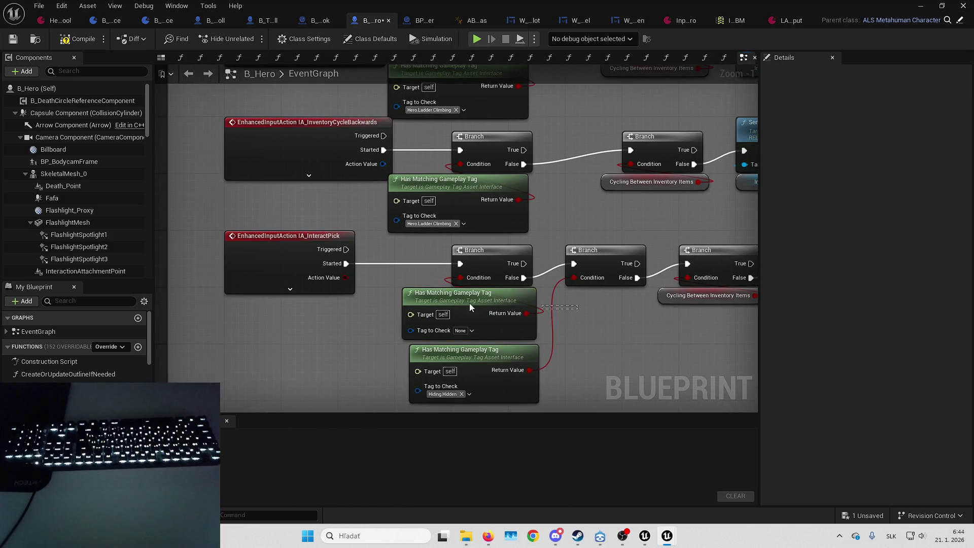
left_click(530, 351)
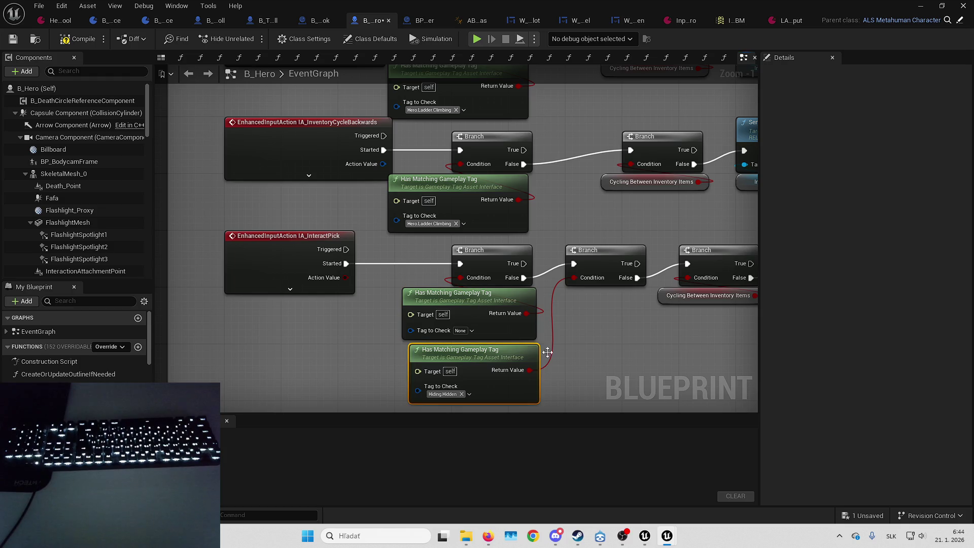
left_click(597, 345)
mouse_move(597, 345)
left_mouse_down()
mouse_move(565, 343)
mouse_move(583, 269)
mouse_move(497, 291)
mouse_move(537, 301)
left_mouse_up()
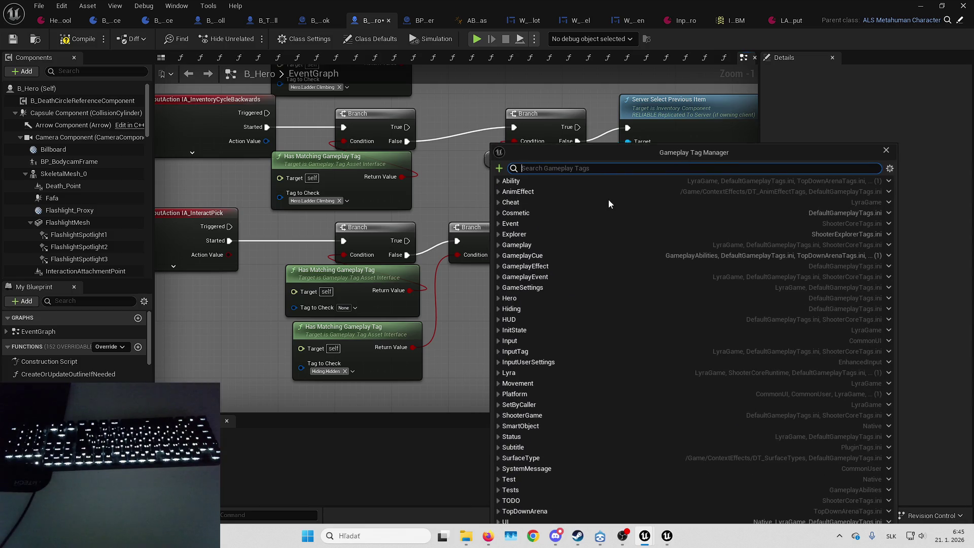
- Look at the tag tree's expand/collapse options, move the Gameplay Tag Manager, then close it
left_click(890, 169)
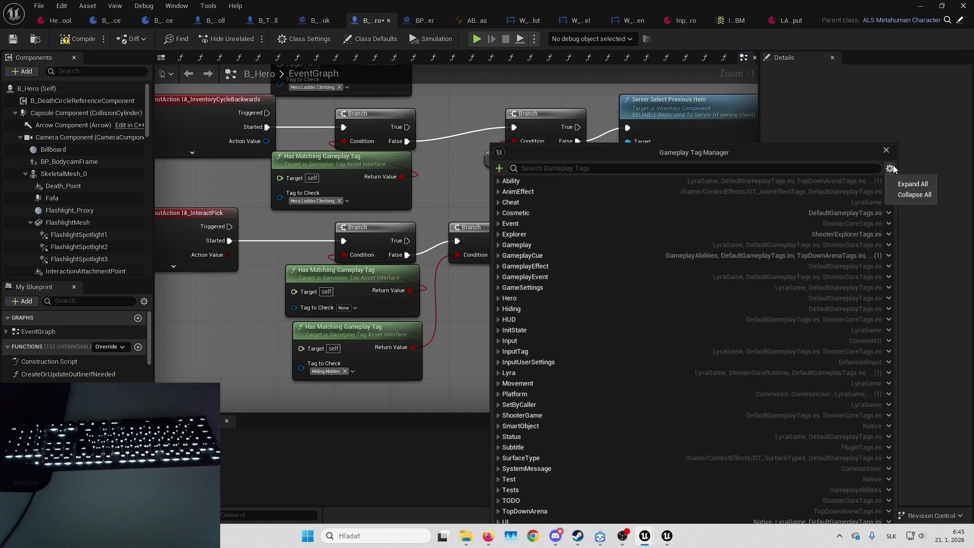
left_click_drag(657, 152, 681, 74)
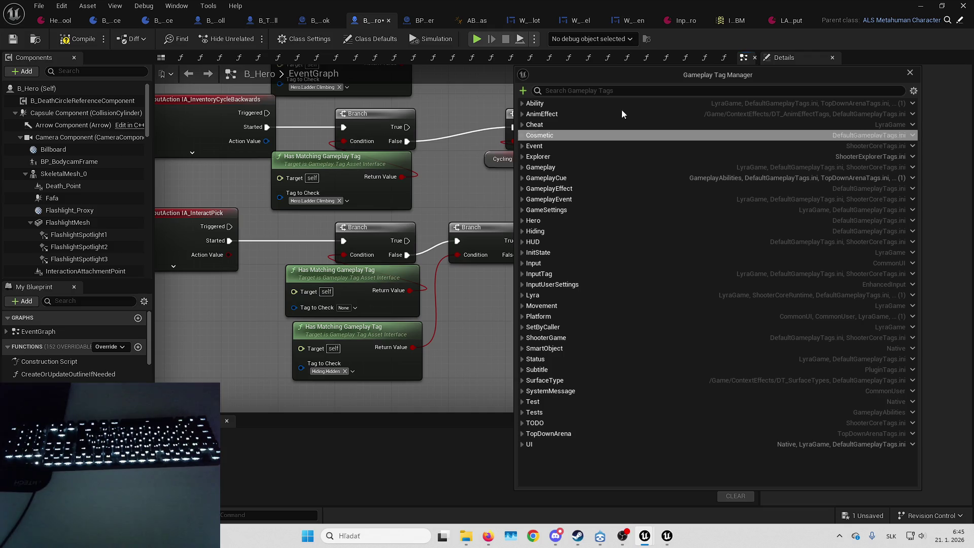
left_click(910, 72)
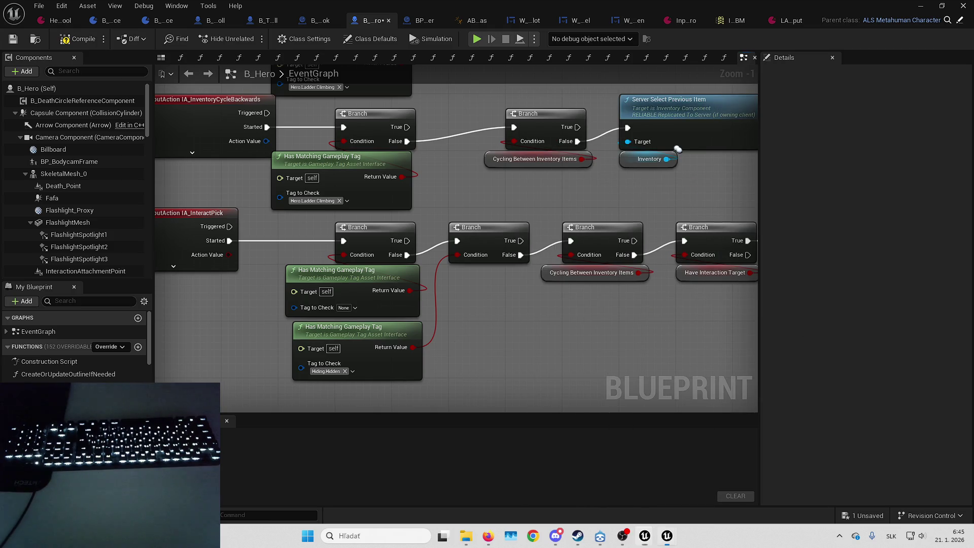
- Search the Gameplay Tag Manager for 'Hero.' tags, close it, and switch to File Explorer
scroll(493, 309, "up", 2)
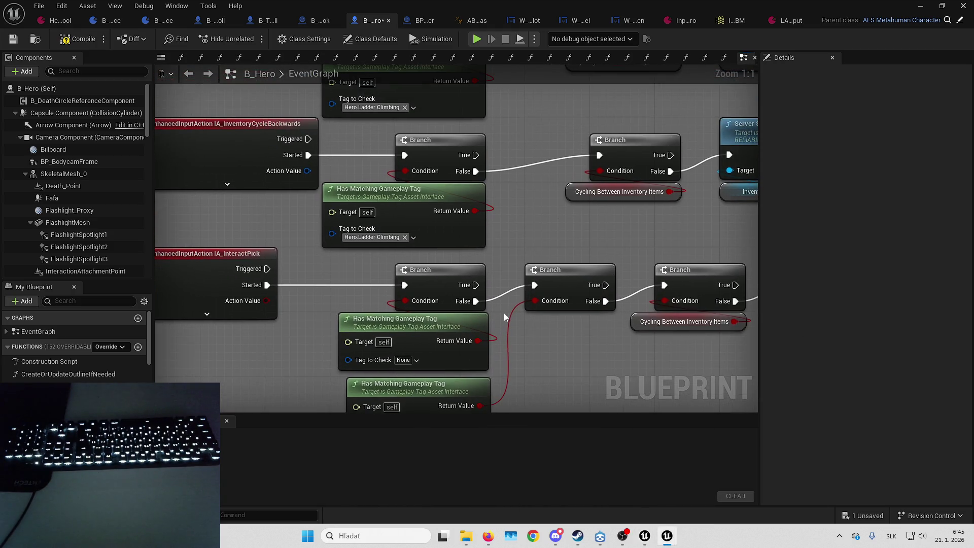
left_click_drag(514, 195, 519, 279)
scroll(514, 185, "down", 5)
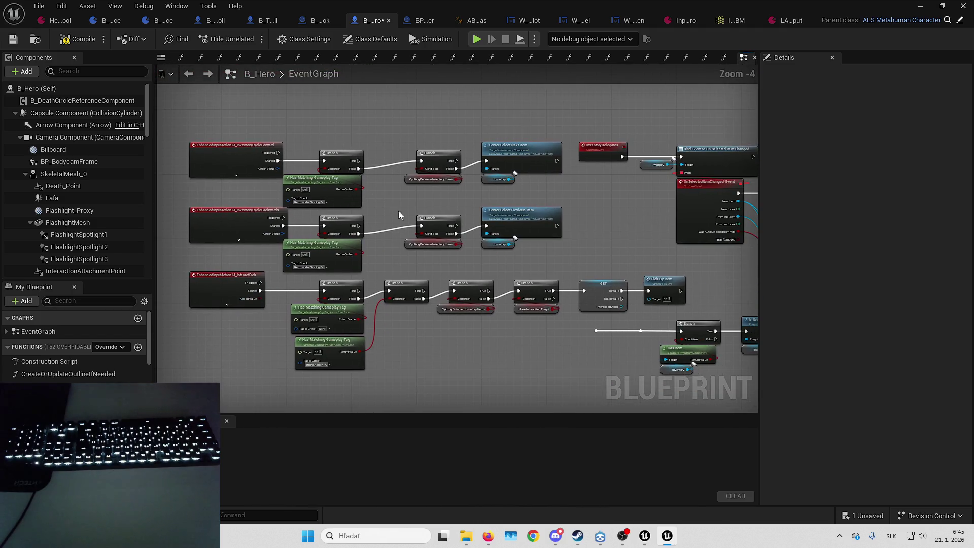
mouse_move(476, 335)
left_mouse_down()
mouse_move(419, 302)
mouse_move(476, 224)
left_mouse_up()
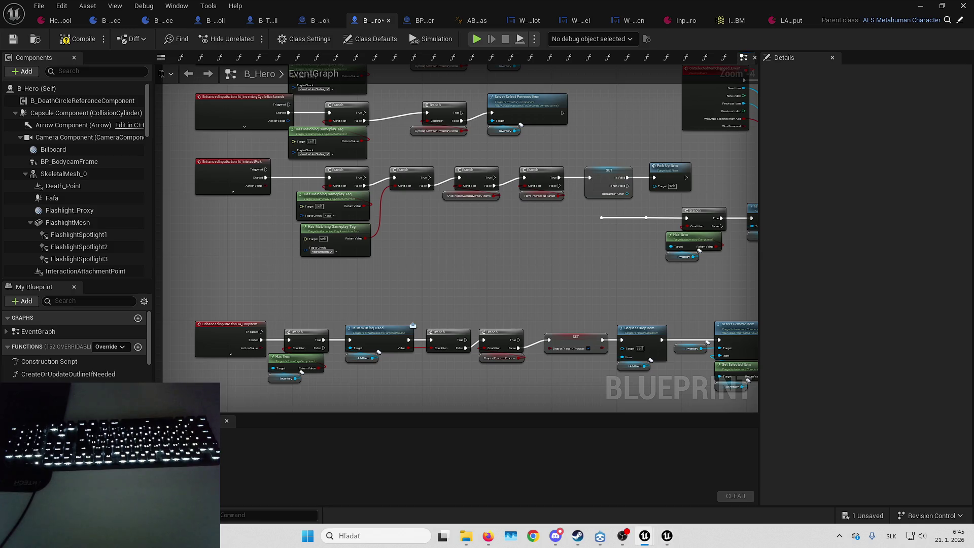
left_click_drag(729, 91, 716, 92)
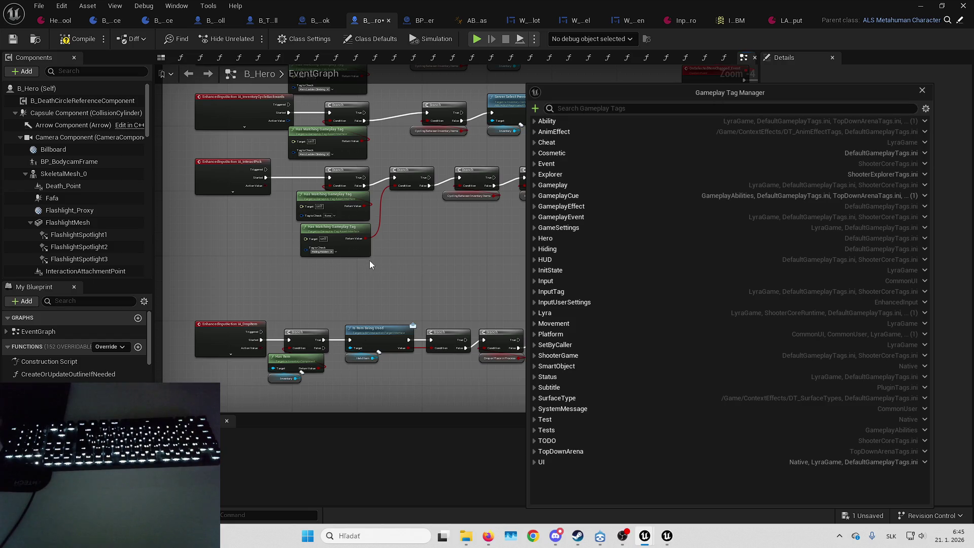
left_click(633, 110)
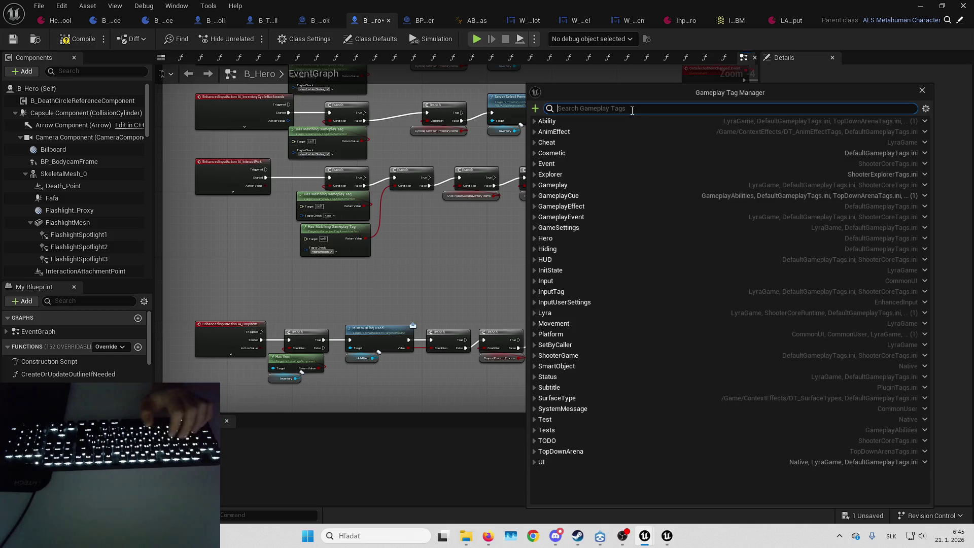
type("Hero.")
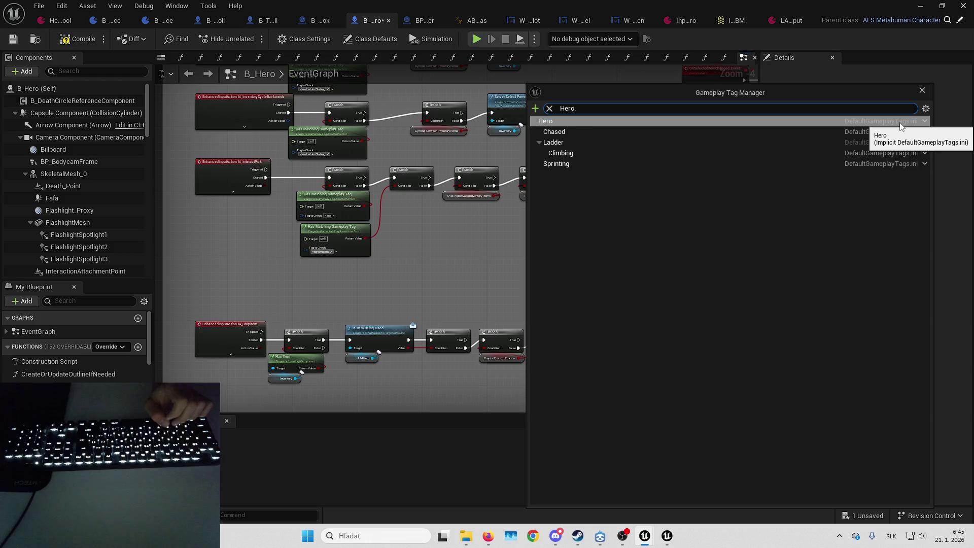
left_click(922, 90)
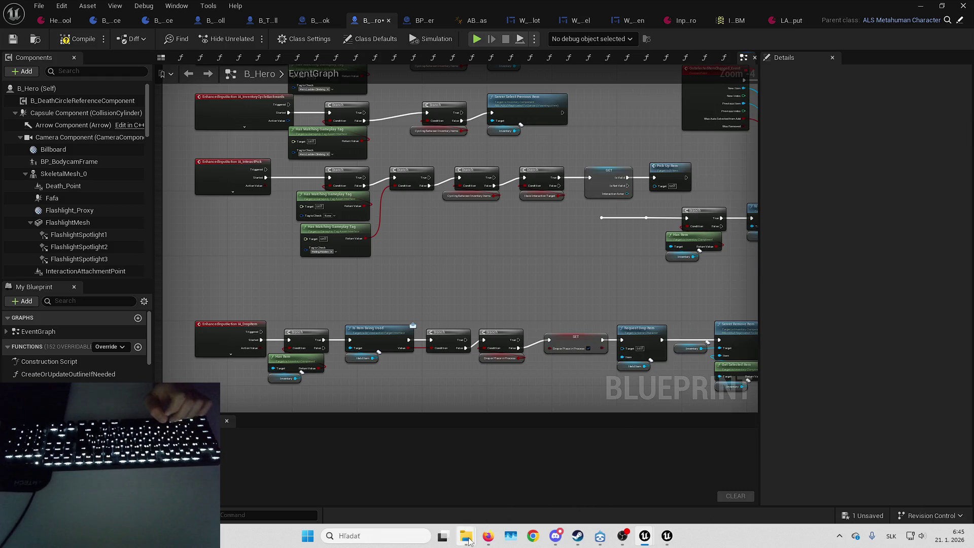
left_click(466, 536)
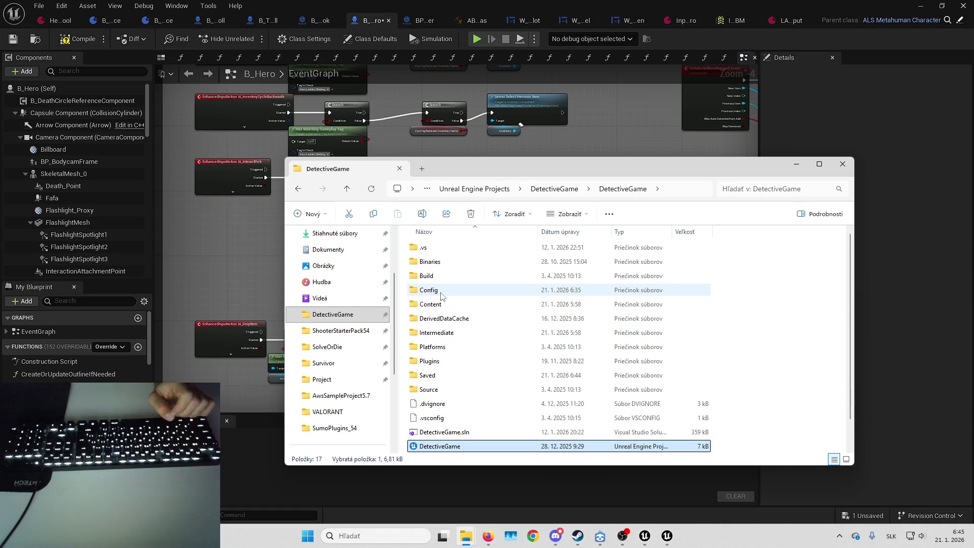
- Open DetectiveGame's Config folder and open DefaultGameplayTags in Notepad
double_click(427, 291)
scroll(467, 335, "down", 1)
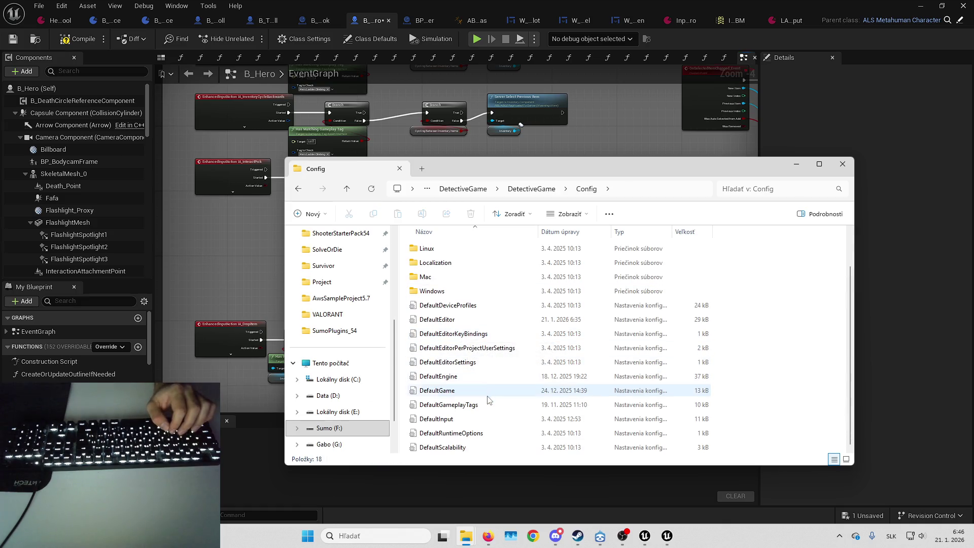
left_click(453, 405)
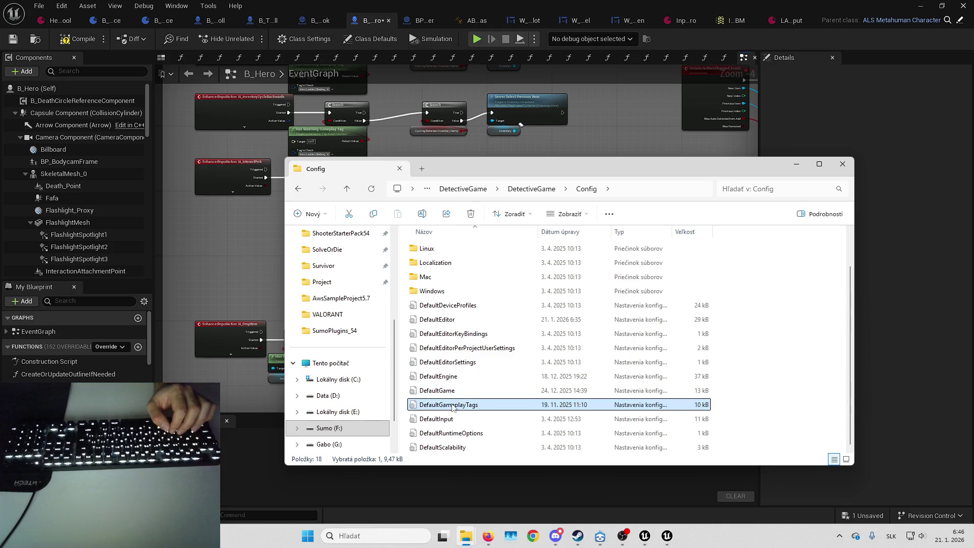
double_click(499, 404)
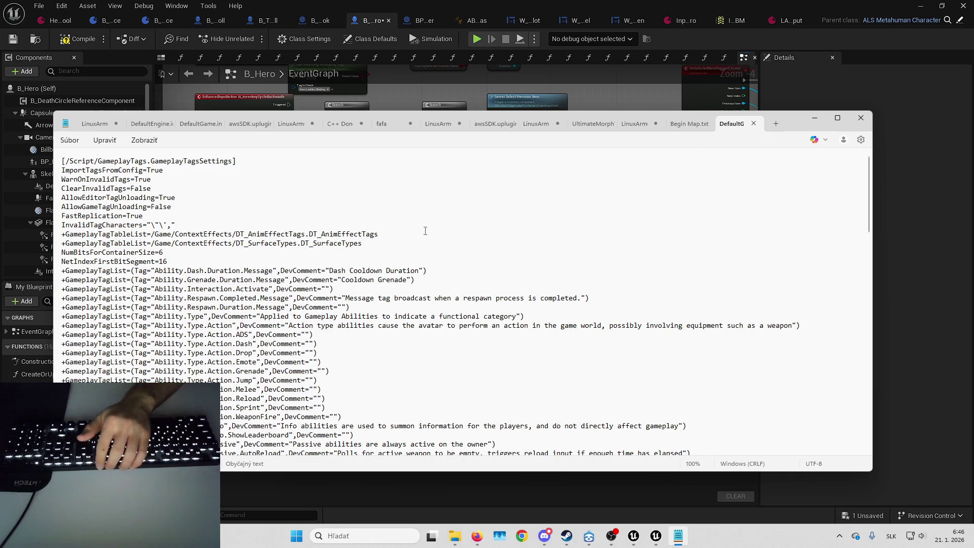
- Select the Hero.Chased through Hiding.Hidden tag lines in the file
scroll(388, 246, "down", 2)
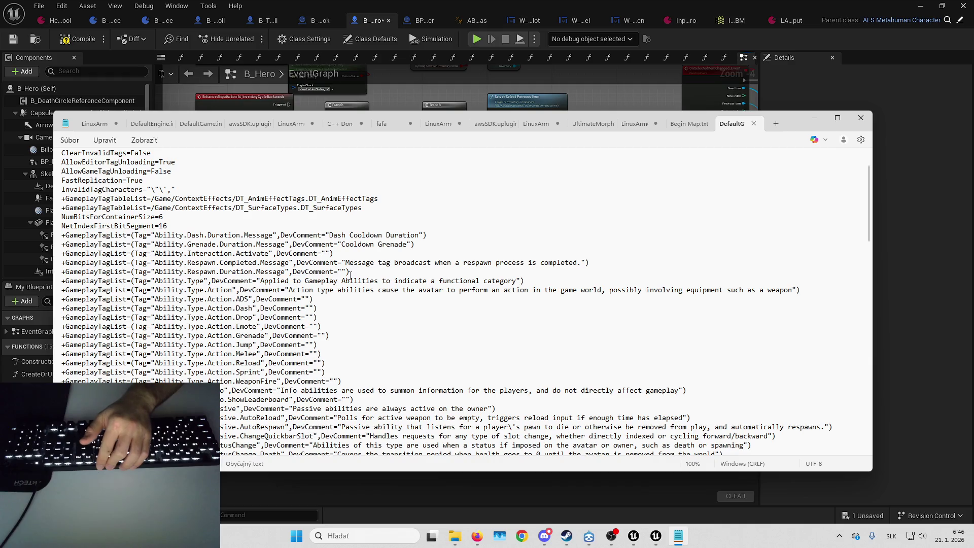
scroll(354, 270, "up", 2)
scroll(354, 271, "down", 2)
scroll(353, 271, "down", 20)
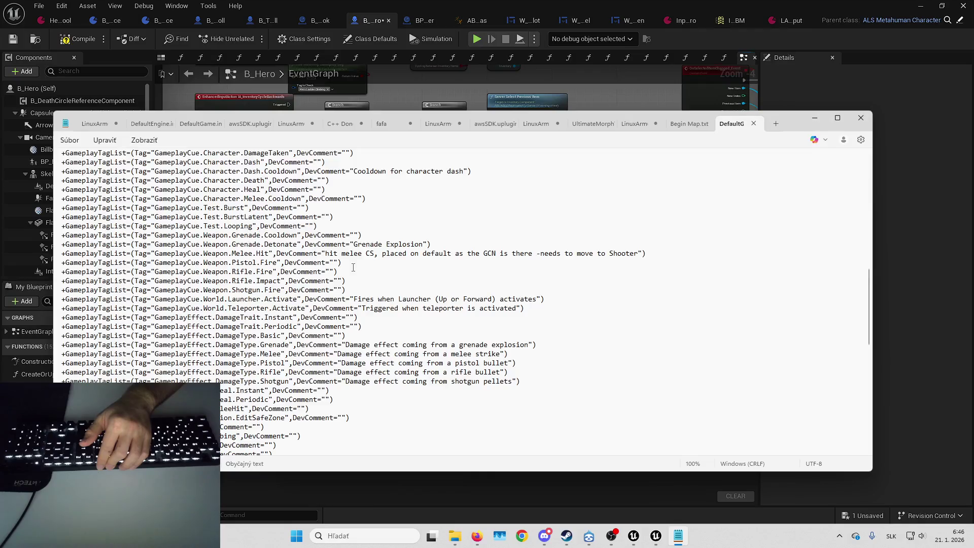
scroll(353, 267, "down", 8)
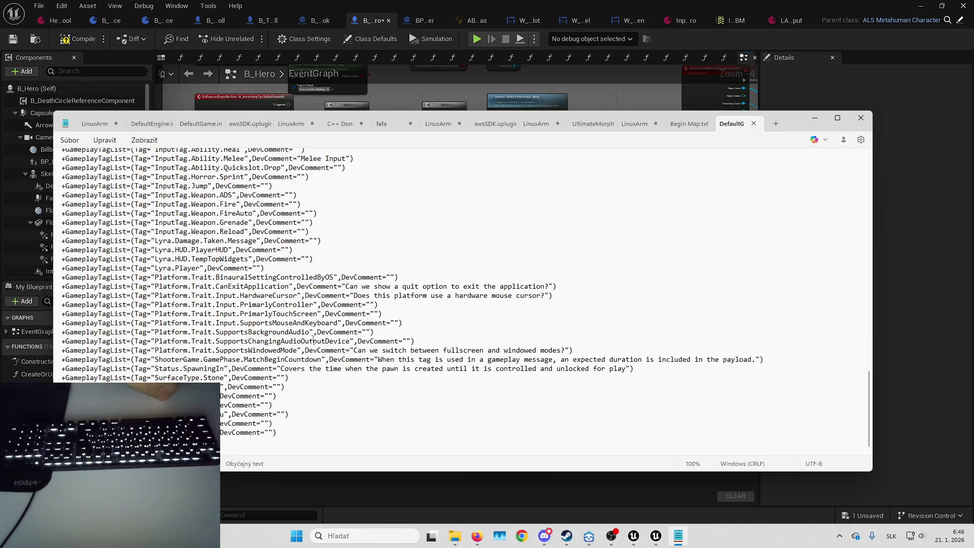
scroll(221, 309, "up", 7)
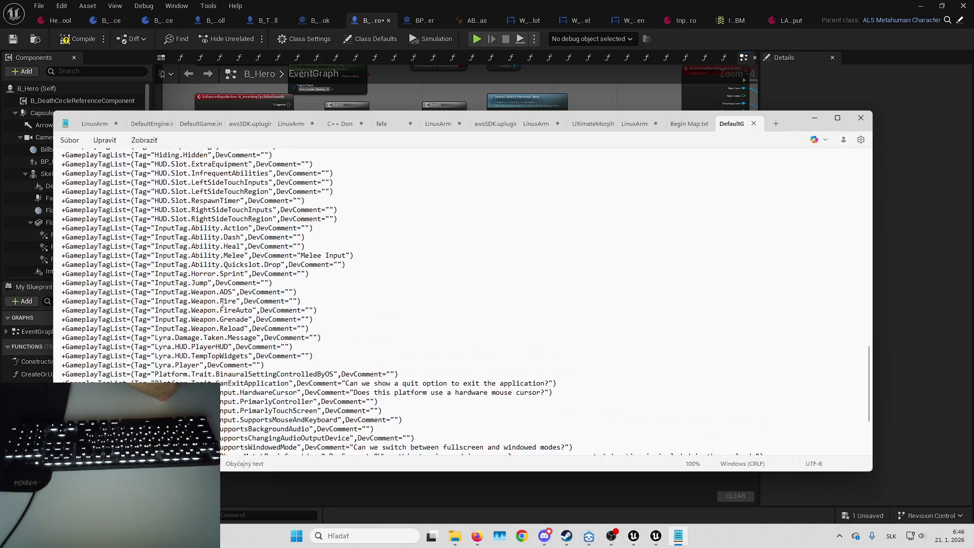
scroll(209, 260, "up", 1)
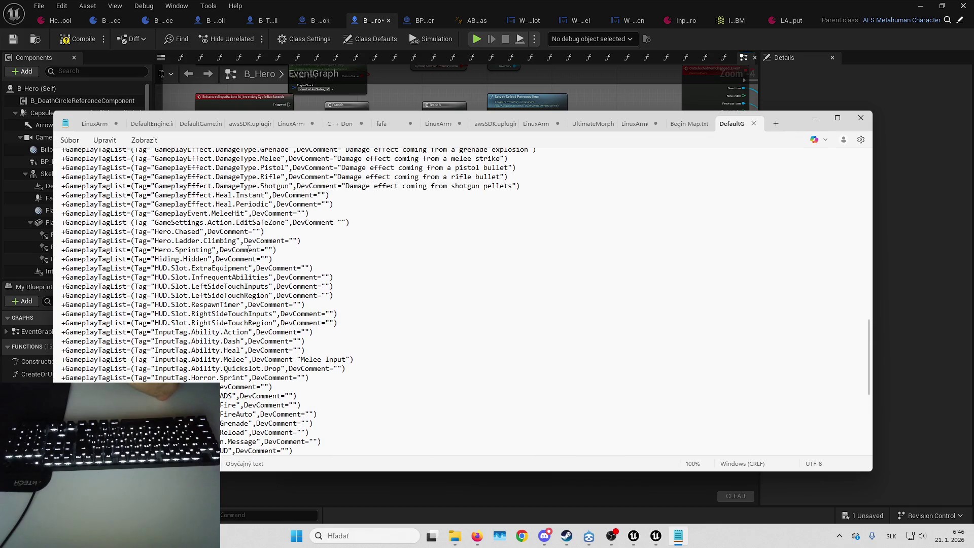
scroll(247, 249, "up", 1)
left_click_drag(285, 282, 284, 259)
left_click(292, 286)
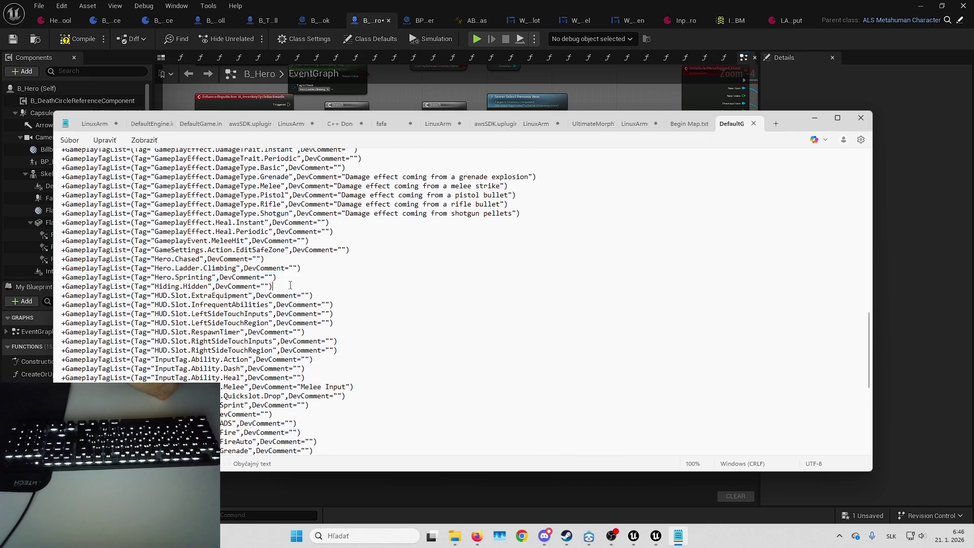
left_click(62, 259, "shift")
- Select the AnimEffect.Footstep tag lines, return to the top, and minimize Notepad
scroll(286, 274, "up", 2)
scroll(286, 274, "up", 9)
scroll(286, 274, "up", 3)
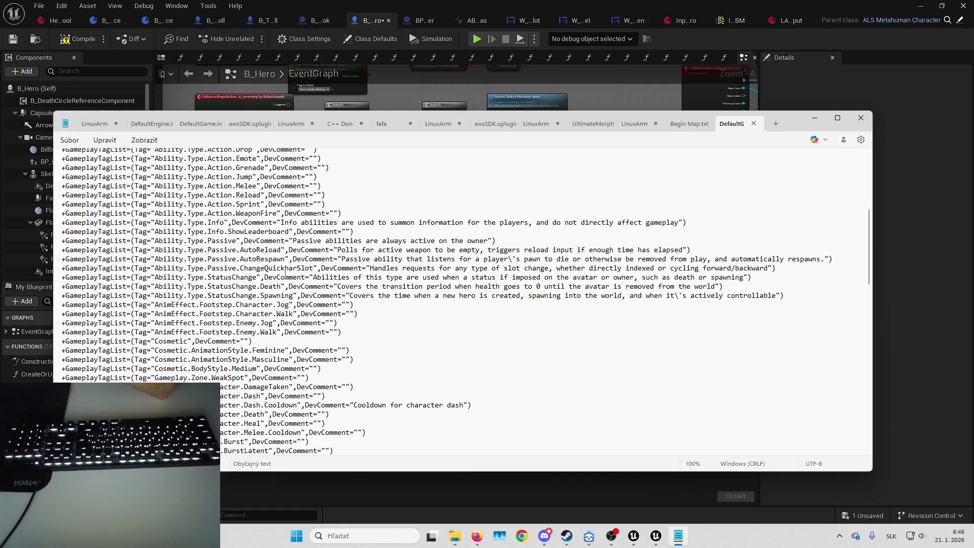
left_click_drag(341, 333, 62, 314)
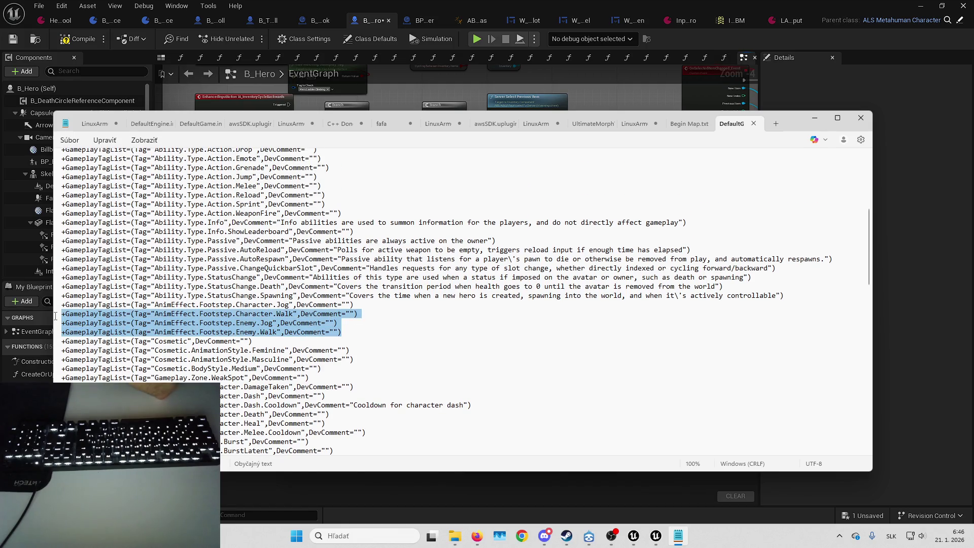
left_click(356, 323)
mouse_move(356, 322)
left_mouse_down()
mouse_move(356, 296)
mouse_move(356, 323)
left_mouse_up()
scroll(416, 313, "up", 2)
scroll(416, 313, "up", 3)
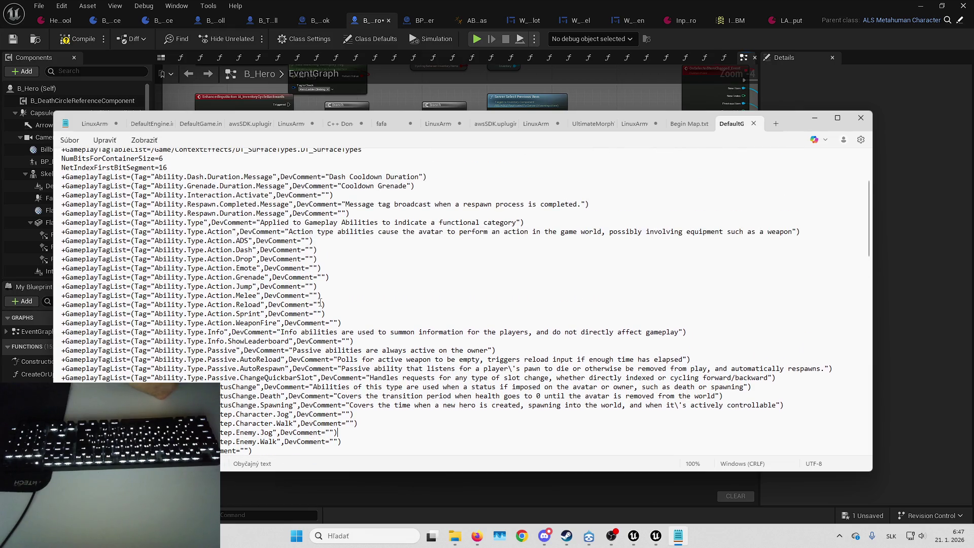
scroll(266, 253, "up", 2)
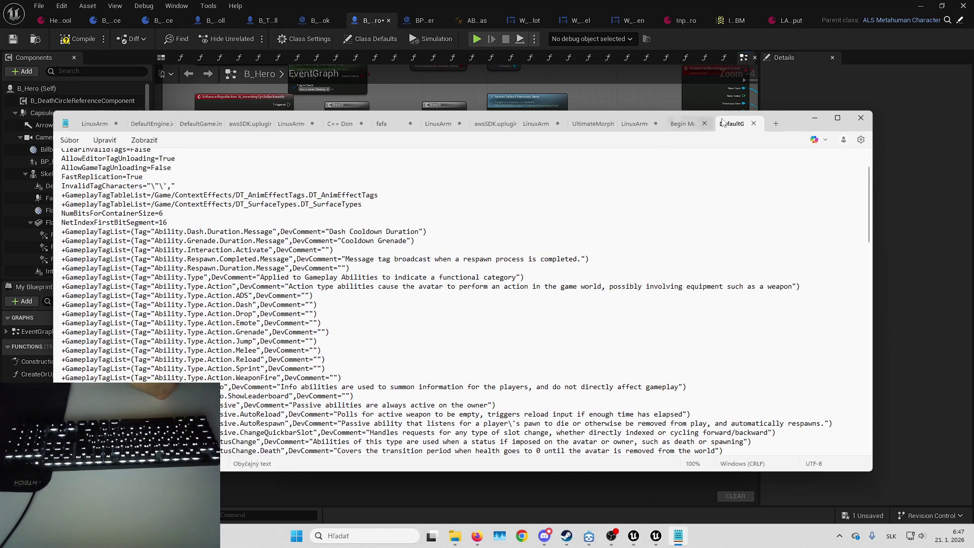
left_click(815, 118)
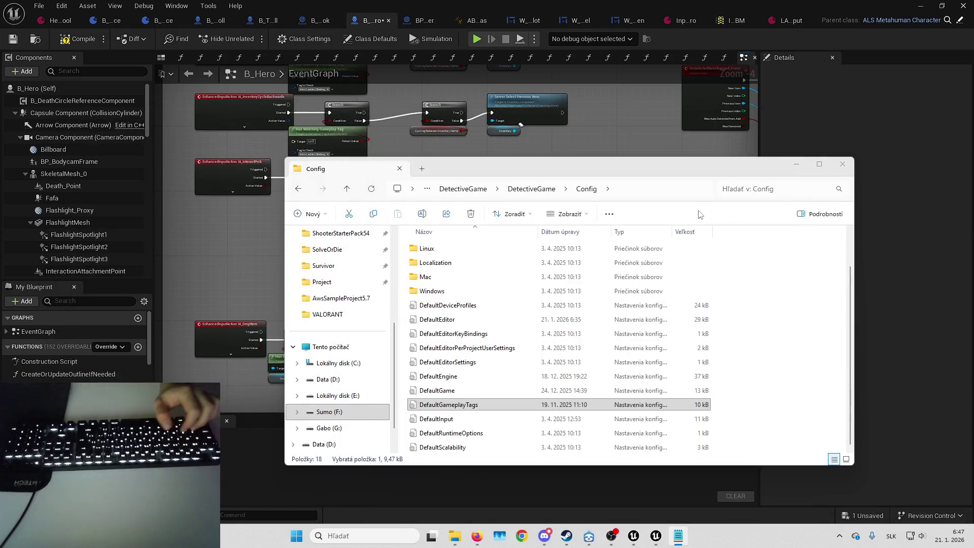
- Go to the SolveOrDie project's Config folder and open DefaultGameplayTags in Notepad
scroll(349, 287, "up", 4)
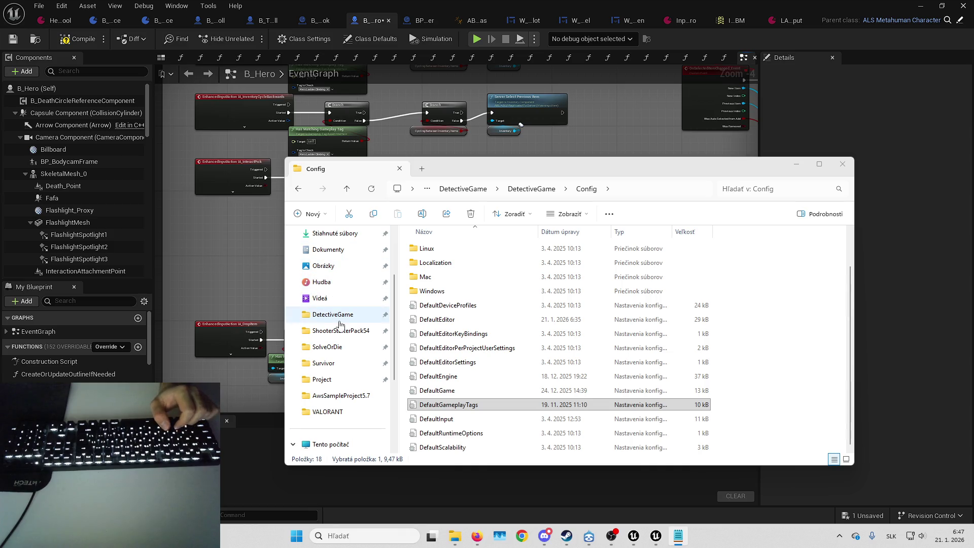
left_click(343, 348)
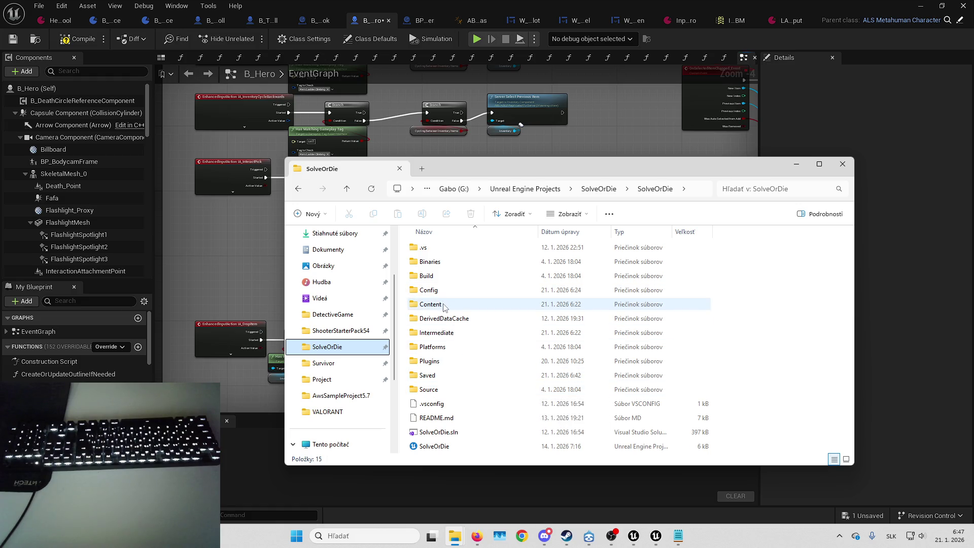
mouse_move(442, 307)
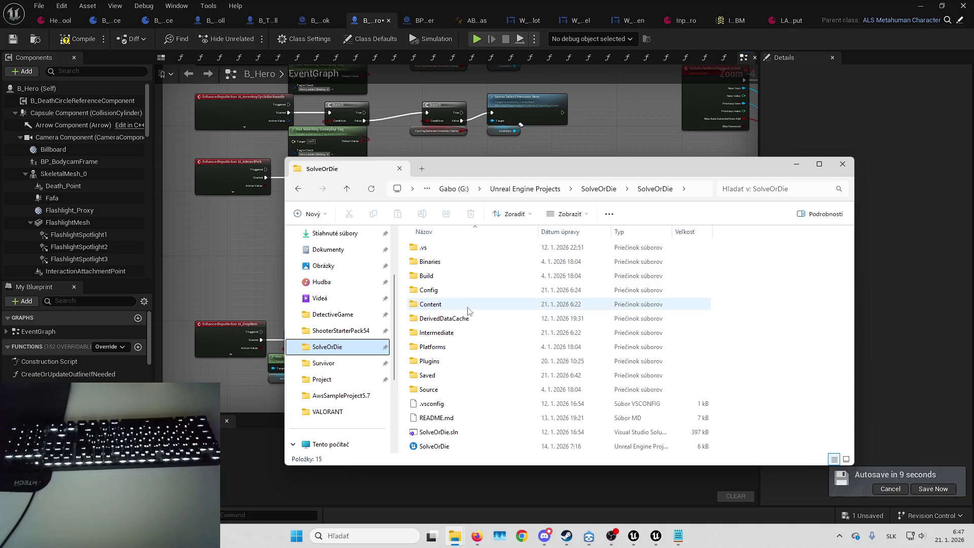
double_click(464, 290)
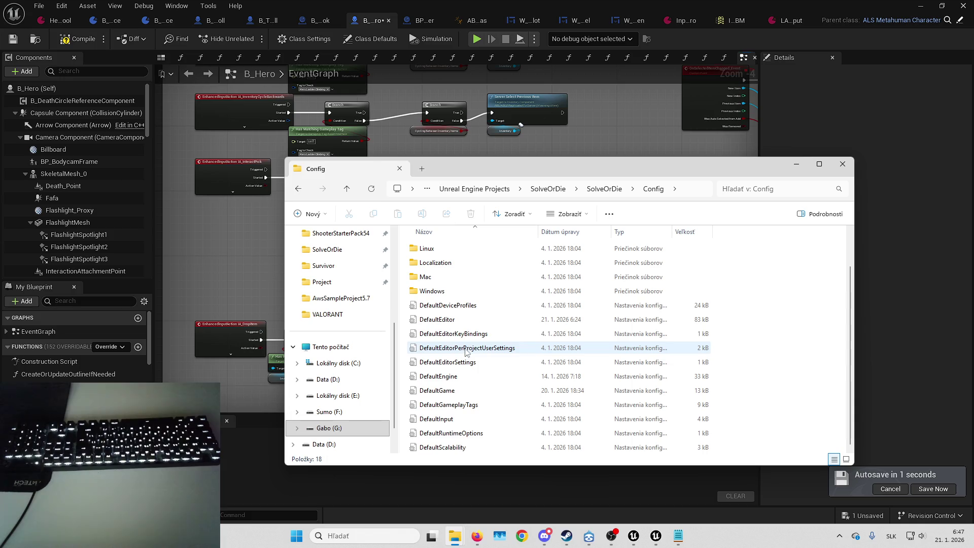
double_click(491, 405)
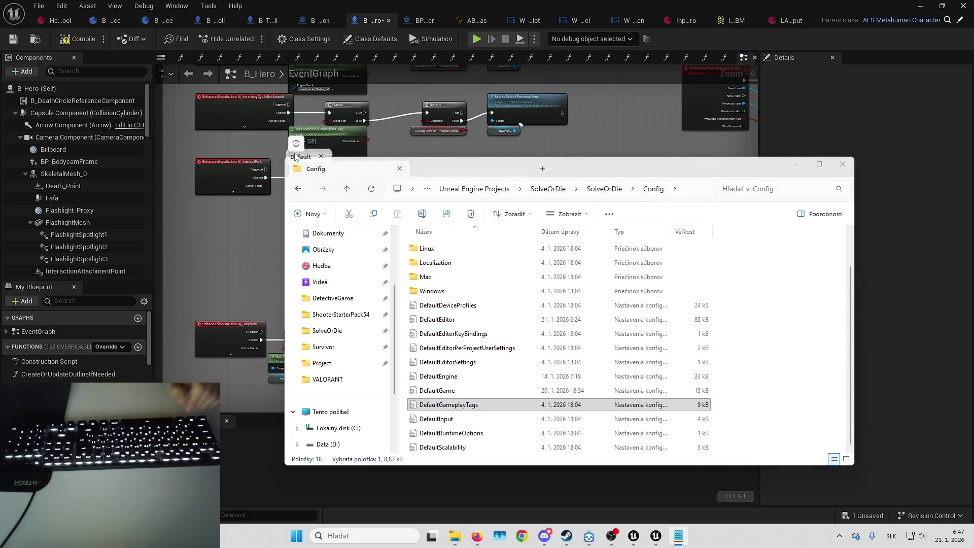
scroll(283, 269, "down", 3)
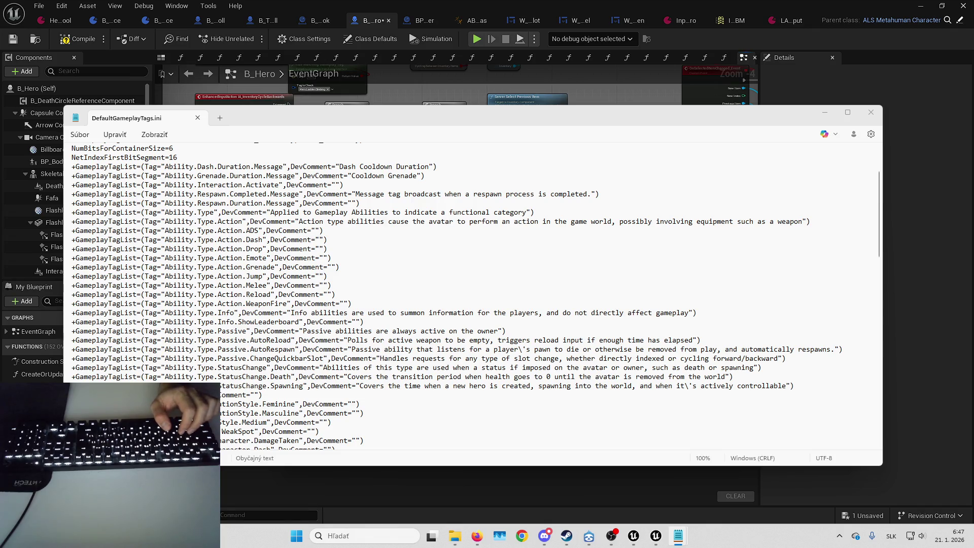
- Paste the five AnimEffect.Footstep tag lines after StatusChange.Spawning
scroll(528, 389, "down", 1)
left_click(828, 359)
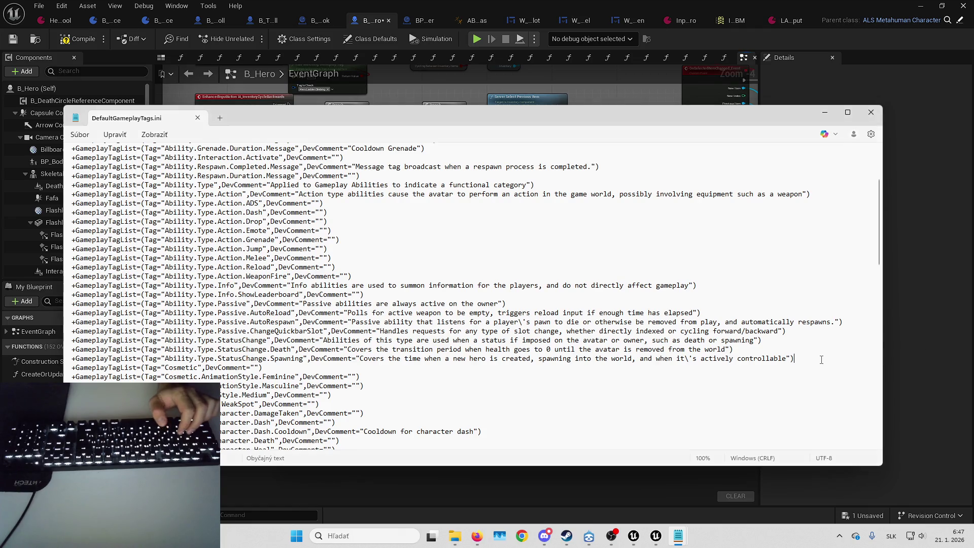
key("ctrl+v")
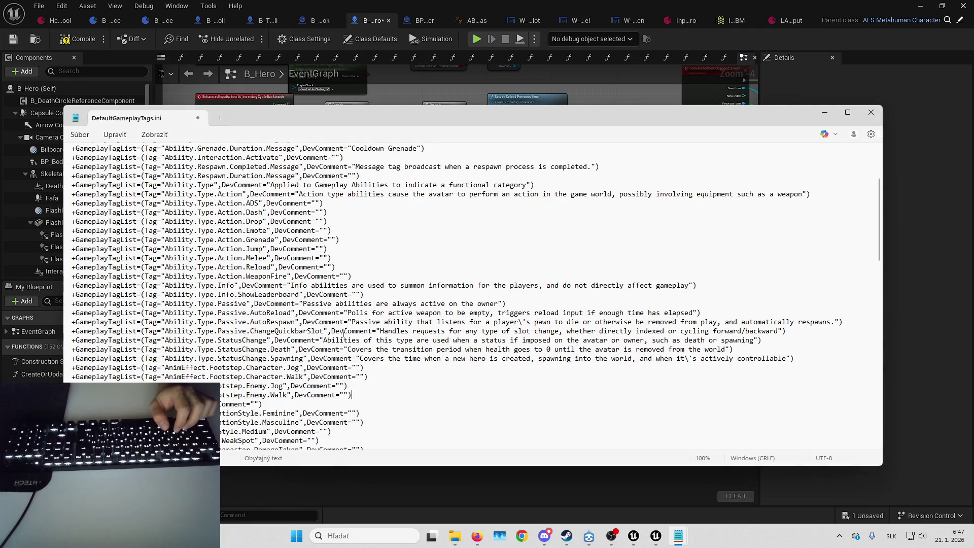
- Paste the Hero and Hiding.Hidden tag lines after the EditSafeZone line
scroll(355, 315, "down", 5)
scroll(384, 300, "down", 1)
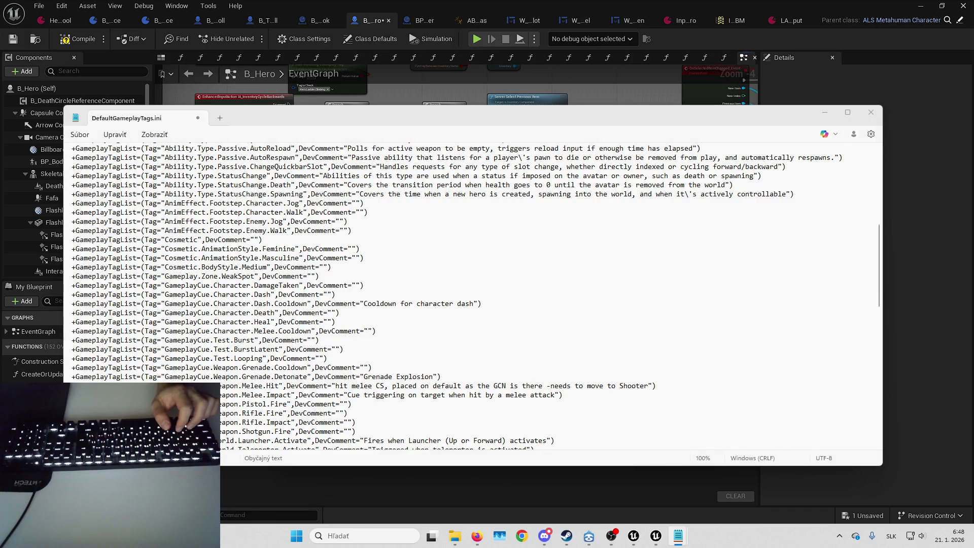
scroll(308, 320, "down", 20)
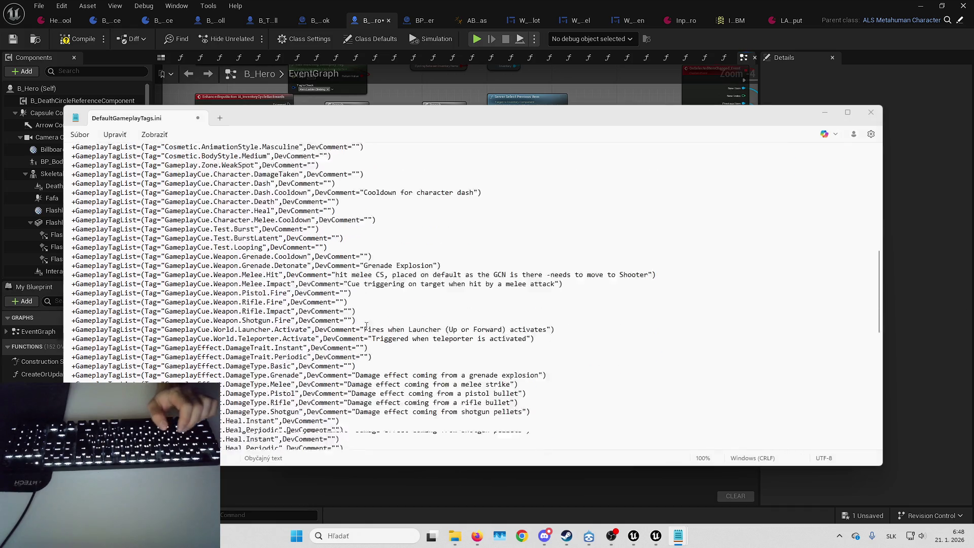
scroll(308, 320, "down", 3)
scroll(195, 241, "up", 4)
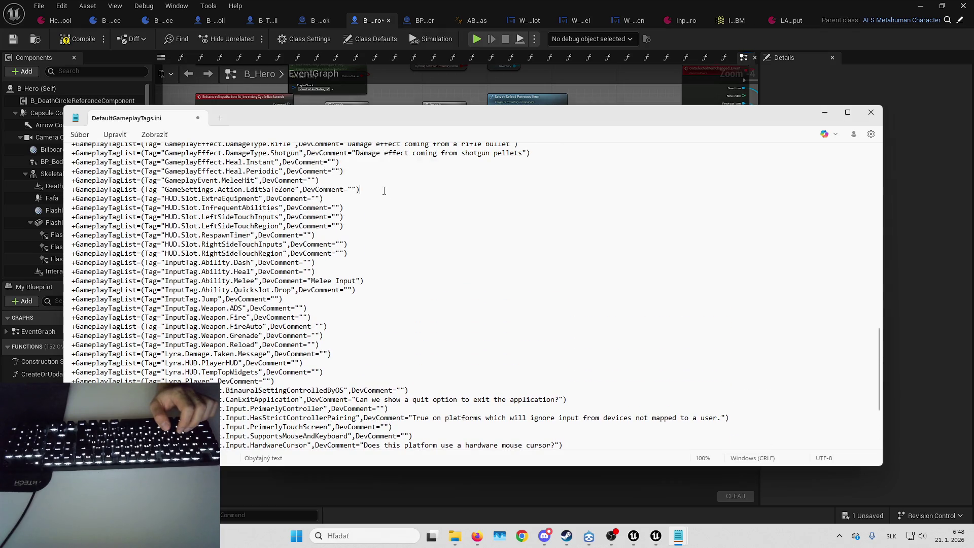
left_click(384, 191)
type("+GameplayTagList=(Tag=\"Hero.Chased\",DevComment=\"\") +GameplayTagList=(Tag=\"Hero.Ladder.Climbing\",DevComment=\"\") +GameplayTagList=(Tag=\"Hero.Sprinting\",DevComment=\"\") +GameplayTagList=(Tag=\"Hiding.Hidden\",DevComment=\"\")")
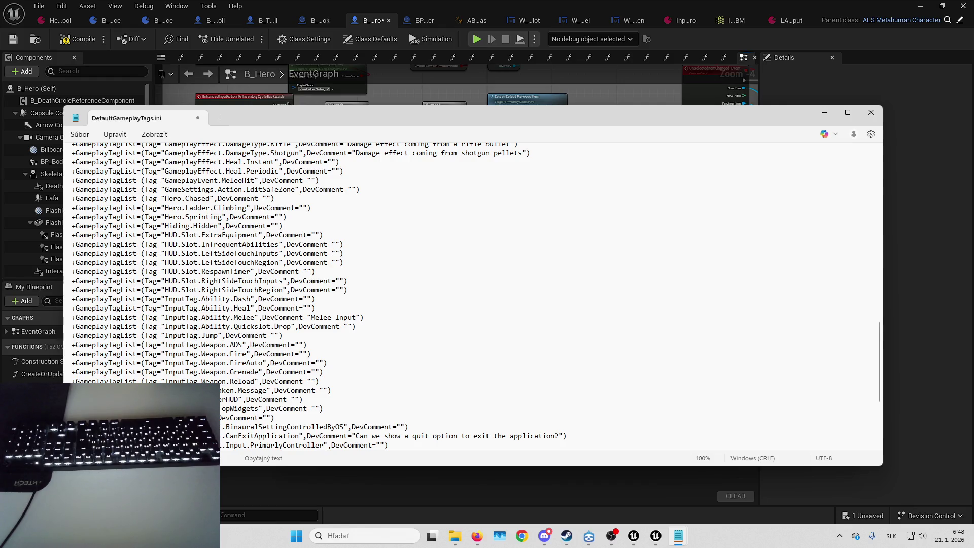
- Paste the two SurfaceType tag lines after Status.SpawningIn and select all the file's text
scroll(316, 350, "down", 5)
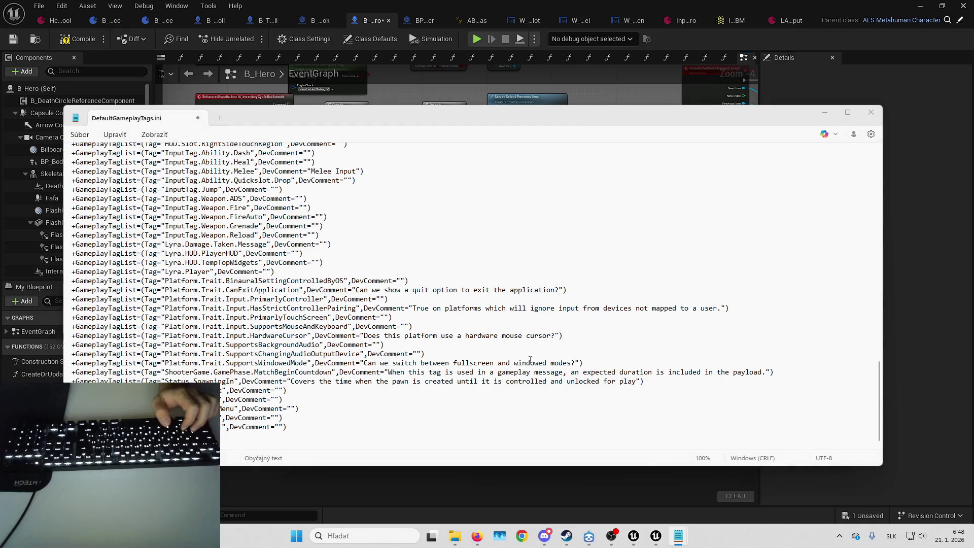
left_click(639, 378)
key("ctrl+v")
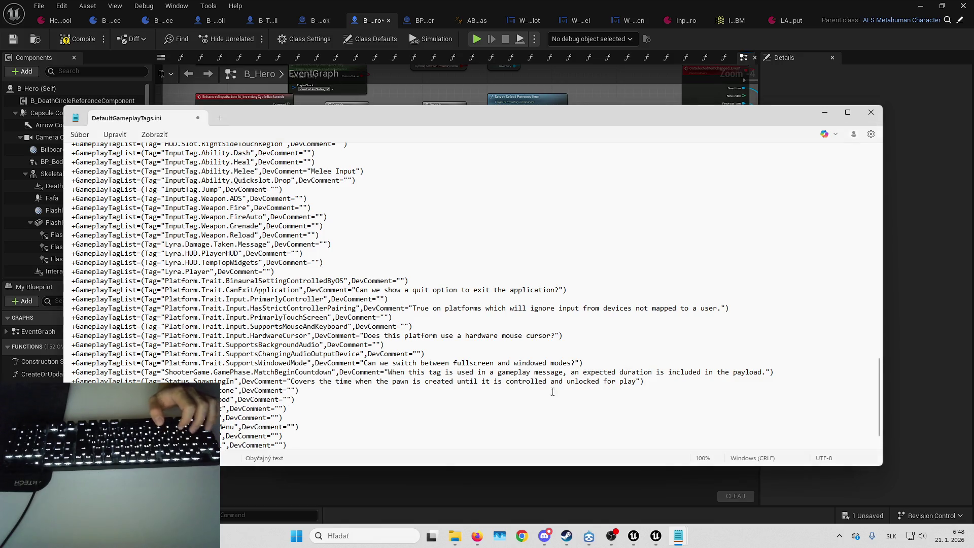
key("ctrl+a")
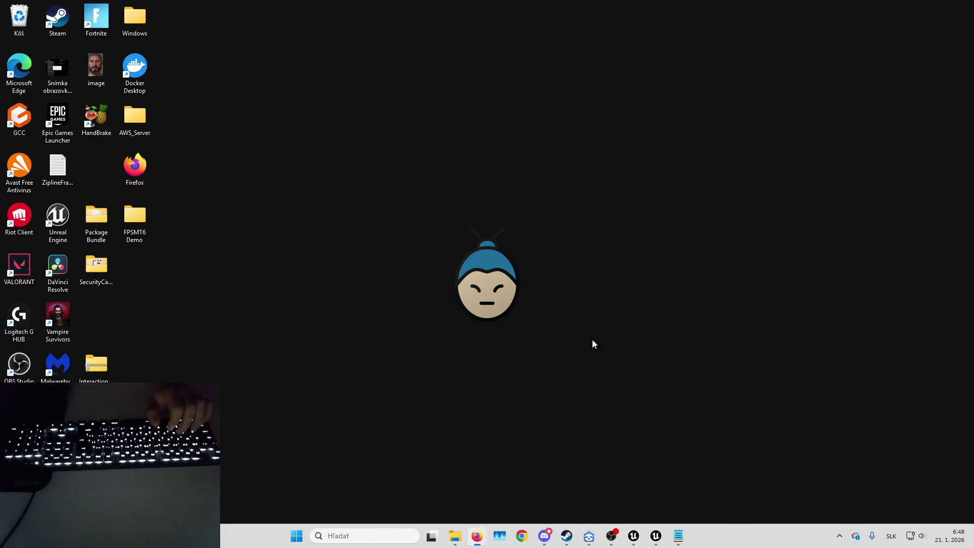
left_click(477, 482)
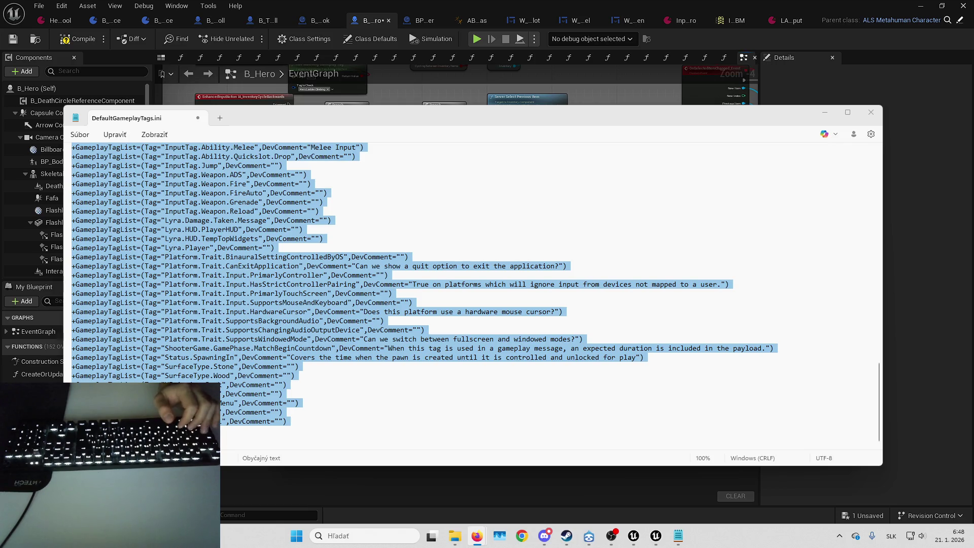
- In Text Compare!, paste the SolveOrDie tags left and the other list right, then compare
key("alt+Tab")
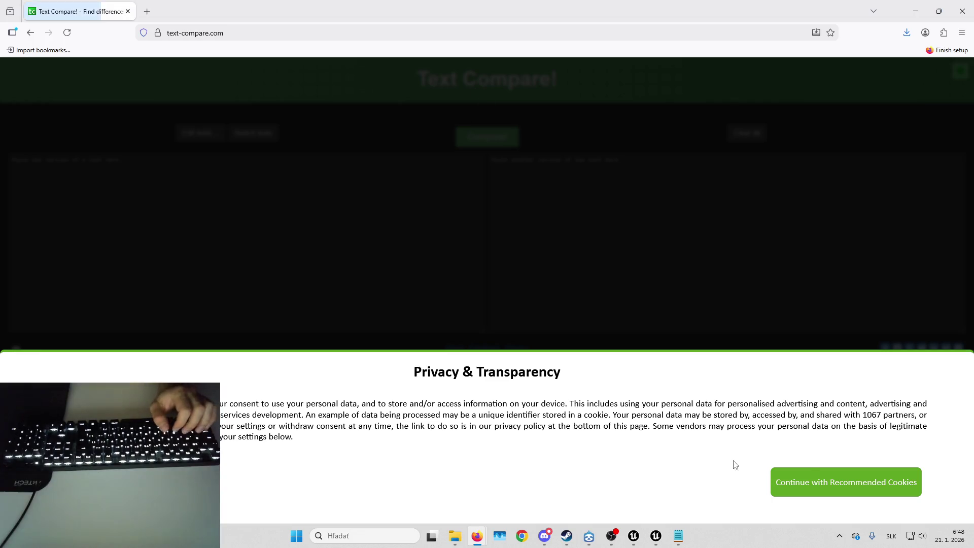
left_click(795, 483)
left_click(372, 218)
key("ctrl+v")
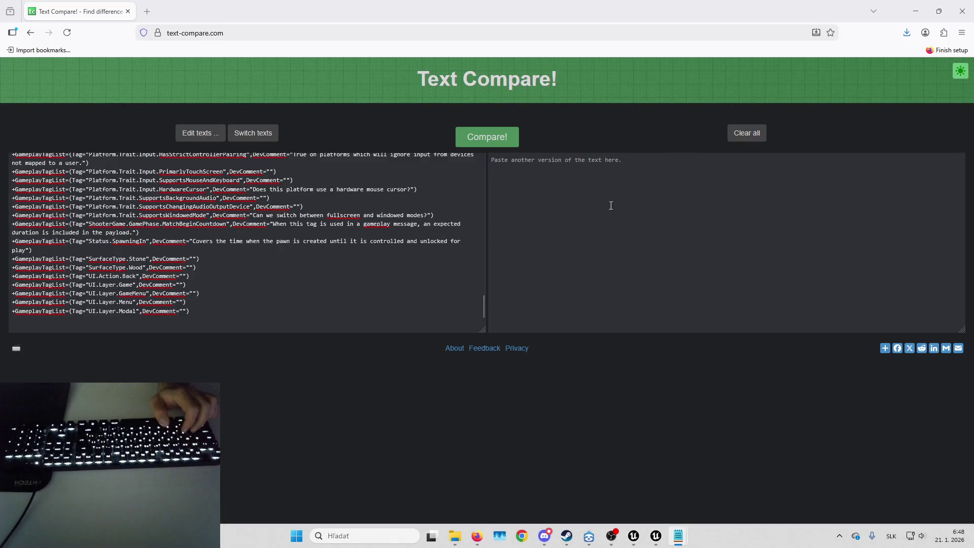
left_click(605, 207)
key("ctrl+v")
left_click(507, 141)
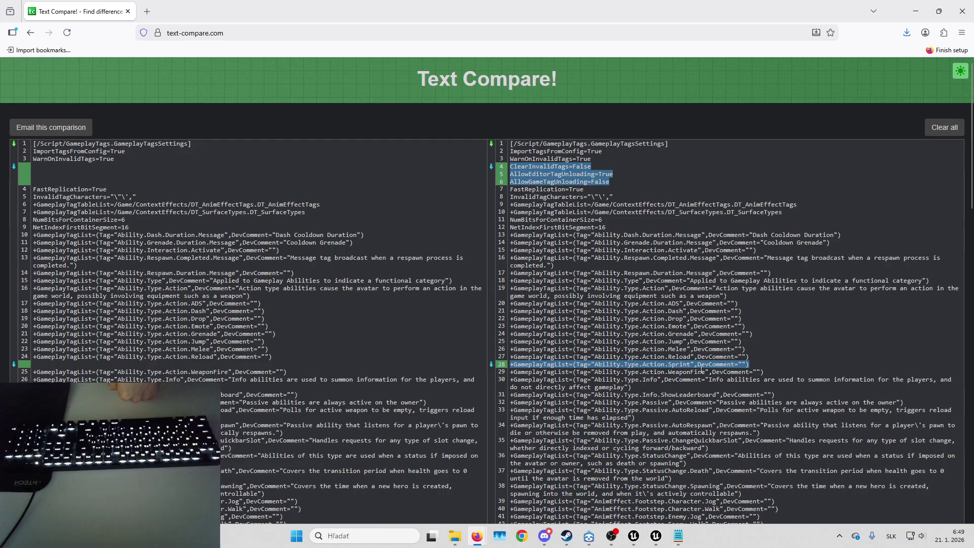
- Scroll through the highlighted differences, picking out the InputTag.Horror.Sprint line
scroll(626, 308, "down", 5)
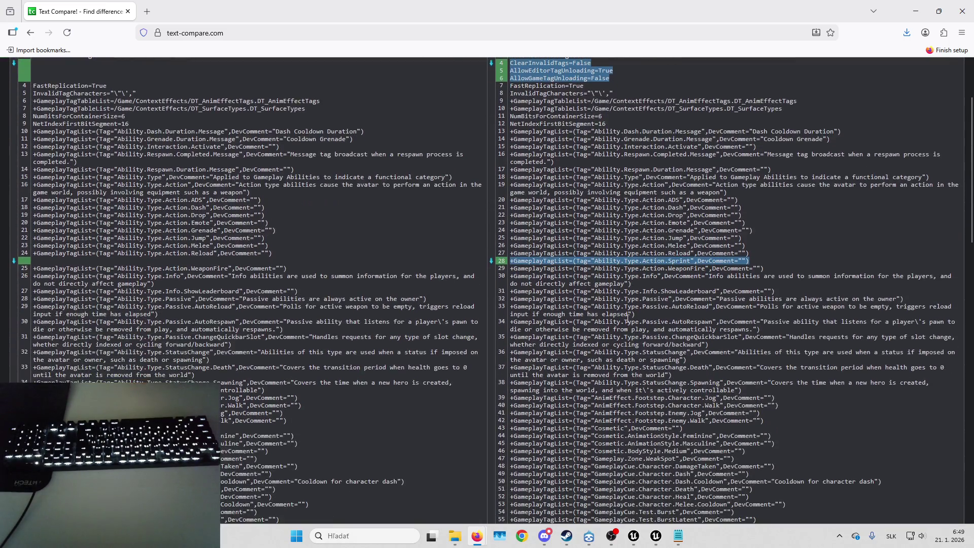
scroll(624, 306, "down", 1)
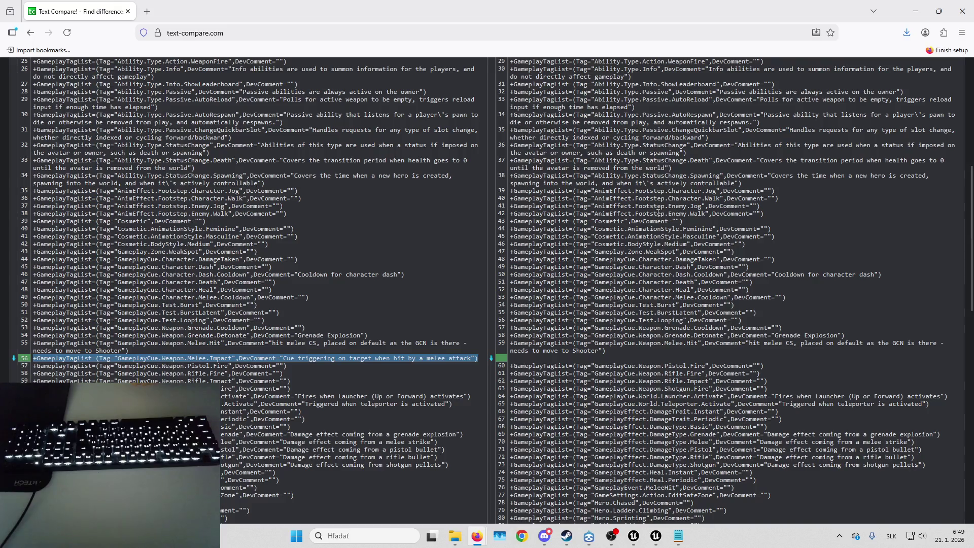
scroll(566, 228, "up", 5)
scroll(609, 261, "down", 6)
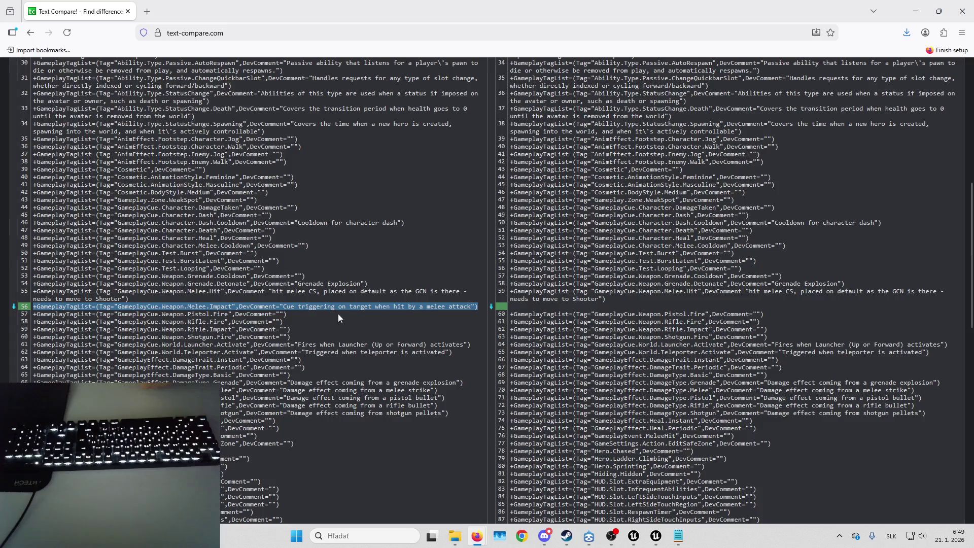
scroll(691, 254, "down", 3)
scroll(681, 251, "down", 1)
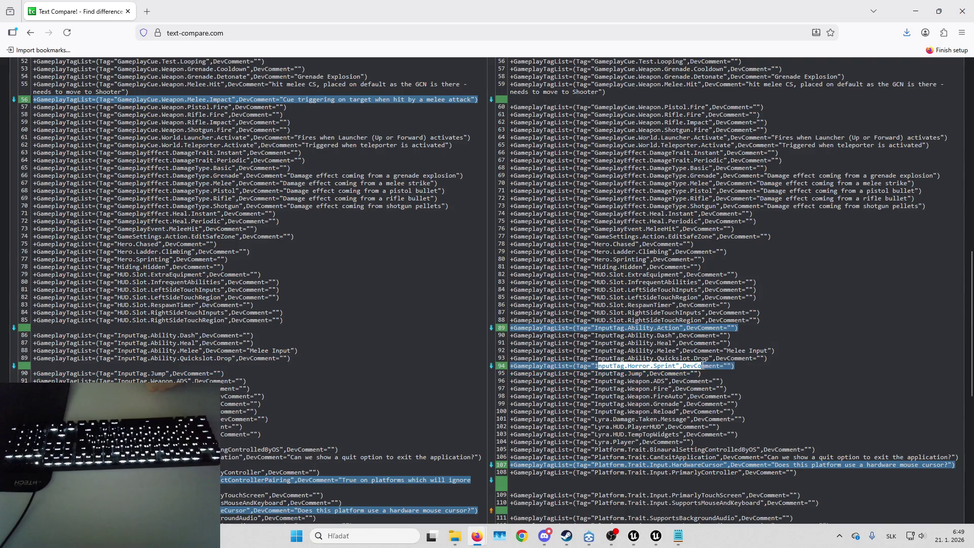
left_click(610, 371)
left_click_drag(610, 371, 669, 370)
left_click(670, 312)
scroll(669, 311, "down", 2)
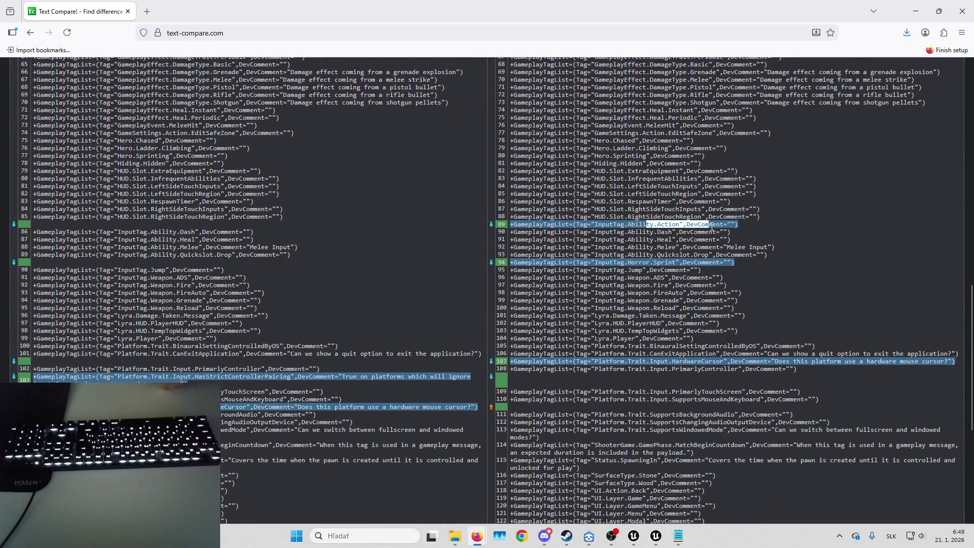
scroll(703, 365, "down", 1)
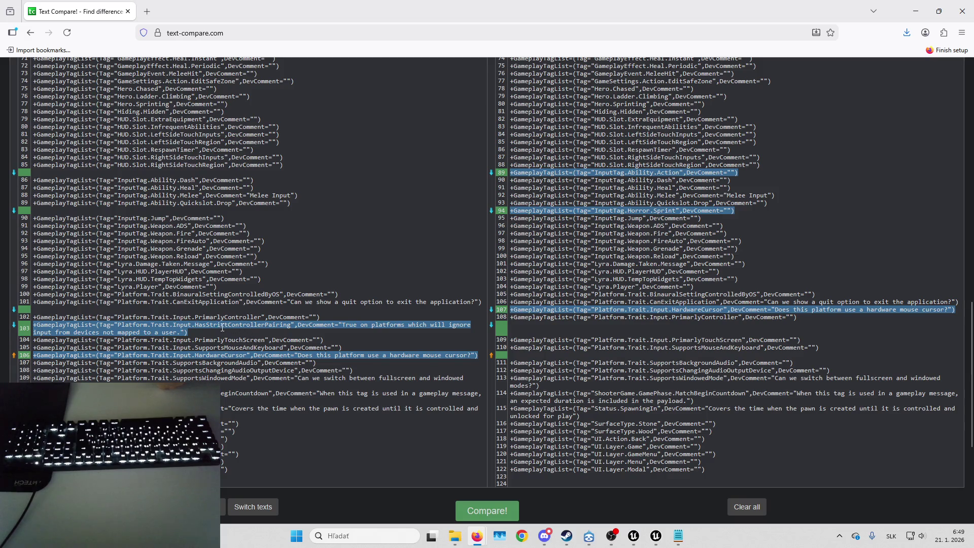
scroll(385, 325, "up", 2)
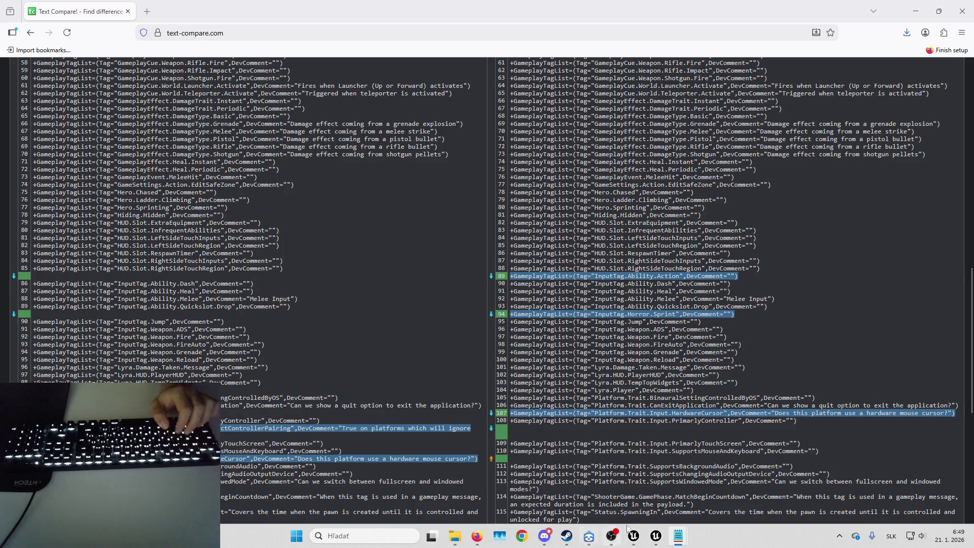
- Add InputTag.Horror.Sprint after Quickslot.Drop and InputTag.Ability.Action after RightSideTouchRegion
mouse_move(679, 541)
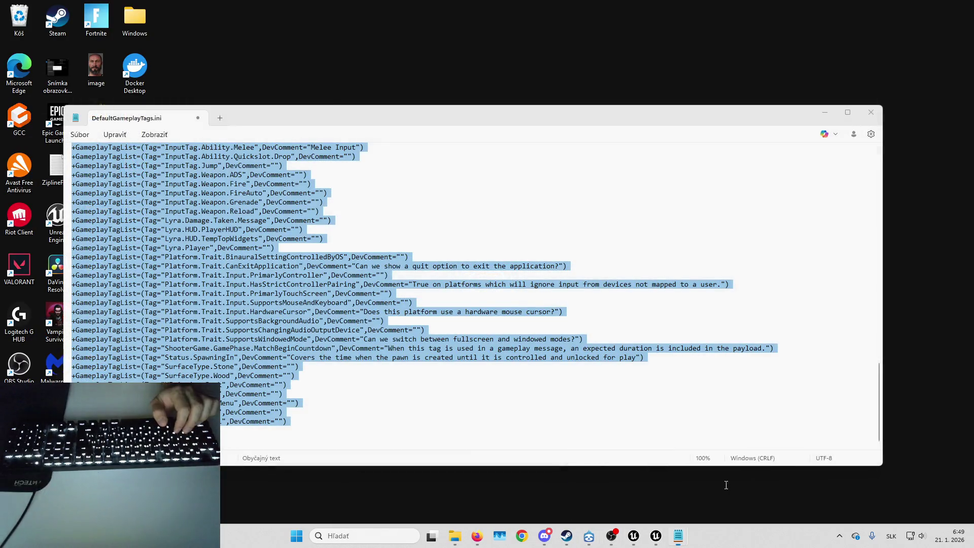
left_click(727, 485)
scroll(337, 233, "up", 4)
left_click(323, 310)
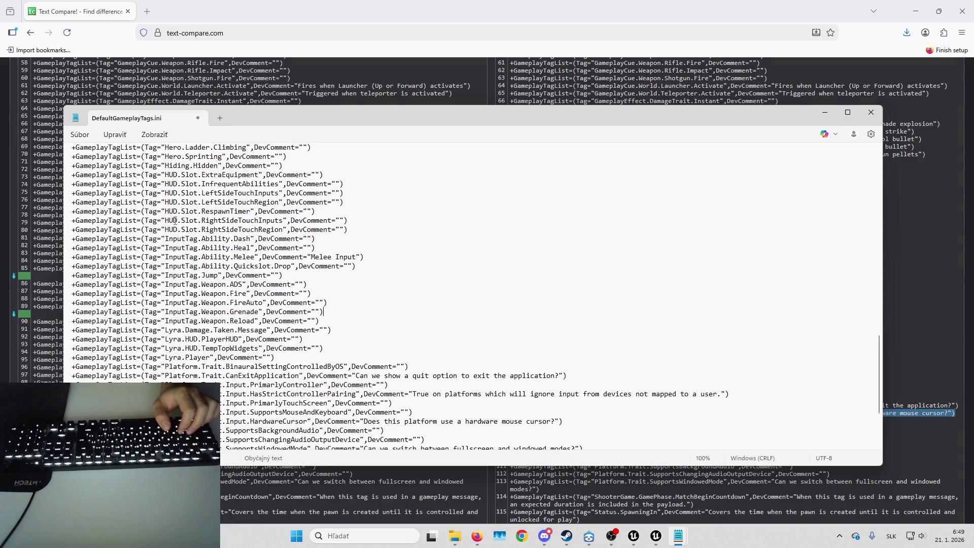
key("Return")
type("+GameplayTagList=(Tag=\"InputTag.Horror.Sprint\",DevComment=\"\")")
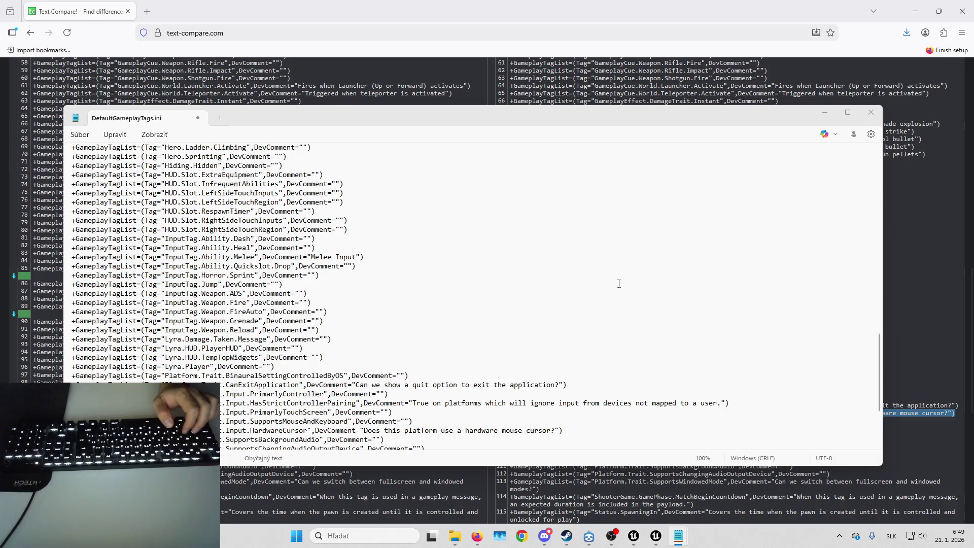
left_click(342, 230)
key("Return")
type("+GameplayTagList=(Tag=\"InputTag.Ability.Action\",DevComment=\"\")")
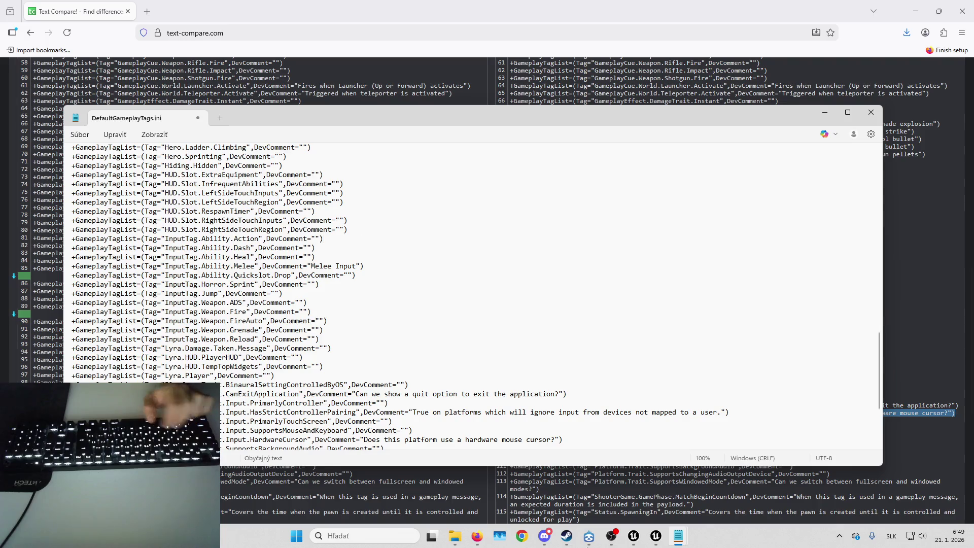
left_click(656, 536)
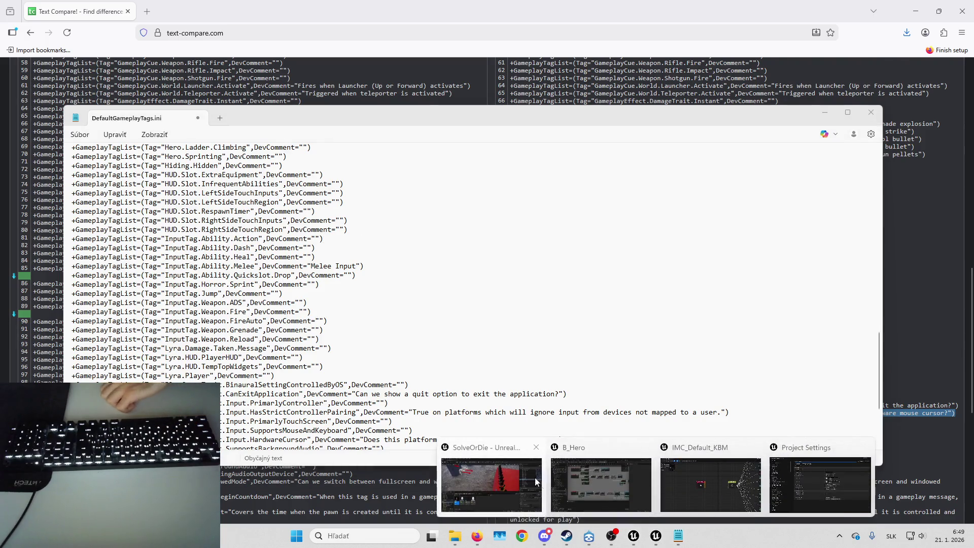
- Save and close the tag file, then close the blueprint editors, saving modified content
left_click(871, 112)
key("Return")
left_click(655, 539)
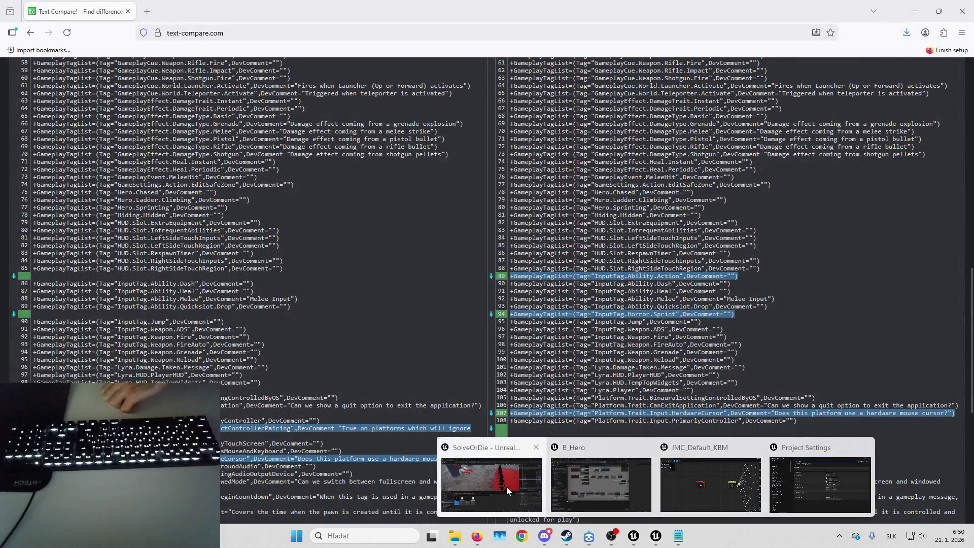
left_click(506, 486)
left_click(963, 6)
left_click(963, 6)
left_click(513, 381)
- Relaunch SolveOrDie.uproject from the SolveOrDie project folder
mouse_move(455, 536)
left_click(398, 488)
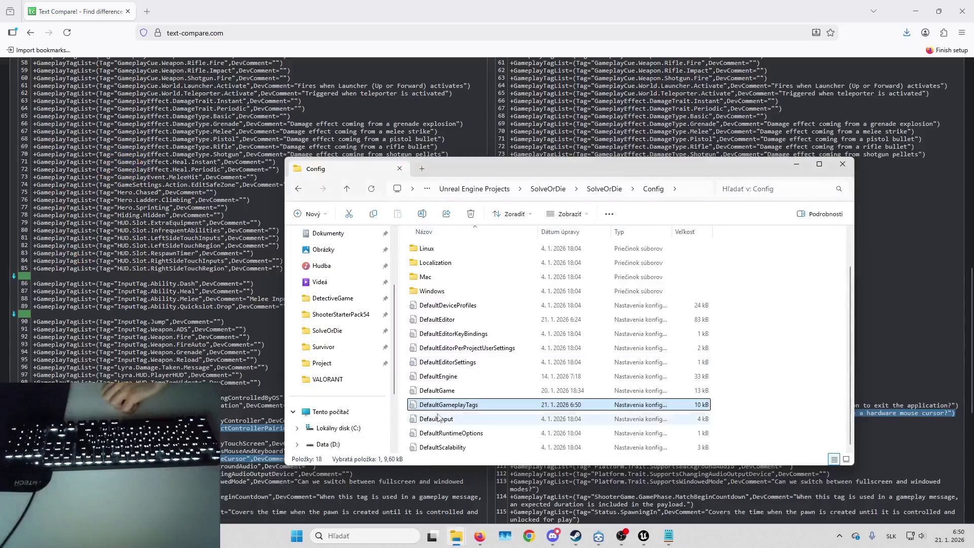
left_click(537, 189)
double_click(471, 249)
double_click(434, 446)
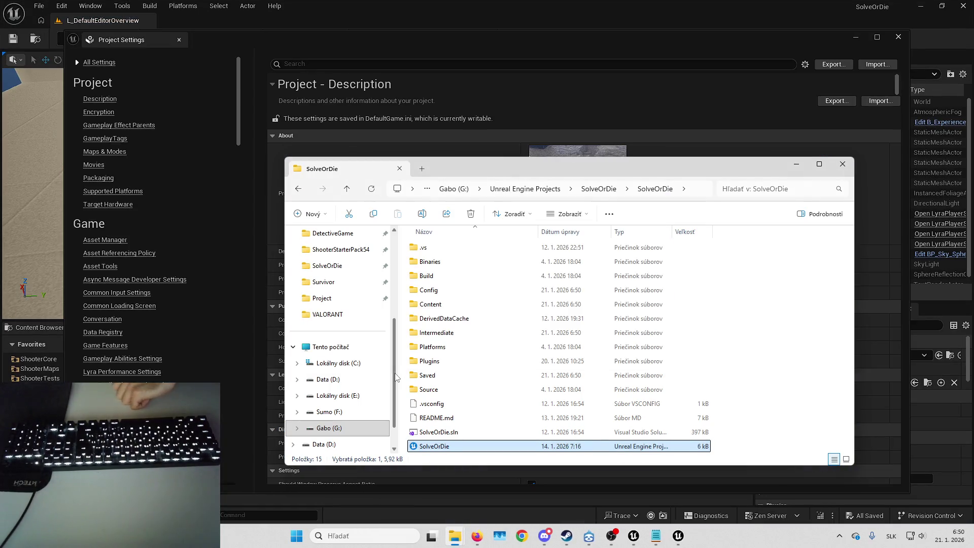
left_click(762, 382)
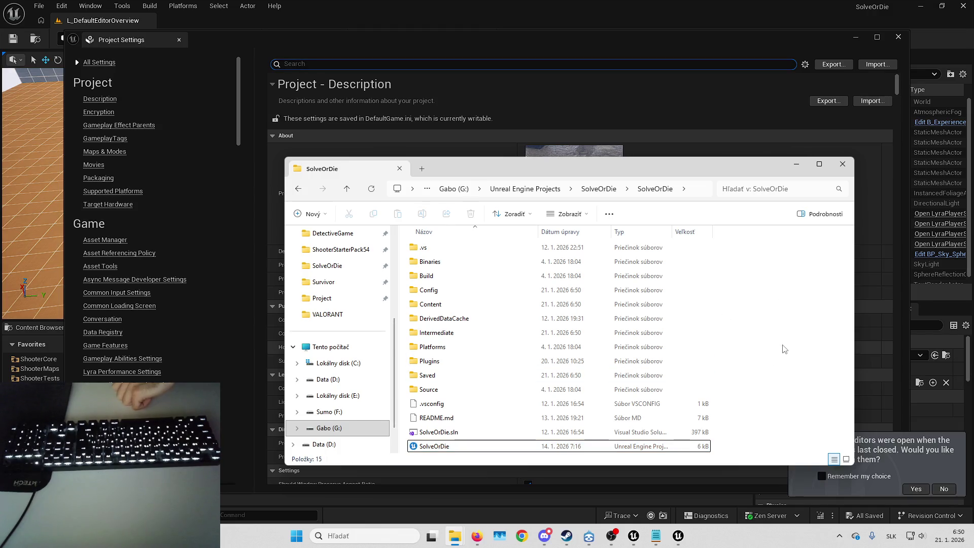
right_click(766, 338)
key("Escape")
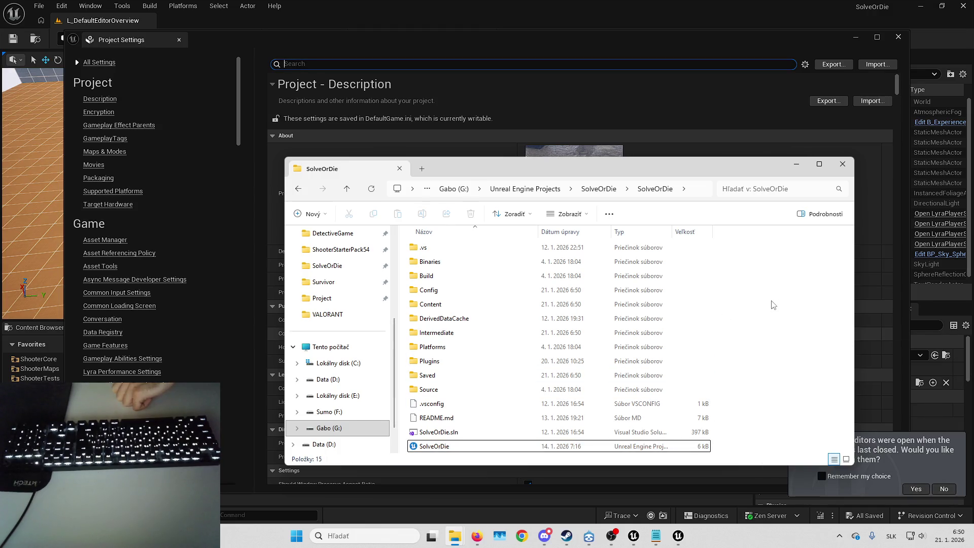
left_click(798, 166)
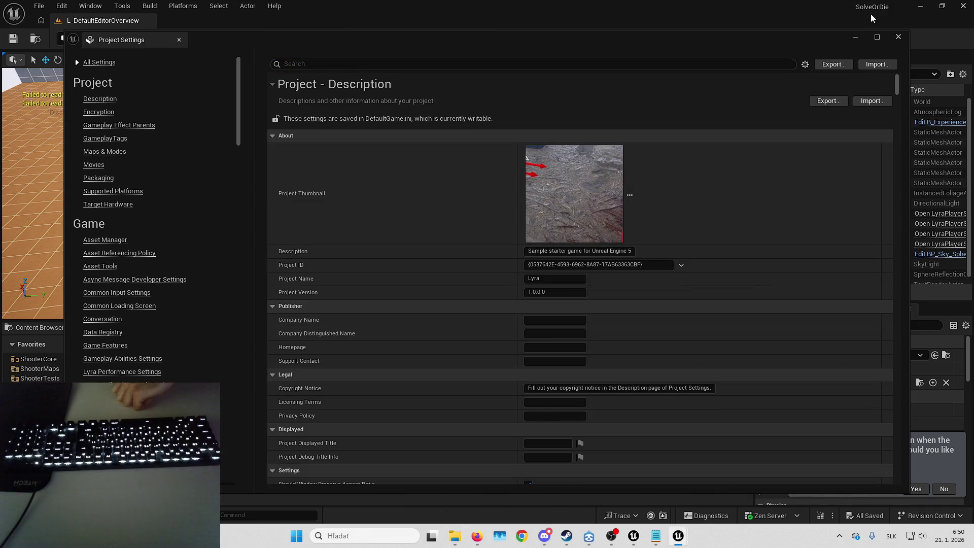
- Minimize Project Settings, close the Reference Viewer, maximize the asset editor and show B_Hero's EventGraph
left_click(857, 38)
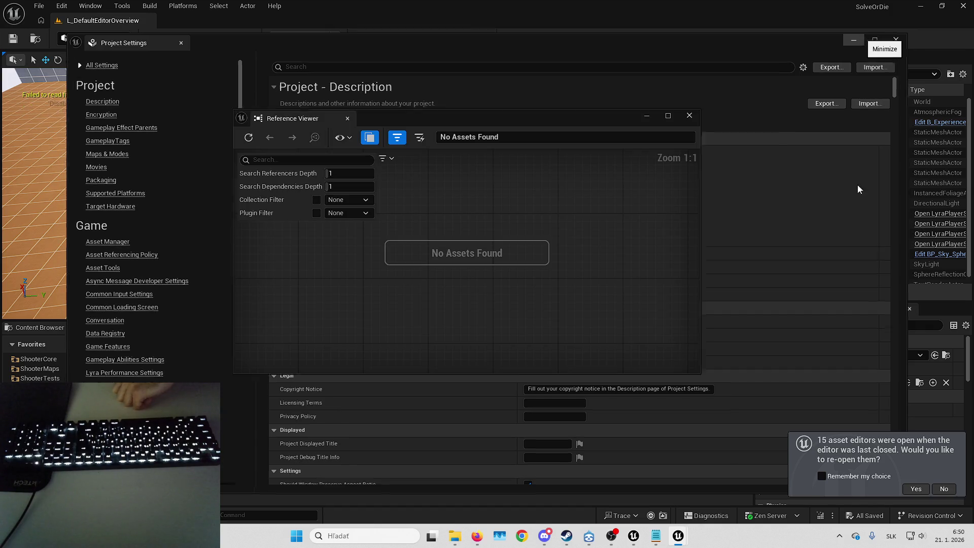
left_click(683, 117)
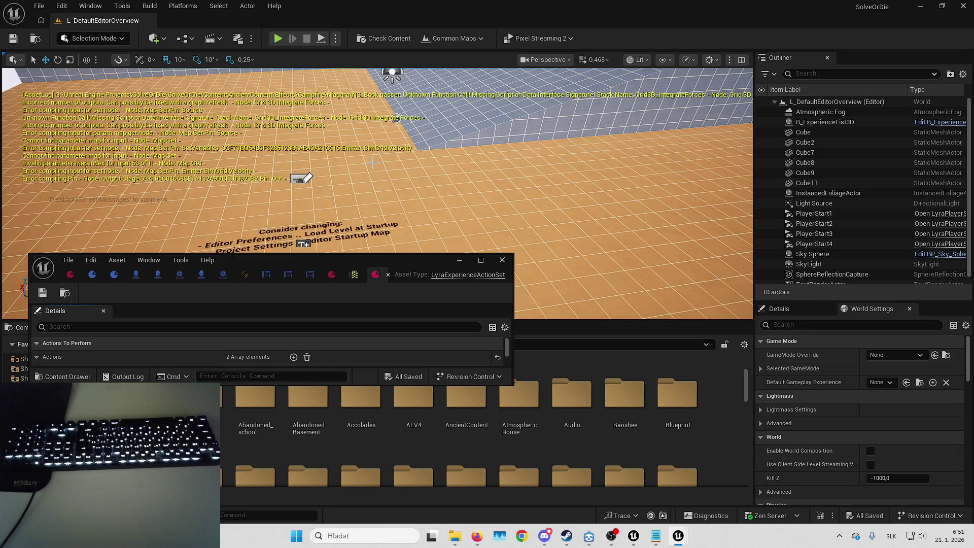
key("super+Up")
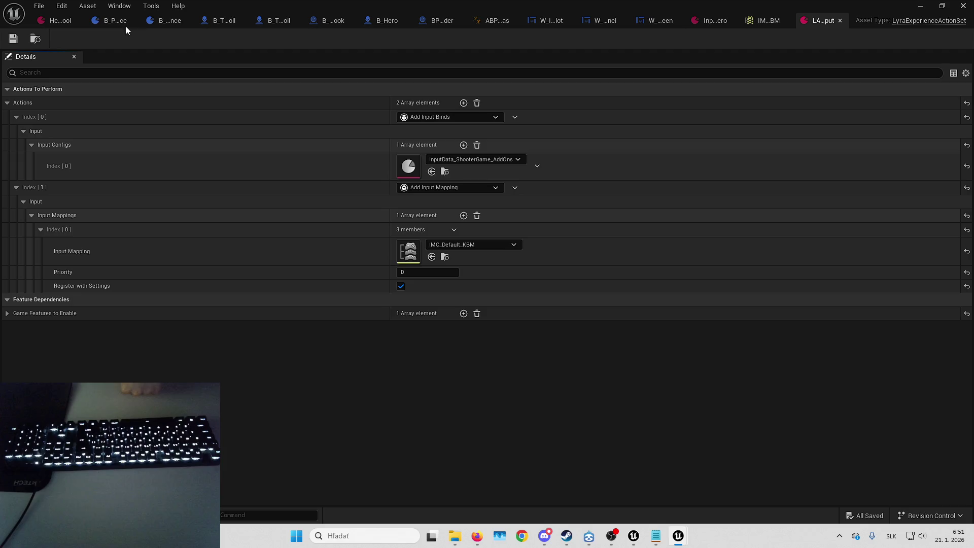
left_click(384, 20)
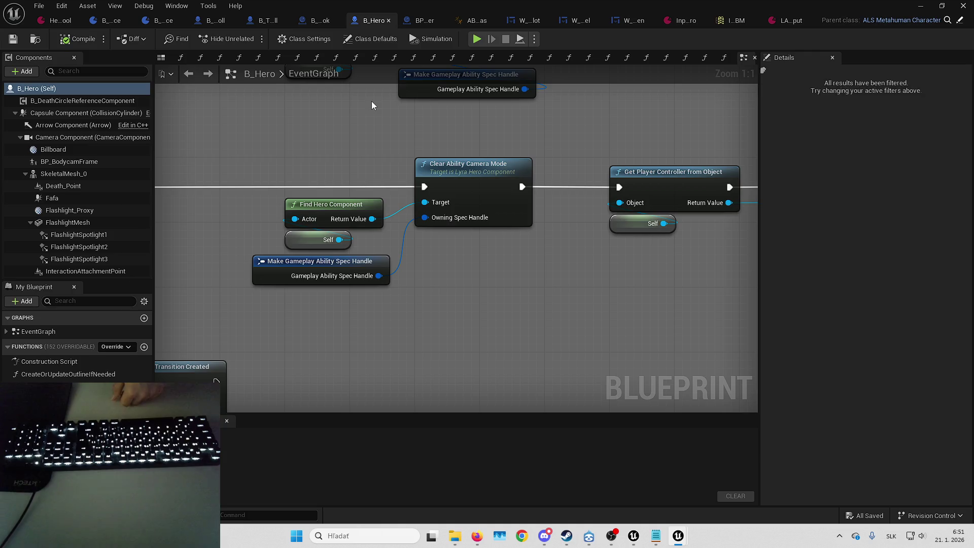
scroll(551, 219, "down", 7)
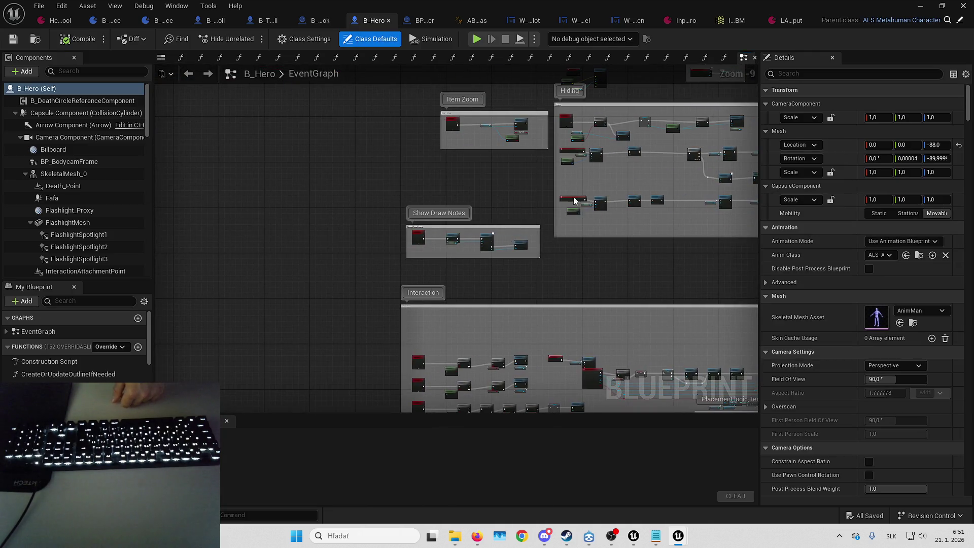
scroll(479, 151, "up", 3)
scroll(449, 197, "down", 4)
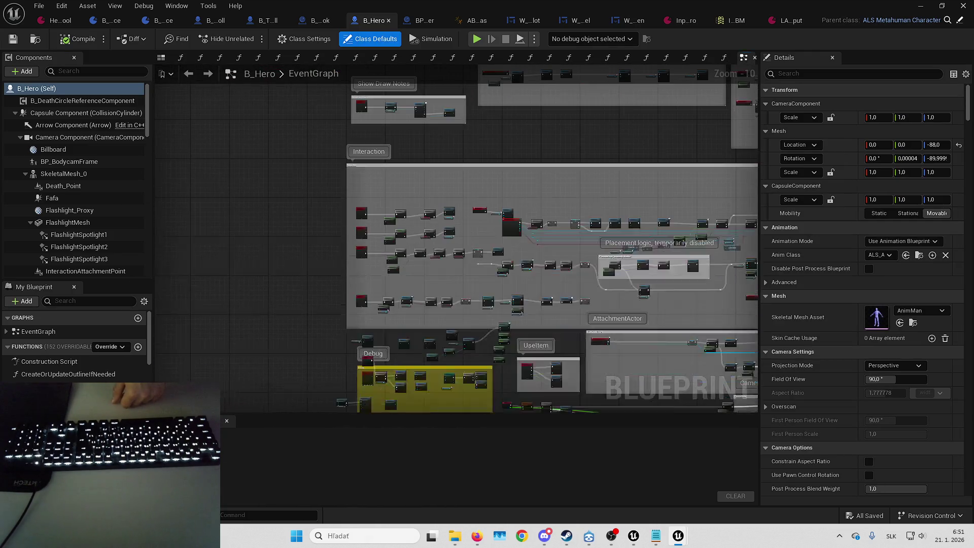
scroll(364, 314, "up", 5)
scroll(365, 313, "up", 3)
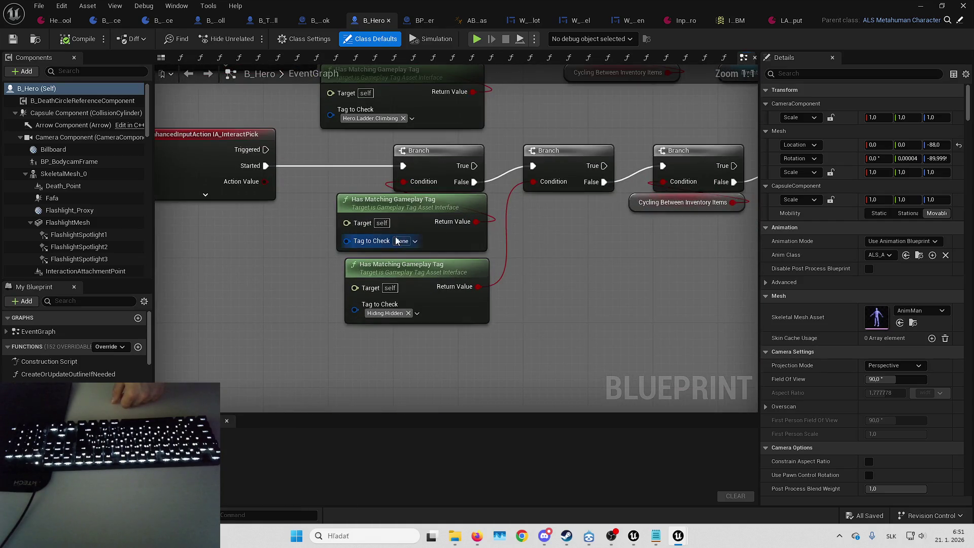
left_click(400, 242)
left_click(367, 315)
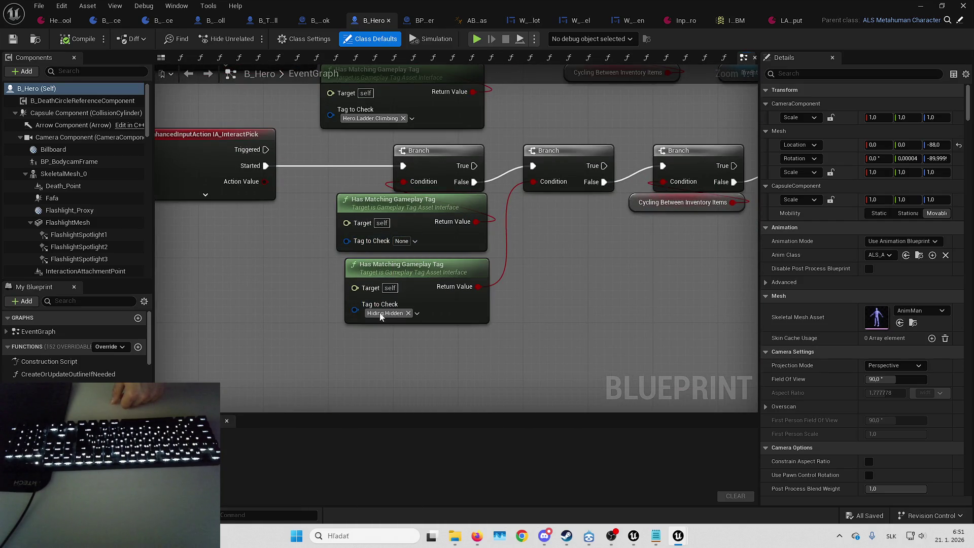
left_click(390, 314)
left_click(389, 314)
left_click(390, 314)
left_click(610, 312)
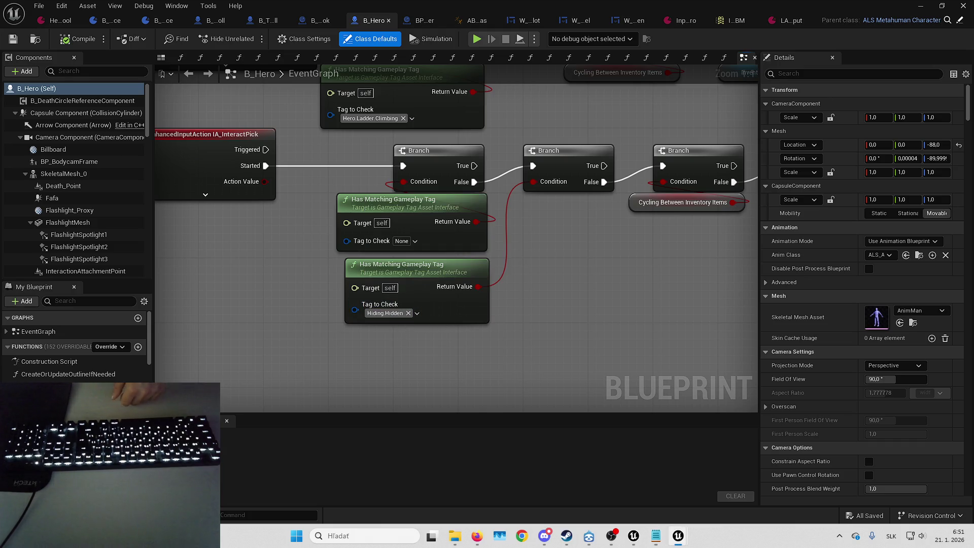
key("super+d")
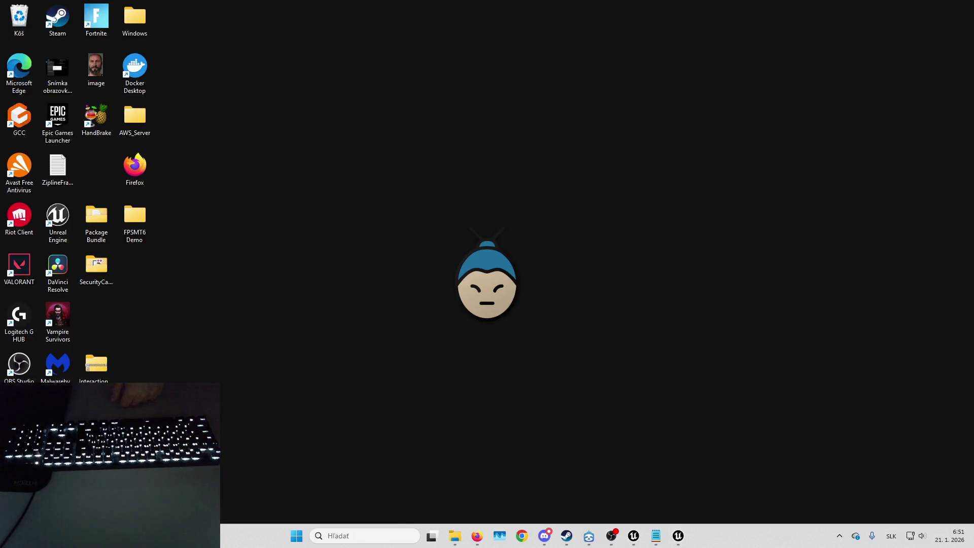
key("super+d")
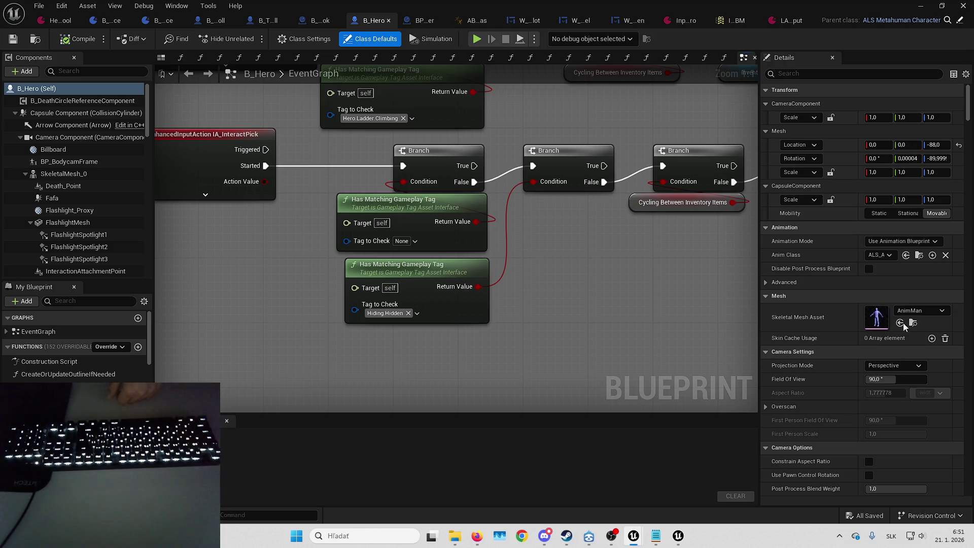
- Set the empty tag check to Hero.Ladder.Climbing and save B_Hero
left_click(401, 241)
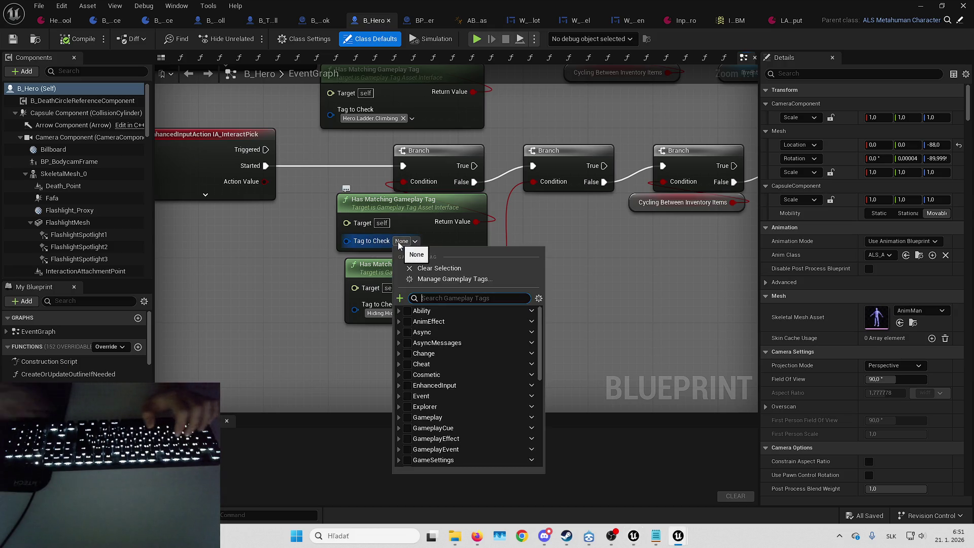
type("hero.ladd")
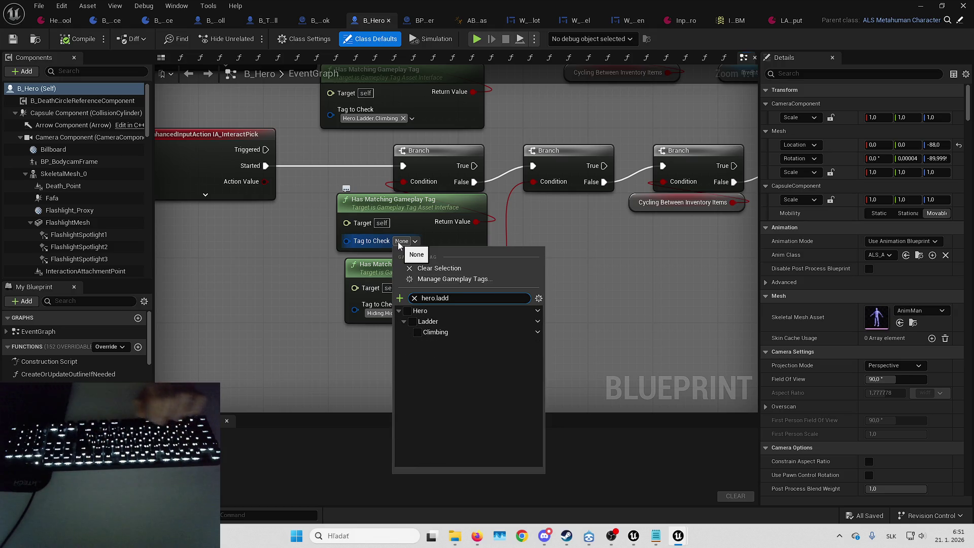
left_click(488, 331)
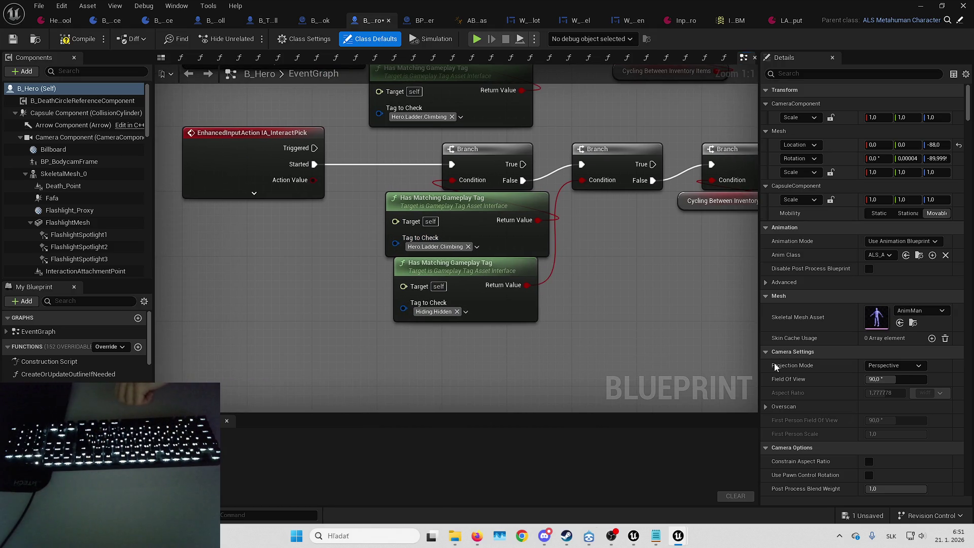
key("ctrl+s")
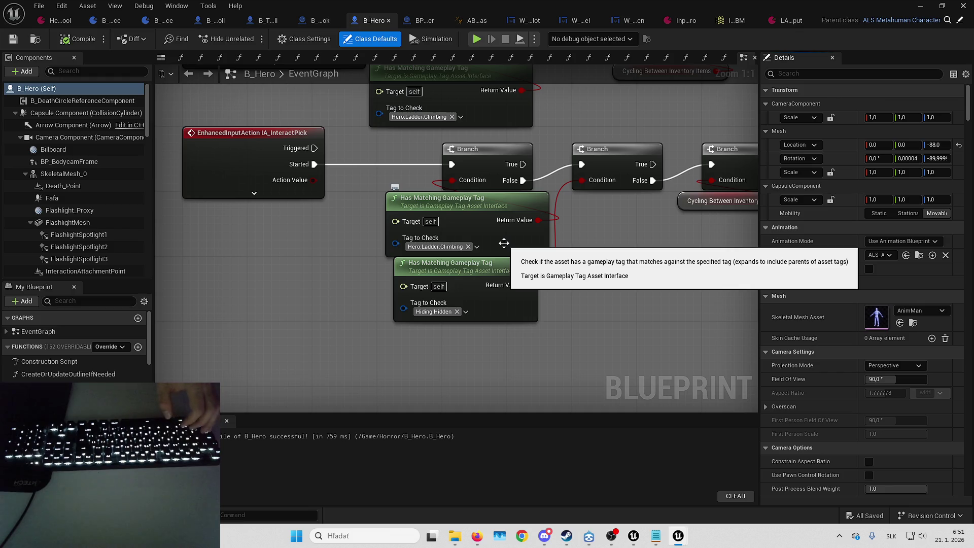
- Align the Hero.Ladder.Climbing and Hiding.Hidden Has Matching Gameplay Tag nodes
left_click(504, 243)
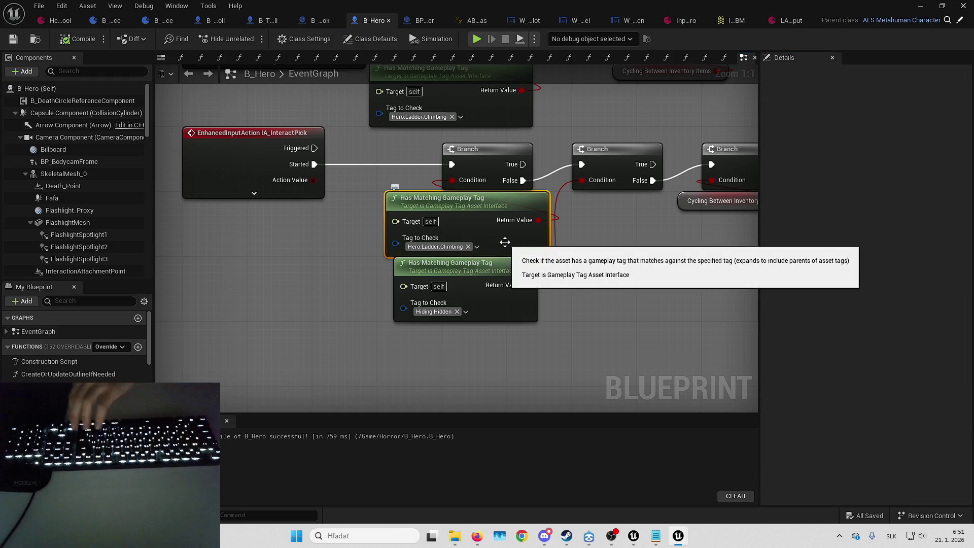
left_click_drag(504, 243, 488, 244)
left_click_drag(507, 300, 498, 309)
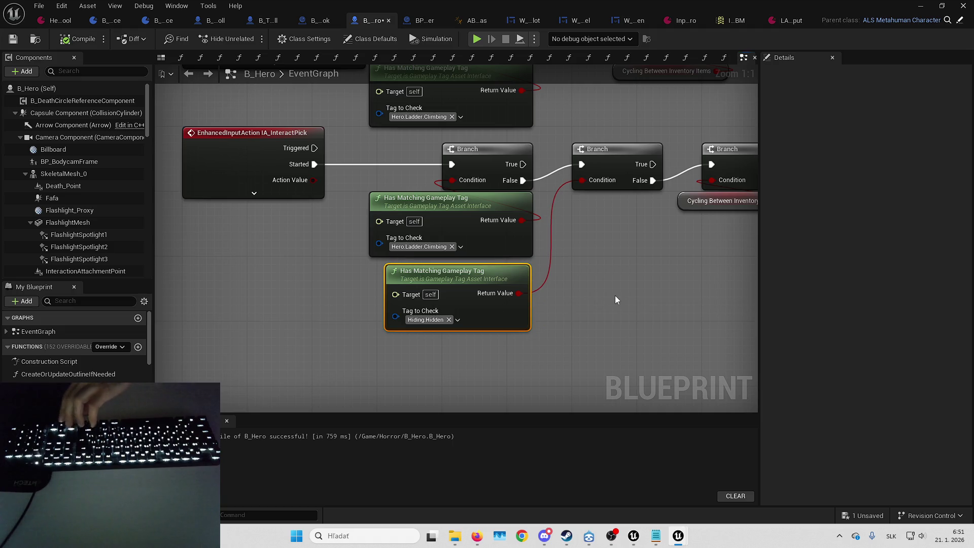
left_click(615, 294)
mouse_move(588, 246)
left_mouse_down()
mouse_move(526, 332)
mouse_move(423, 406)
mouse_move(342, 401)
mouse_move(457, 242)
mouse_move(456, 306)
left_mouse_up()
- Save the B_Hero blueprint so no changes remain unsaved
scroll(421, 243, "down", 2)
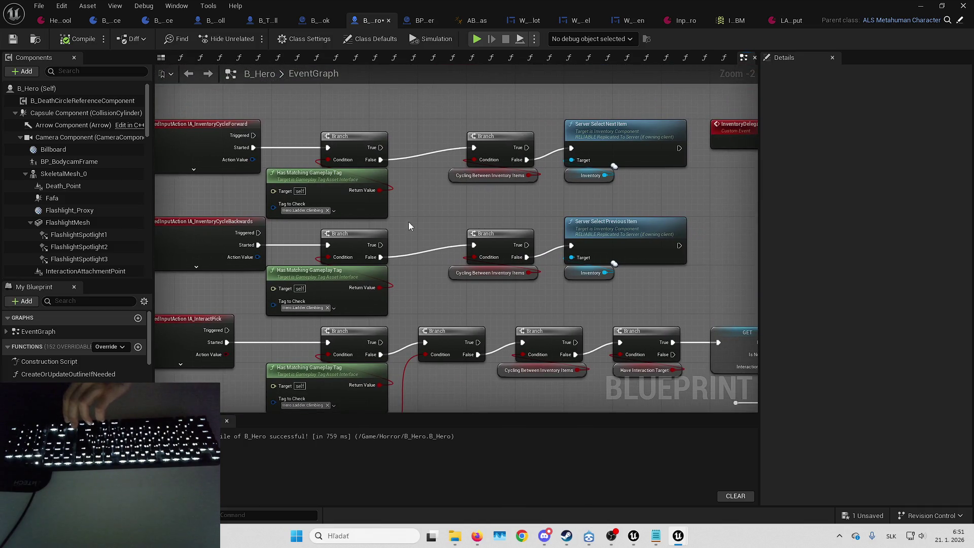
left_click_drag(409, 222, 418, 252)
left_click(457, 161)
left_click_drag(440, 130, 376, 215)
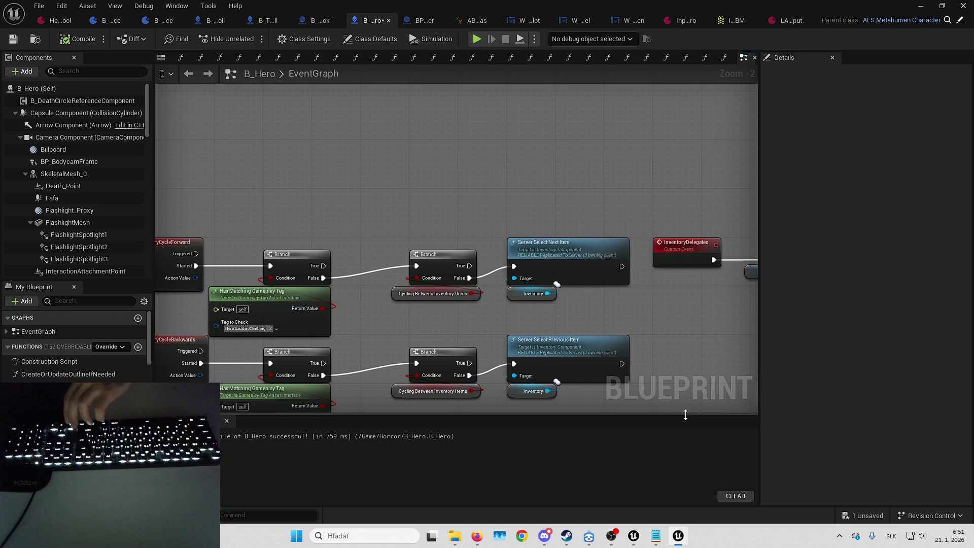
left_click(863, 516)
- Toggle a breakpoint on the EnhancedInputAction IA_InteractPick event node
left_click_drag(447, 216, 497, 197)
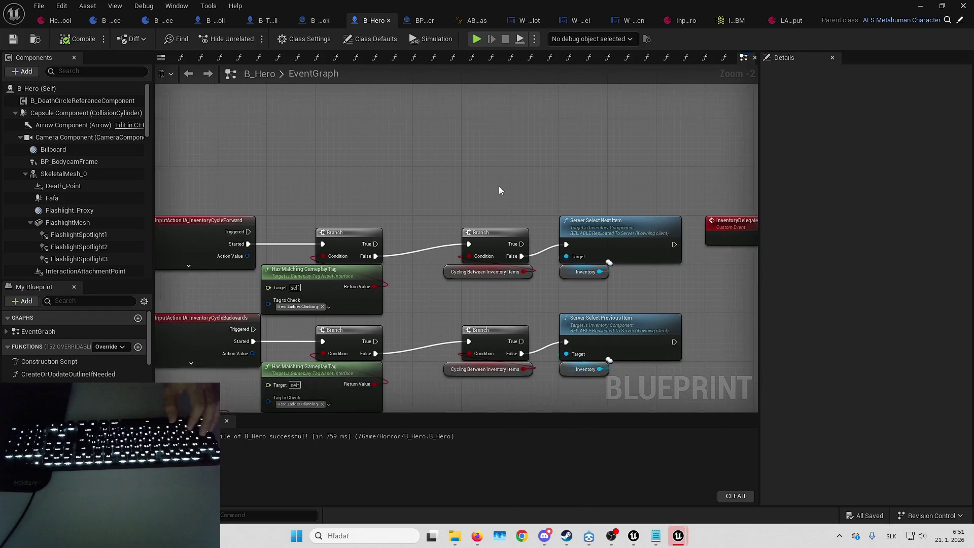
scroll(497, 197, "down", 5)
scroll(233, 183, "up", 2)
scroll(395, 251, "up", 1)
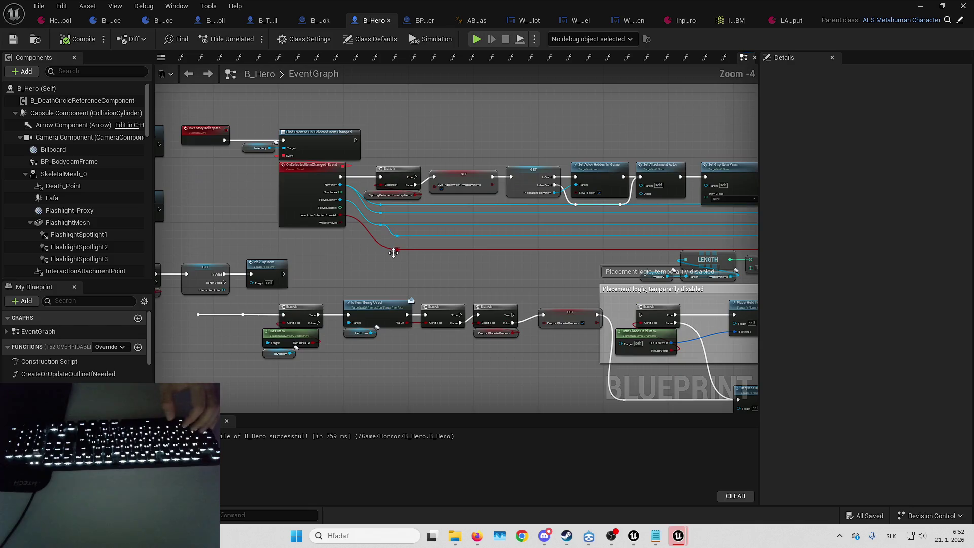
scroll(524, 273, "down", 3)
scroll(328, 219, "up", 4)
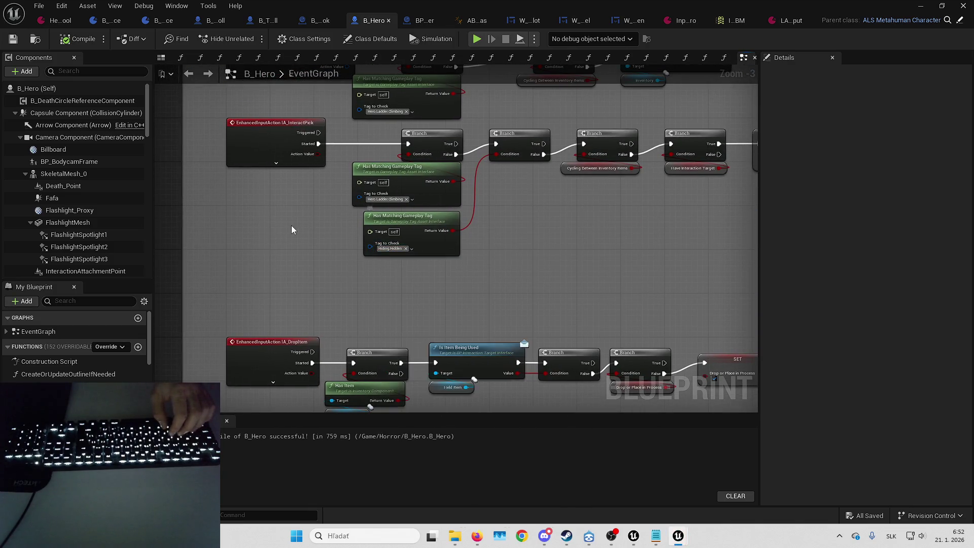
scroll(291, 226, "down", 3)
scroll(284, 167, "up", 3)
scroll(395, 174, "up", 3)
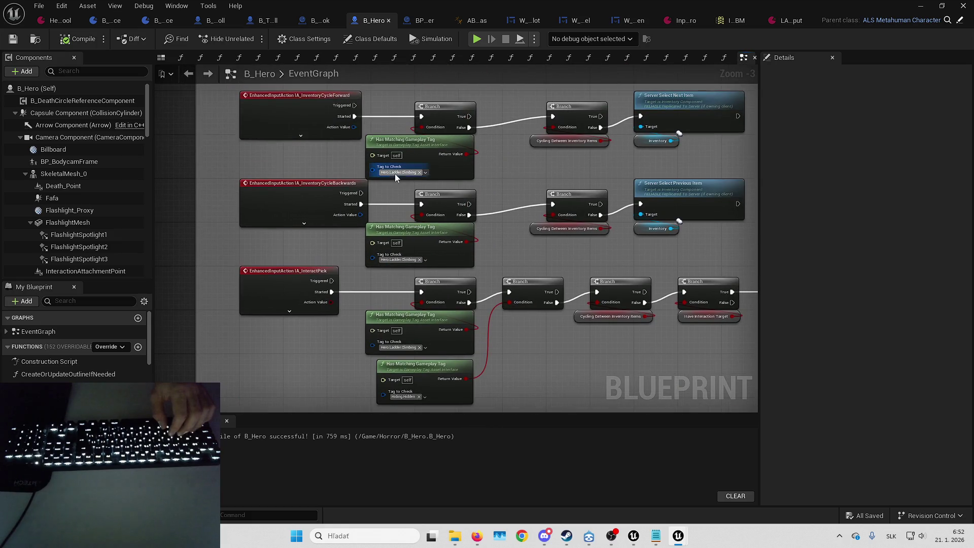
scroll(310, 180, "up", 2)
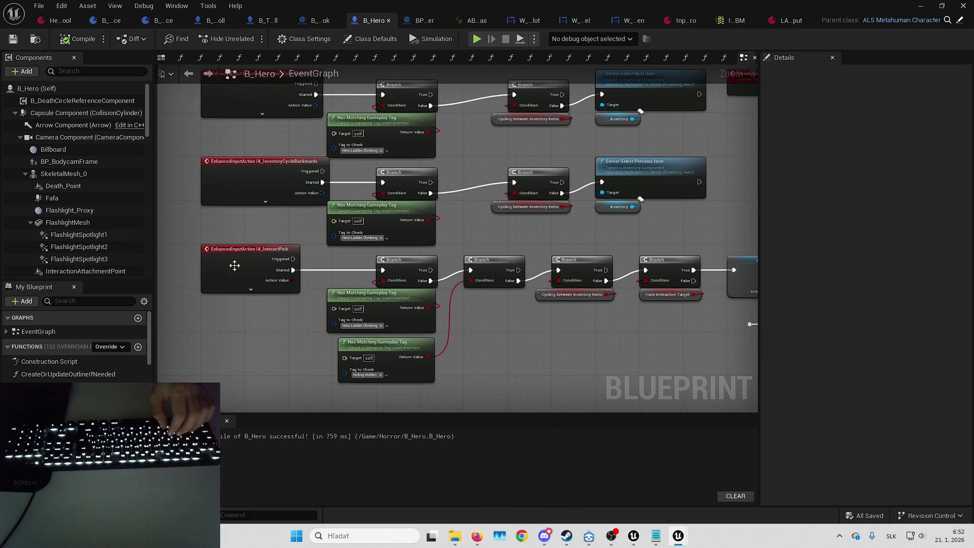
right_click(233, 265)
left_click(311, 463)
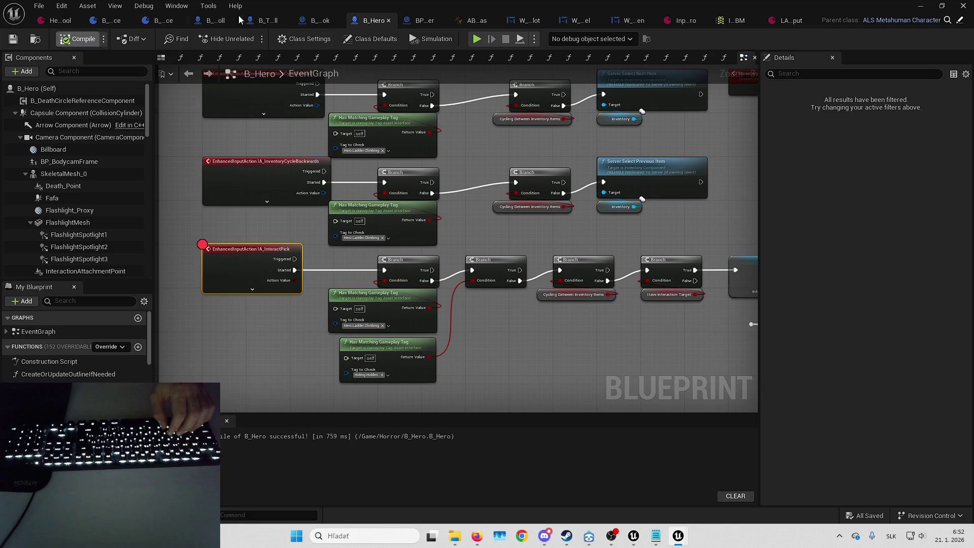
- Load L_Playground from File > Recent Levels and close the Message Log
key("alt+Tab")
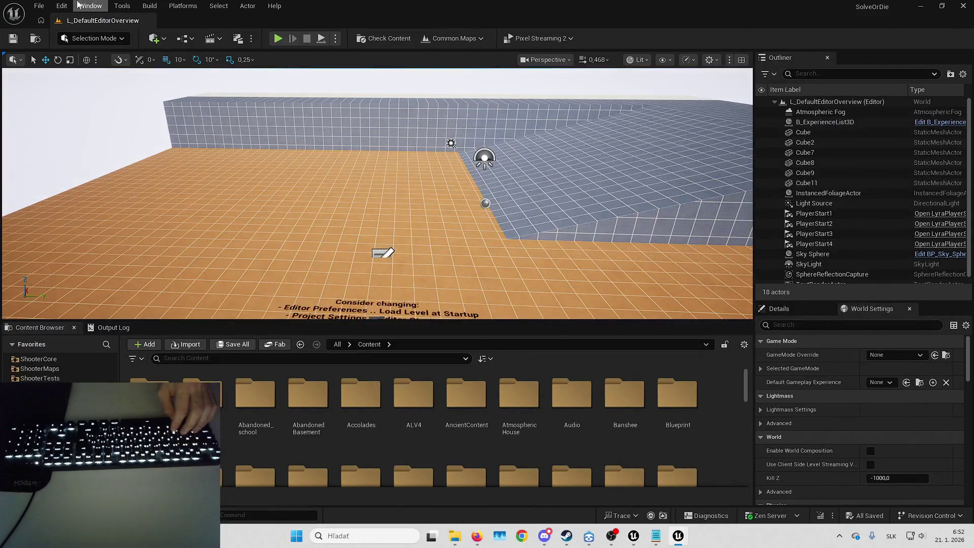
left_click(38, 5)
mouse_move(147, 81)
left_click(226, 97)
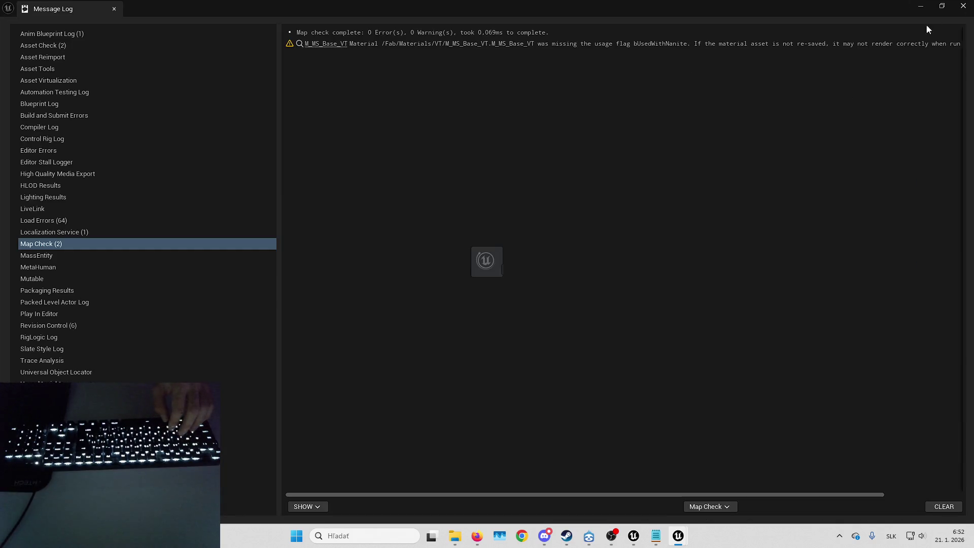
left_click(962, 6)
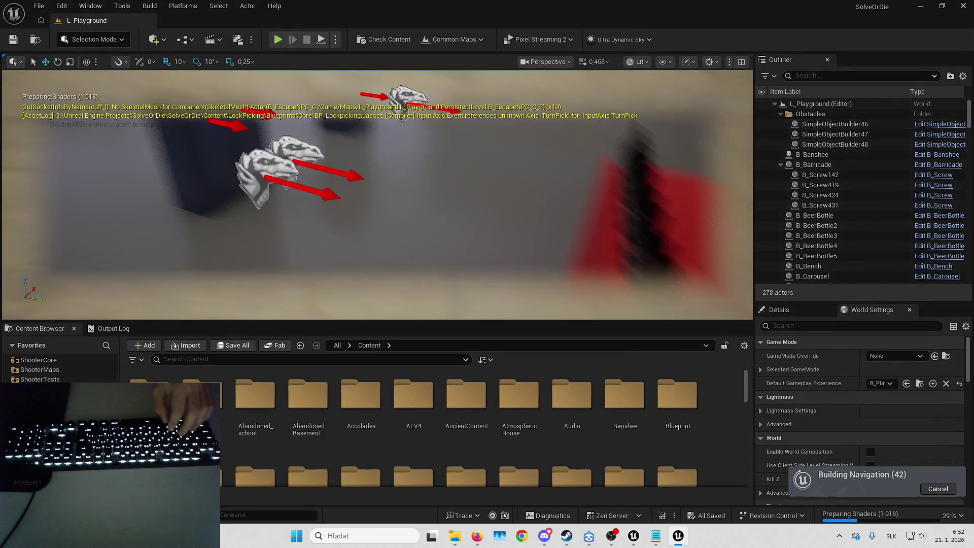
- Fly the camera to the bottles on the red table and start Play in Editor
scroll(376, 193, "down", 2)
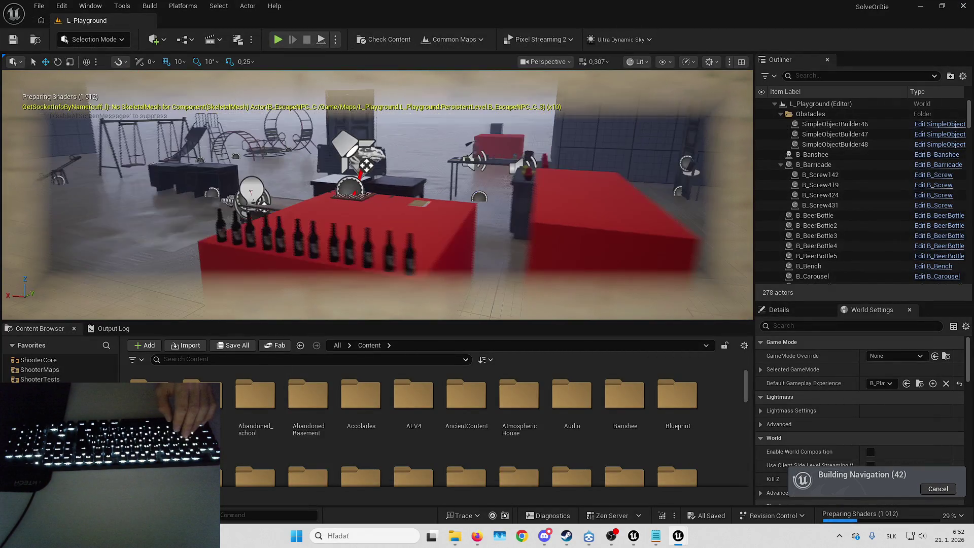
key("w")
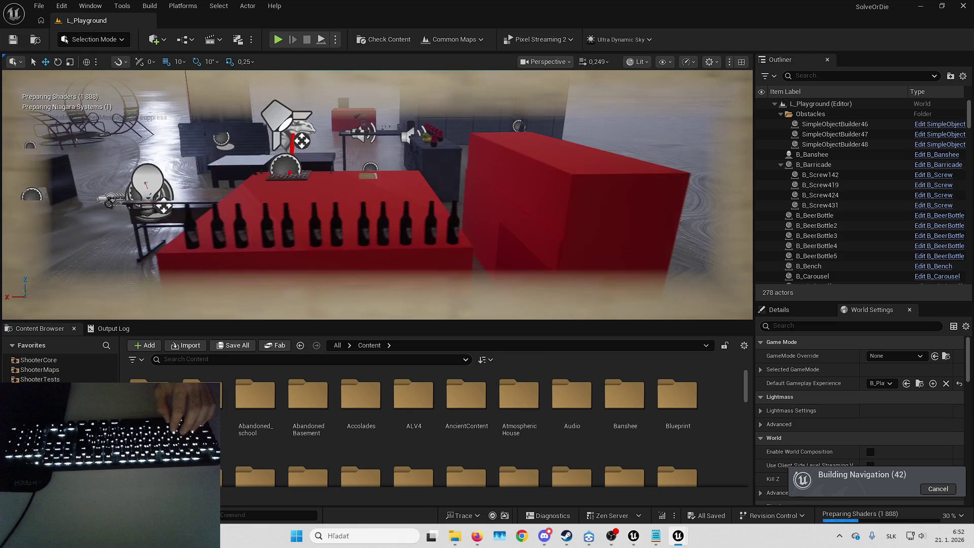
key("w")
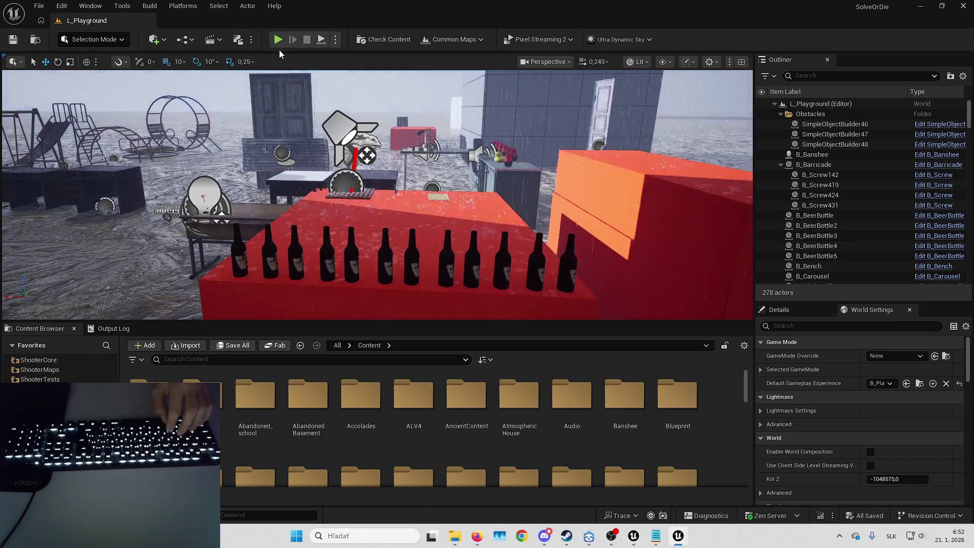
left_click(278, 39)
- Go fullscreen, walk to the beer bottles and press H to pick one up
key("F11")
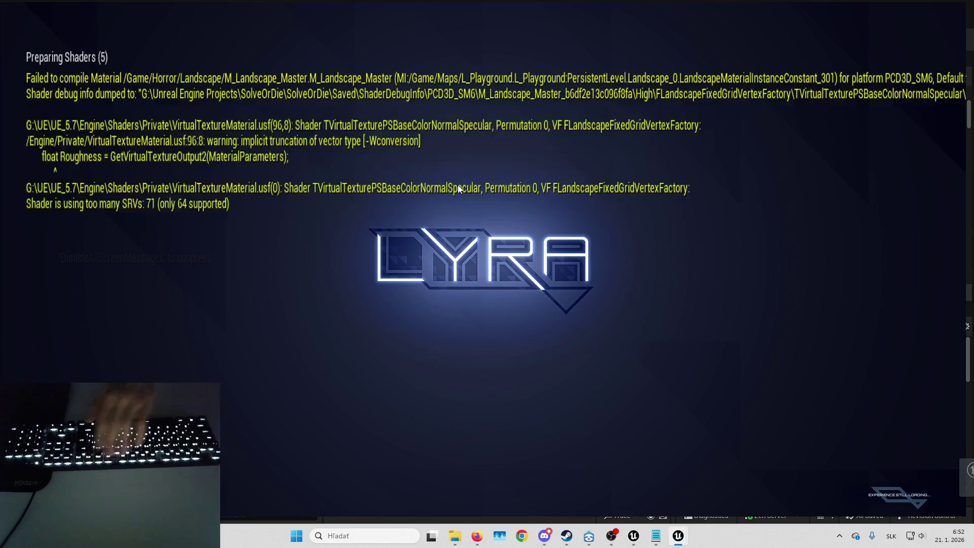
key("w")
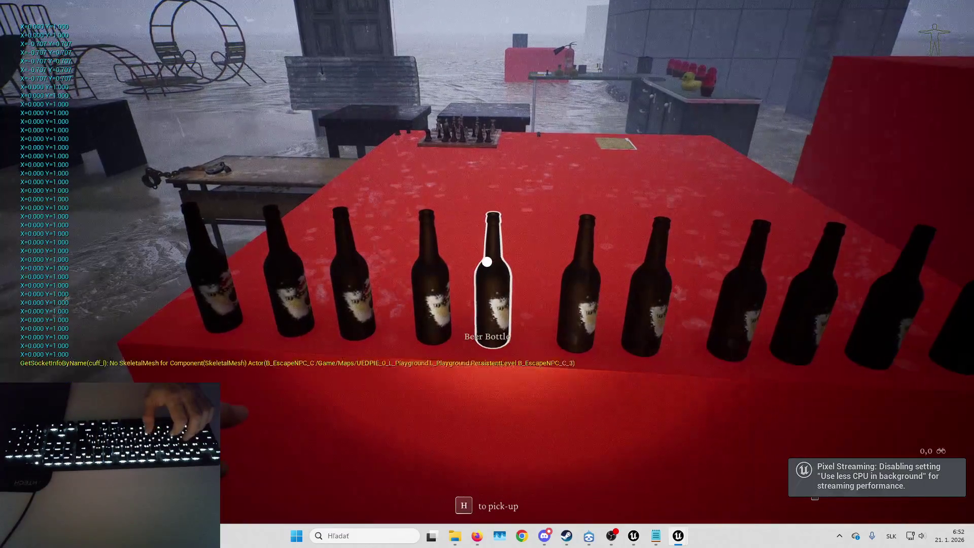
key("h")
- Step over the branch checks from the IA_InteractPick breakpoint and enter the PickUpItem function
key("F10")
mouse_move(486, 291)
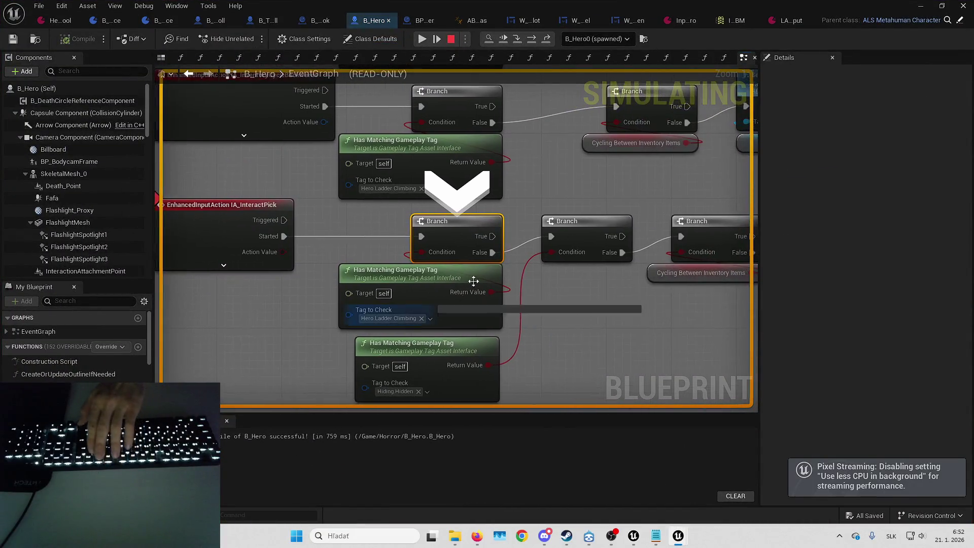
key("F10")
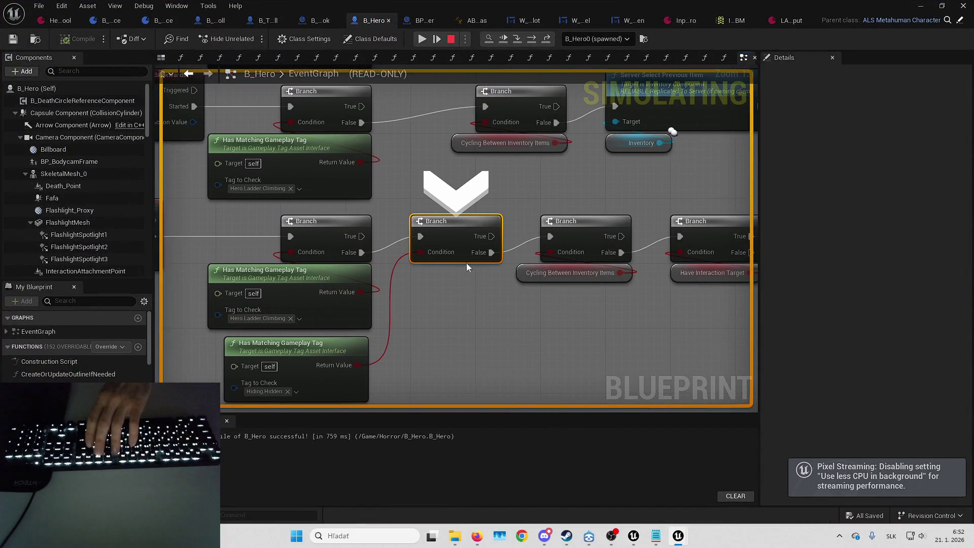
mouse_move(429, 252)
key("F10")
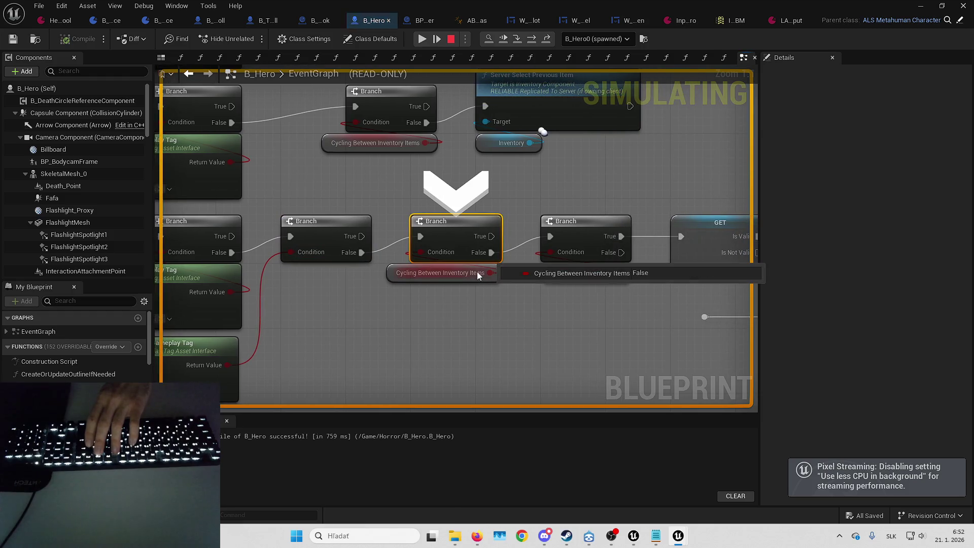
key("F10")
key("F10")
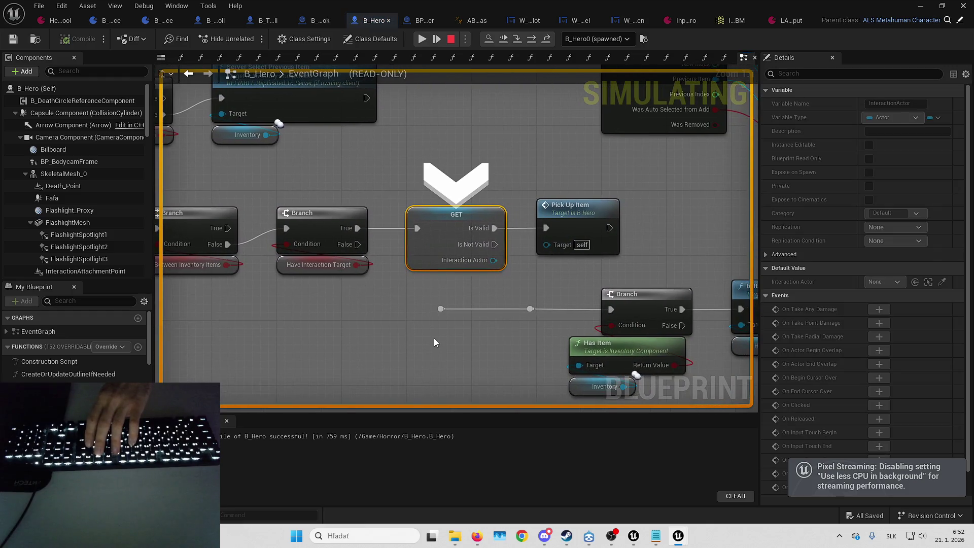
key("F10")
double_click(471, 229)
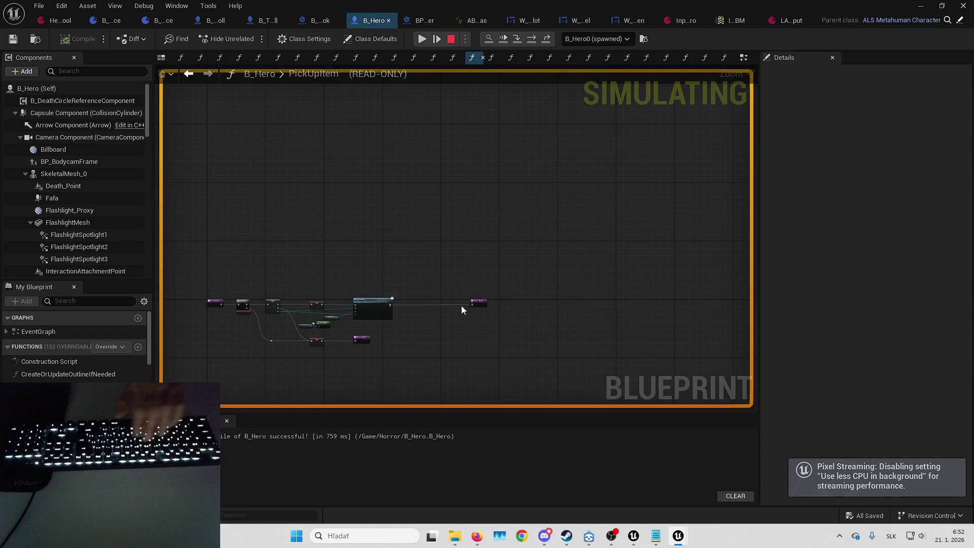
- Add a breakpoint to the PickUpItem entry and step through Branch and SET to the Interaction call
right_click(335, 202)
left_click(383, 290)
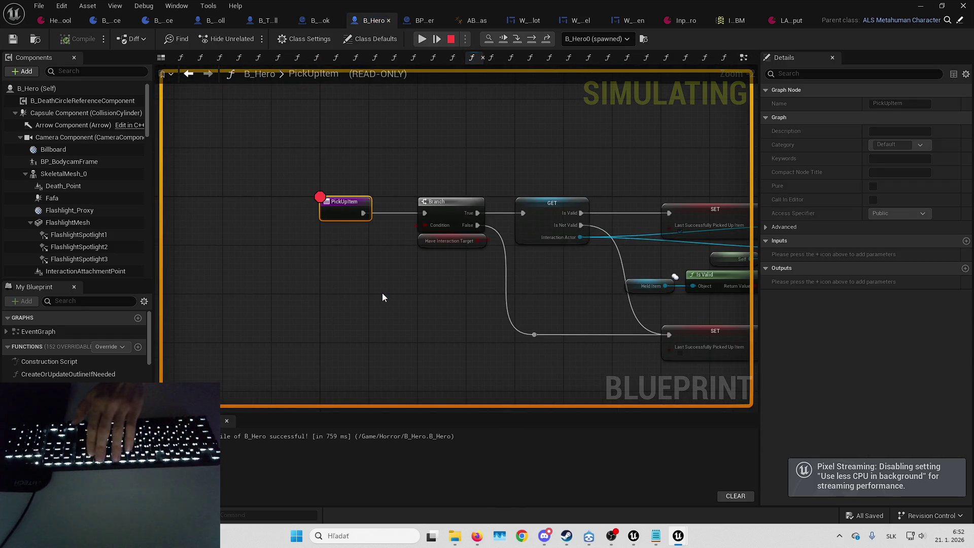
key("F10")
key("F10")
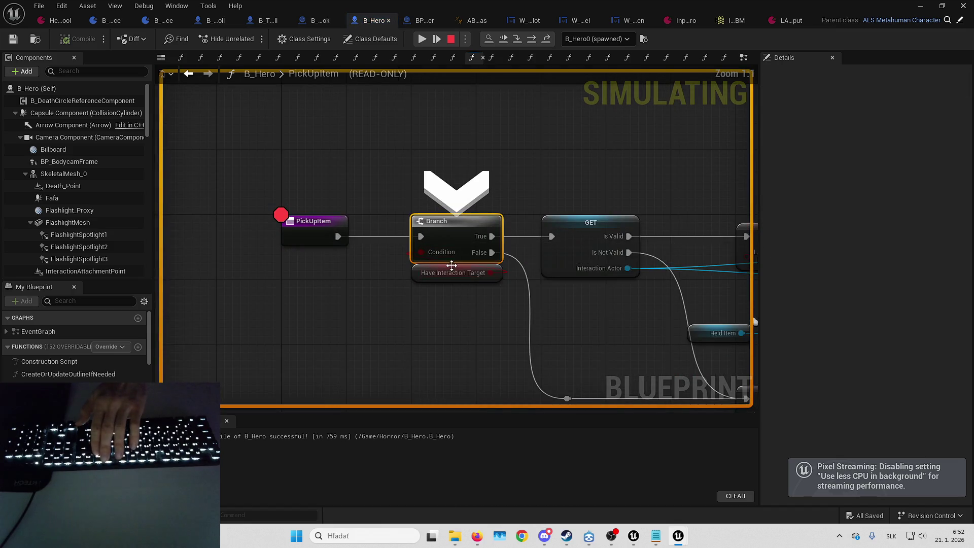
key("F10")
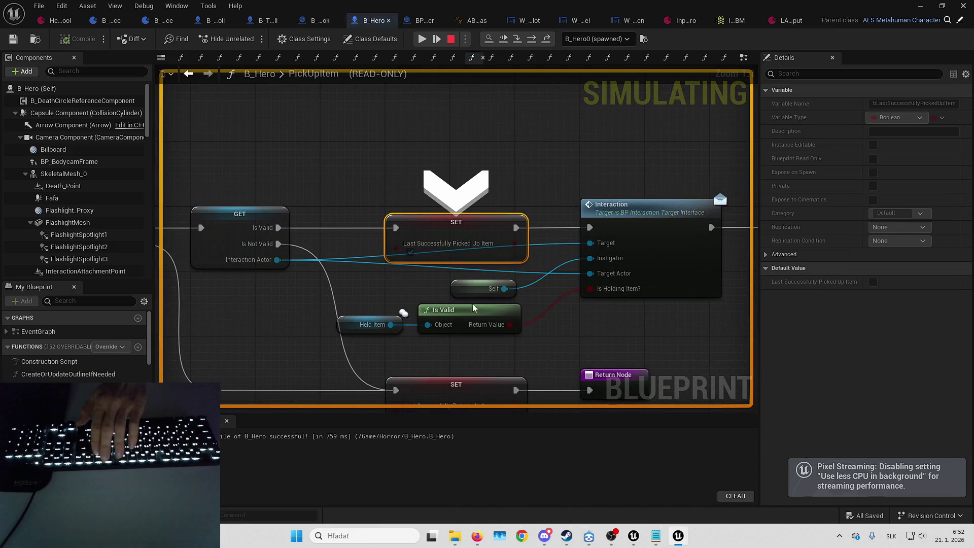
key("F10")
- Inspect the Interaction call's input pin values, then step on to the Return Node
mouse_move(501, 218)
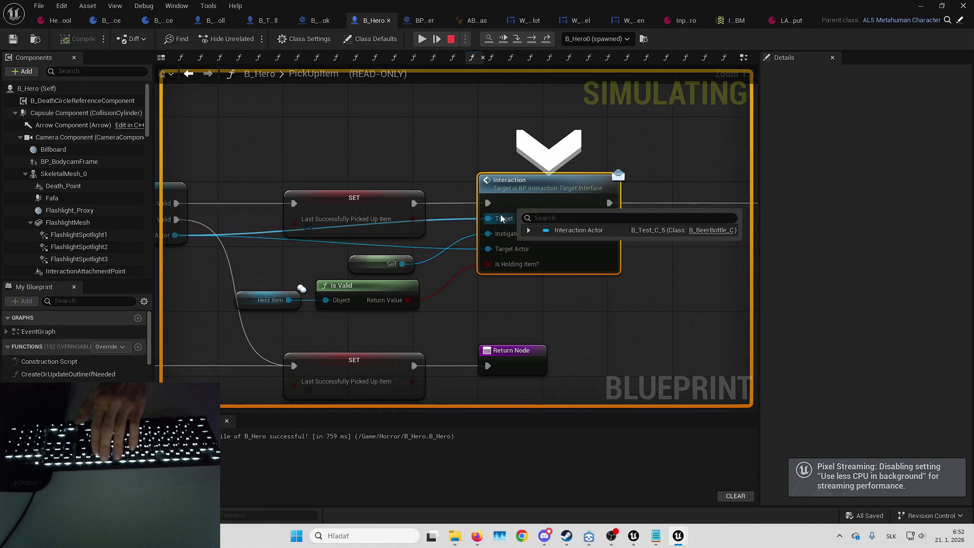
mouse_move(498, 249)
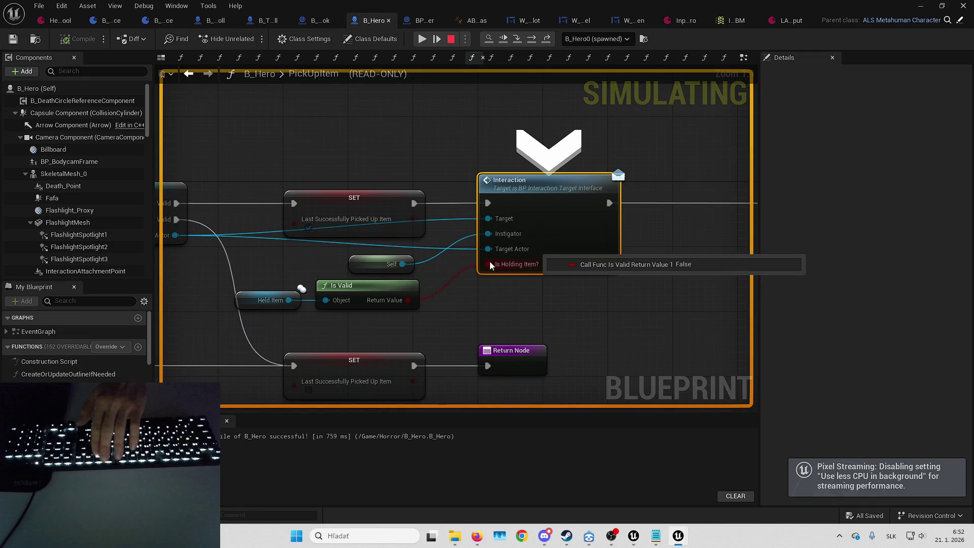
key("F10")
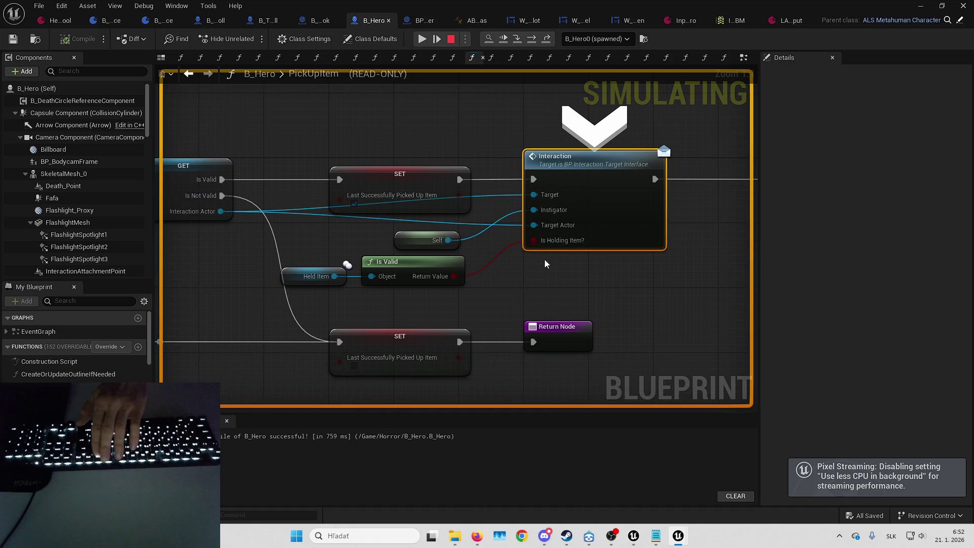
key("F10")
key("F10")
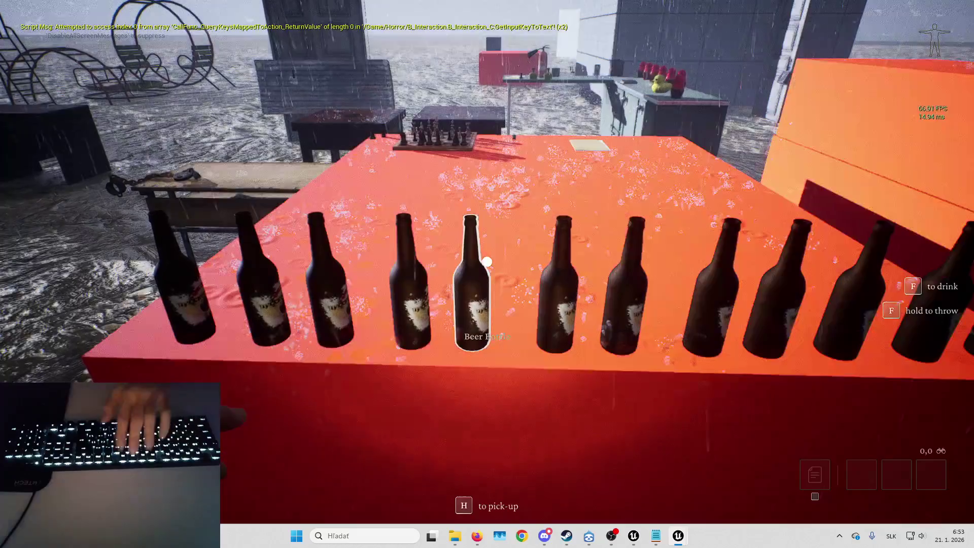
- Eject with F8, select the beer bottle and open B_BeerBottle's Blueprint with Ctrl+E
key("F8")
left_click(467, 332)
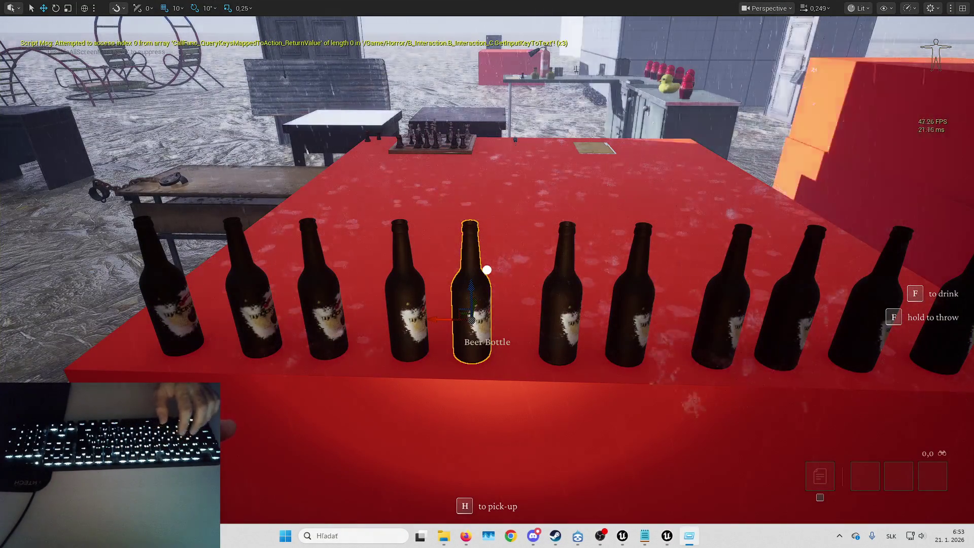
right_click(373, 355)
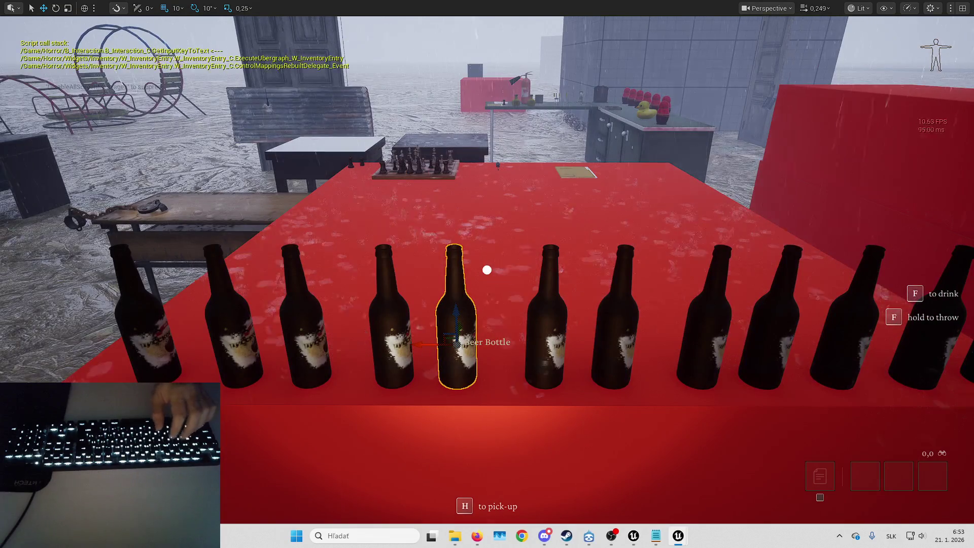
key("ctrl+e")
scroll(400, 276, "down", 2)
scroll(367, 312, "down", 3)
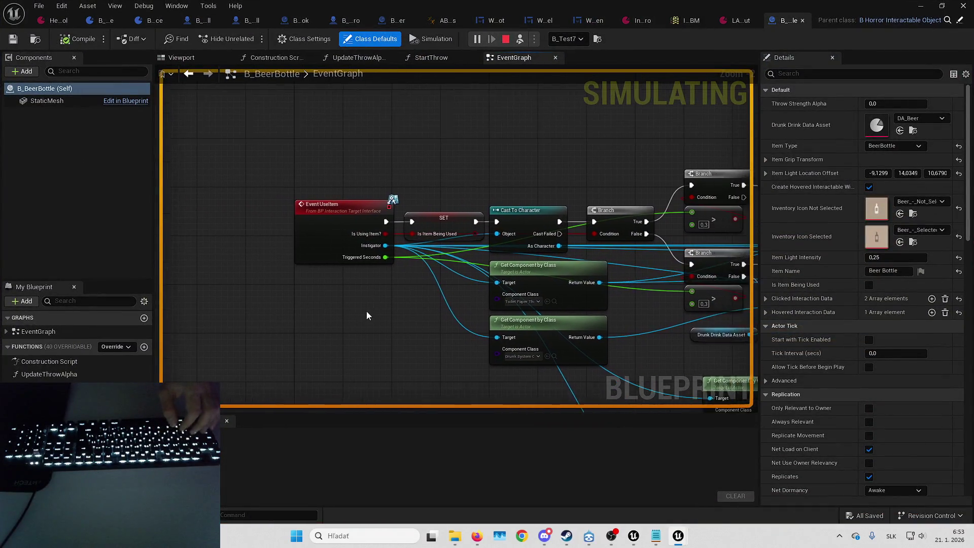
- Open parent B_HorrorInteractableObject and add a breakpoint to its Event Interaction node
left_click(961, 20)
scroll(436, 223, "up", 3)
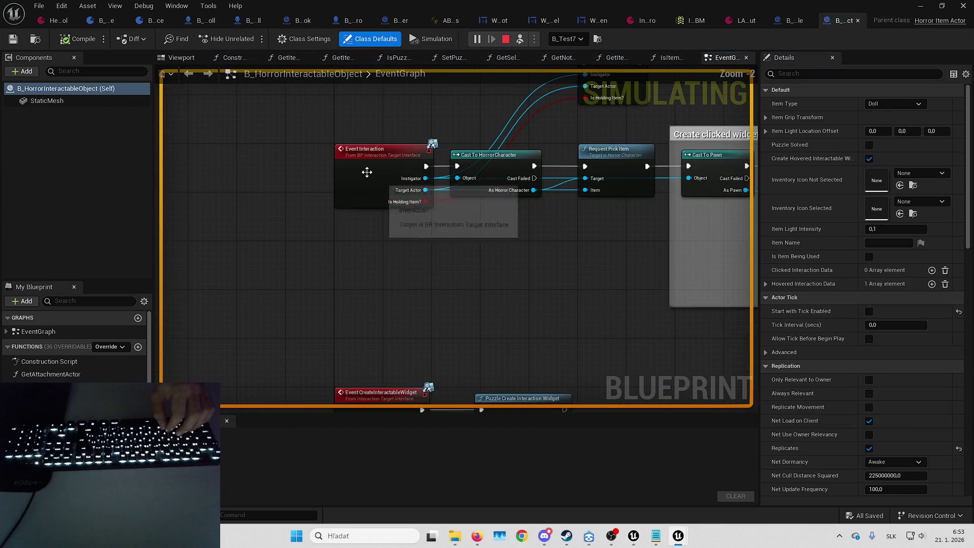
right_click(369, 174)
left_click(406, 418)
mouse_move(355, 289)
left_mouse_down()
mouse_move(280, 281)
mouse_move(530, 278)
left_mouse_up()
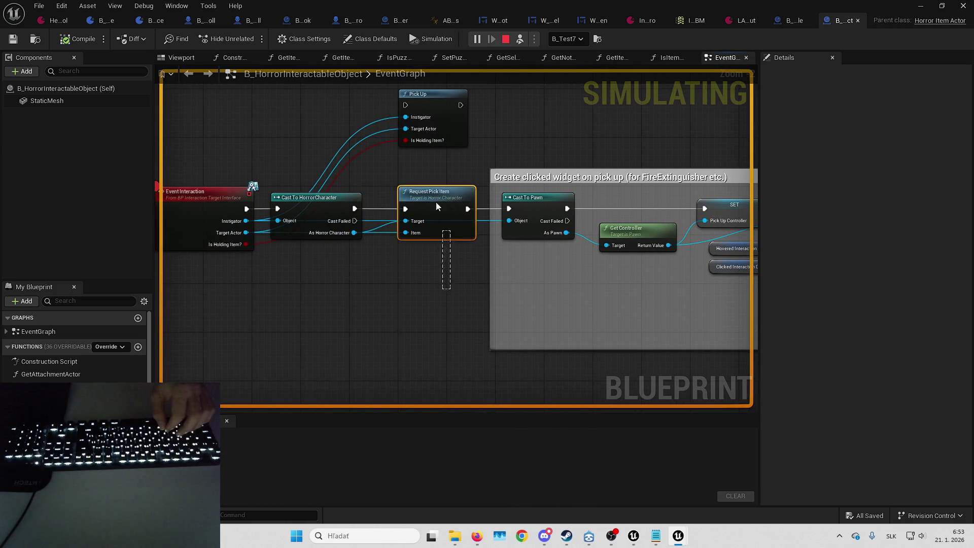
scroll(500, 304, "down", 2)
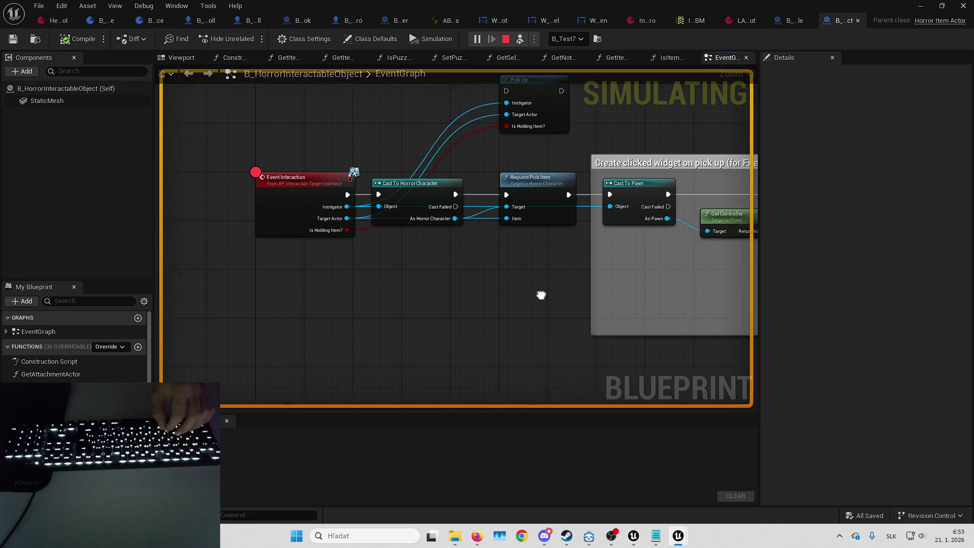
mouse_move(501, 183)
left_mouse_down()
mouse_move(489, 146)
mouse_move(508, 5)
left_mouse_up()
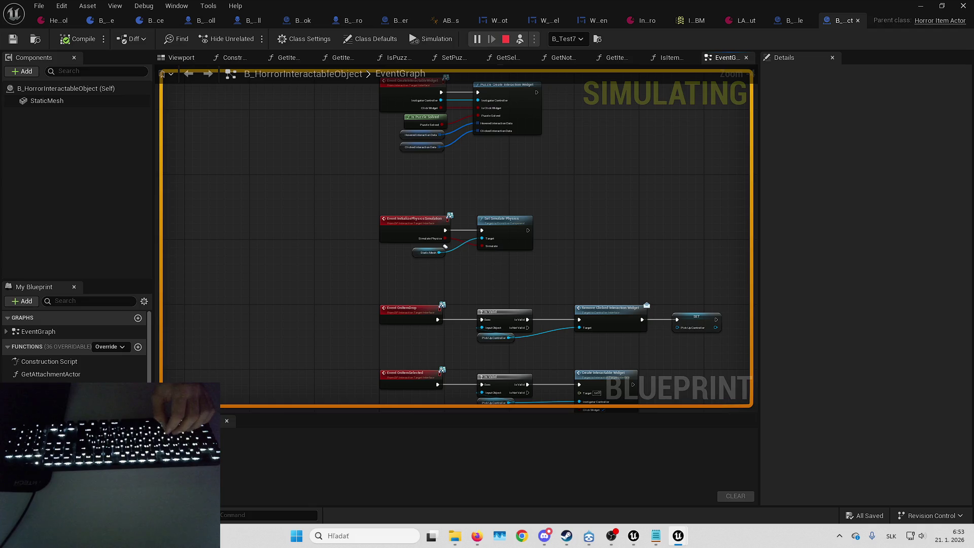
mouse_move(497, 77)
left_mouse_down()
mouse_move(478, 146)
mouse_move(479, 257)
left_mouse_up()
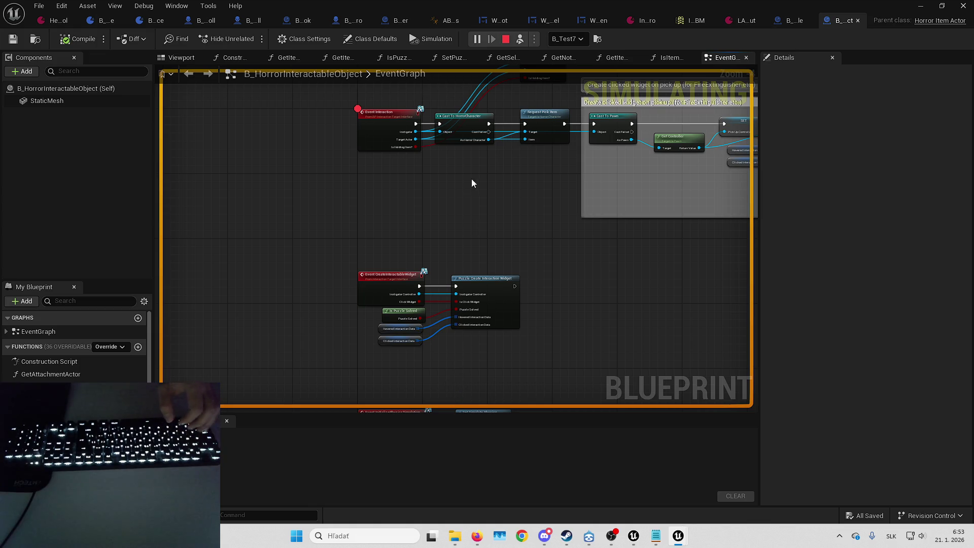
scroll(473, 179, "up", 4)
left_click_drag(439, 231, 439, 296)
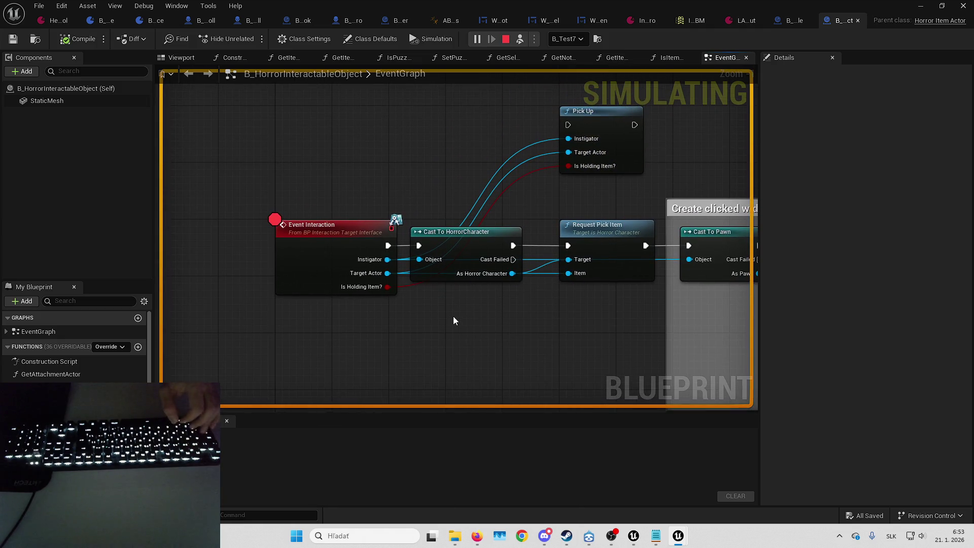
- Stop the simulation, close the error log and minimize the Blueprint editor to reveal the level
key("Escape")
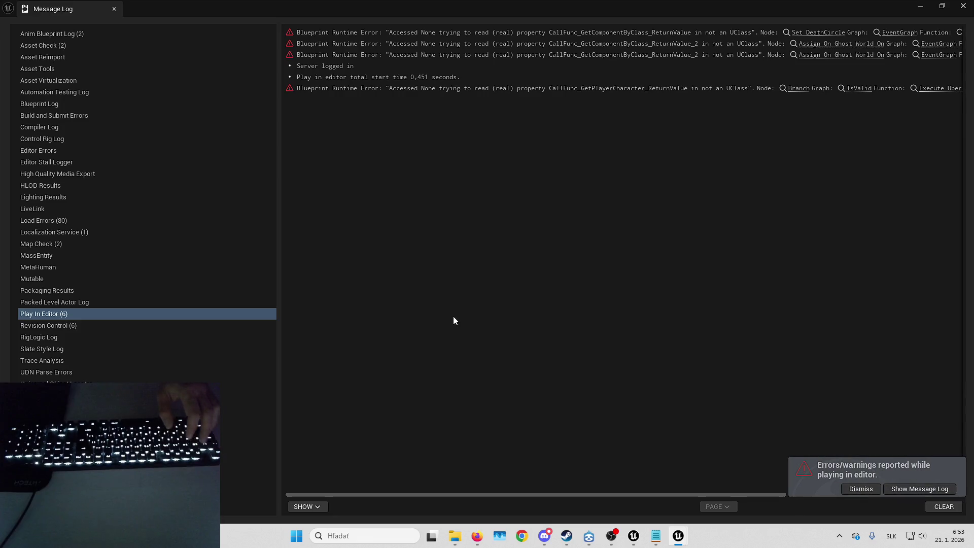
left_click(963, 6)
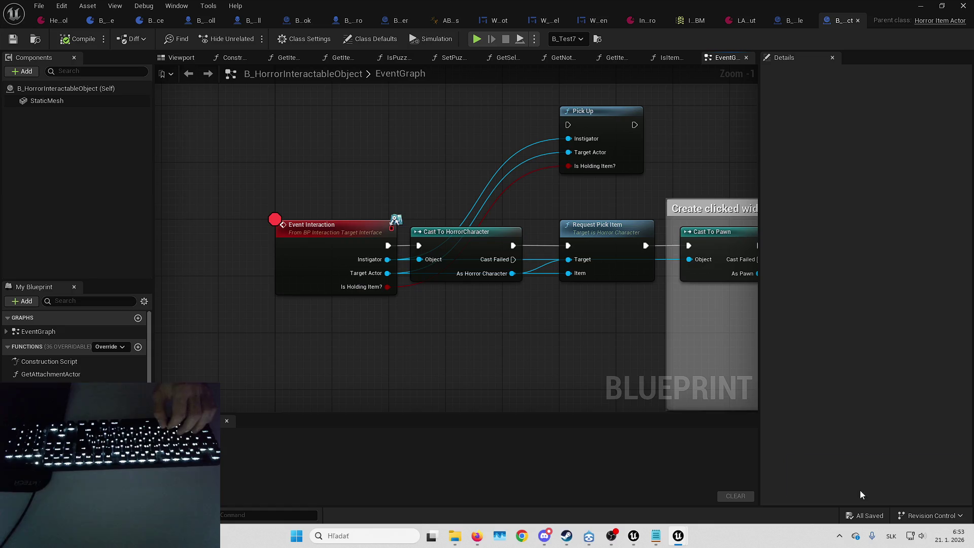
left_click(208, 73)
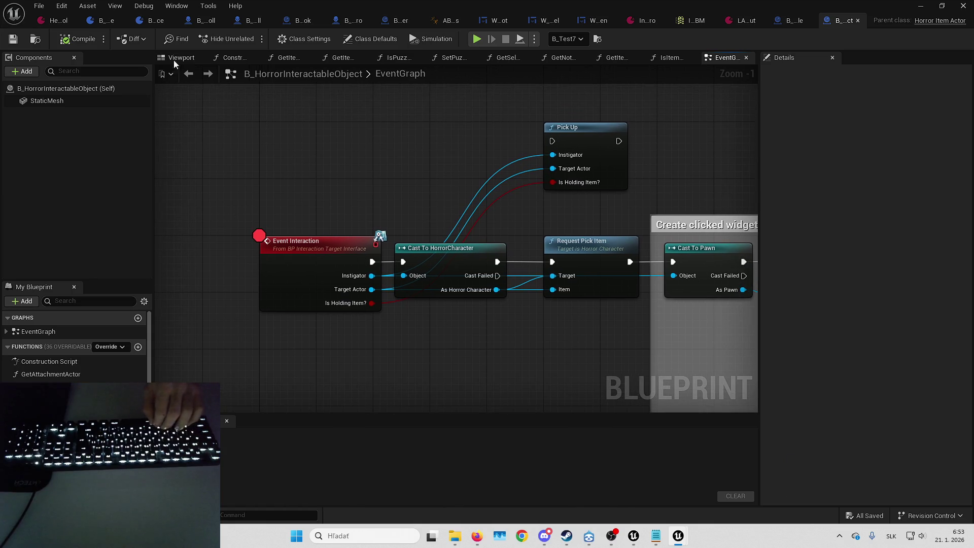
left_click(40, 6)
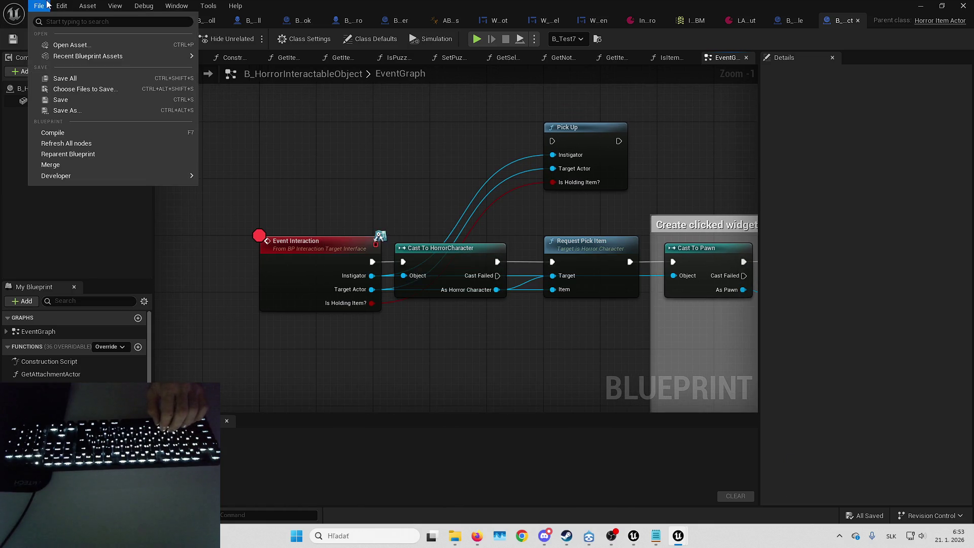
left_click(98, 90)
left_click_drag(337, 131, 325, 168)
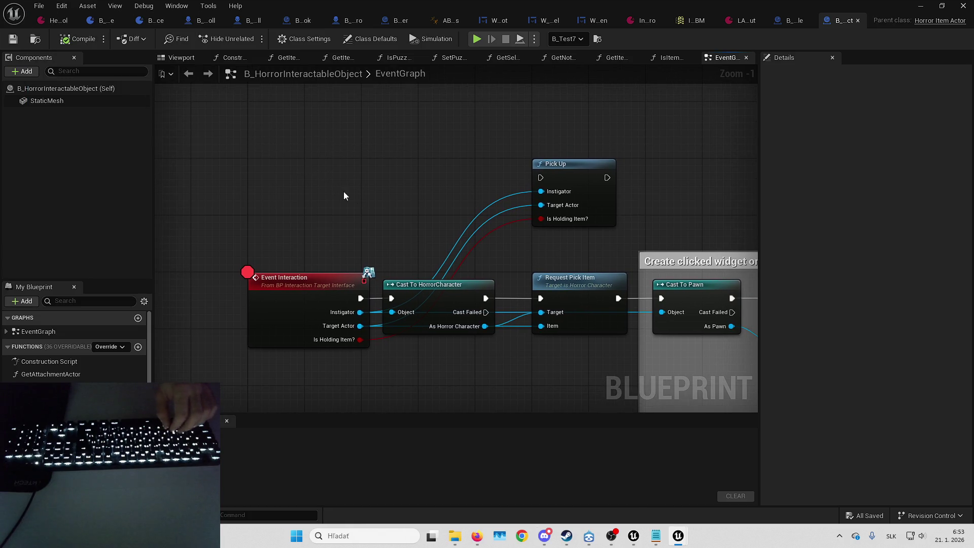
left_click(926, 4)
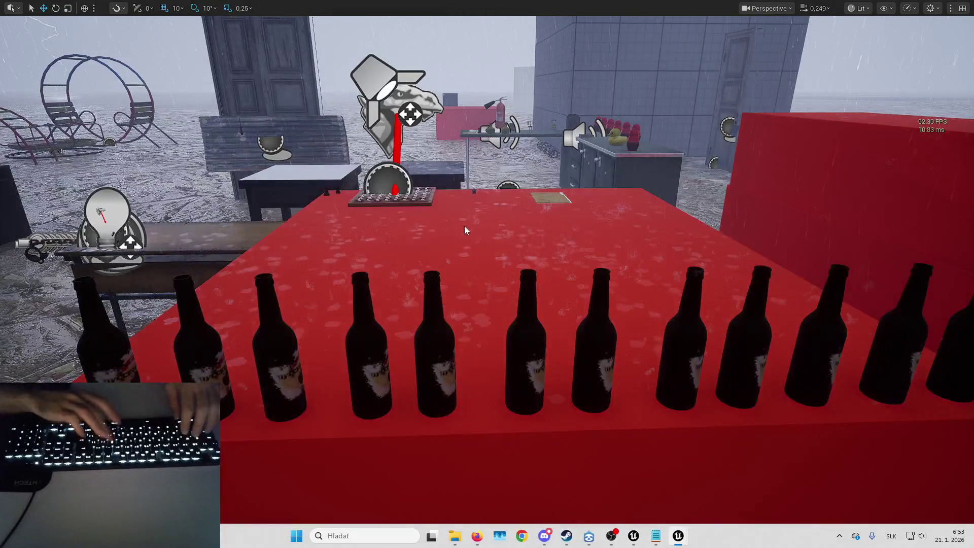
- Start play with Alt+P, walk to the bottles and press H to pick one up
key("alt+p")
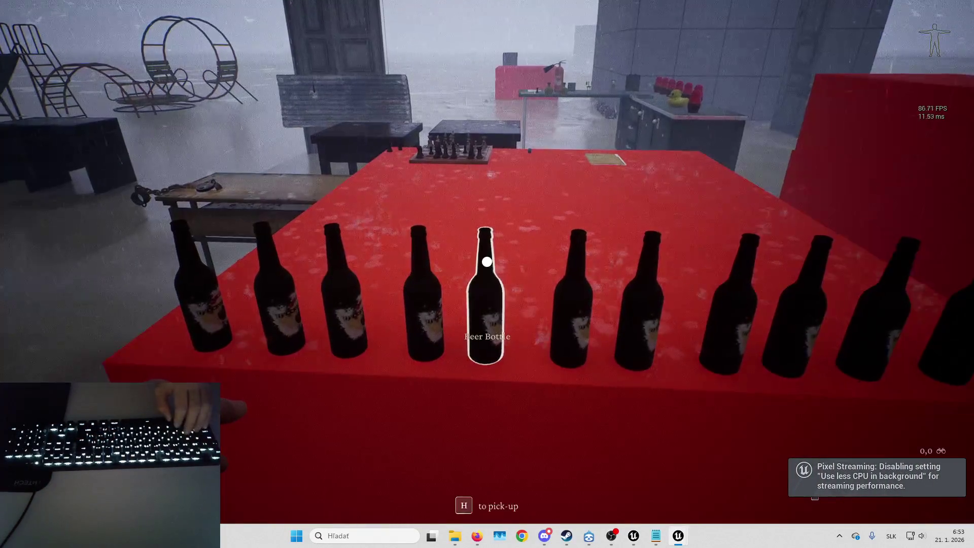
key("w")
key("s")
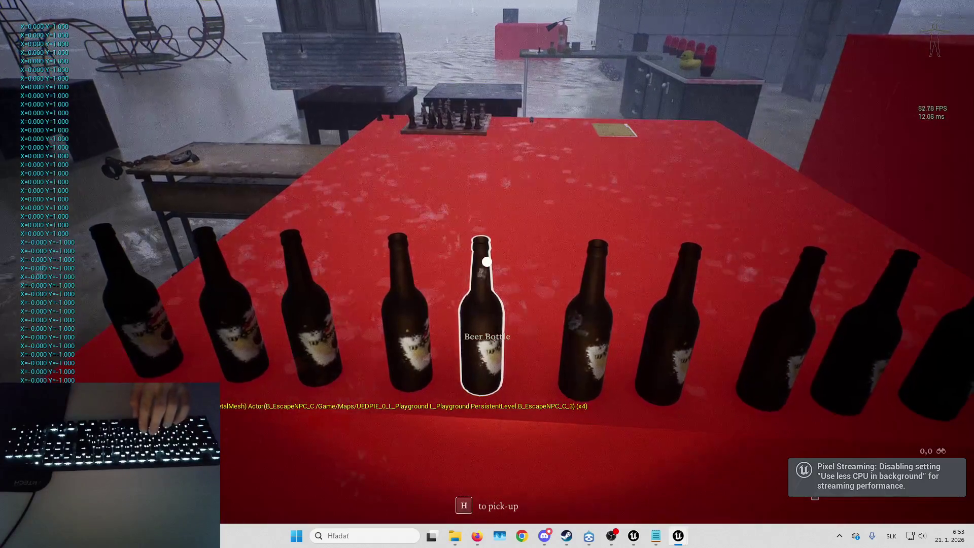
key("h")
- Remove the breakpoint from the PickUpItem node and resume execution
right_click(437, 223)
key("Escape")
key("F8")
right_click(394, 225)
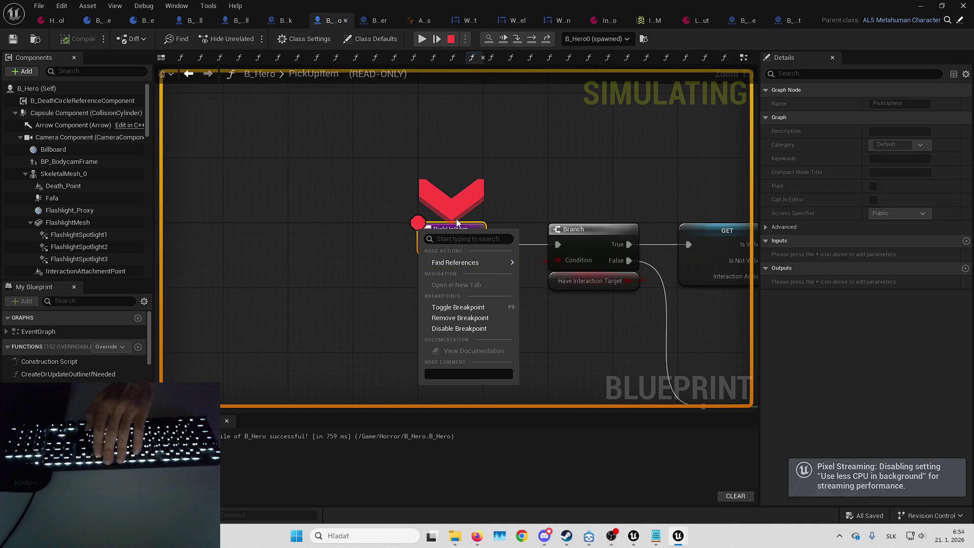
left_click(457, 330)
left_click(427, 39)
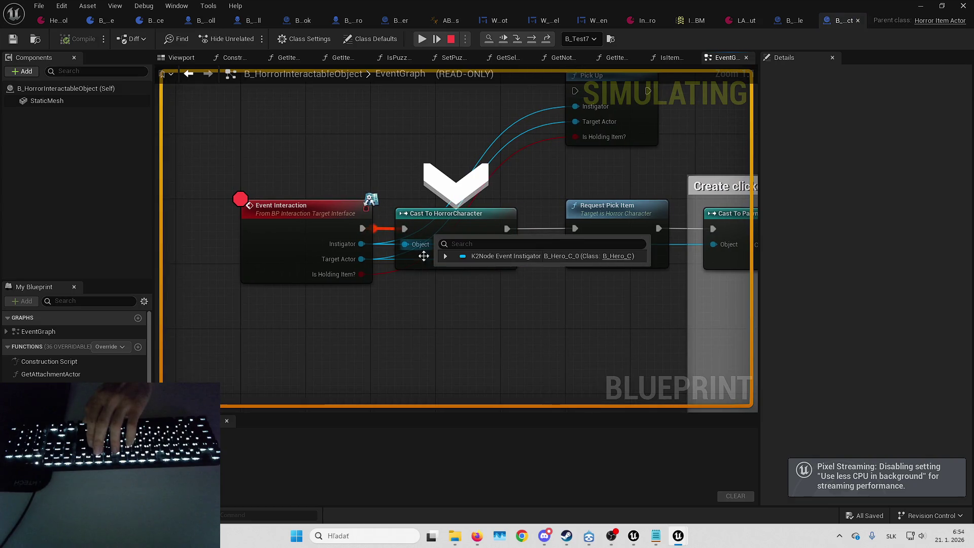
- Step through Request Pick Item and the Pick Up Controller assignment, then stop play and close the error log
key("F10")
key("F10")
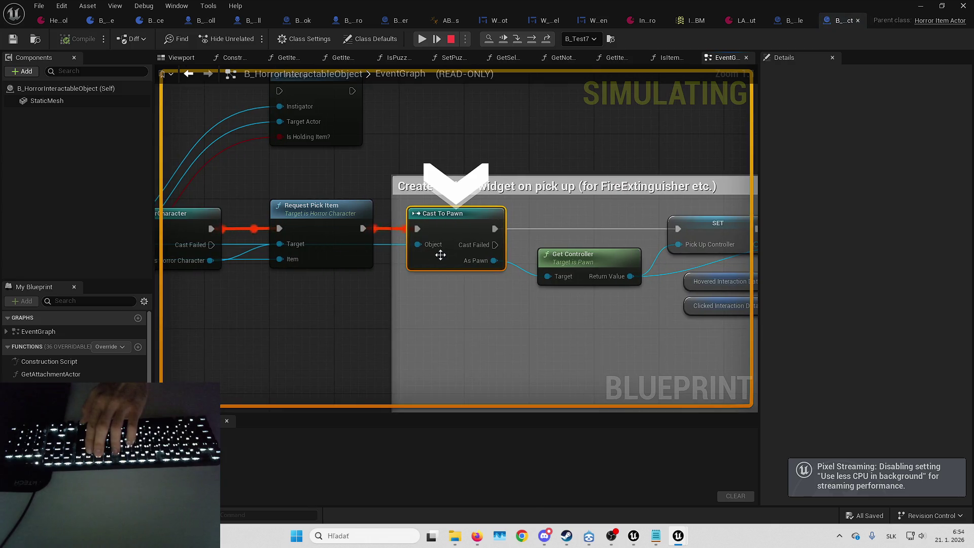
key("F10")
key("F10")
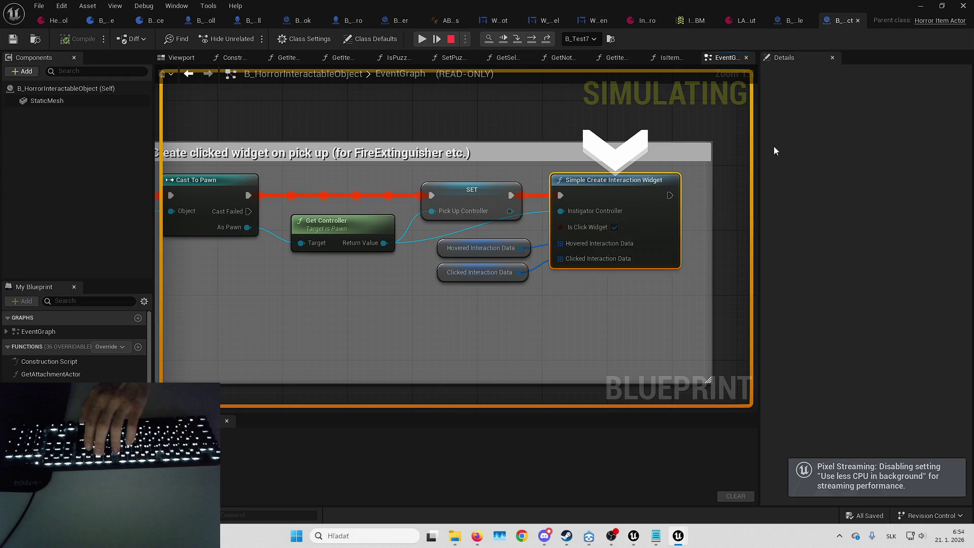
key("F10")
key("F10")
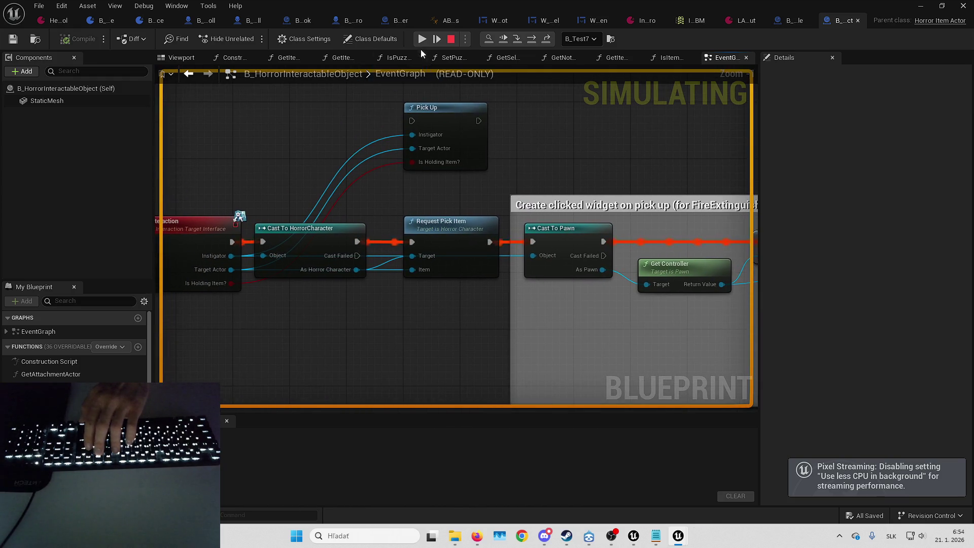
key("F10")
key("F10")
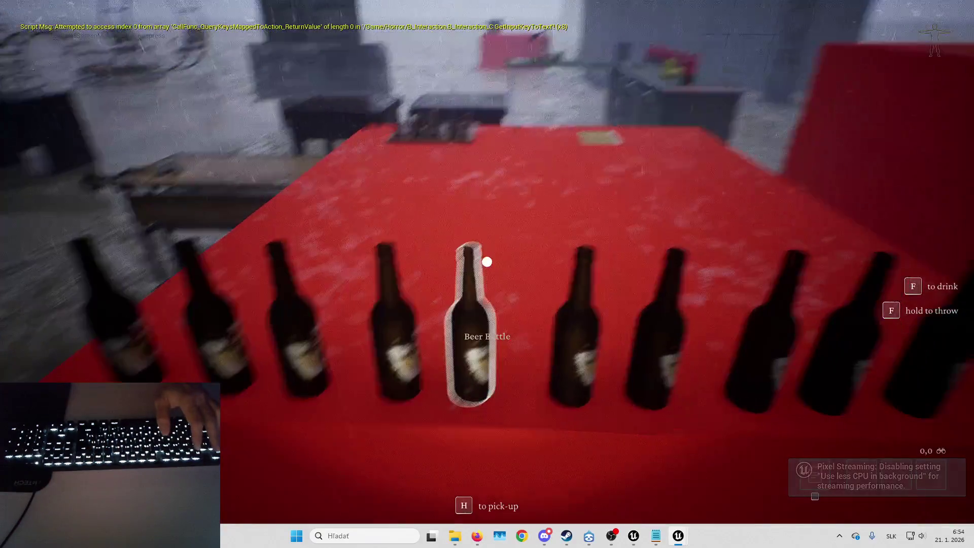
key("Escape")
left_click(959, 8)
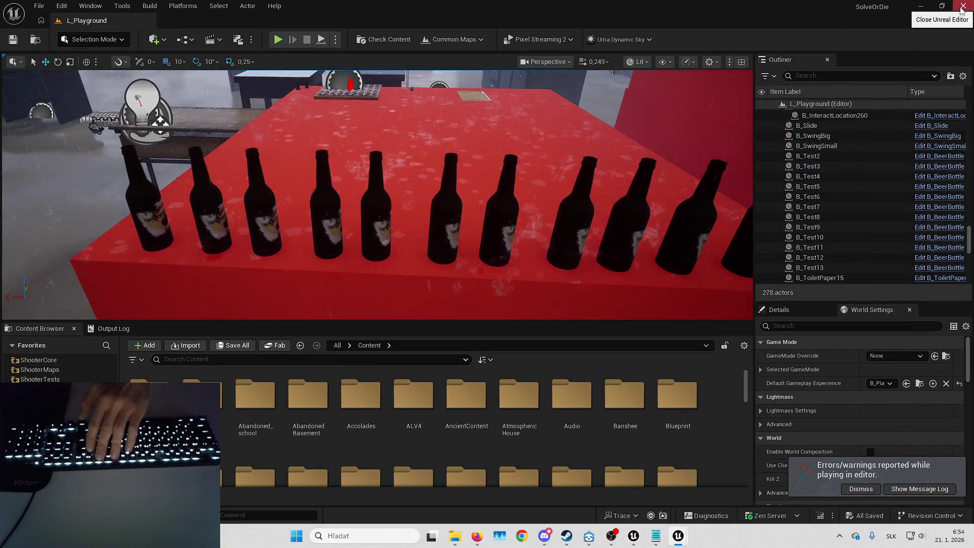
- Close Unreal Editor and open SolveOrDie.sln from the SolveOrDie project folder
left_click(960, 11)
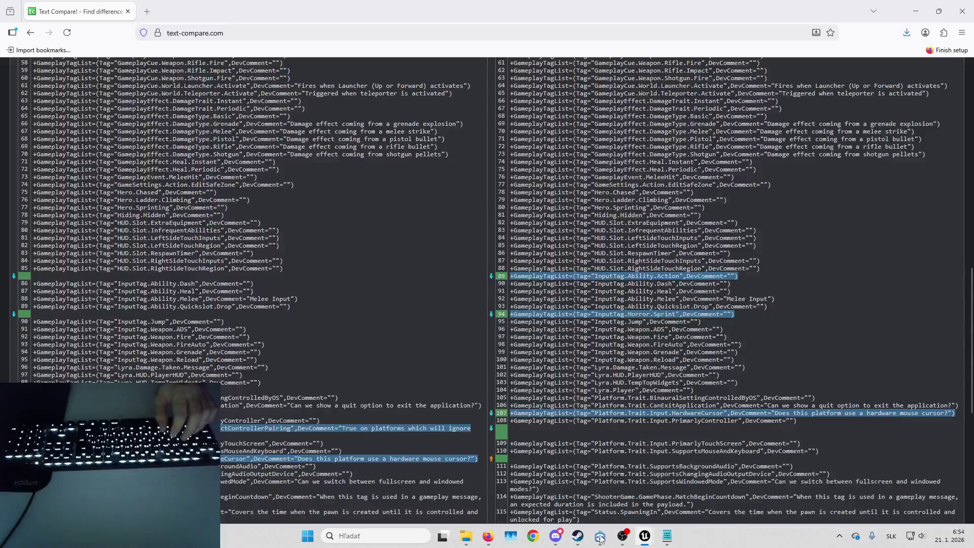
mouse_move(466, 536)
left_click(510, 485)
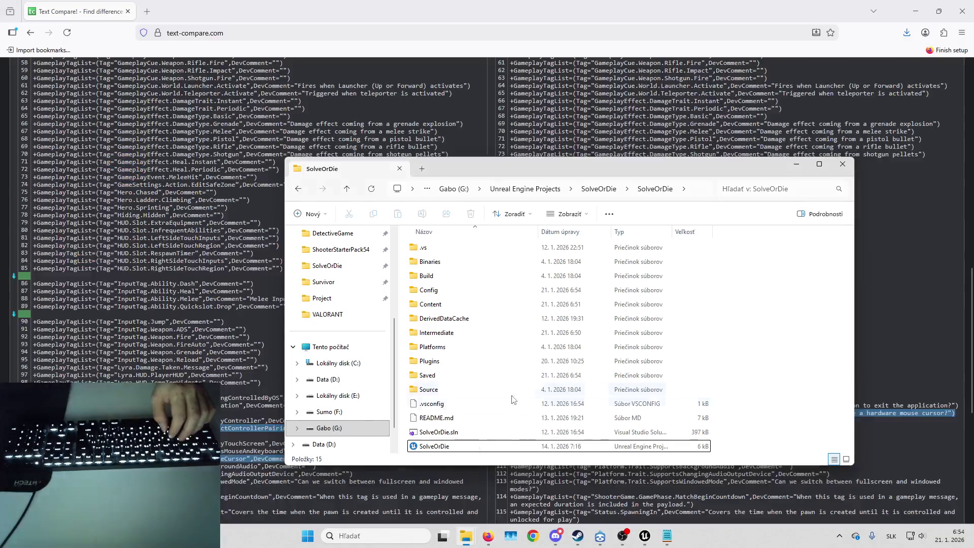
double_click(451, 433)
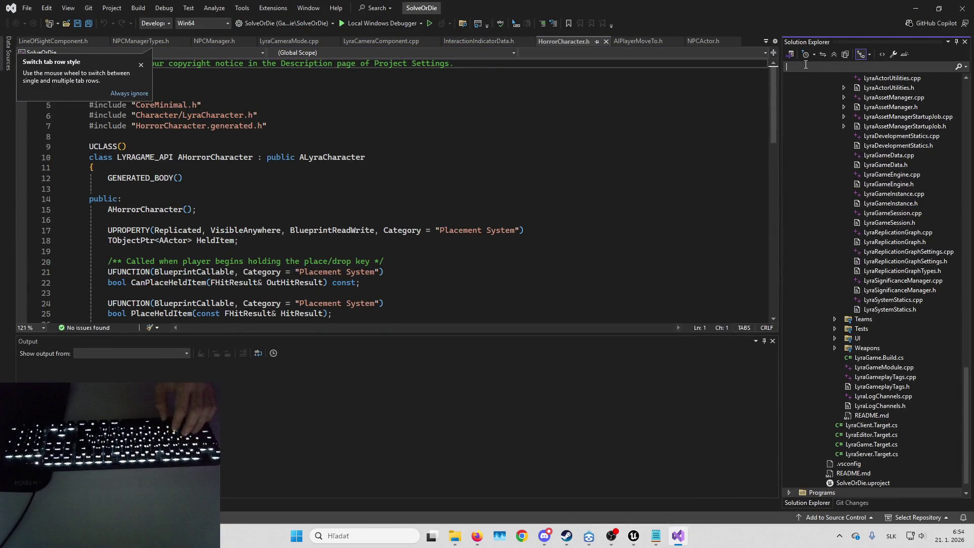
- Open HorrorCharacter.cpp in Visual Studio and find the RequestPickItem function
type("HorrorCharacter")
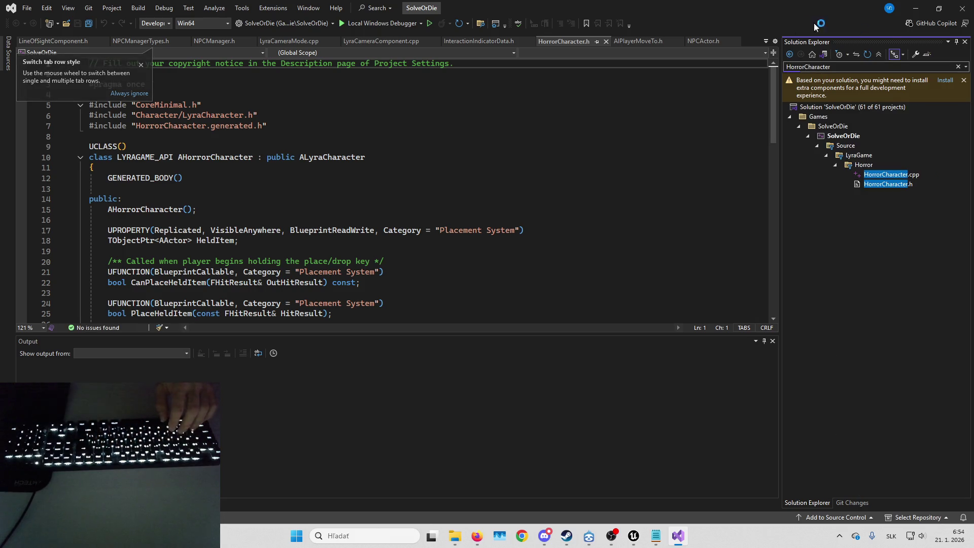
double_click(886, 175)
left_click(499, 189)
key("ctrl+f")
type("Rq")
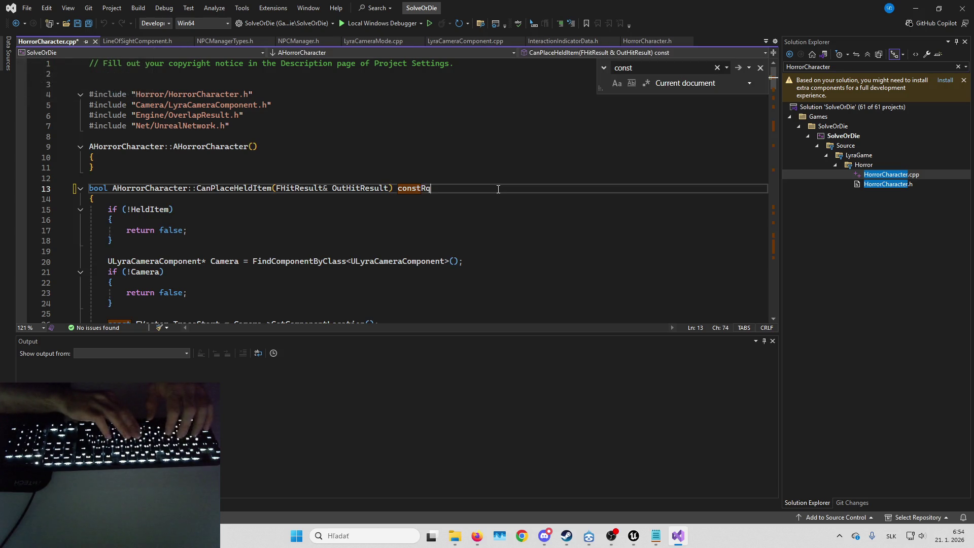
key("BackSpace")
key("BackSpace")
key("ctrl+f")
type("r::Reque")
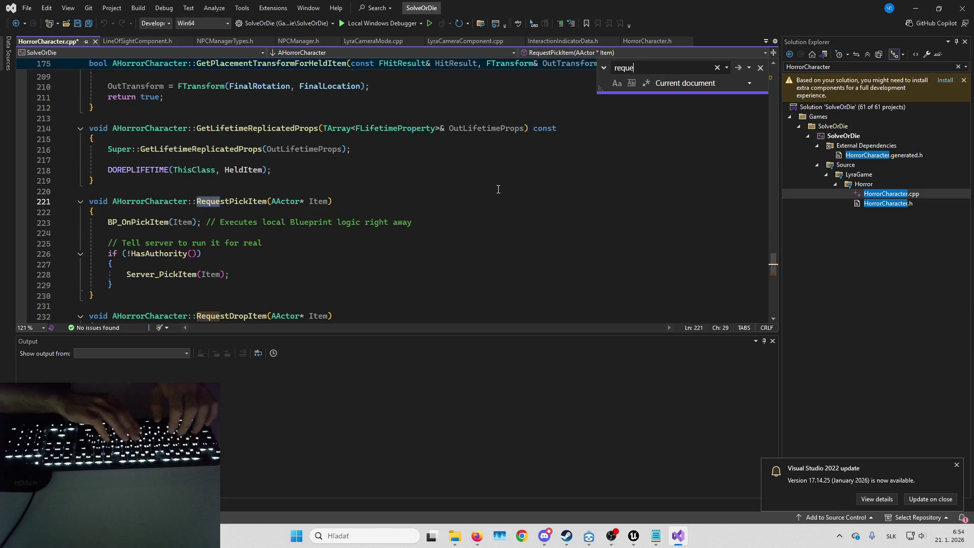
type("st")
key("Escape")
scroll(172, 142, "down", 2)
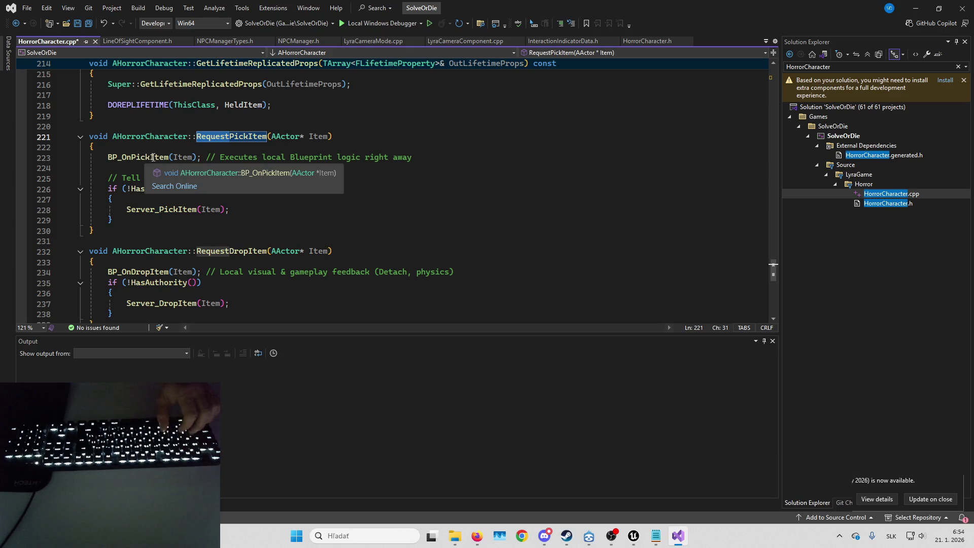
- Inspect the declarations of the BP_OnPickItem and Server_PickItem calls inside RequestPickItem
double_click(146, 160)
key("F12")
key("ctrl+minus")
double_click(162, 210)
key("F12")
key("ctrl+minus")
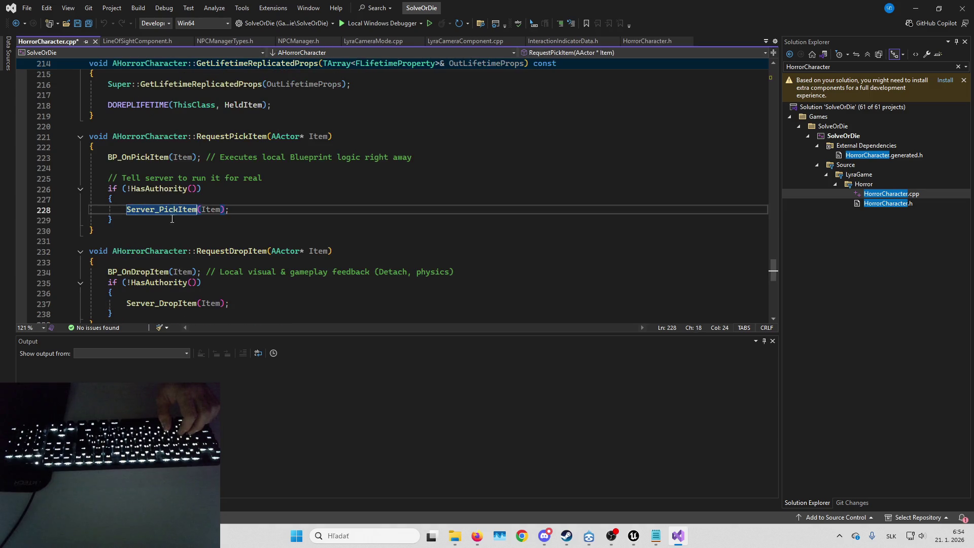
scroll(217, 208, "down", 5)
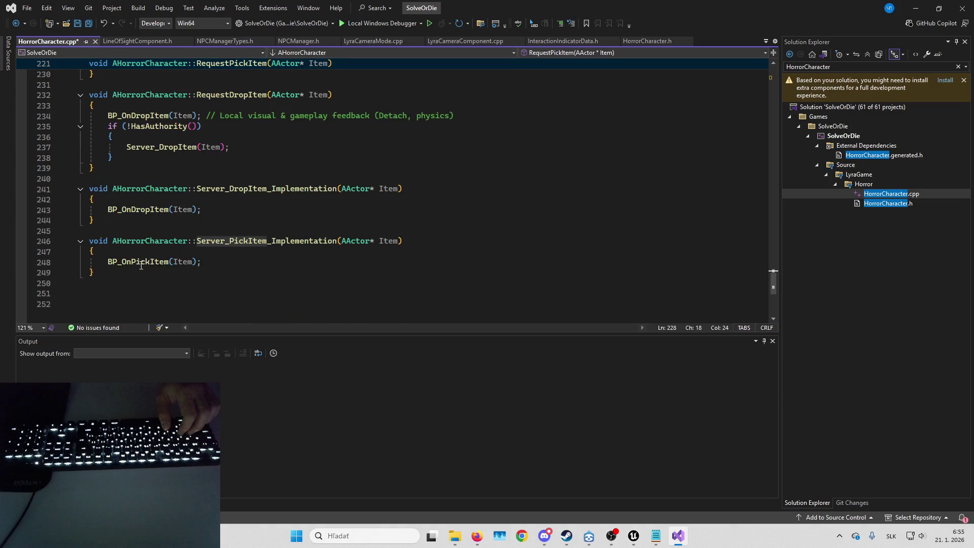
double_click(140, 263)
left_click(144, 263)
scroll(147, 260, "up", 7)
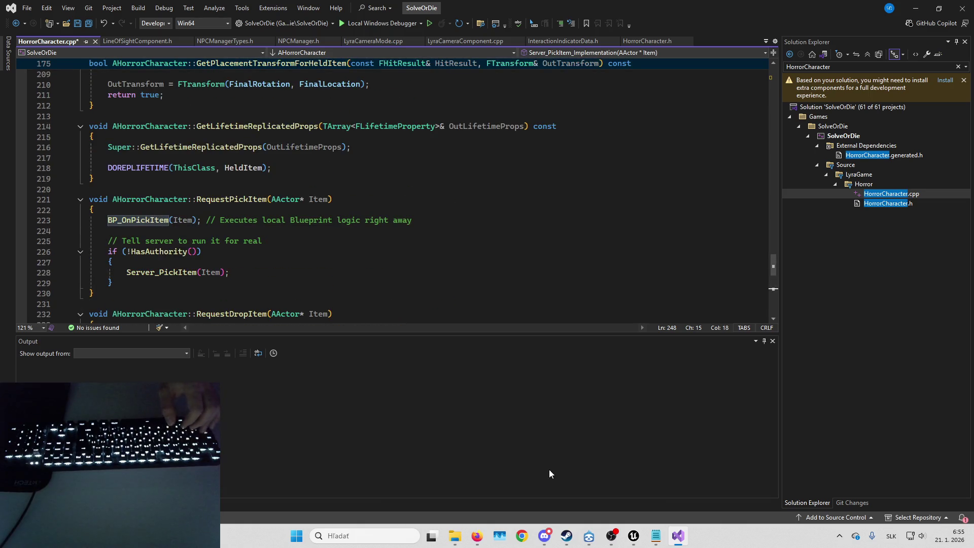
- Bring the SolveOrDie project window forward, then return to the Visual Studio code
mouse_move(628, 546)
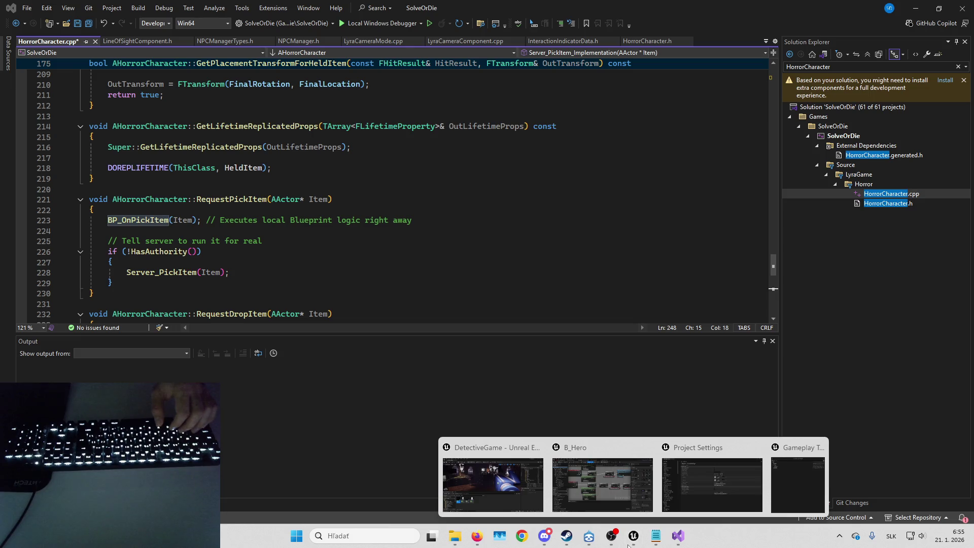
mouse_move(450, 532)
left_click(392, 486)
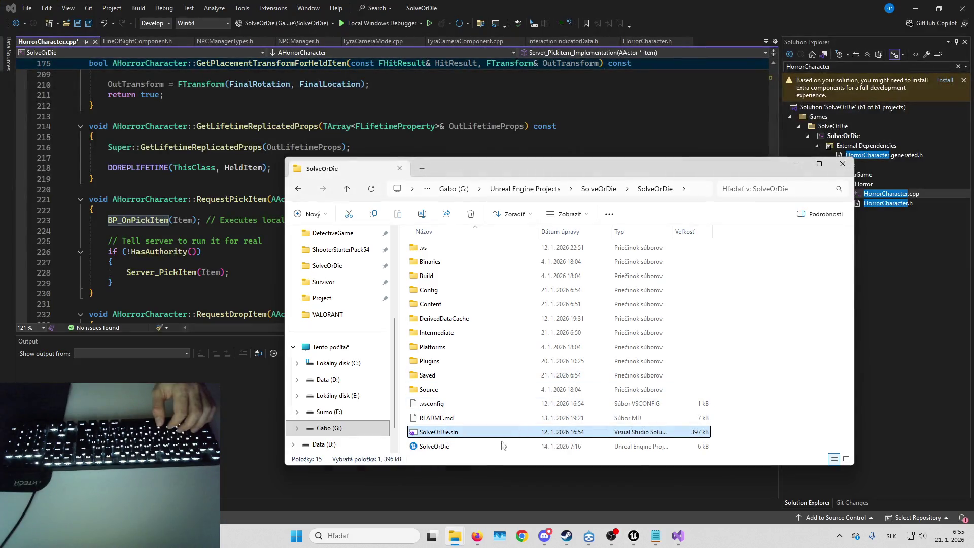
left_click(232, 414)
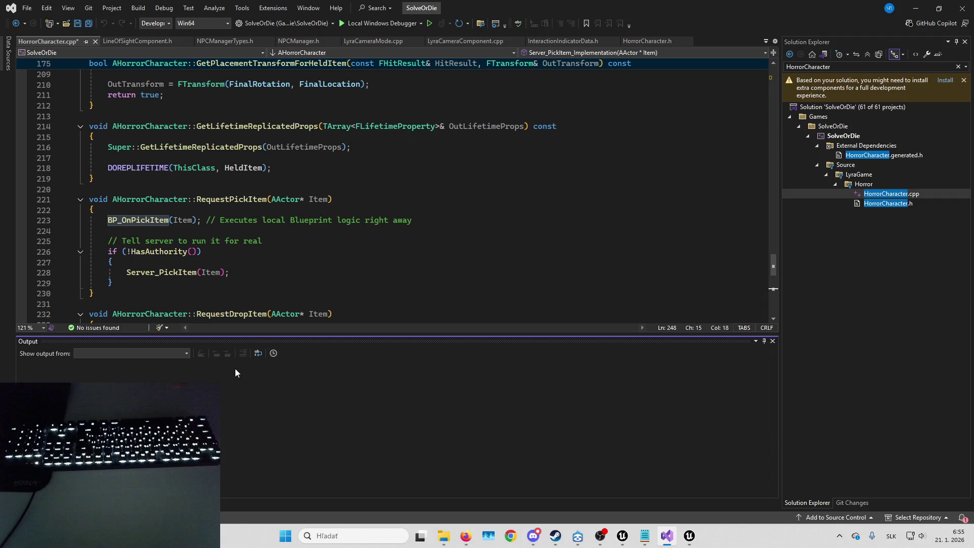
- Close Unreal's Project Settings and accept reopening the 17 asset editors from last session
mouse_move(690, 545)
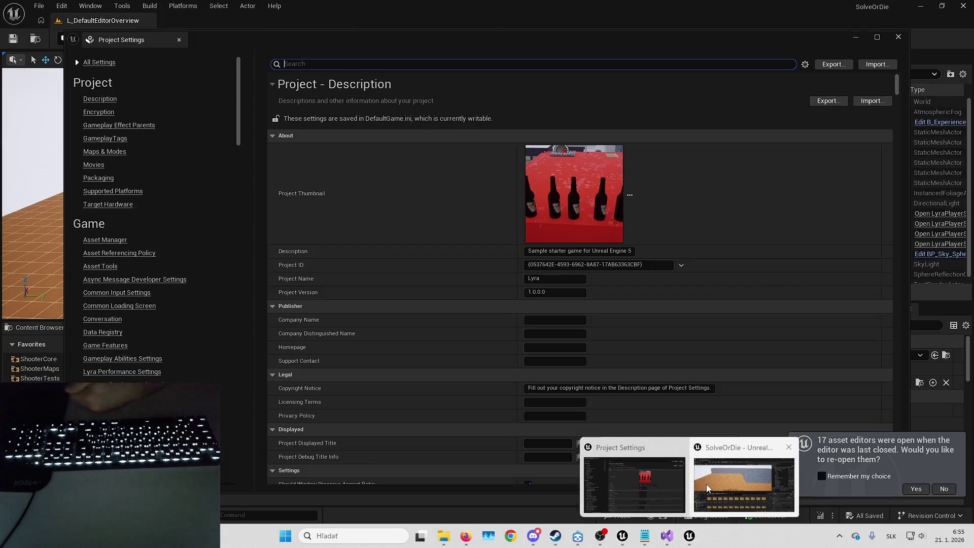
left_click(705, 468)
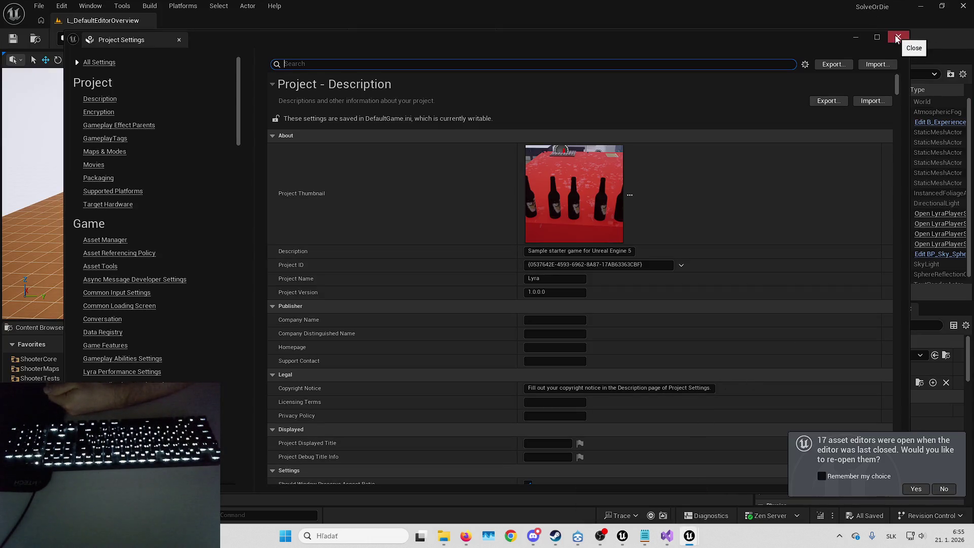
left_click(899, 37)
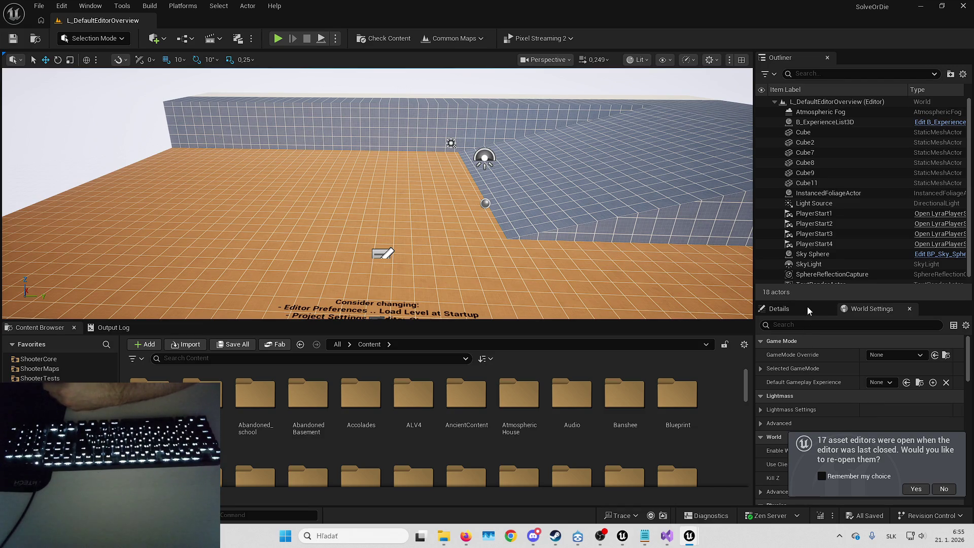
left_click(916, 488)
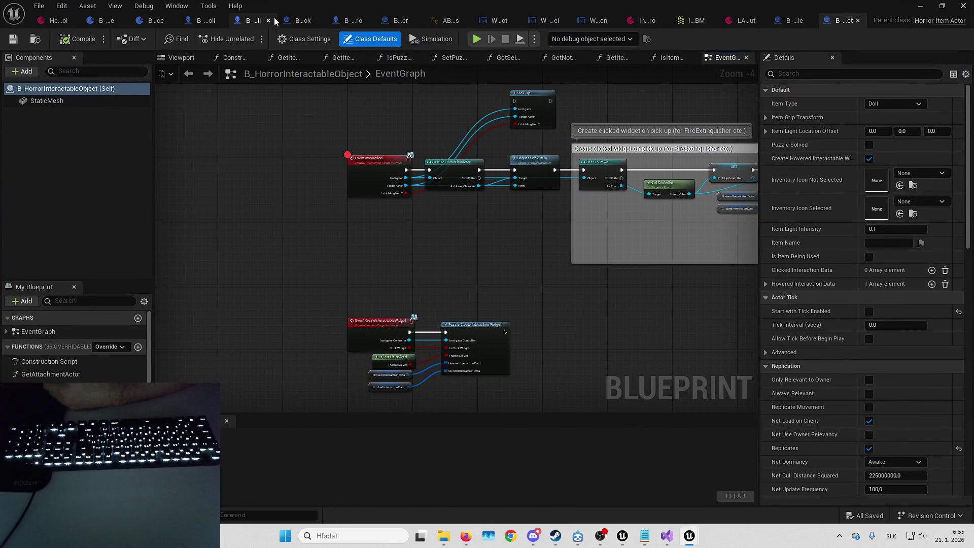
- Frame B_Hero's OnPickItem comment, select BP_OnPickItem_1, and show the overridable function list
left_click(339, 25)
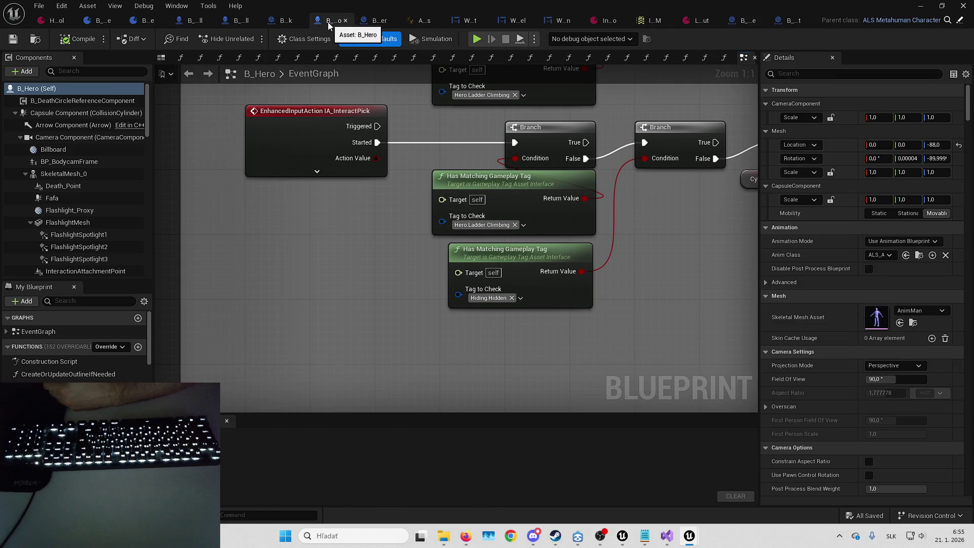
left_click_drag(328, 23, 467, 21)
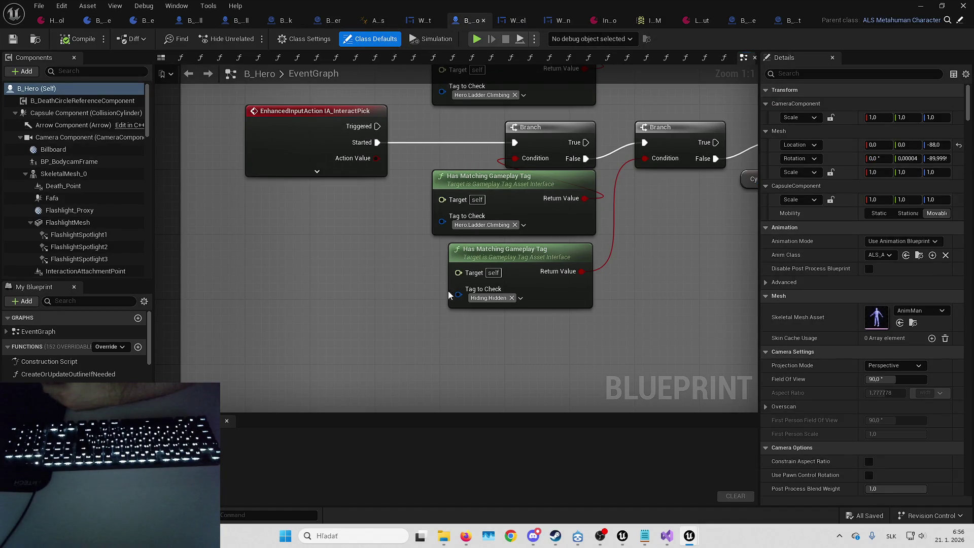
scroll(446, 292, "down", 5)
left_click_drag(516, 291, 483, 263)
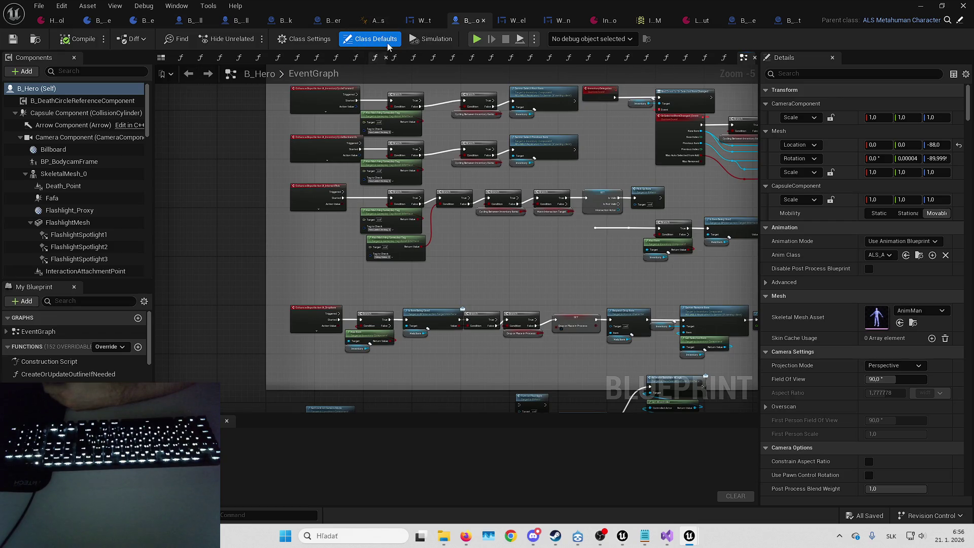
scroll(506, 186, "down", 2)
left_click_drag(505, 186, 461, 222)
left_click_drag(457, 195, 330, 167)
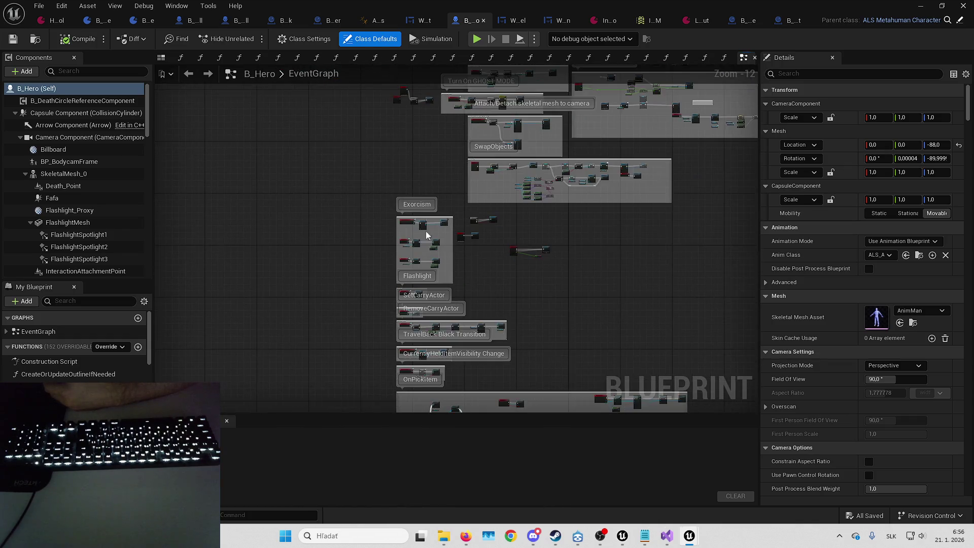
scroll(355, 122, "up", 7)
scroll(377, 145, "up", 3)
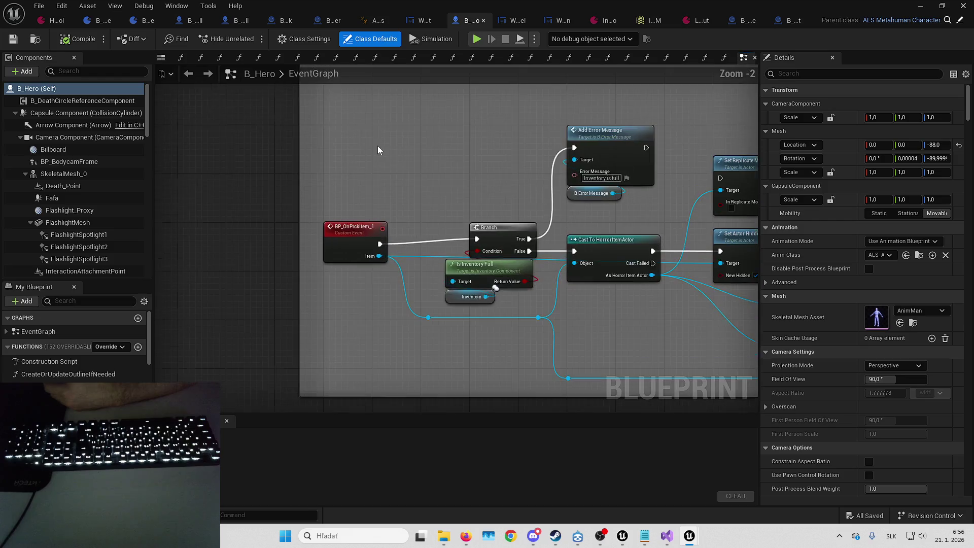
left_click(355, 238)
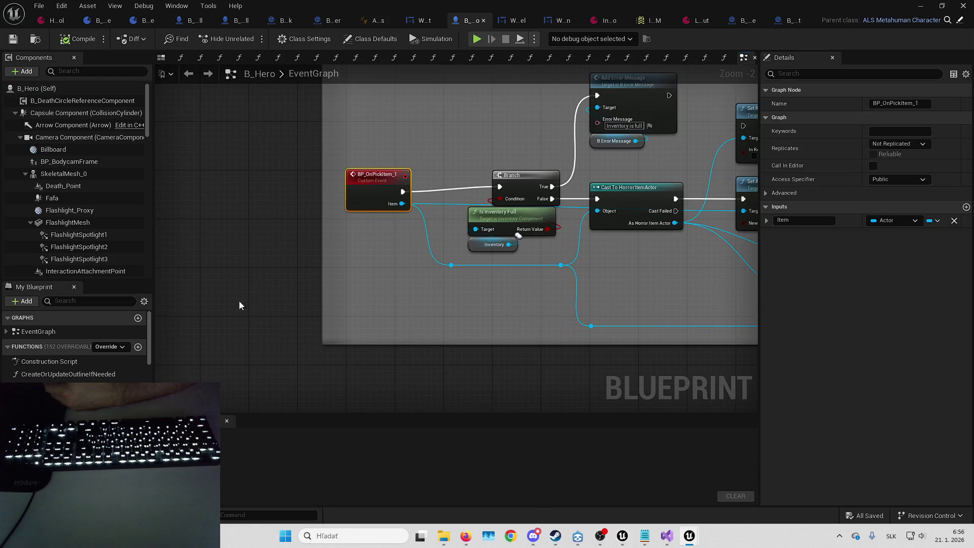
left_click(109, 347)
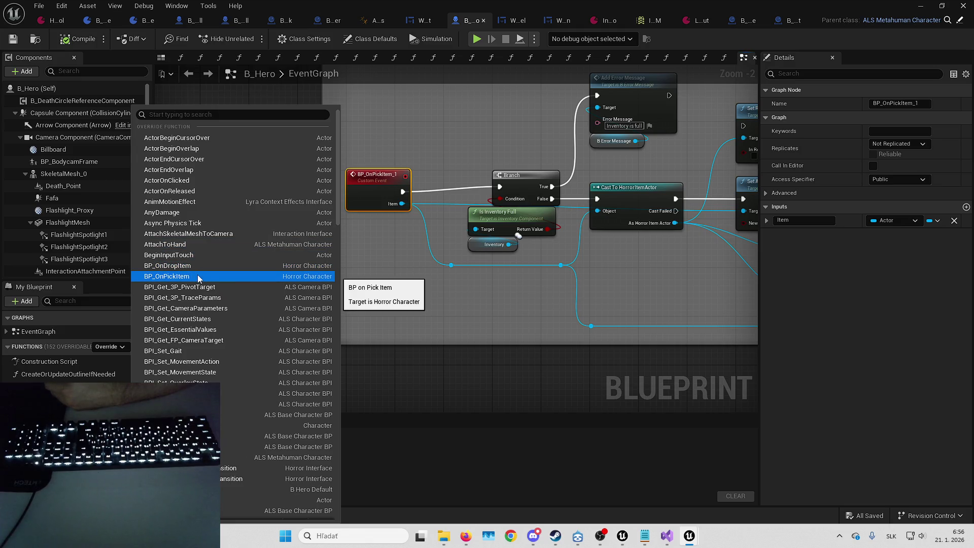
- Add the BP_OnPickItem override, rewire the Branch to it, delete BP_OnPickItem_1, then compile and save
left_click(199, 278)
mouse_move(378, 175)
left_mouse_down()
mouse_move(402, 196)
mouse_move(289, 298)
mouse_move(435, 153)
mouse_move(261, 301)
mouse_move(280, 241)
mouse_move(268, 323)
mouse_move(267, 262)
mouse_move(350, 231)
left_mouse_up()
scroll(289, 298, "down", 5)
scroll(267, 261, "up", 6)
left_click(355, 196)
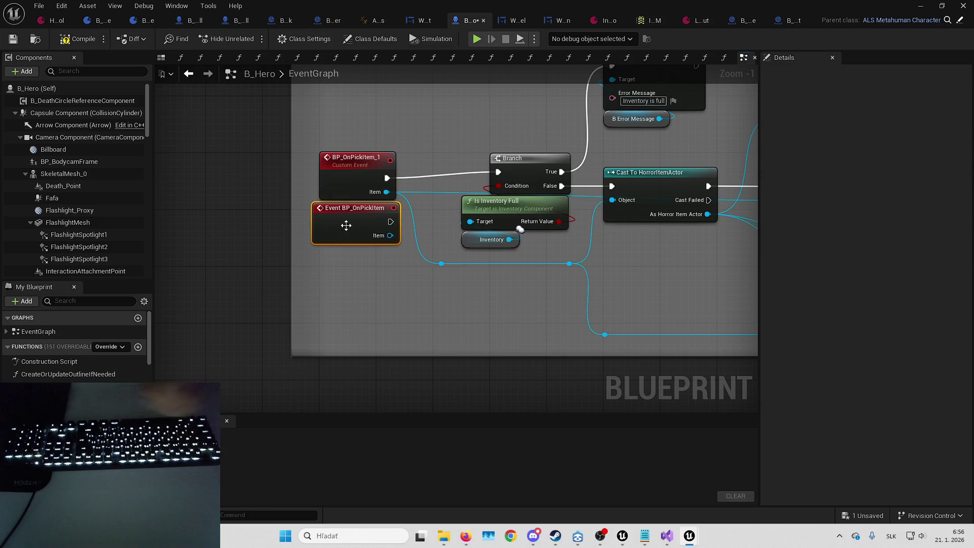
mouse_move(363, 188)
left_mouse_down()
mouse_move(356, 266)
mouse_move(319, 194)
left_mouse_up()
key("Delete")
left_click(254, 152)
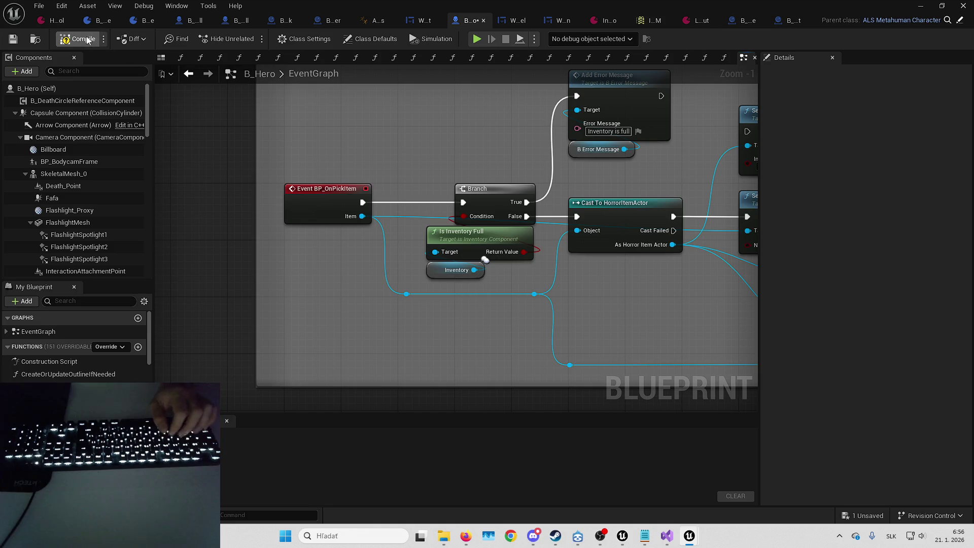
left_click(14, 41)
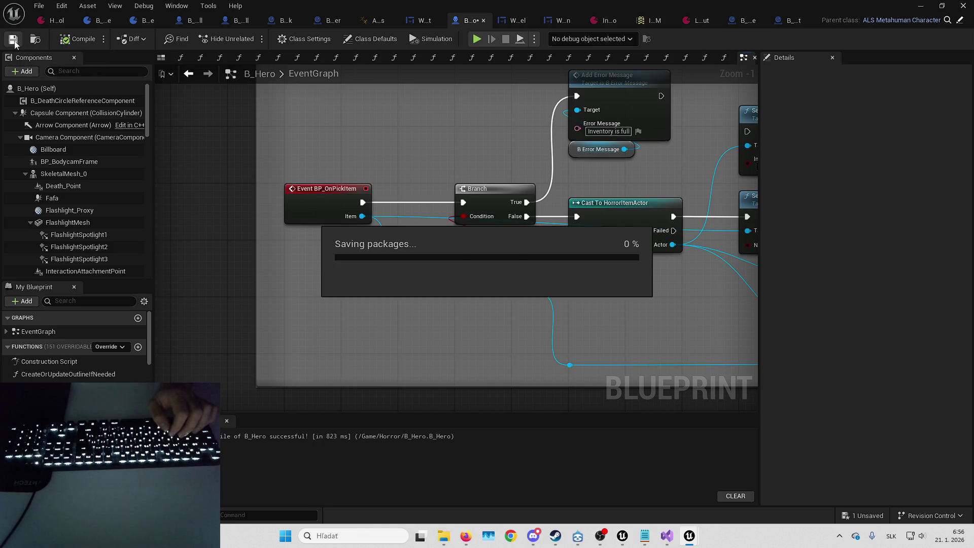
left_click(916, 6)
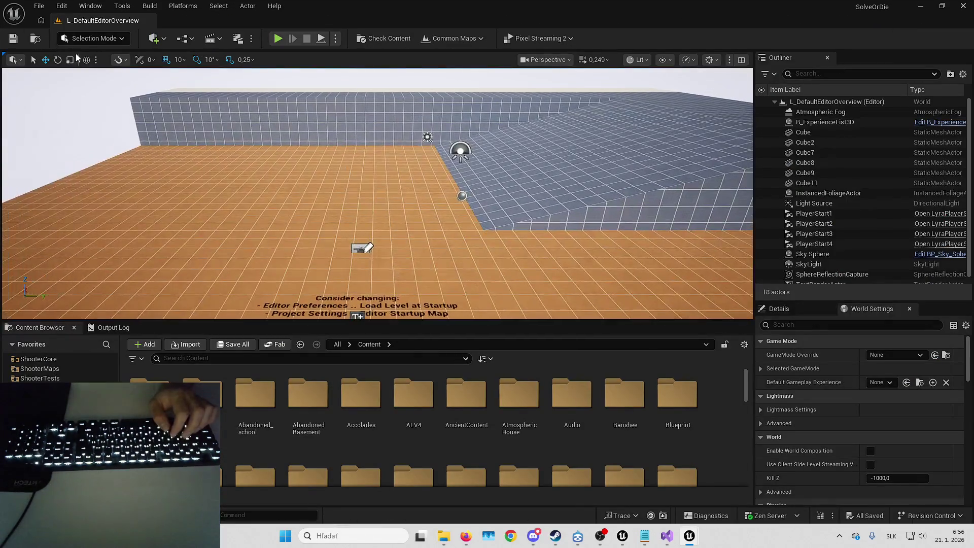
- Load L_Playground from Recent Levels and position the viewport camera near the bottle table
left_click(39, 6)
mouse_move(149, 81)
left_click(231, 97)
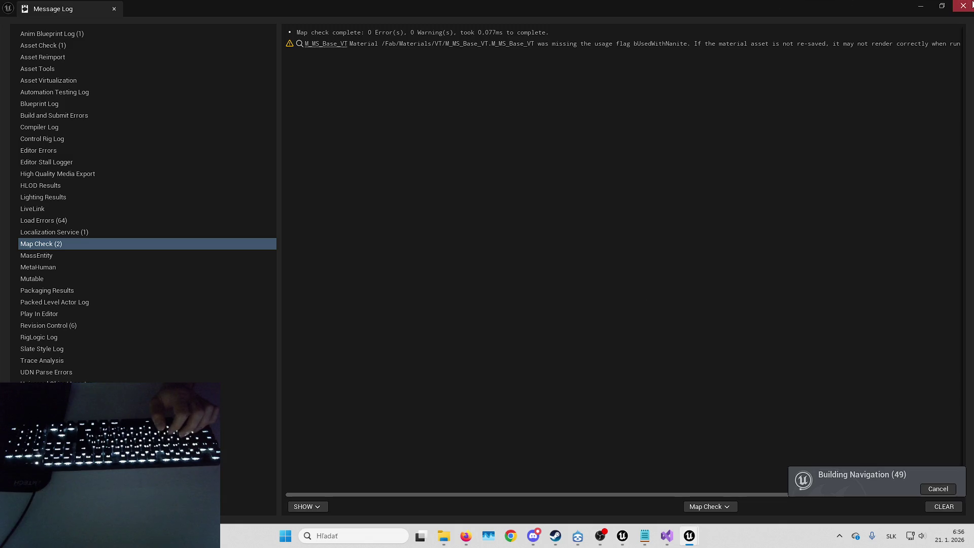
left_click(964, 6)
key("s")
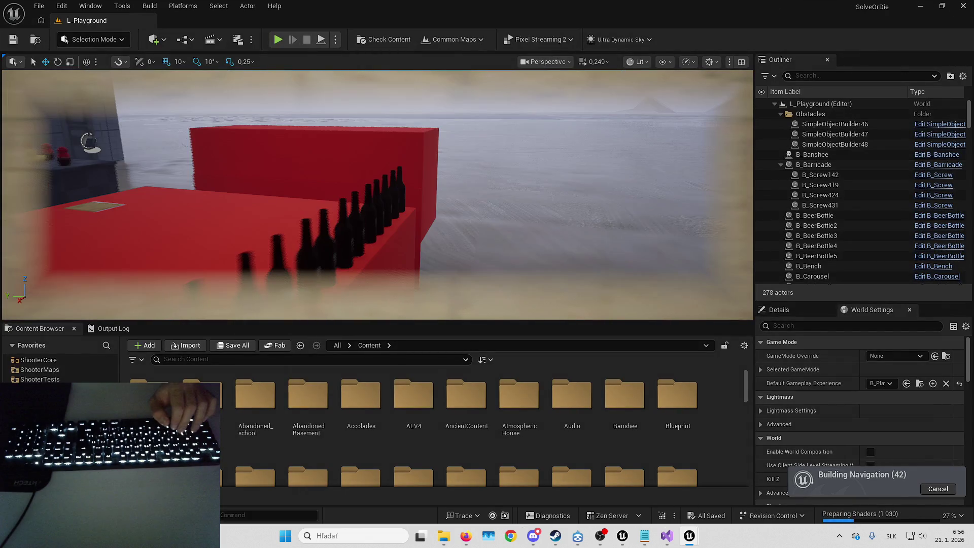
scroll(378, 194, "down", 2)
key("a")
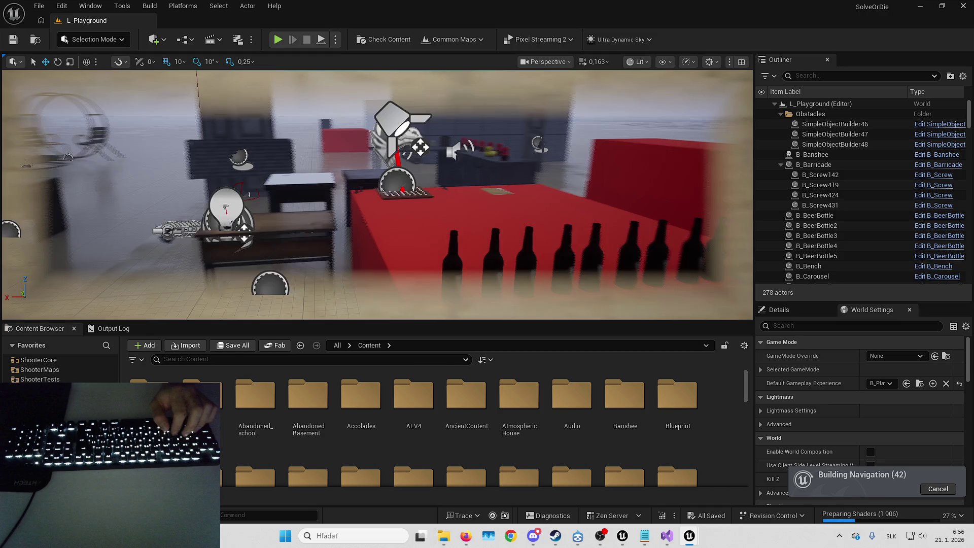
key("d")
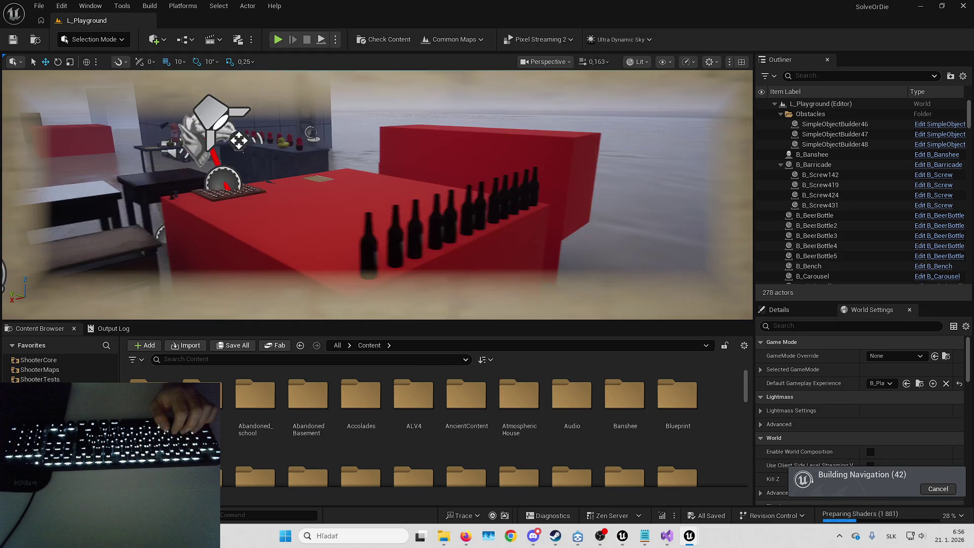
key("s")
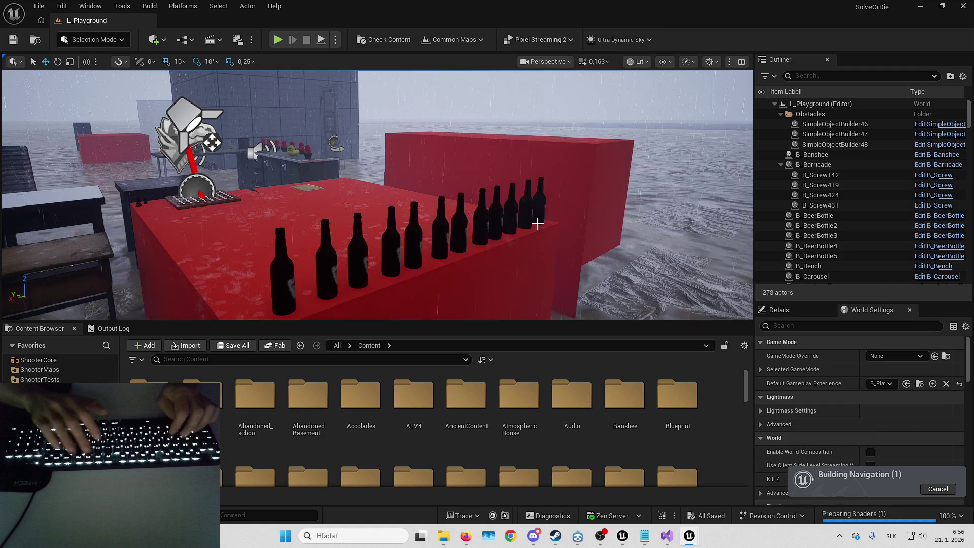
- Play the level, walk to the bottles, and try picking up a beer bottle
key("alt+p")
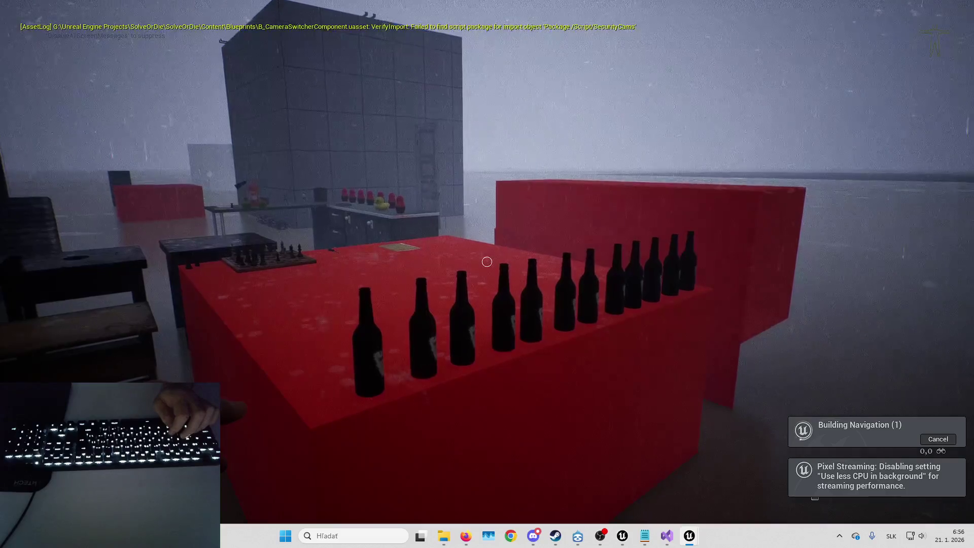
key("w")
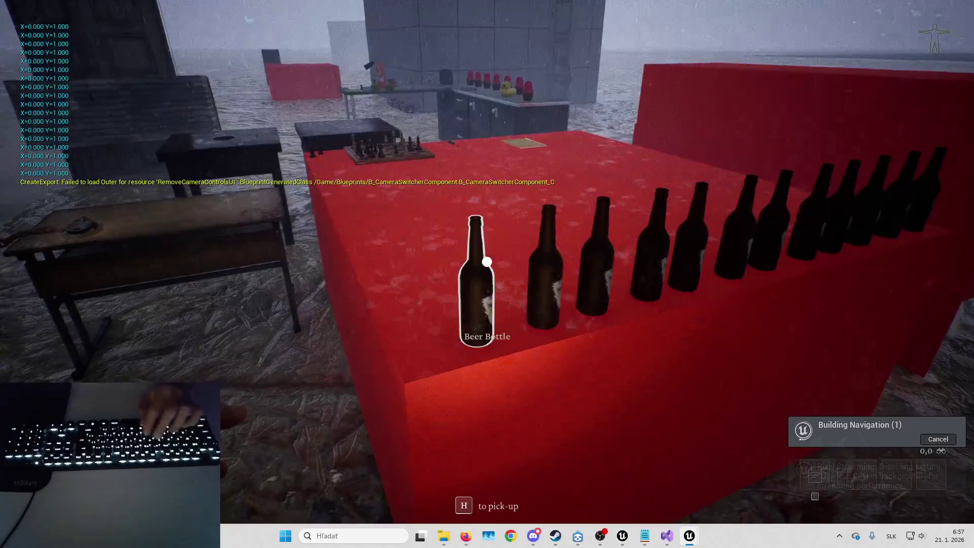
key("h")
right_click(455, 279)
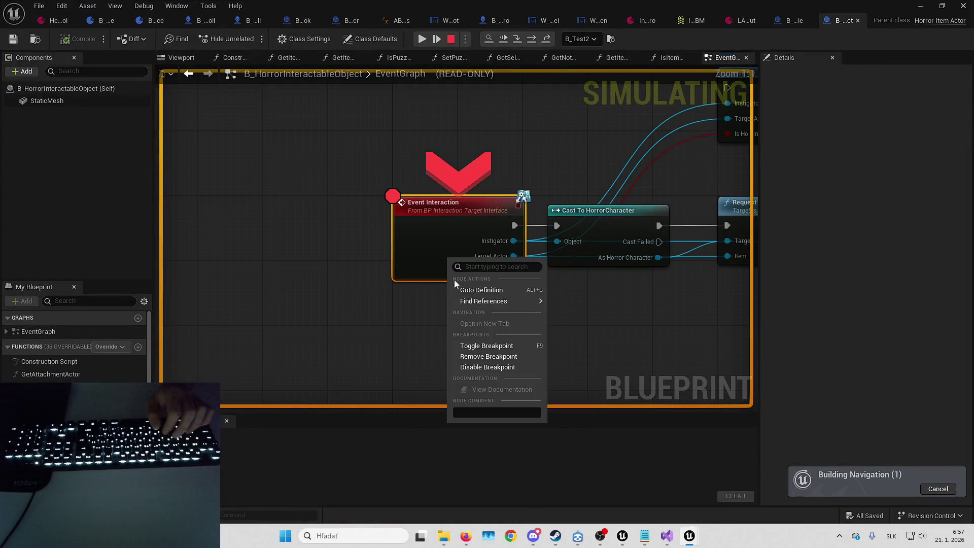
- Move the breakpoint from Event Interaction to B_Hero's Event BP_OnPickItem, step, then remove it
left_click(488, 356)
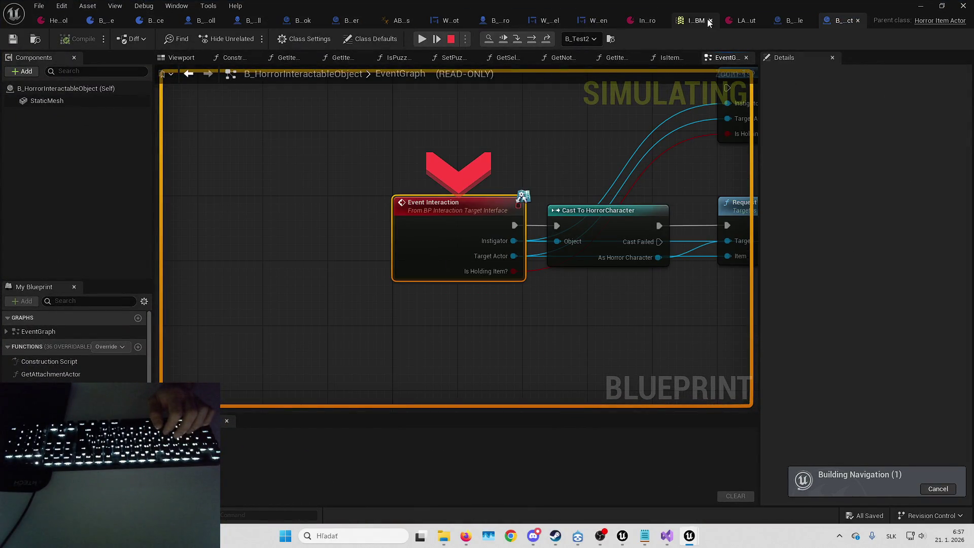
left_click(496, 21)
right_click(336, 187)
left_click(350, 283)
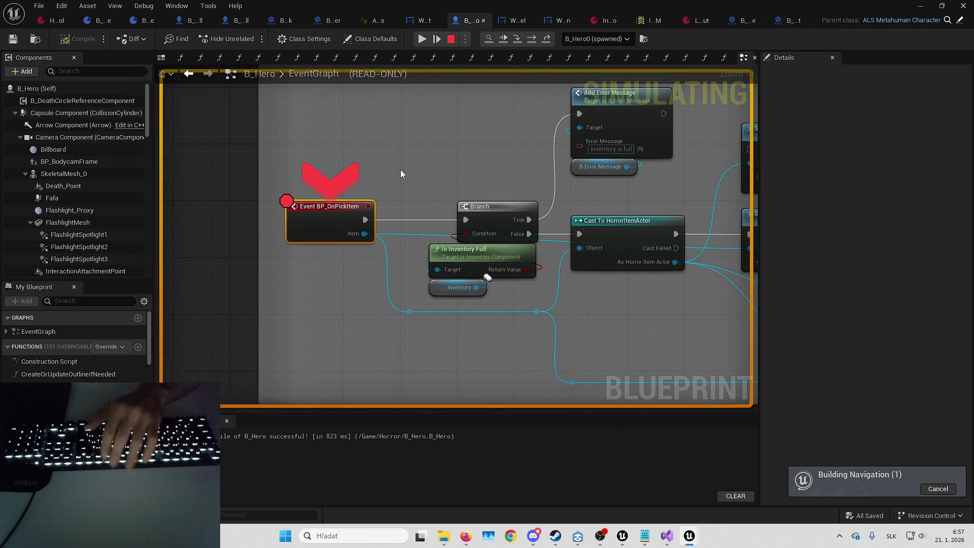
key("F10")
key("F10")
key("F10")
right_click(327, 195)
left_click(374, 342)
- Resume the game, select the dropped beer bottle, then stop the play session
left_click(422, 39)
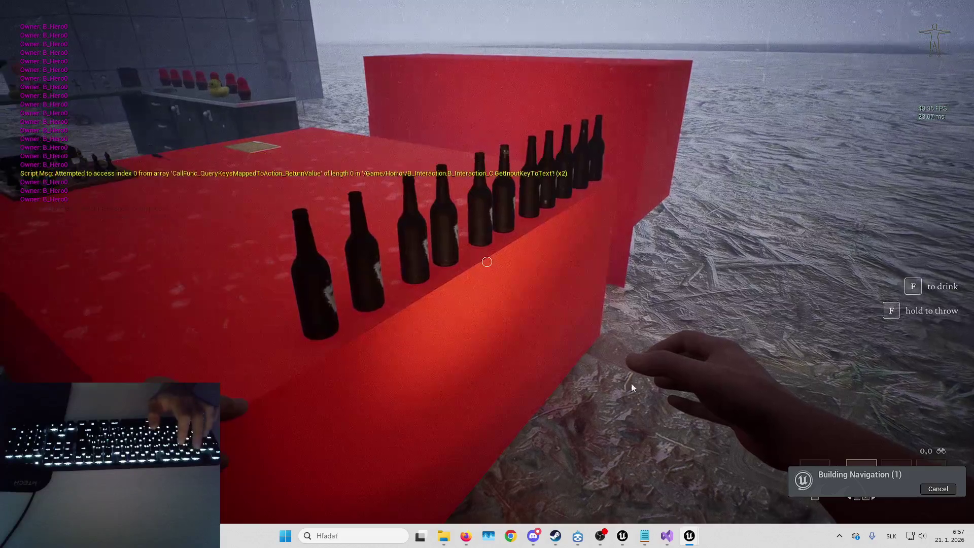
key("F8")
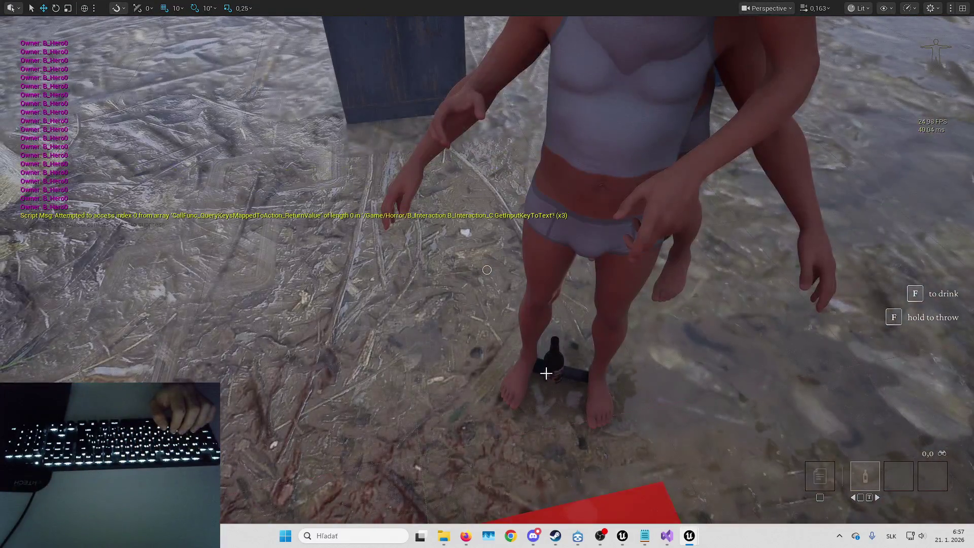
left_click(552, 362)
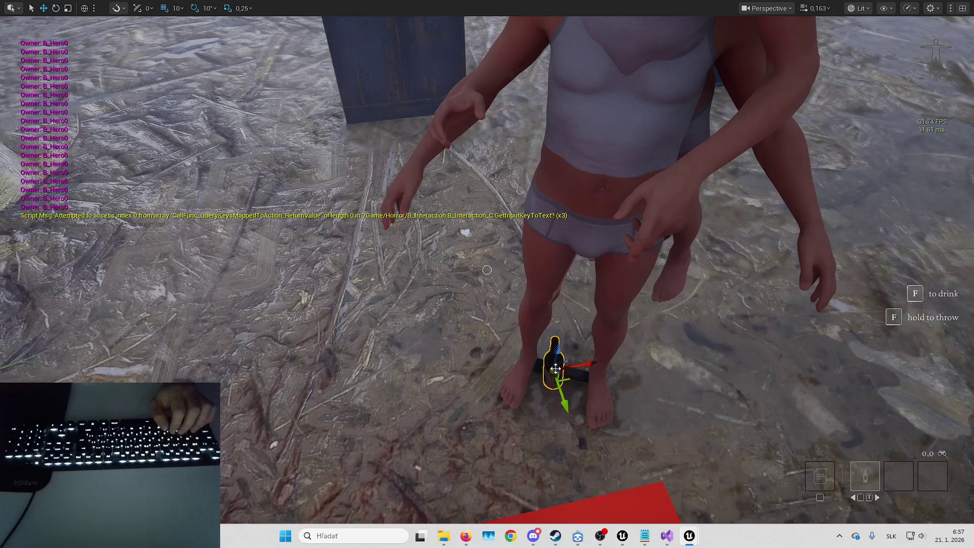
key("F11")
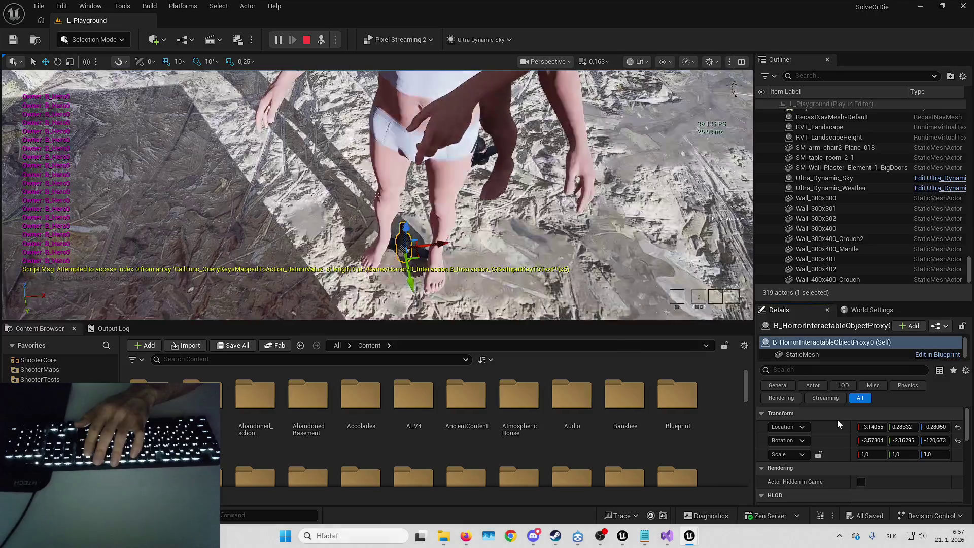
left_click(361, 201)
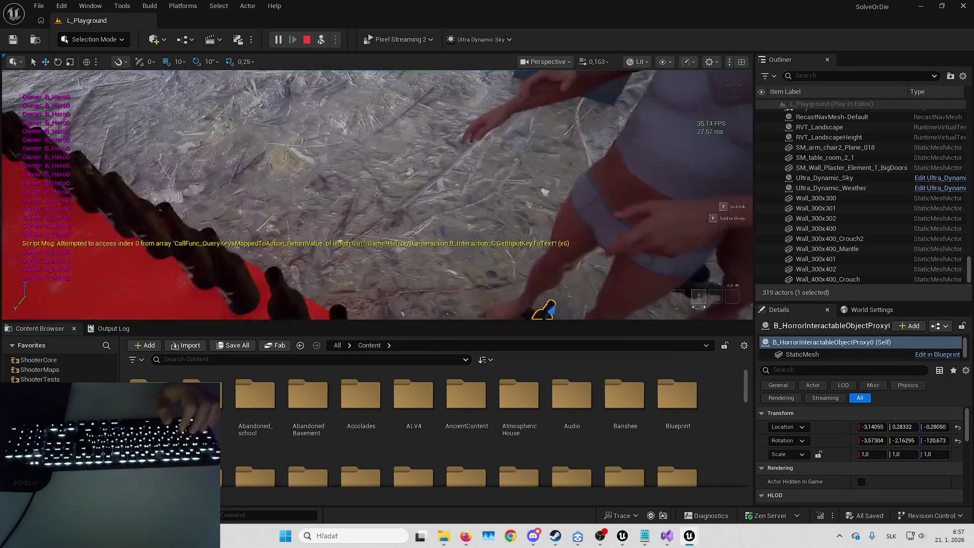
key("Escape")
left_click(963, 5)
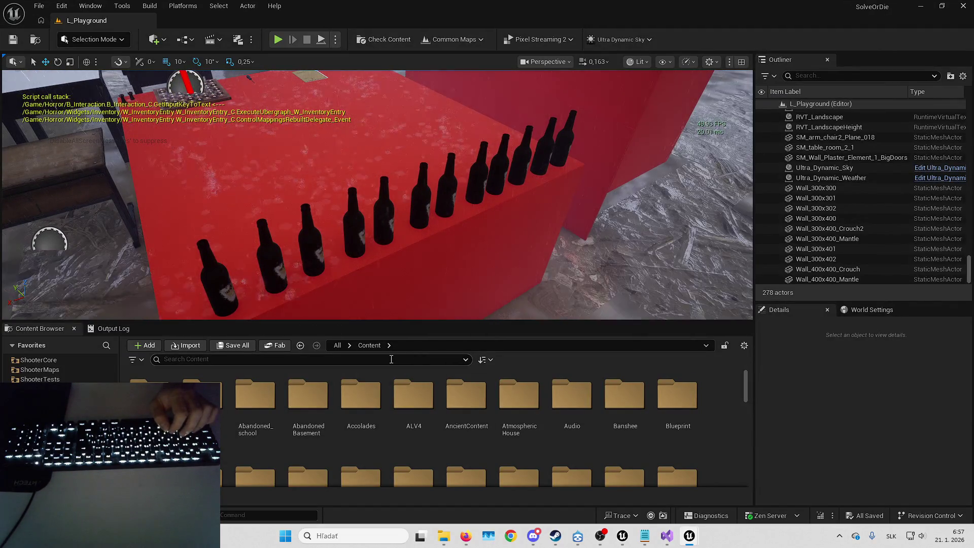
- Go to Content > MetaHumans, filter to Skeletal Mesh, and open SKM_MH_Placeholder_BodyMesh
left_click(409, 420)
scroll(409, 421, "down", 5)
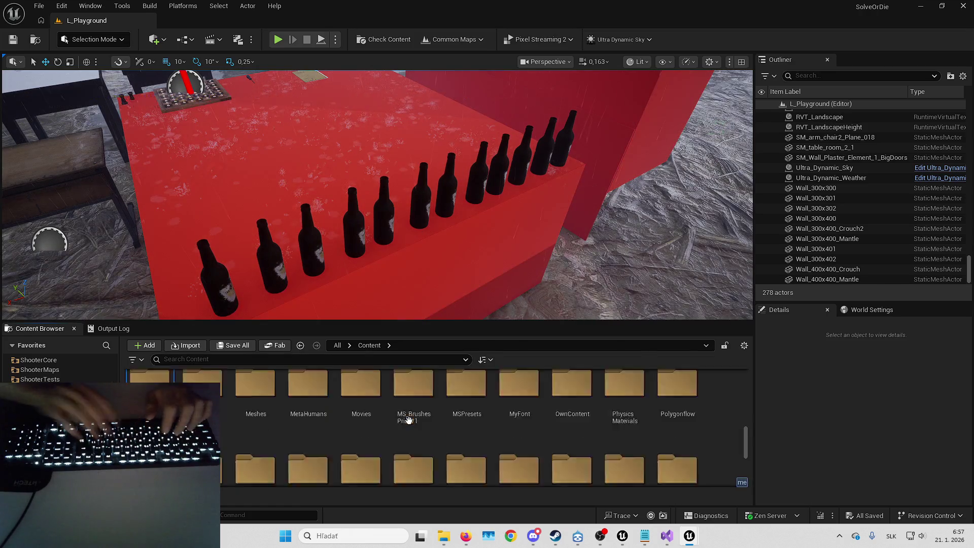
double_click(410, 421)
key("alt+Left")
type("meta")
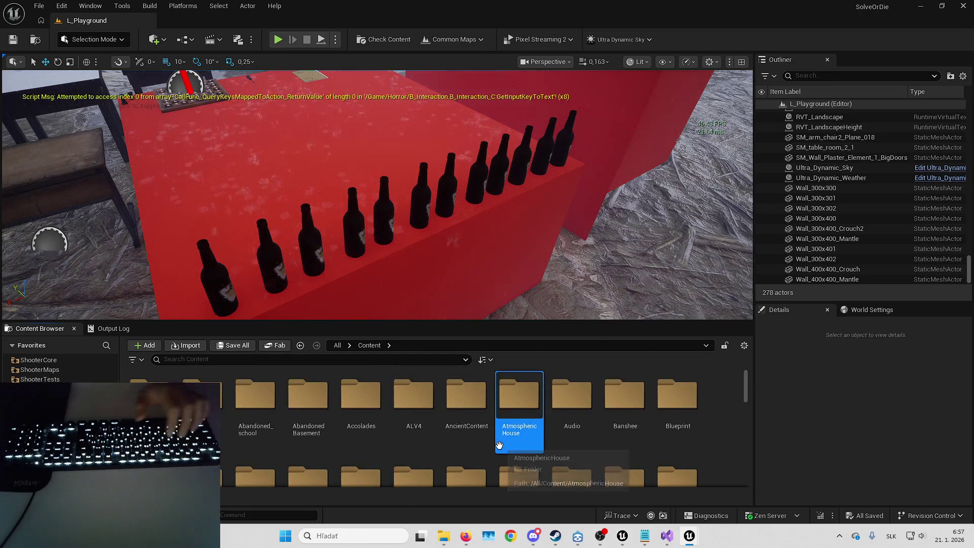
key("Return")
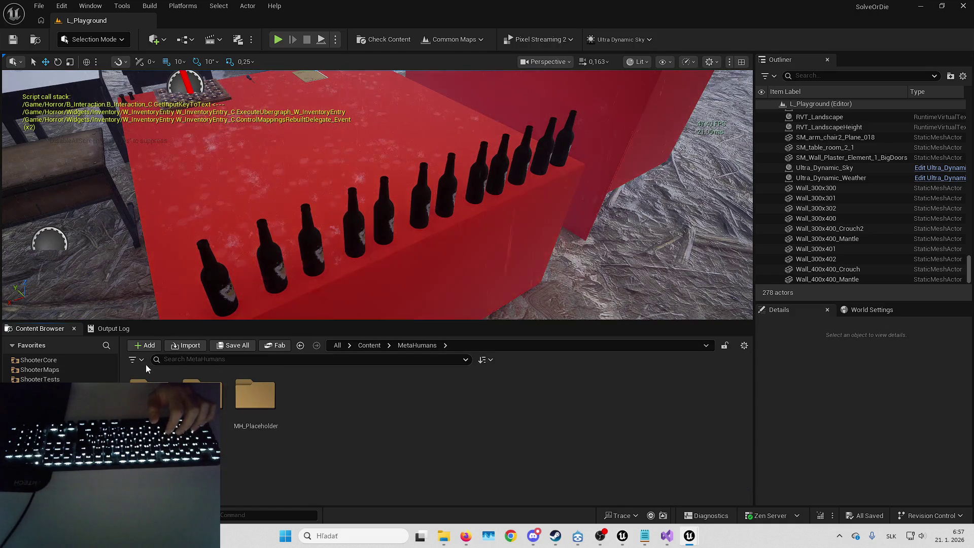
left_click(133, 359)
left_click(167, 223)
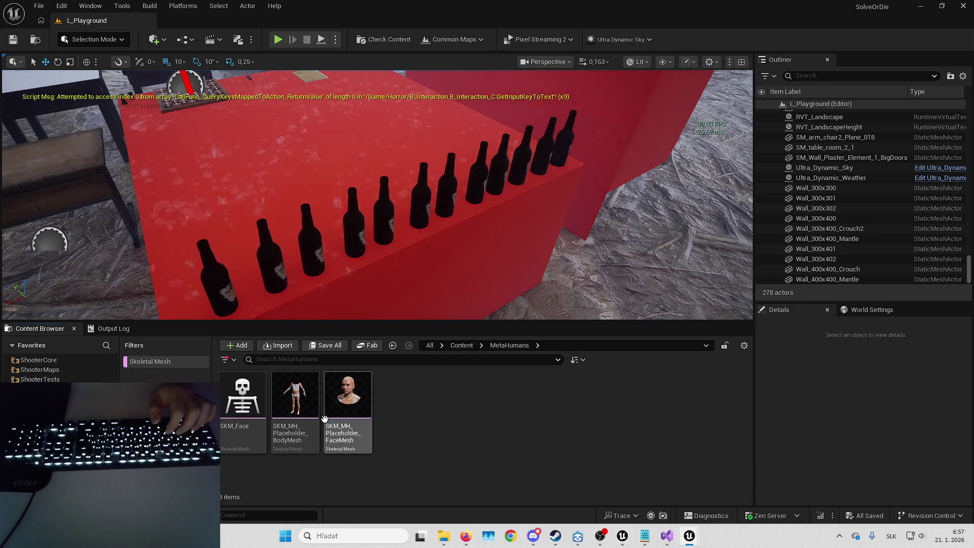
left_click(300, 395)
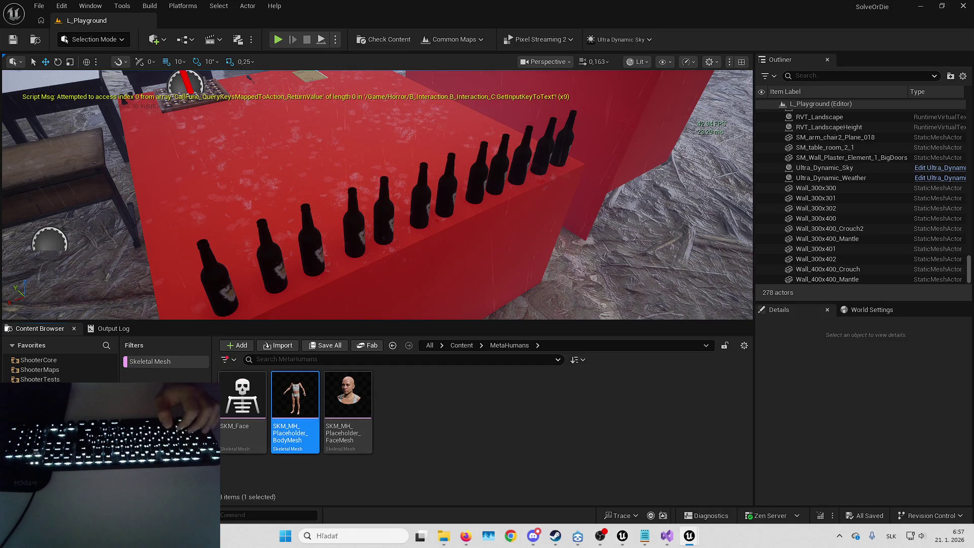
key("Return")
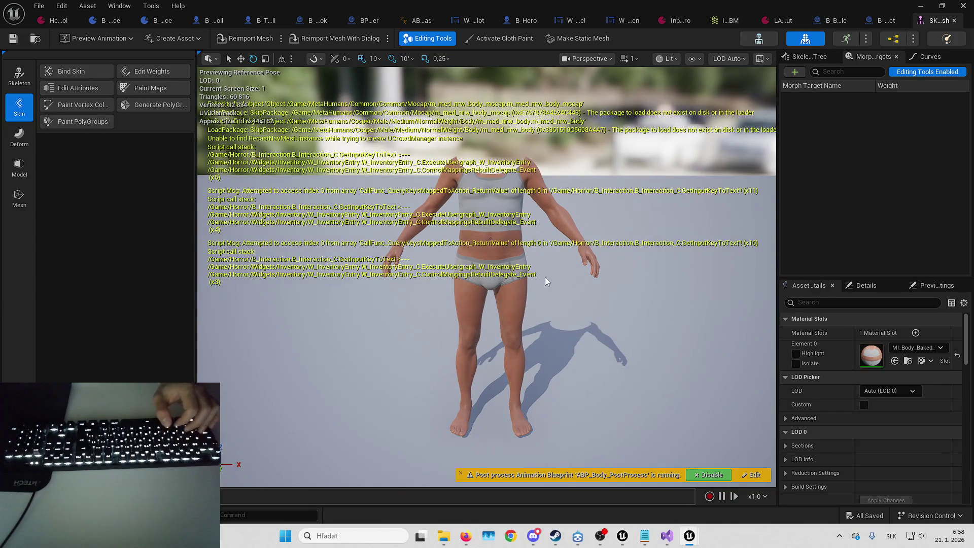
- Reframe the body in the preview, then switch to Skeleton mode to show the bone tree
scroll(487, 277, "up", 3)
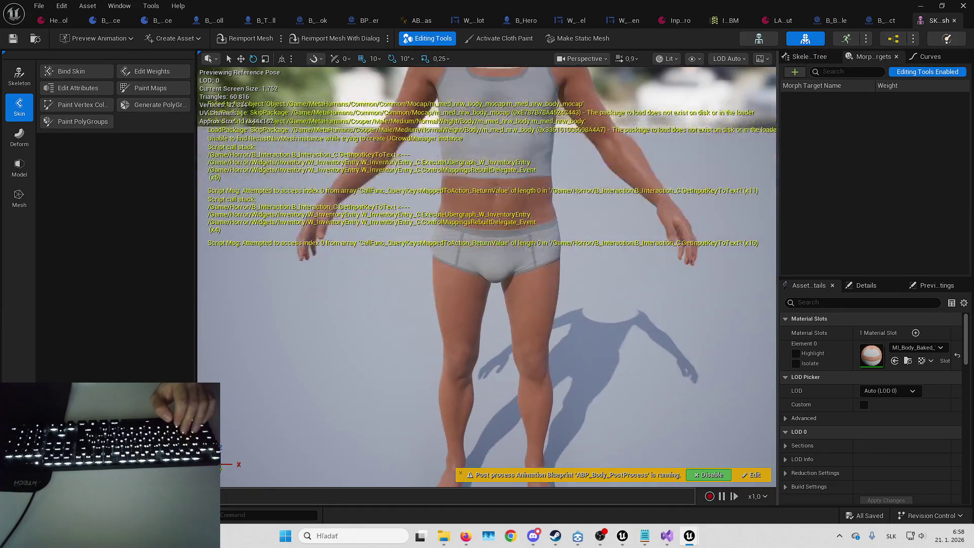
scroll(487, 277, "down", 4)
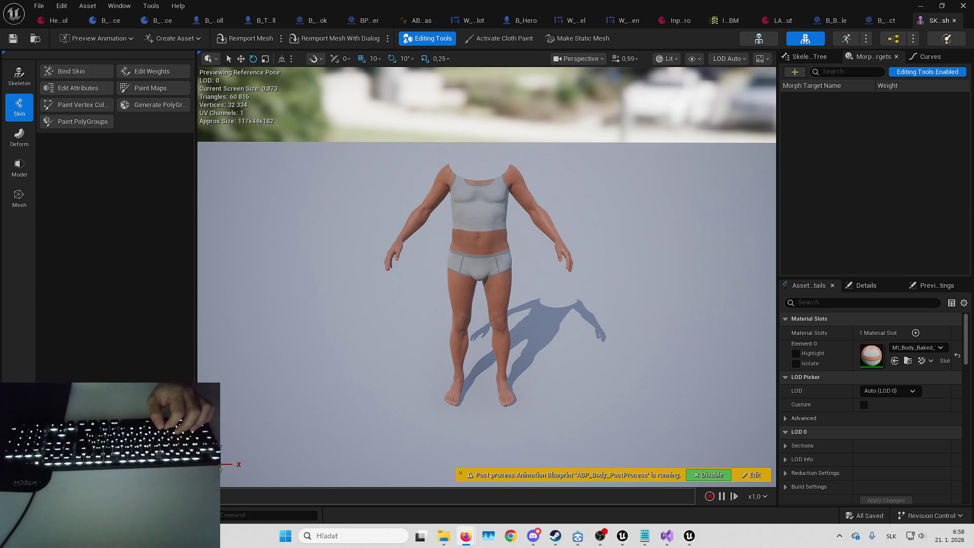
left_click_drag(604, 400, 604, 422)
left_click_drag(650, 337, 651, 304)
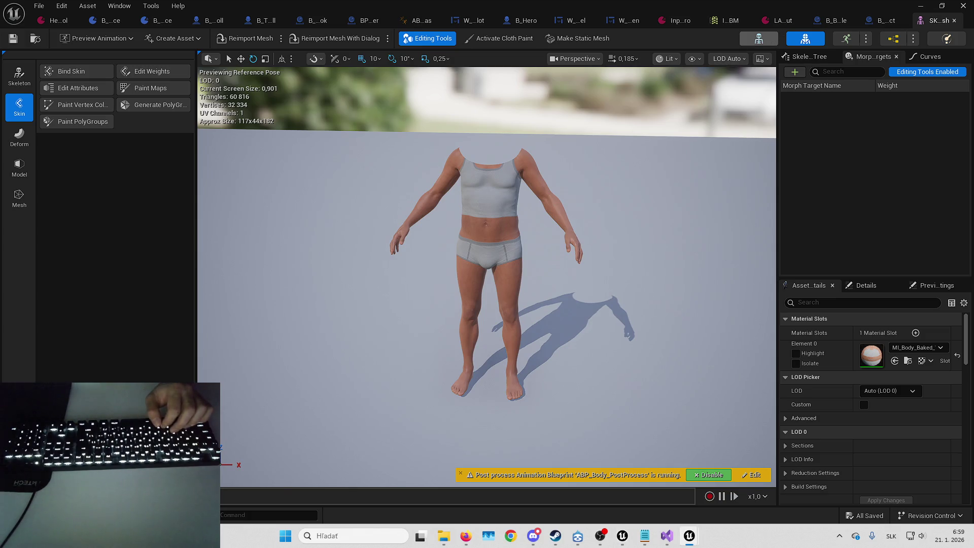
left_click(760, 39)
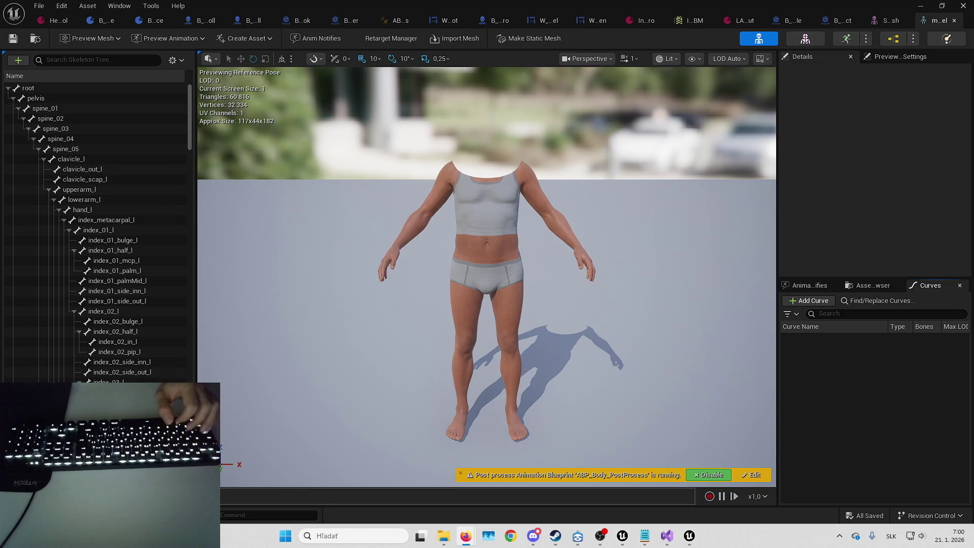
- Add a cuff_l socket under the hand_l bone
scroll(547, 225, "up", 2)
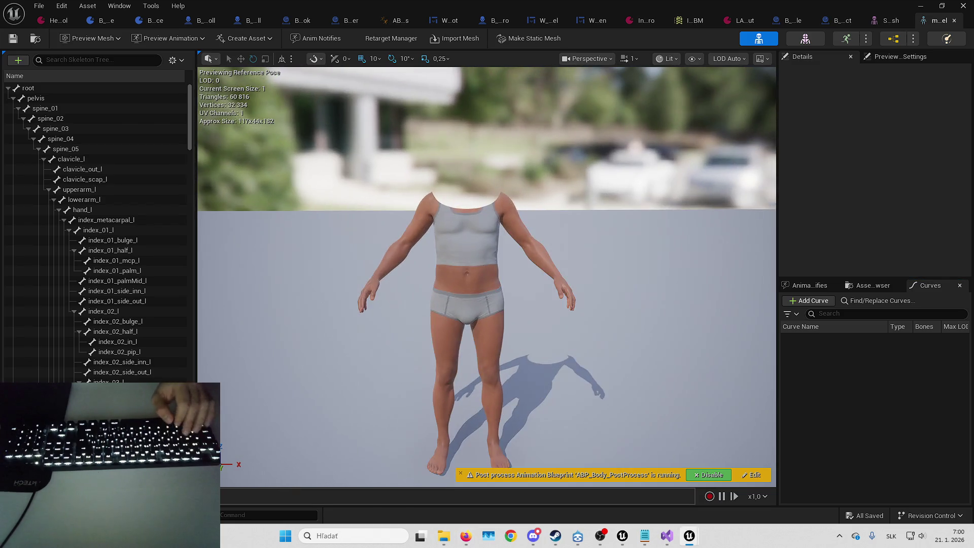
key("alt+Tab")
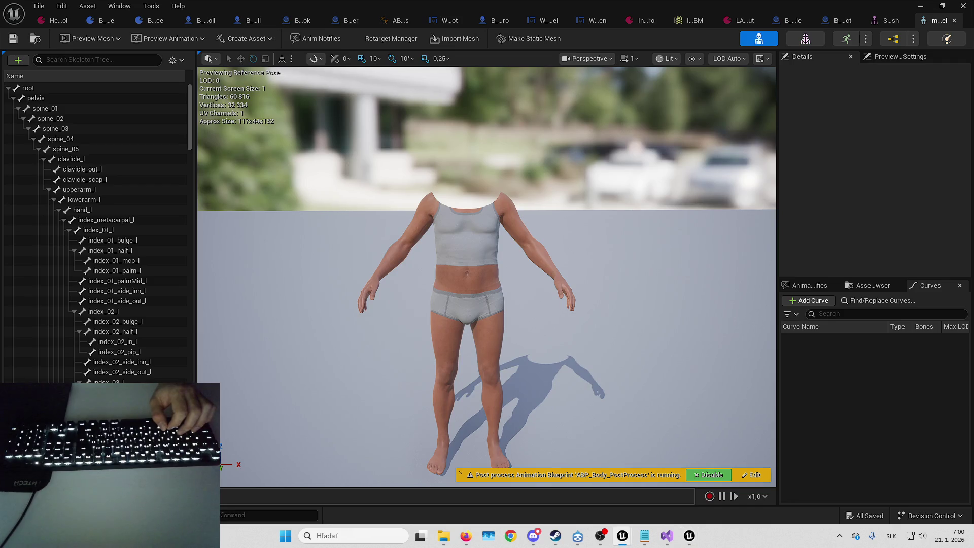
left_click(99, 209)
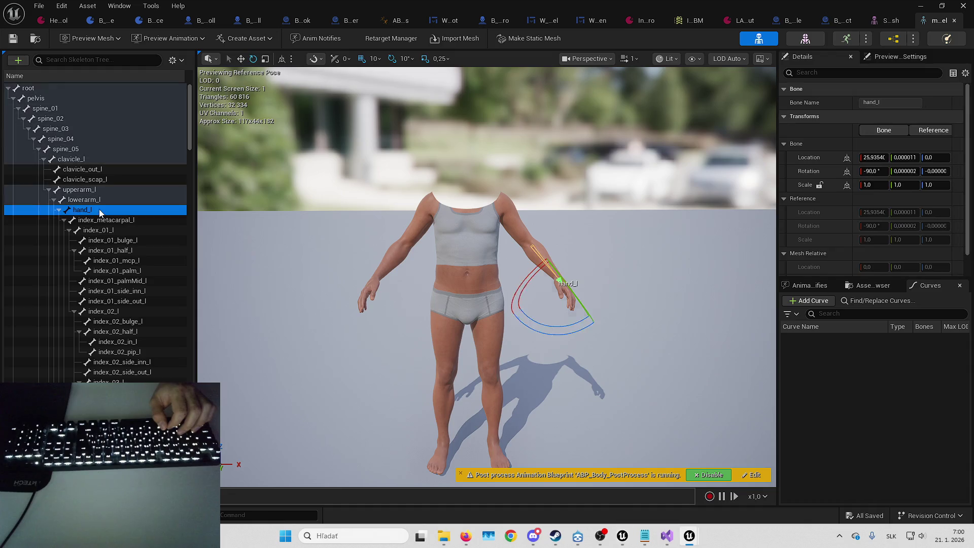
right_click(99, 209)
key("Escape")
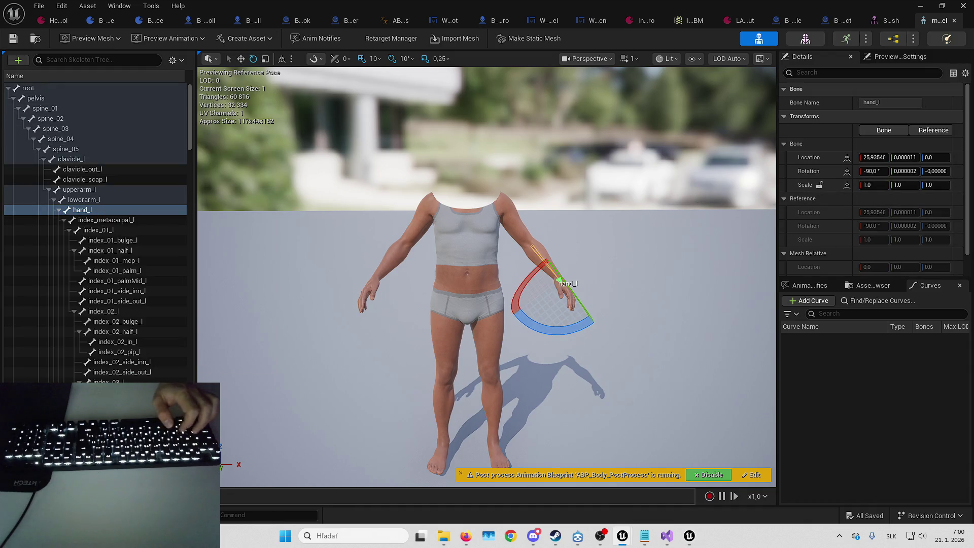
left_click(96, 209)
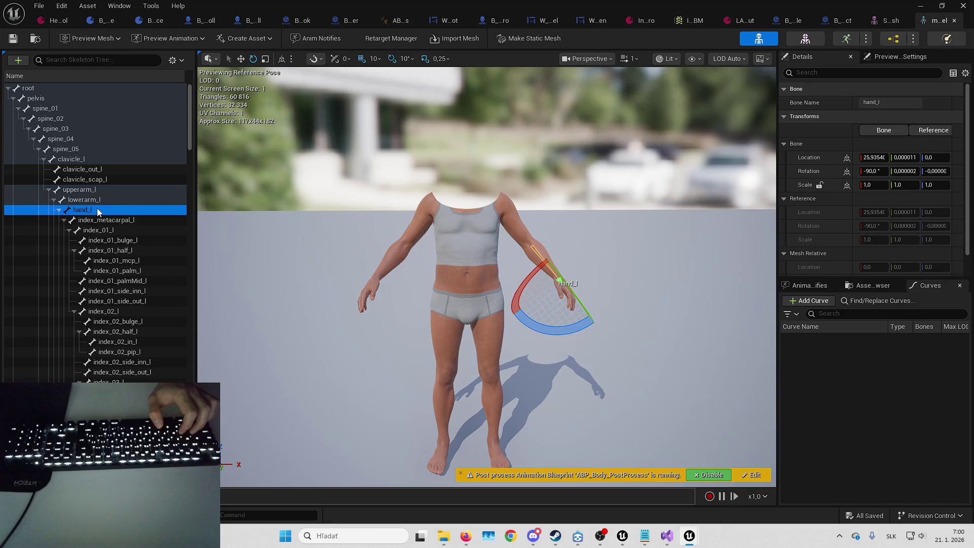
key("ctrl+v")
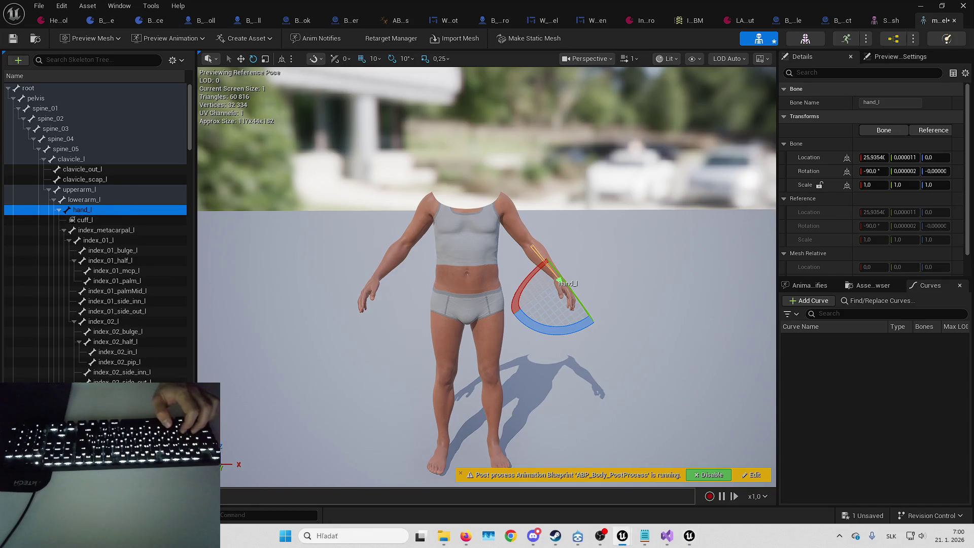
key("Up")
- Add a Flashlight socket under hand_l and save the skeleton
left_click(94, 210)
left_click(112, 211)
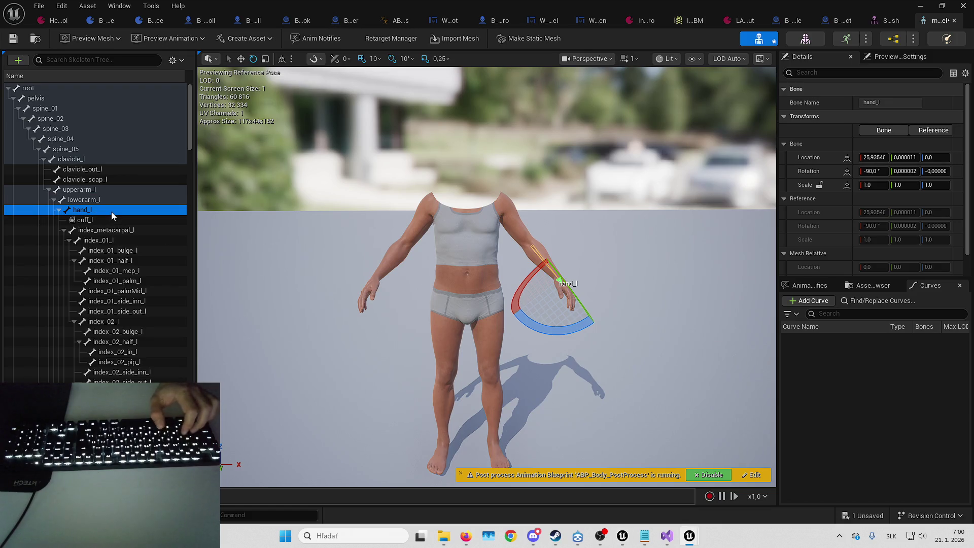
key("ctrl+v")
key("ctrl+s")
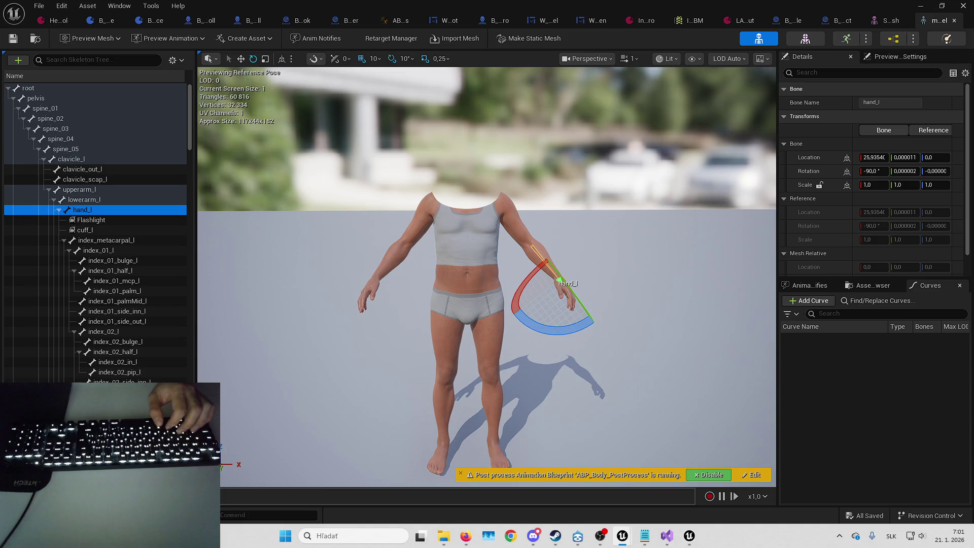
- Scroll down the skeleton's bone list toward the right-arm bones
scroll(80, 307, "down", 3)
scroll(106, 280, "down", 7)
scroll(107, 280, "down", 10)
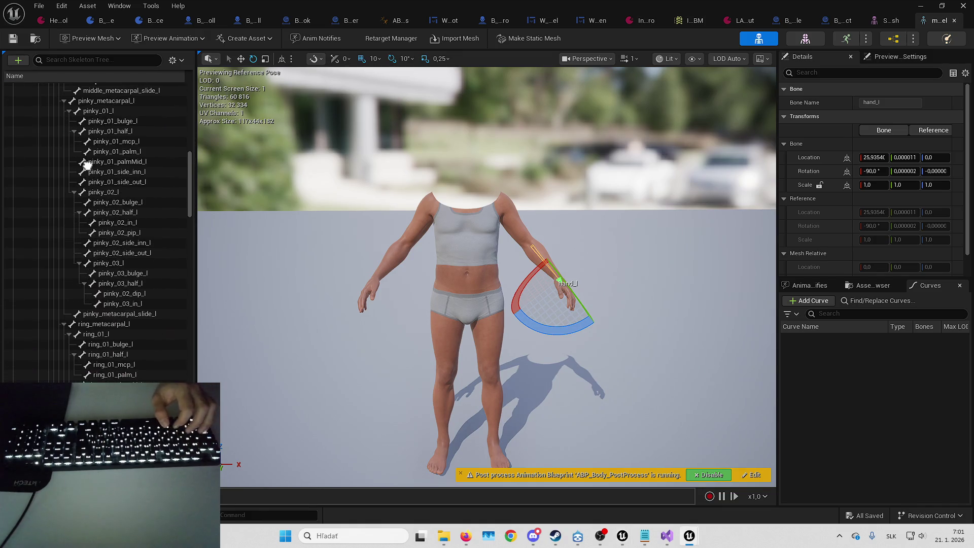
scroll(95, 225, "down", 2)
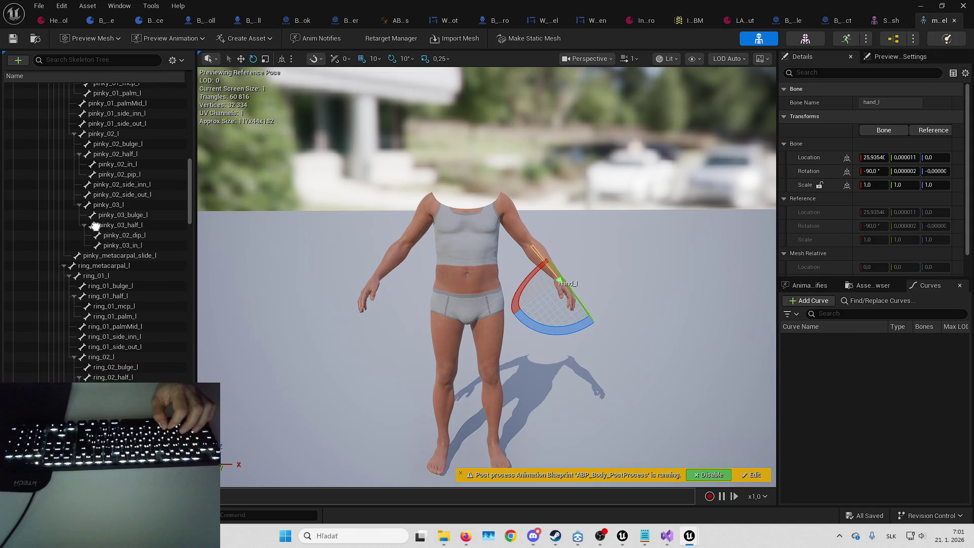
scroll(95, 219, "down", 2)
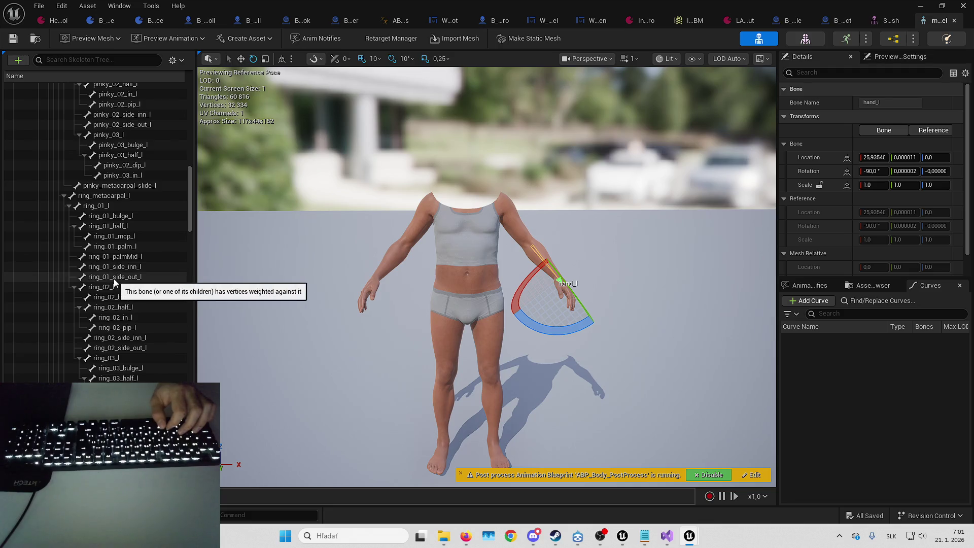
scroll(112, 259, "down", 2)
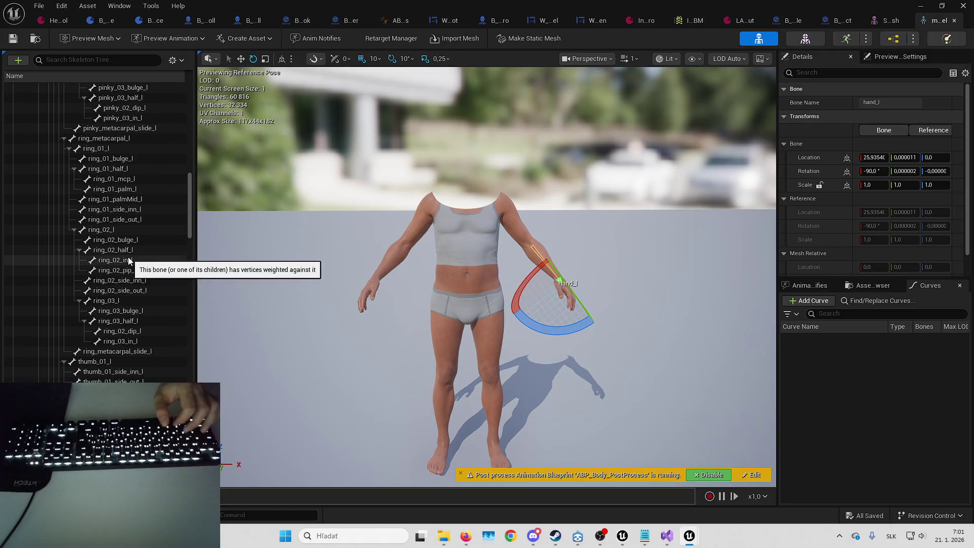
scroll(130, 255, "down", 1)
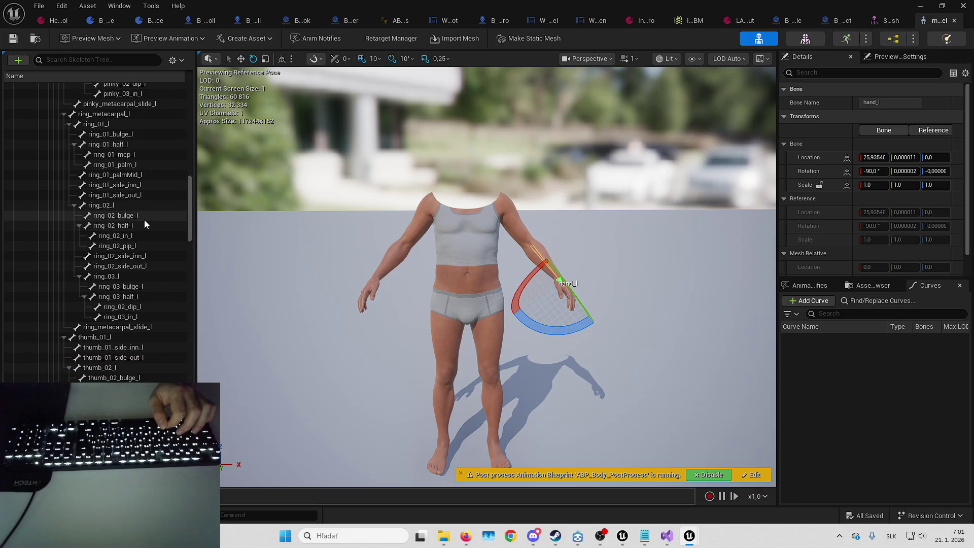
scroll(142, 239, "down", 2)
scroll(122, 285, "down", 3)
scroll(108, 330, "down", 3)
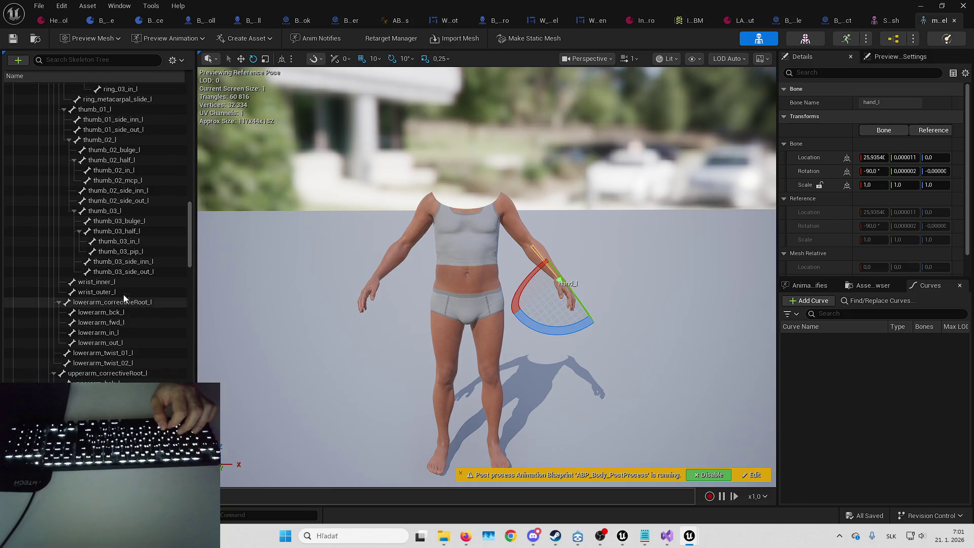
scroll(124, 299, "down", 10)
scroll(119, 292, "down", 15)
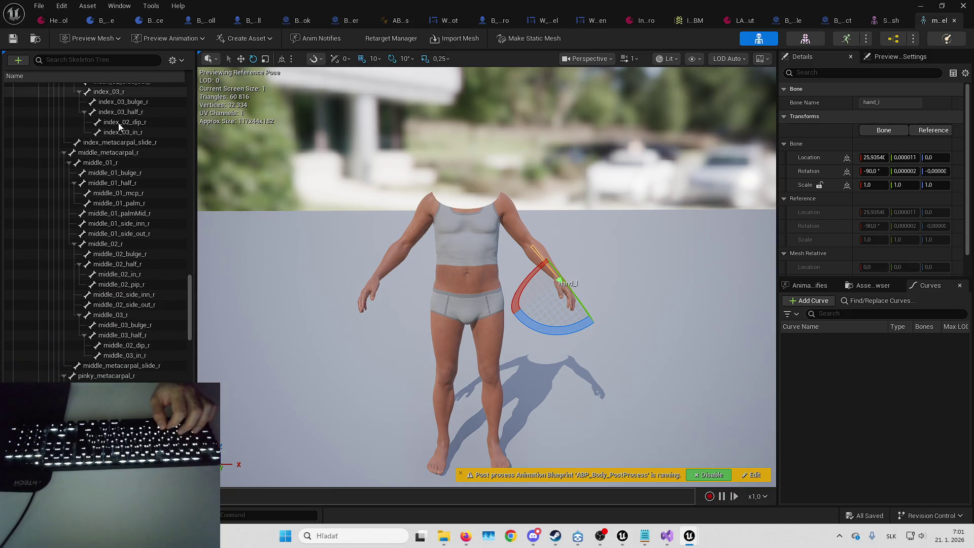
scroll(101, 233, "down", 15)
scroll(96, 229, "up", 10)
- Search the Skeleton Tree for hand_r, select it, then clear the search
left_click(116, 59)
type("hand_r")
left_click(106, 189)
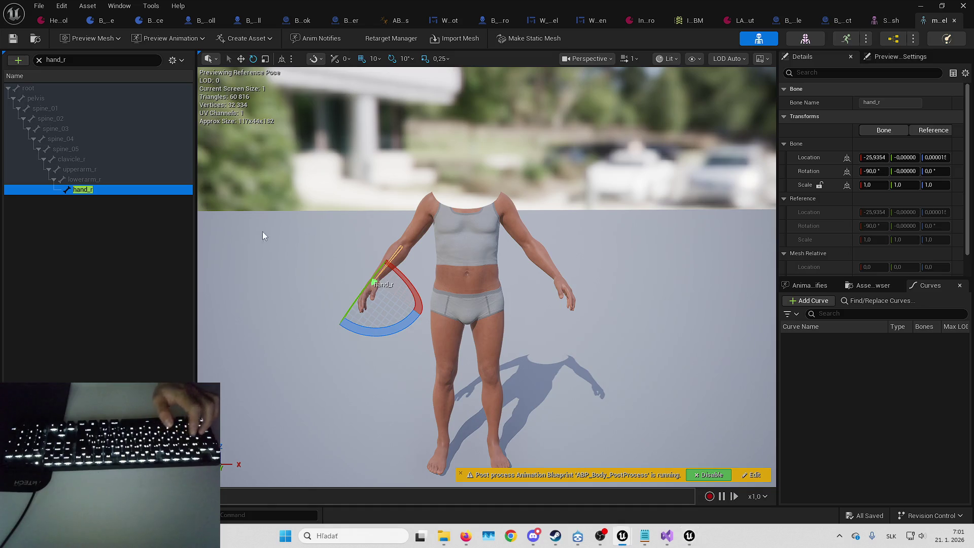
scroll(86, 190, "up", 2)
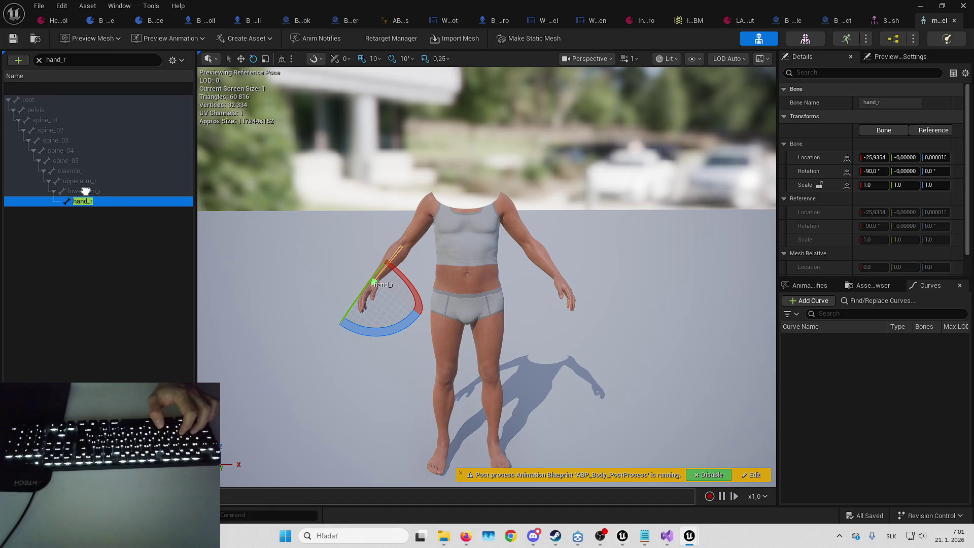
left_click(105, 195)
left_click(109, 191)
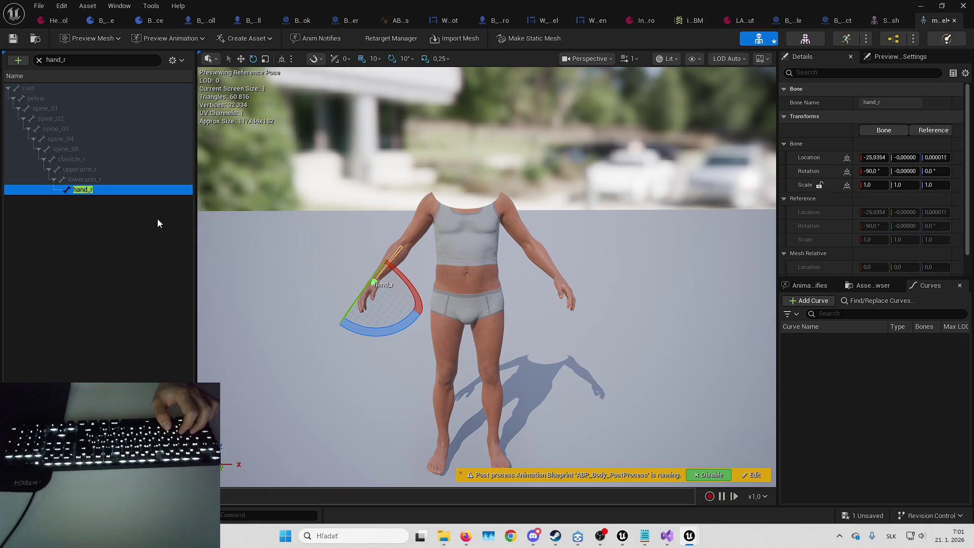
left_click(623, 536)
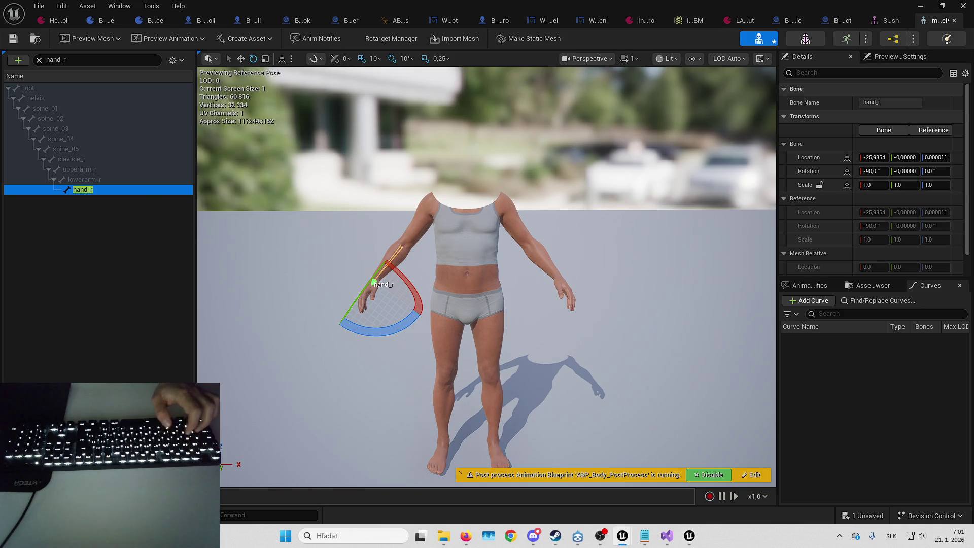
left_click(107, 191)
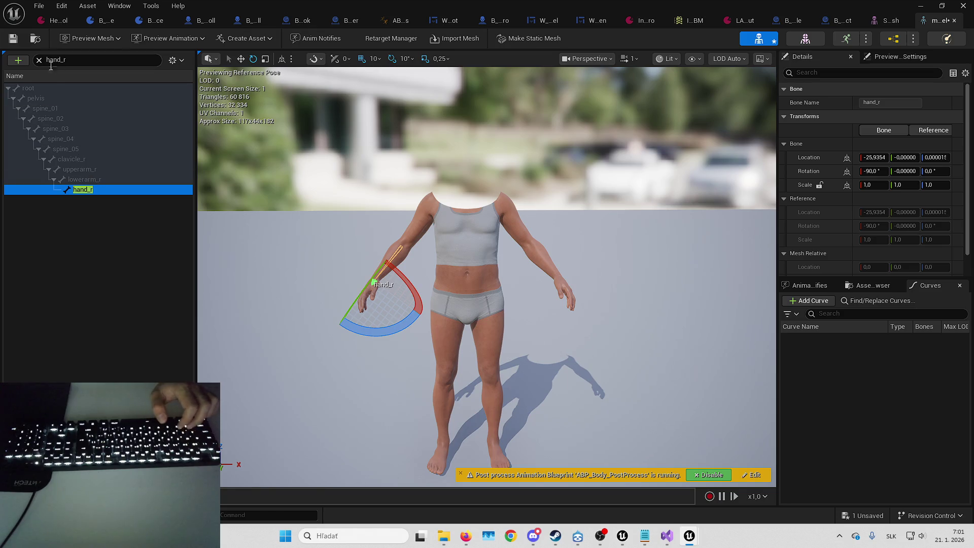
key("Escape")
- Scroll to hand_r and delete its FlashlightRight socket
scroll(141, 196, "down", 15)
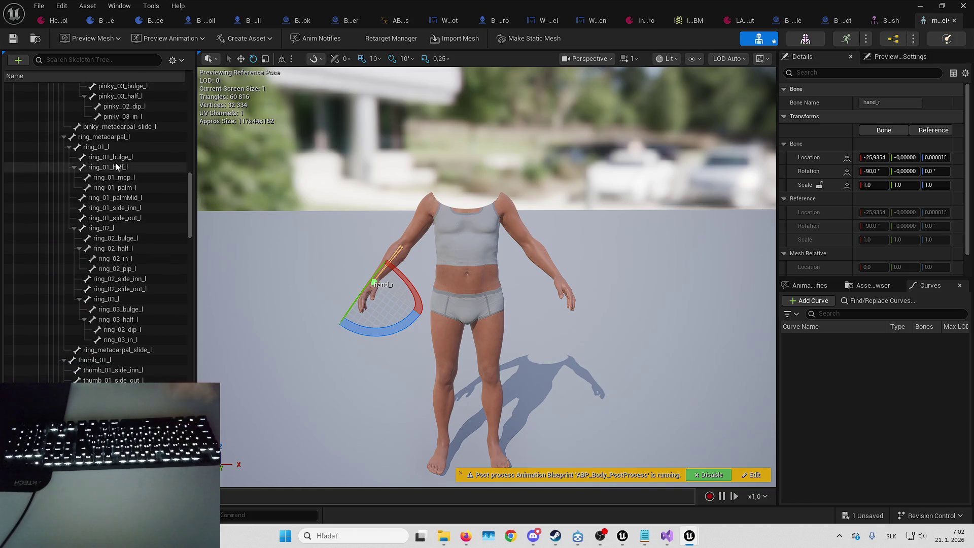
scroll(123, 97, "down", 10)
scroll(108, 244, "down", 15)
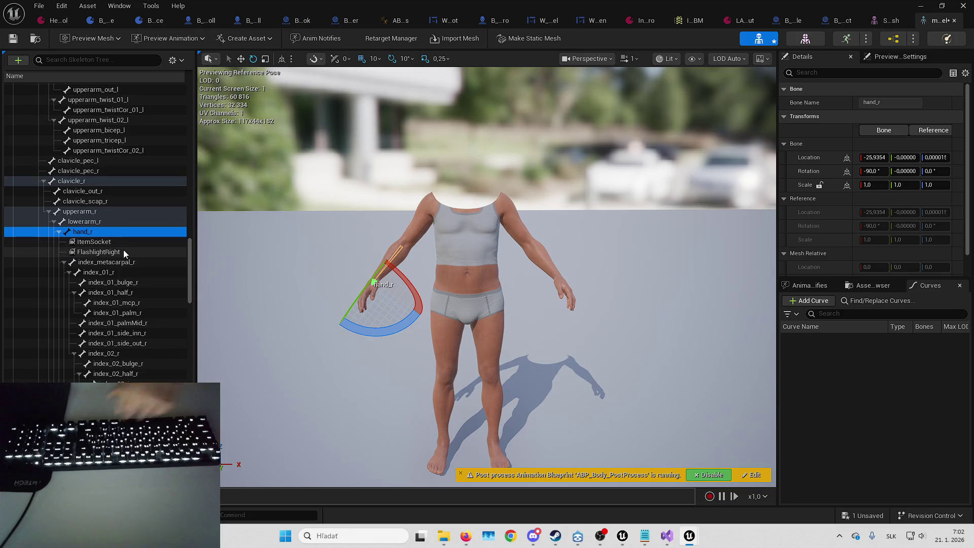
left_click(124, 251)
key("Delete")
- Save the skeleton and select ItemSocket under hand_r to show its location, rotation and scale
key("ctrl+s")
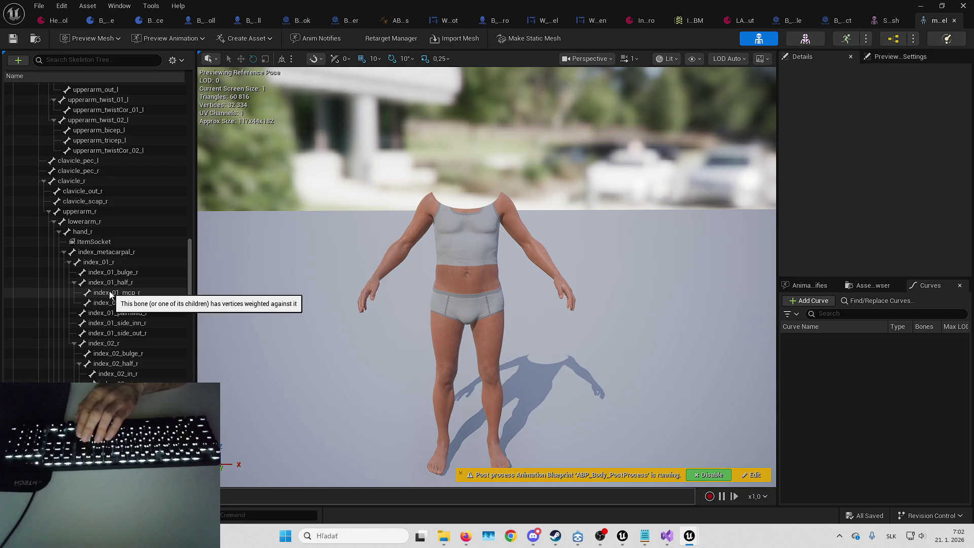
left_click_drag(322, 278, 299, 242)
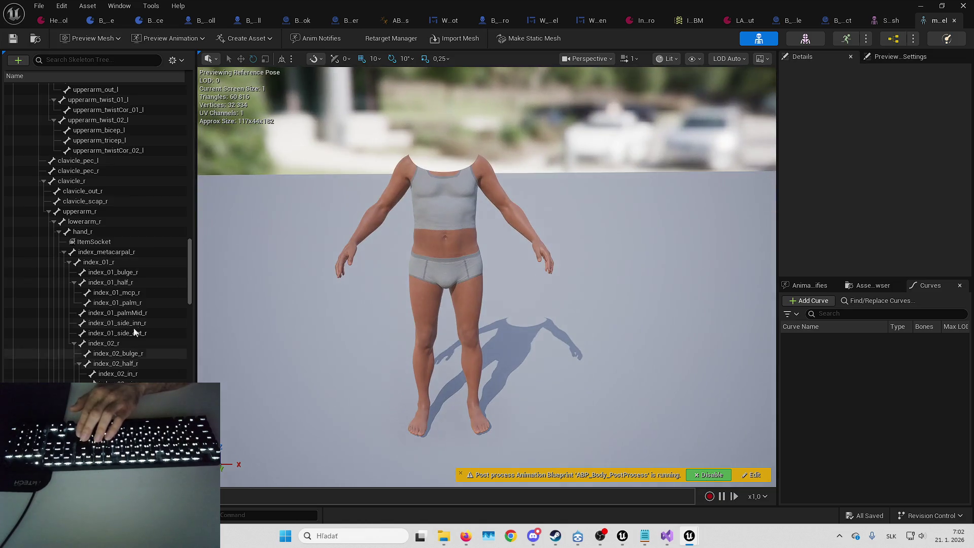
left_click(96, 242)
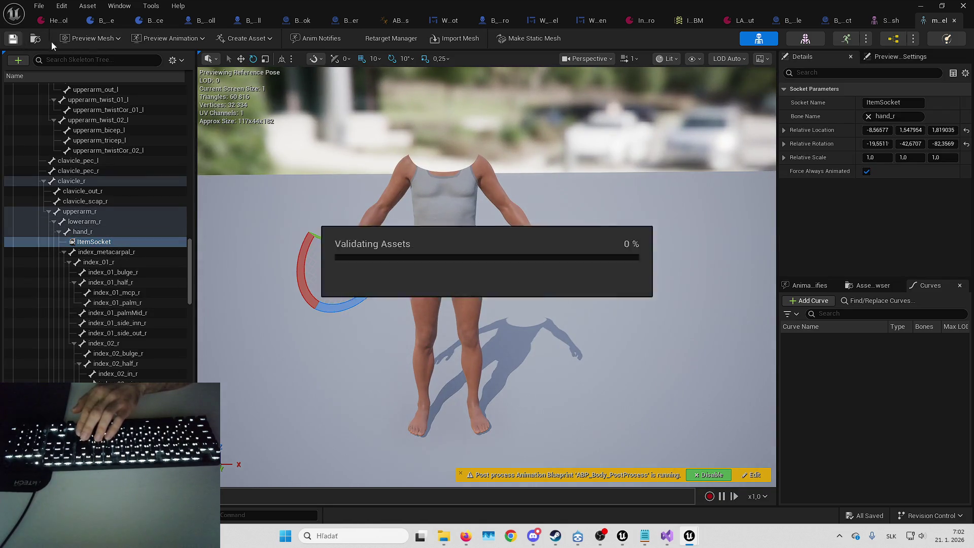
left_click(500, 23)
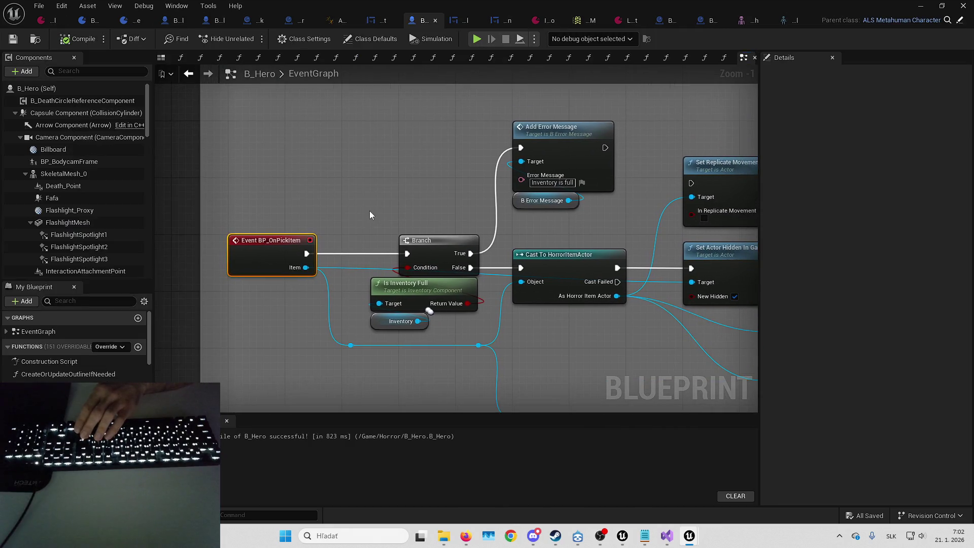
- Add an override of the BP_OnDropItem event to B_Hero's event graph
scroll(418, 151, "down", 5)
scroll(335, 249, "up", 7)
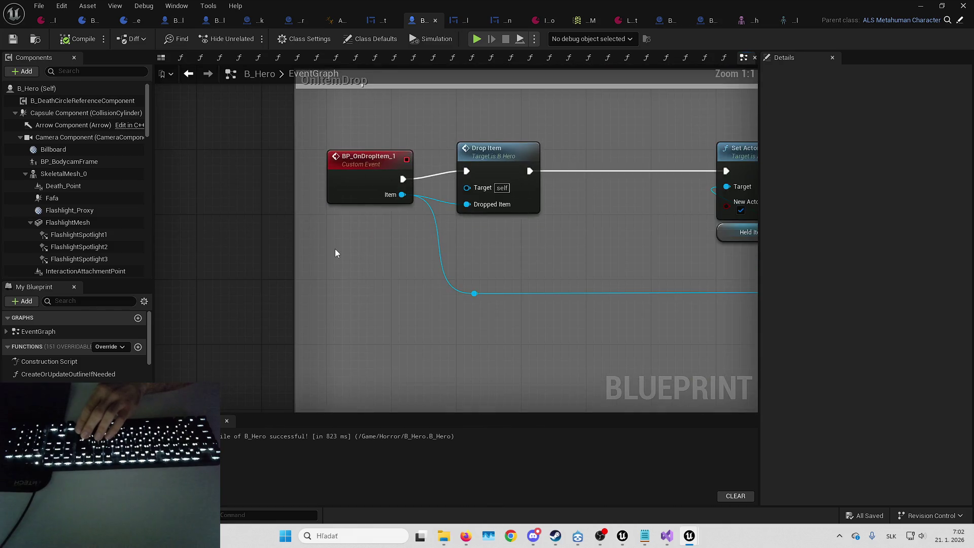
left_click(121, 346)
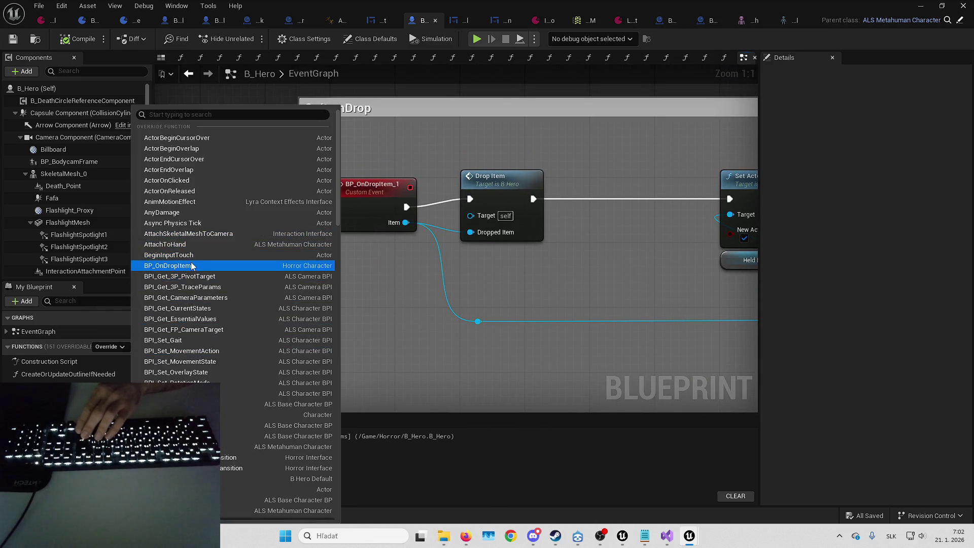
left_click(193, 266)
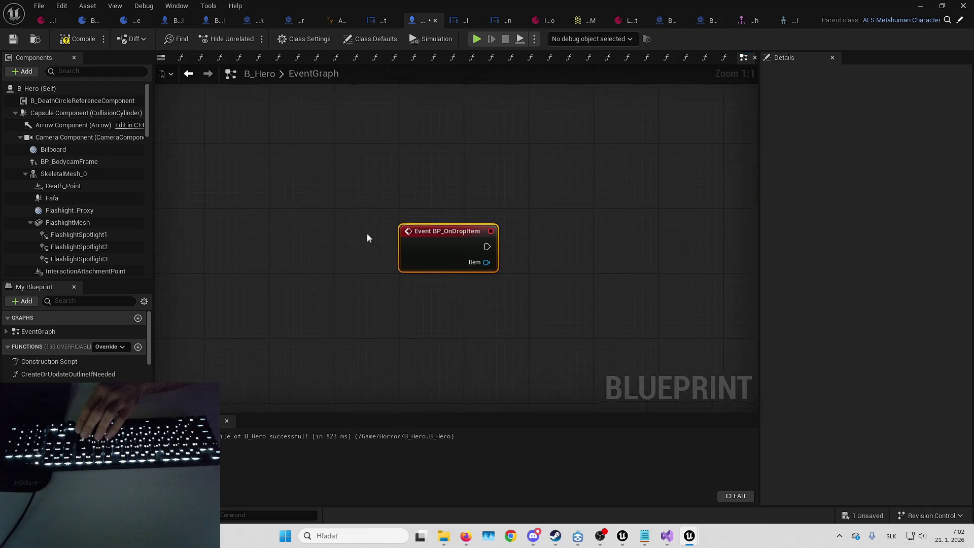
scroll(355, 241, "down", 6)
mouse_move(321, 301)
left_mouse_down()
mouse_move(446, 228)
mouse_move(399, 267)
left_mouse_up()
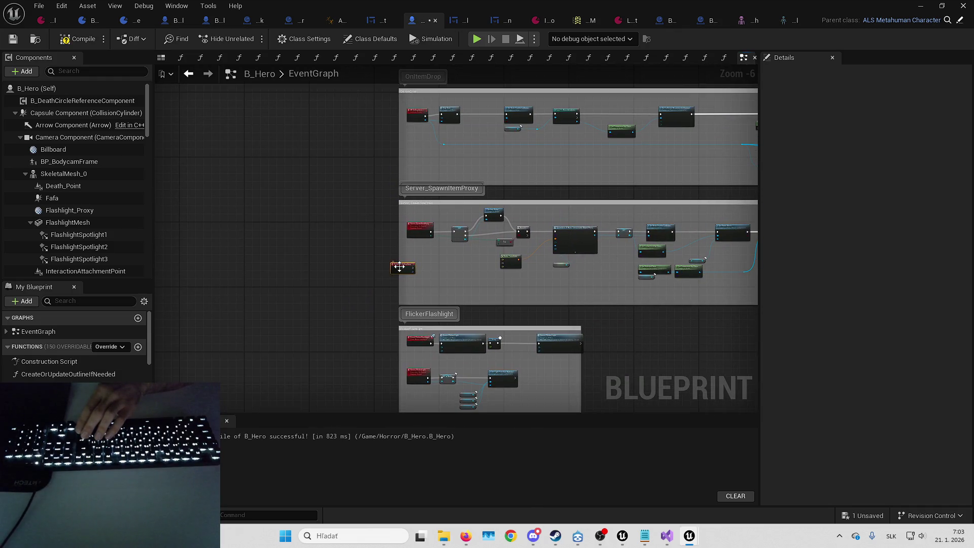
- Rewire the exec and Item pins to Drop Item, delete BP_OnDropItem_1, and align the new event
scroll(412, 142, "up", 6)
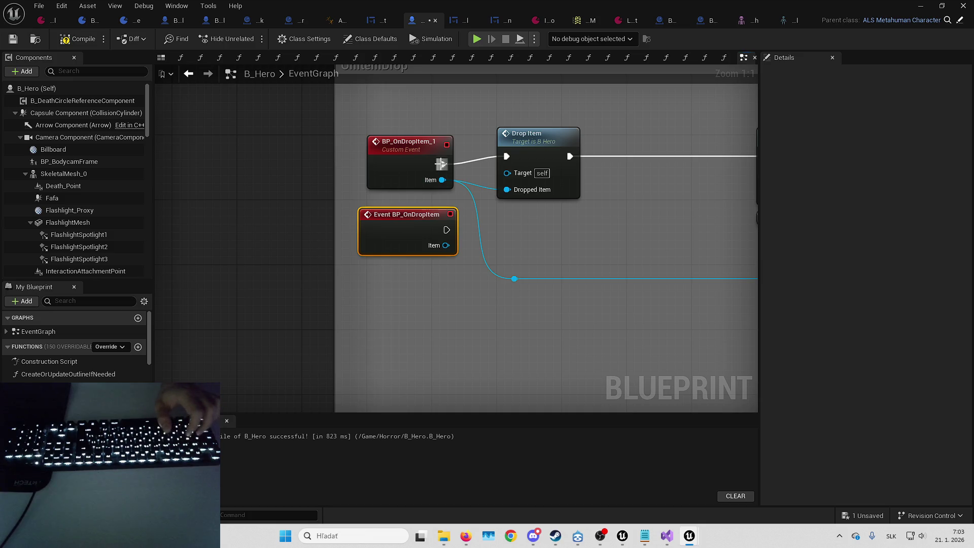
left_click_drag(444, 222, 446, 230)
mouse_move(443, 179)
left_mouse_down()
mouse_move(453, 268)
mouse_move(446, 245)
left_mouse_up()
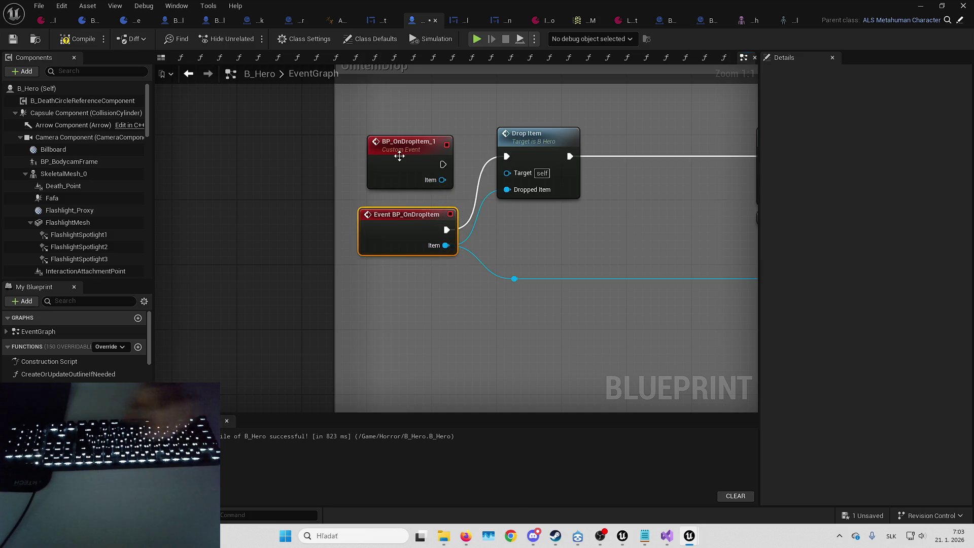
left_click(420, 159)
key("Delete")
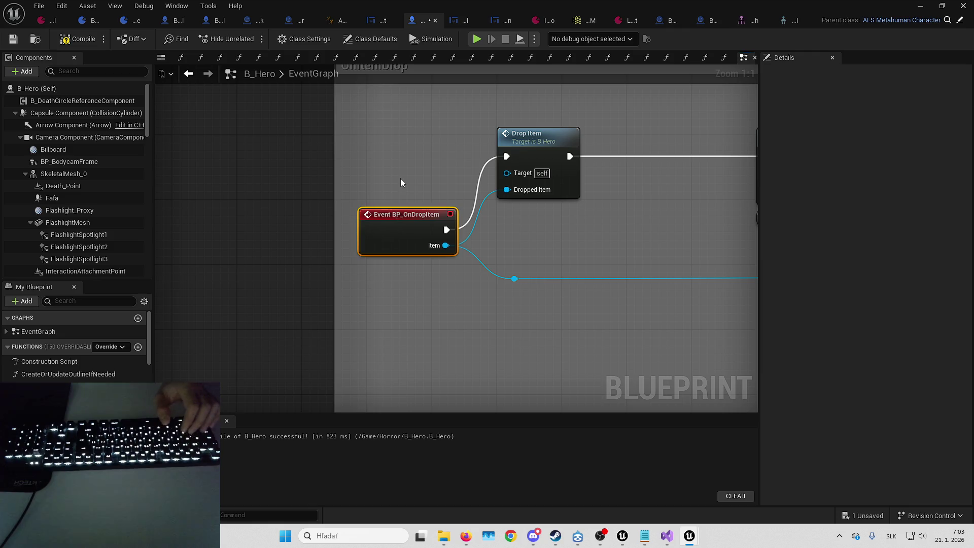
left_click(400, 218)
left_click_drag(400, 233, 405, 164)
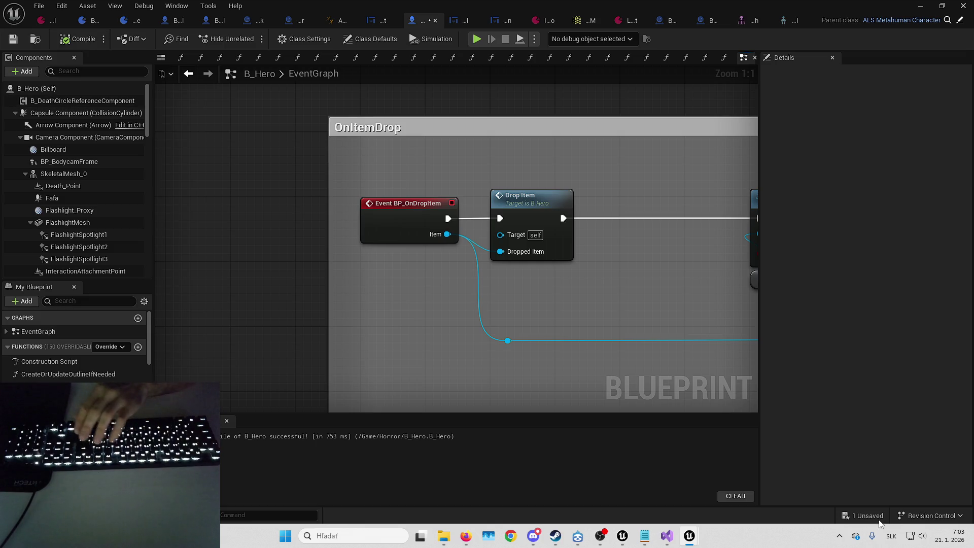
- Save the B_Hero blueprint, frame the character in its viewport, and return to the level
key("ctrl+shift+s")
key("Return")
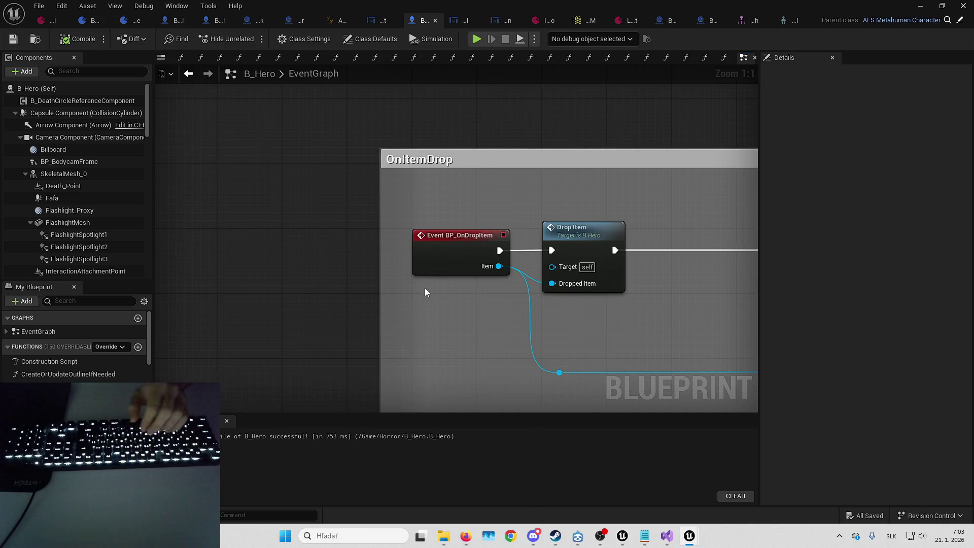
scroll(428, 287, "down", 5)
scroll(395, 277, "up", 5)
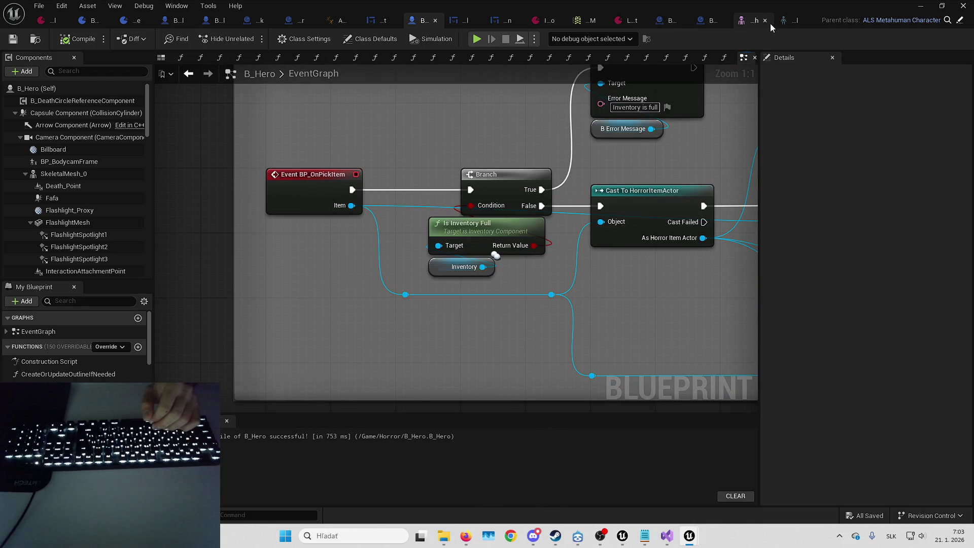
left_click(160, 57)
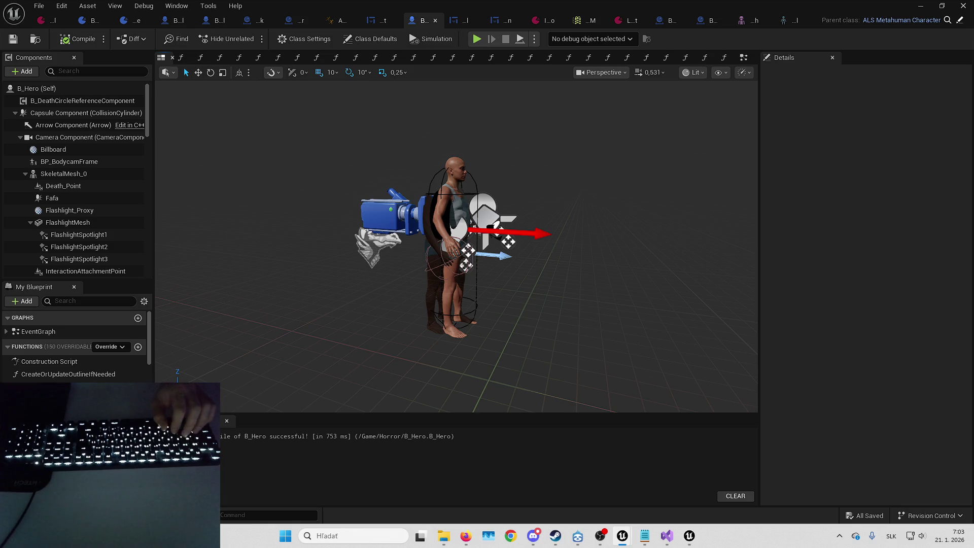
key("f")
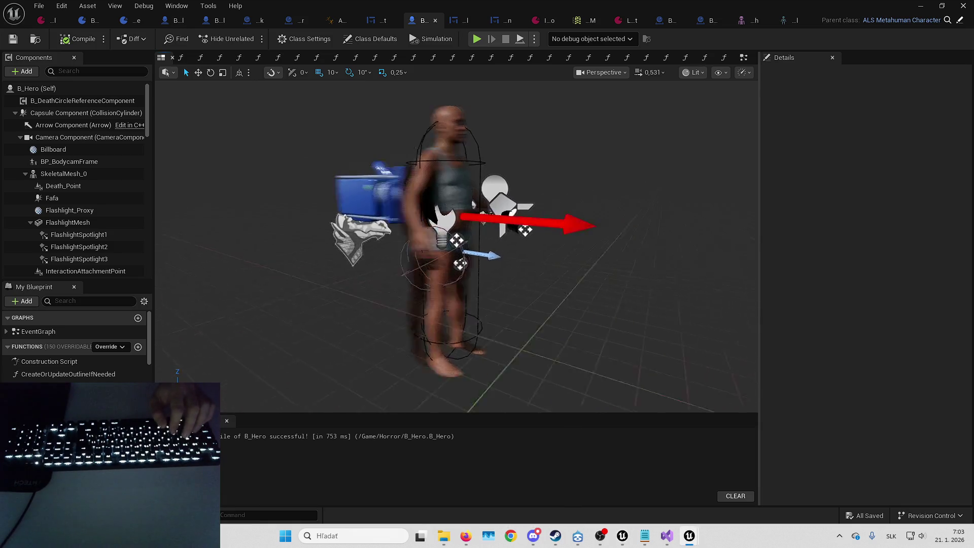
left_click(917, 6)
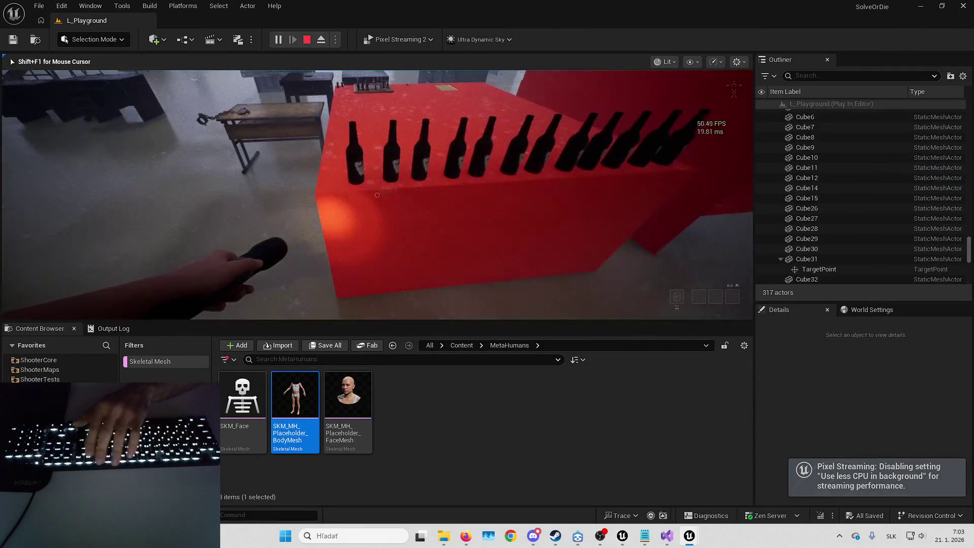
- In fullscreen play, walk the hero past the bottle table and red crates toward the pillars and chair
key("F11")
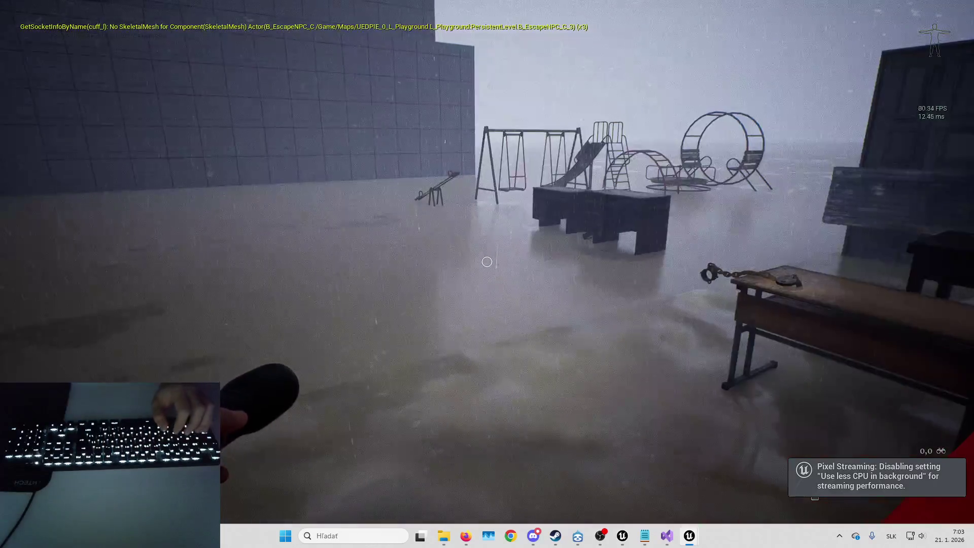
key("w")
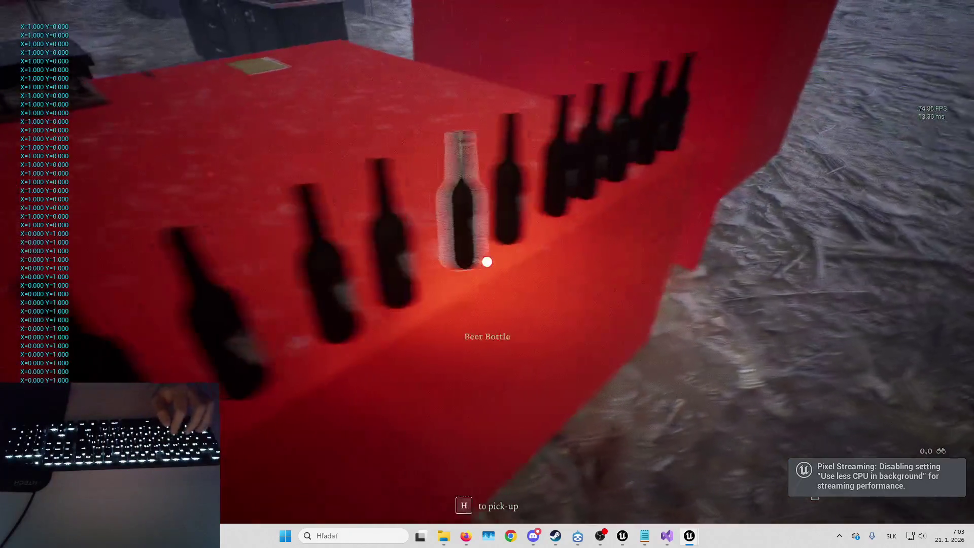
key("d")
key("s")
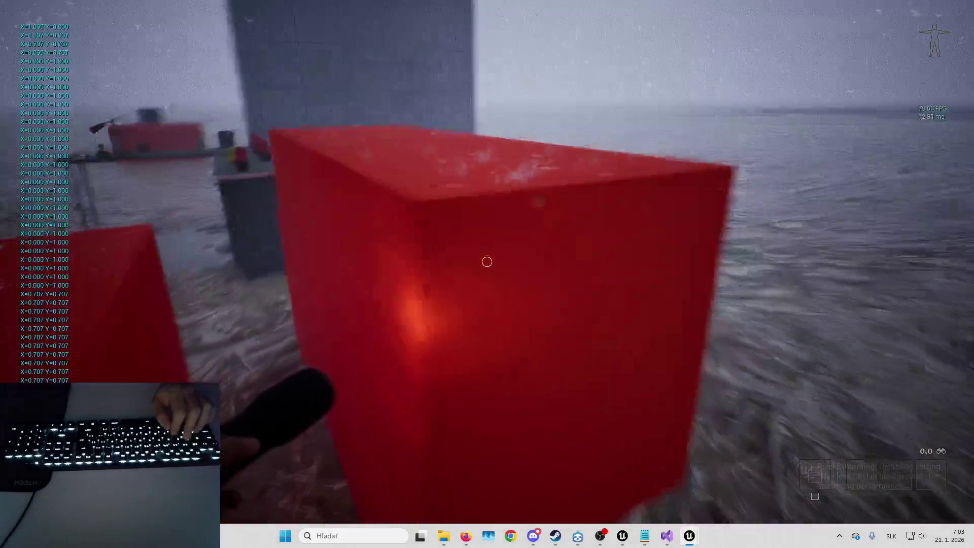
key("w")
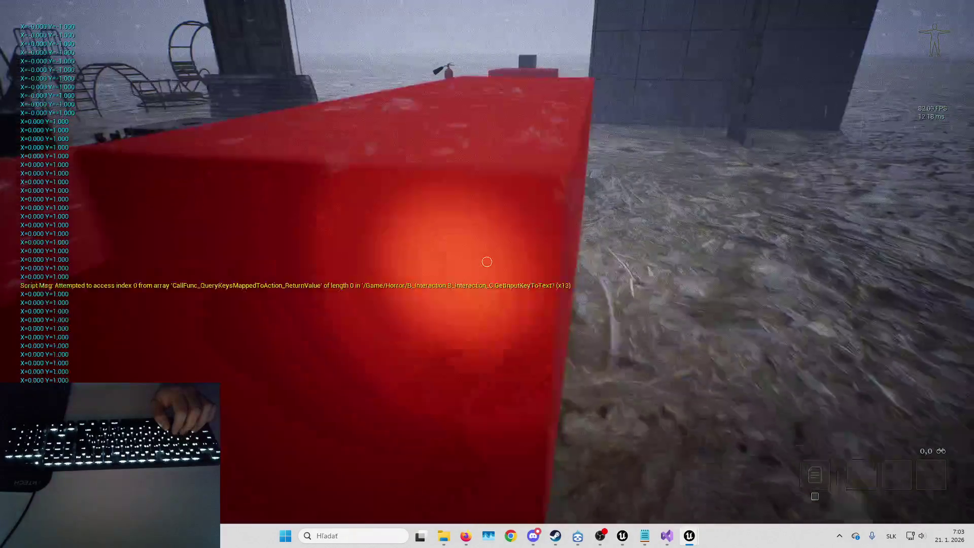
key("d")
key("d")
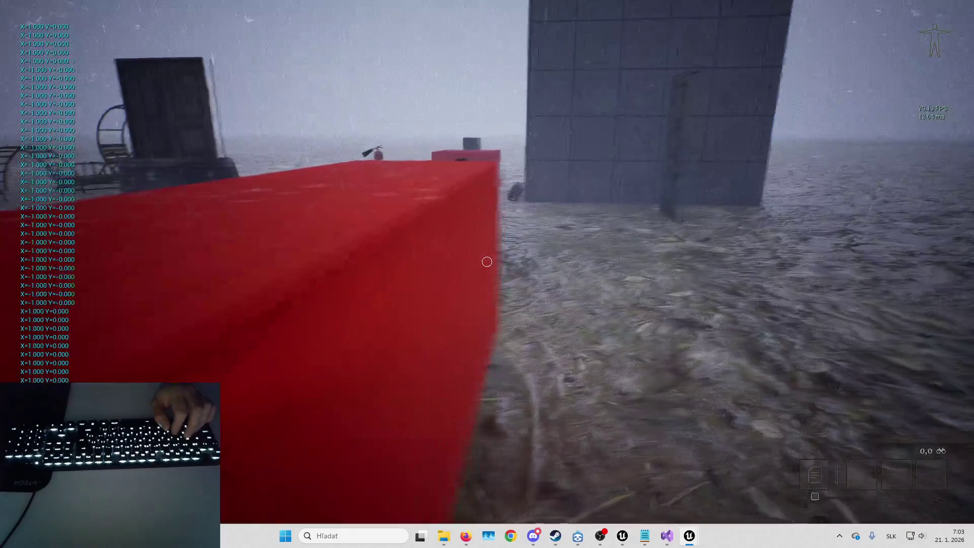
key("a")
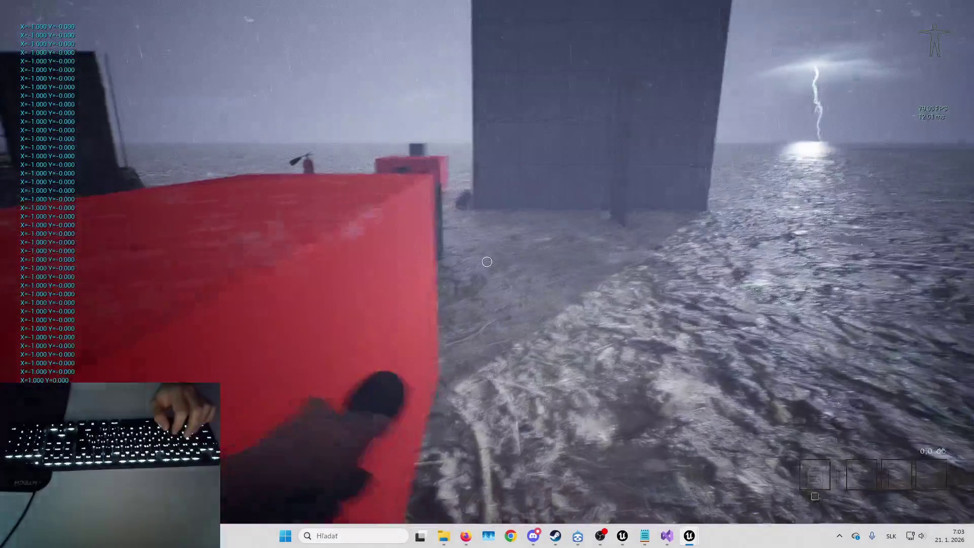
key("w")
key("e")
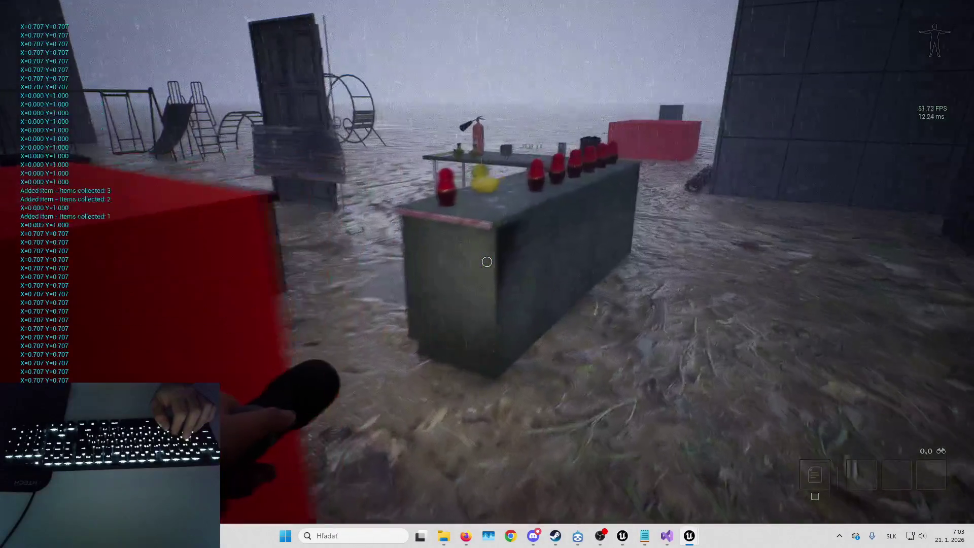
key("d")
key("d")
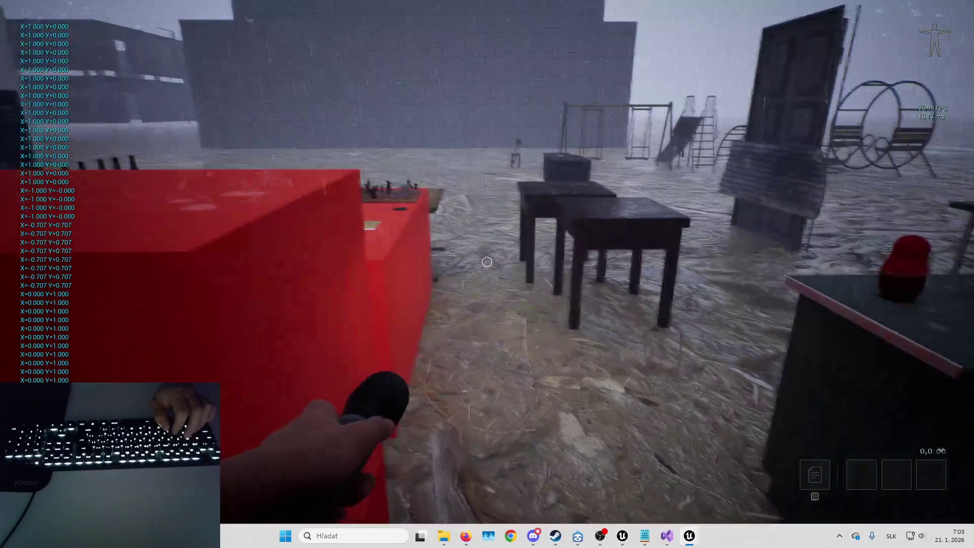
key("d")
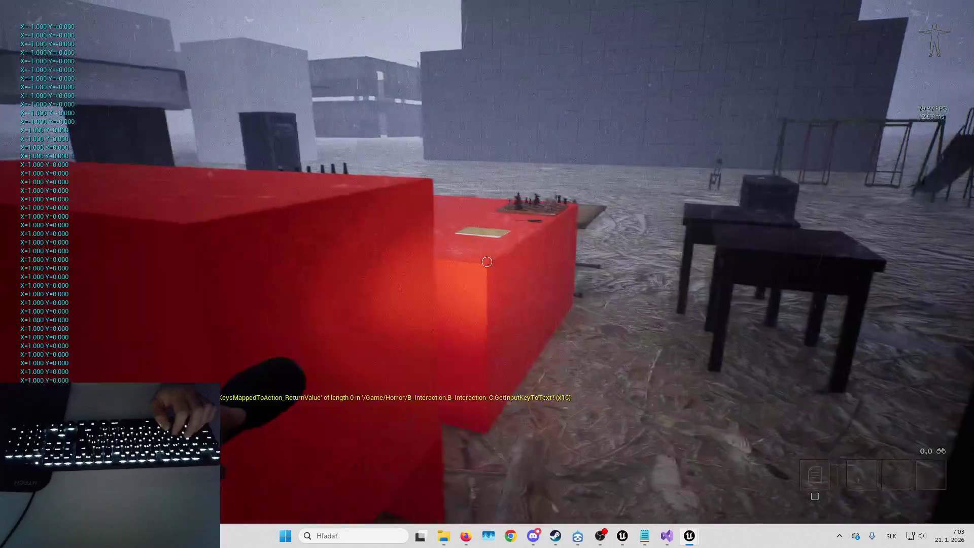
key("a")
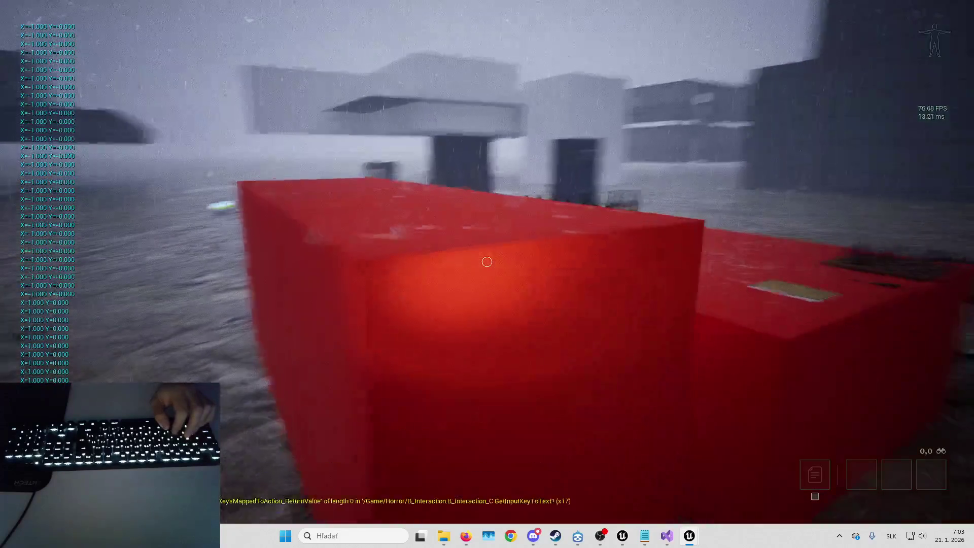
key("w")
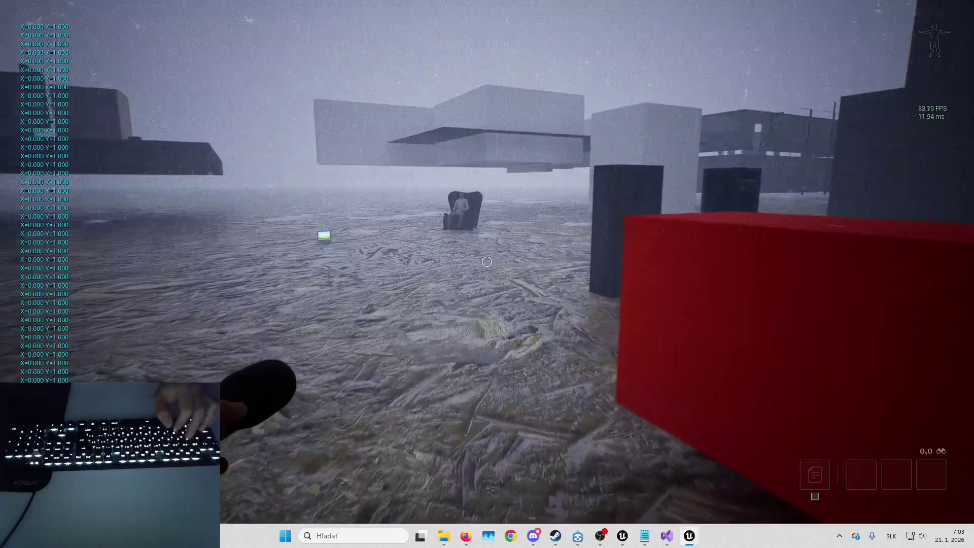
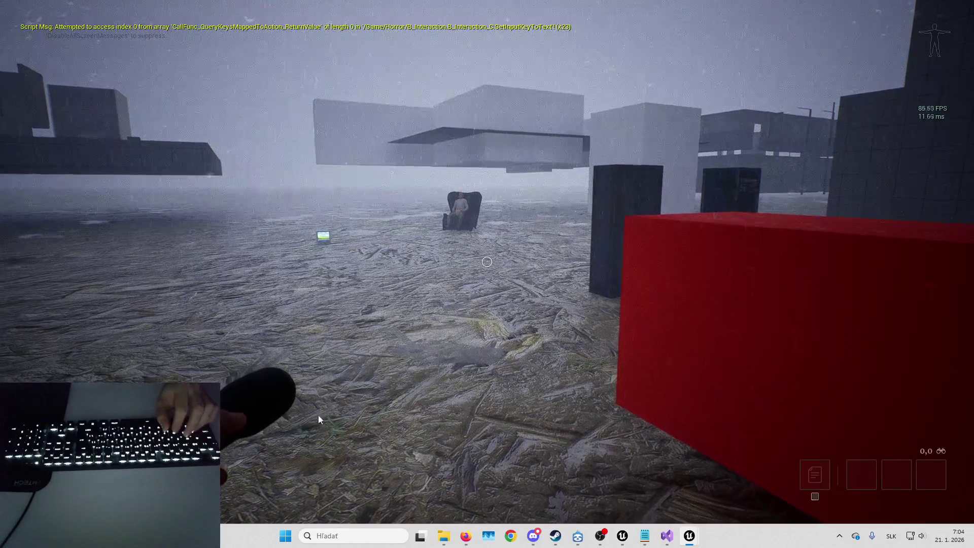
- Walk forward and left past the dark pillars toward the red bottle-lined counter
key("w")
key("a")
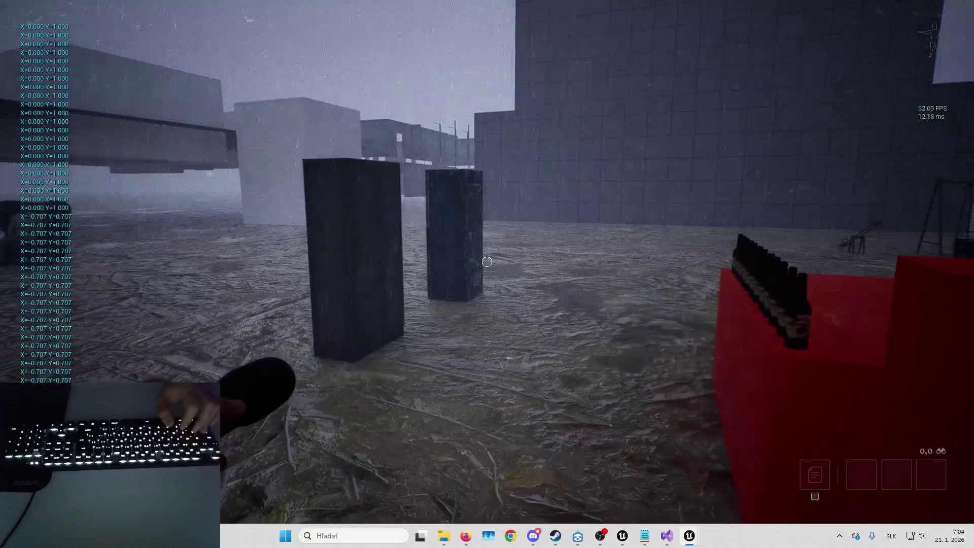
key("a")
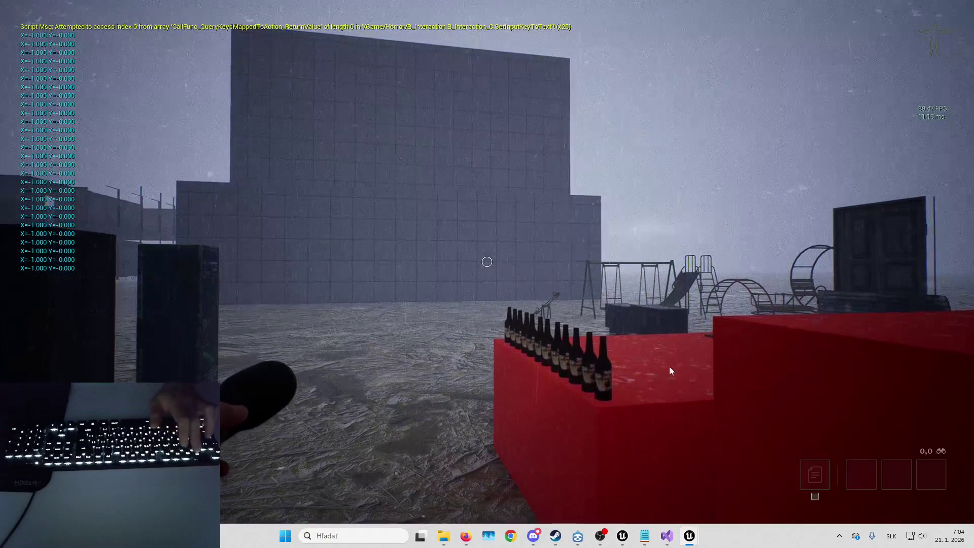
key("a")
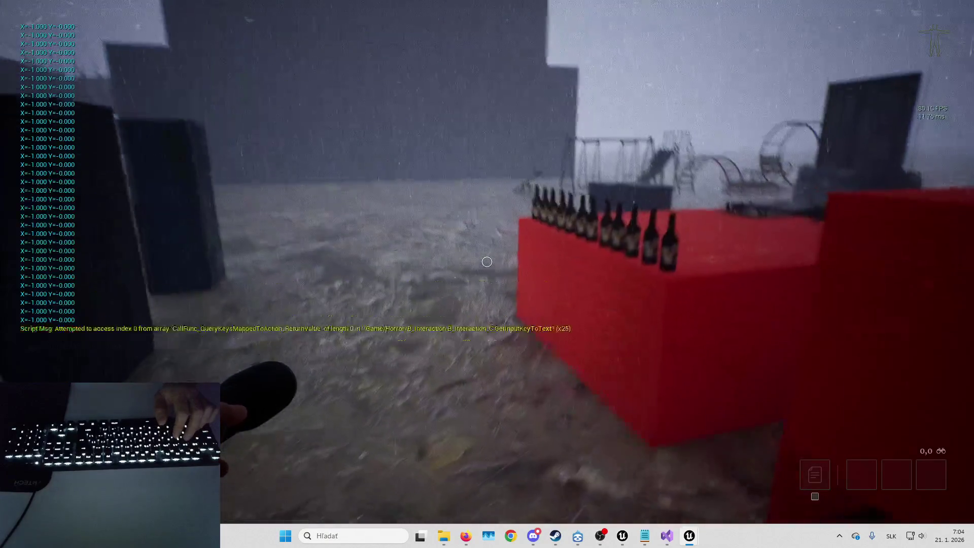
key("w")
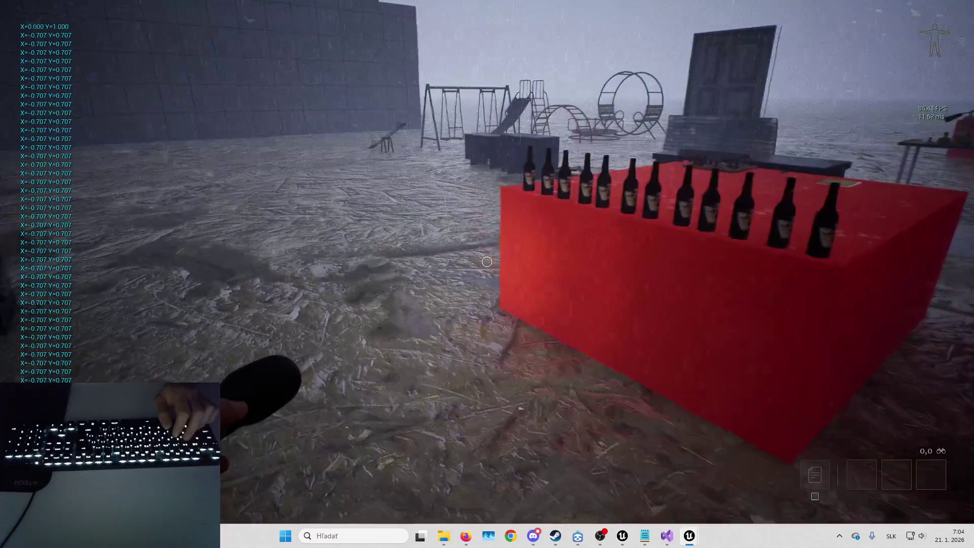
key("shift+F1")
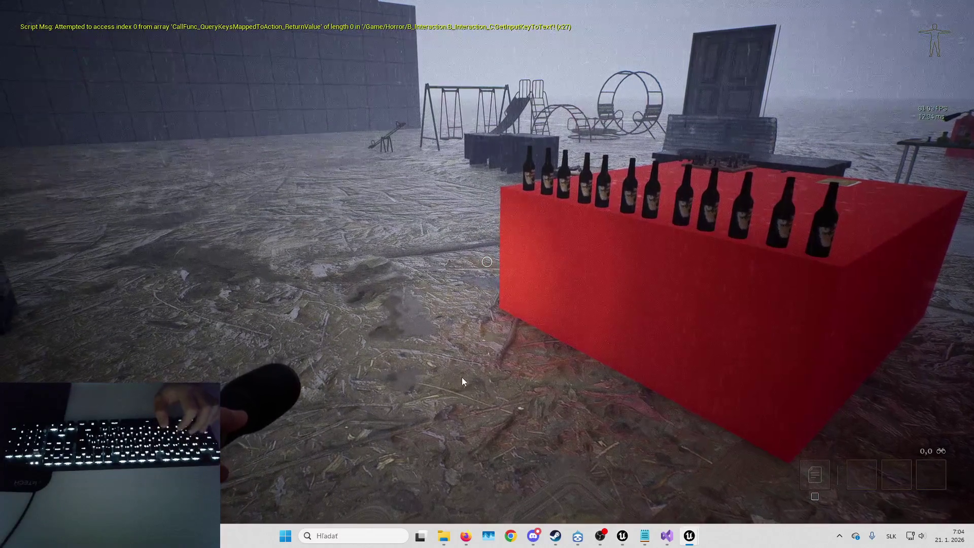
left_click(461, 382)
- Line up along the bottle row and pick up a beer bottle with H
key("w")
key("d")
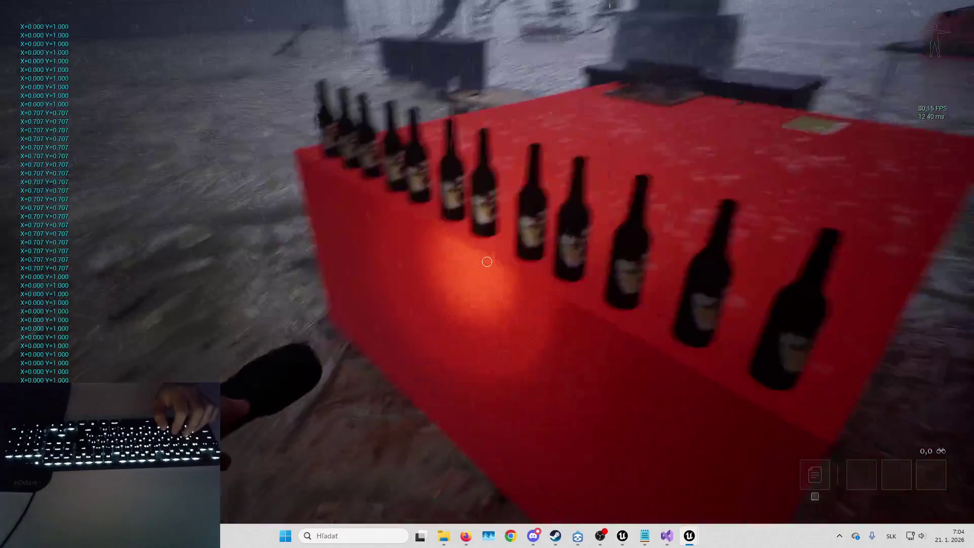
key("s")
key("a")
key("w")
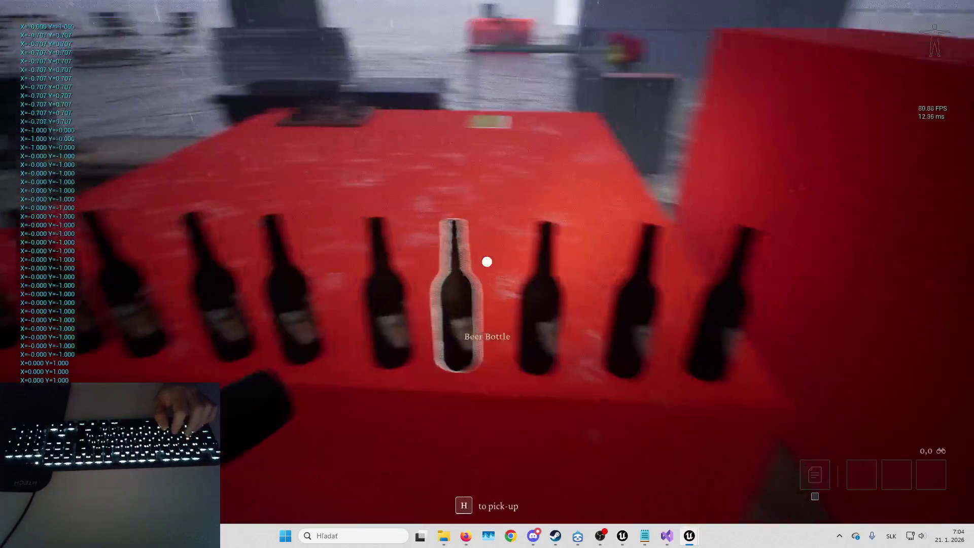
key("h")
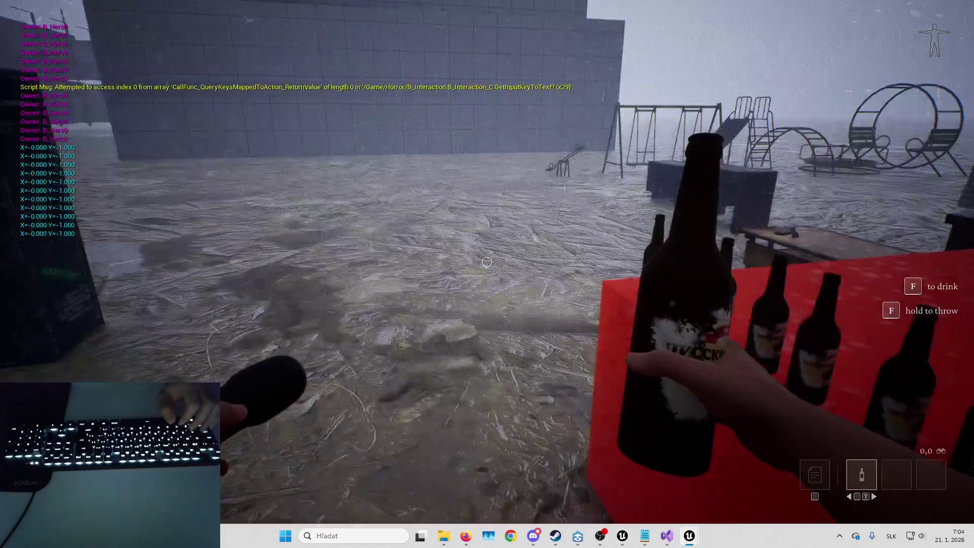
- Toggle the beer bottle between held and put away several times, ending with it held
key("w")
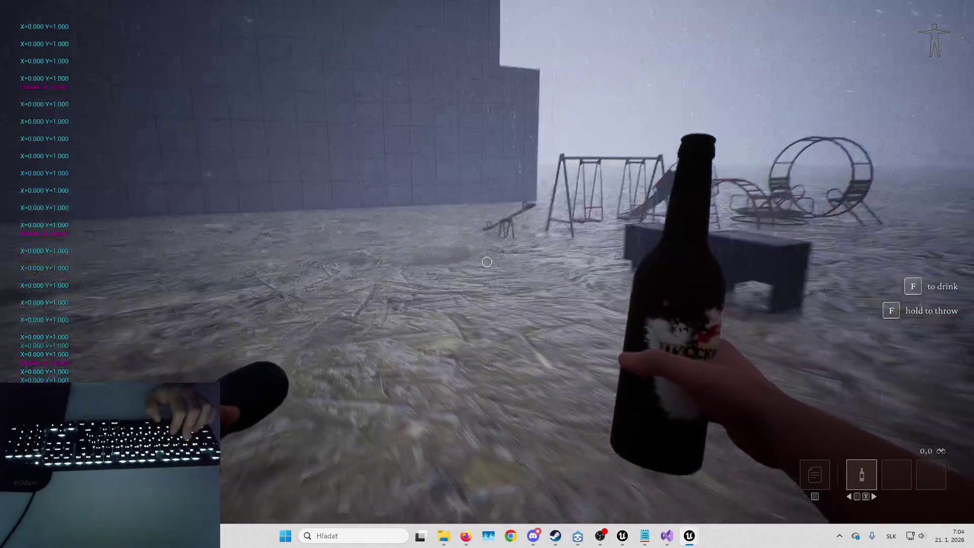
key("d")
key("f")
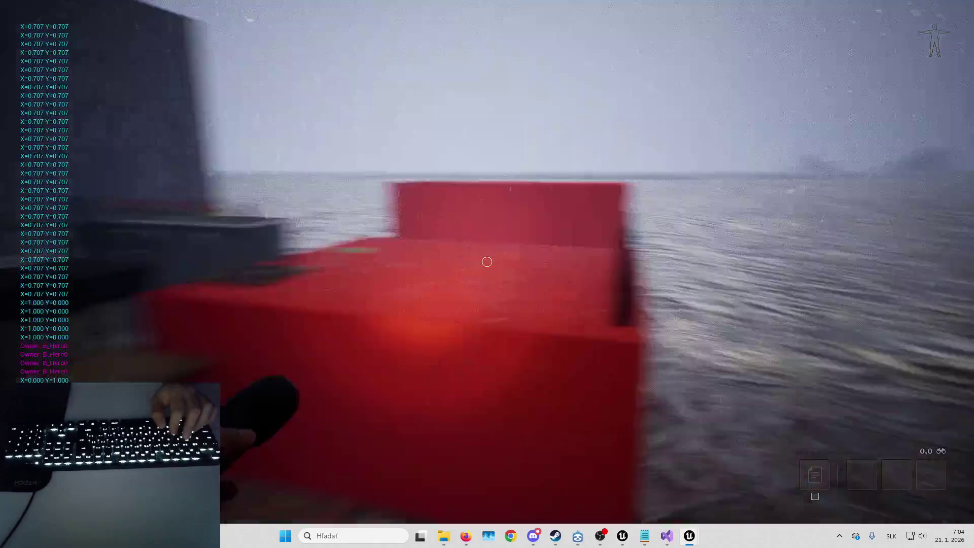
key("h")
key("f")
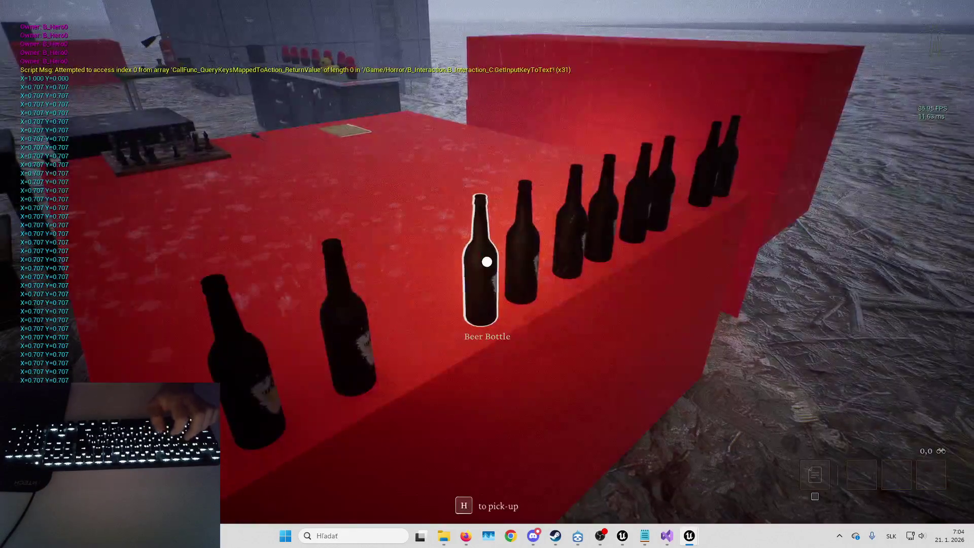
key("h")
key("f")
key("h")
key("d")
key("f")
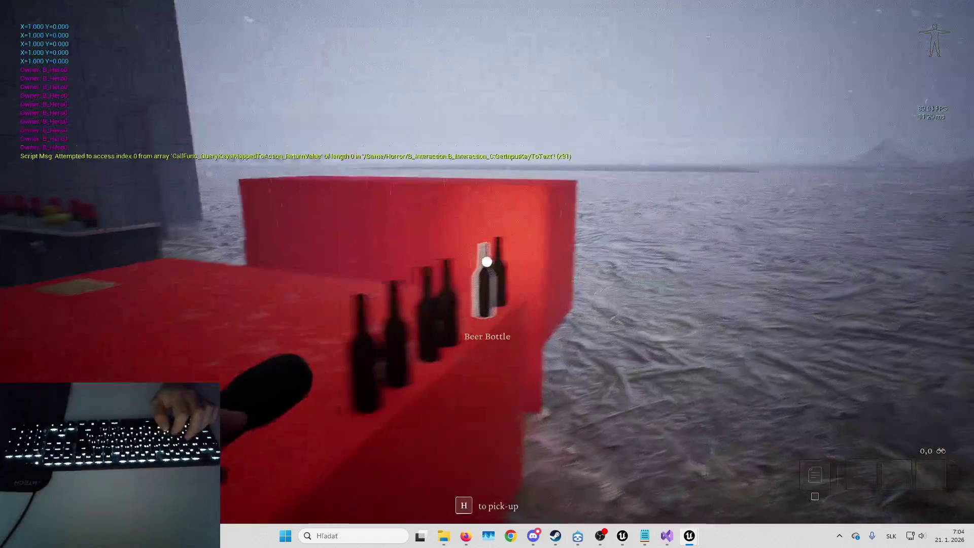
key("w")
key("h")
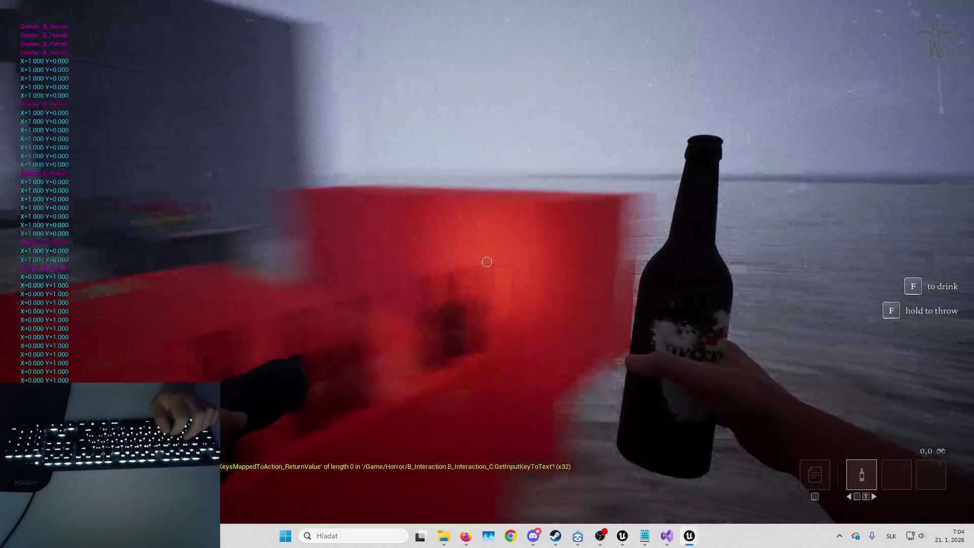
key("f")
key("h")
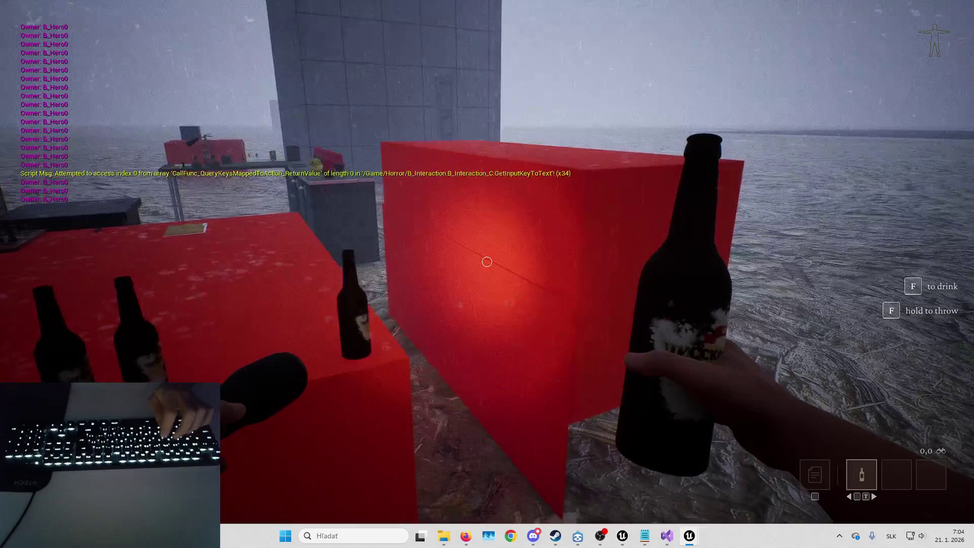
key("w")
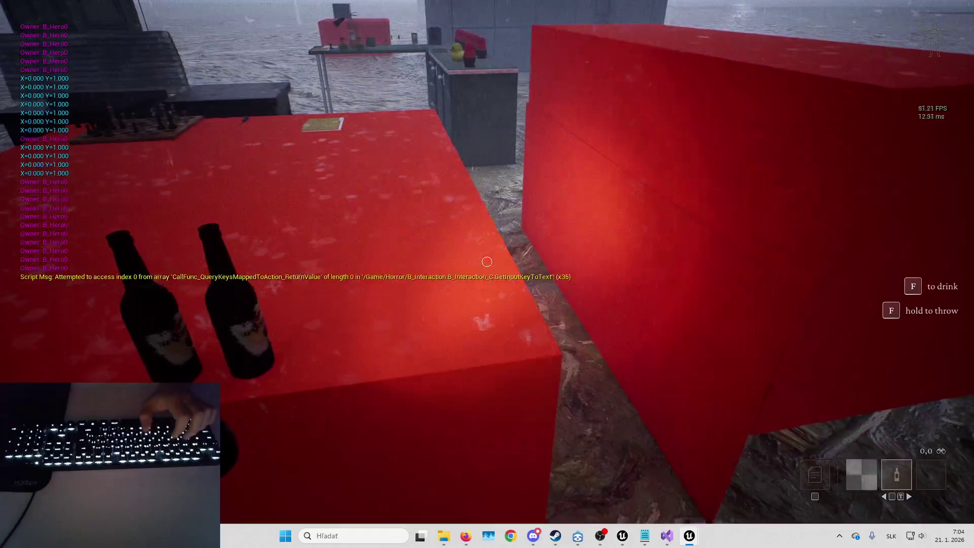
- Pick up a second beer bottle and throw it over the red box
key("h")
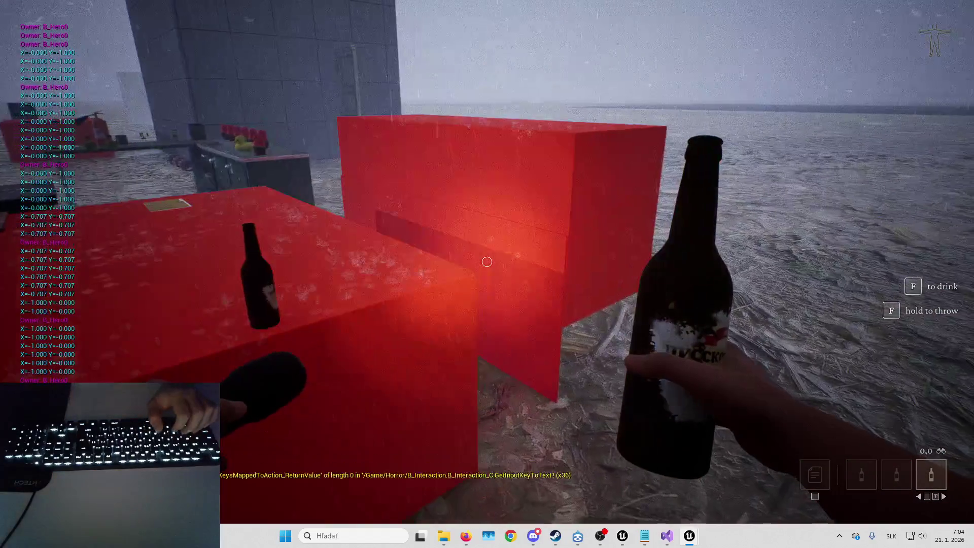
key("s")
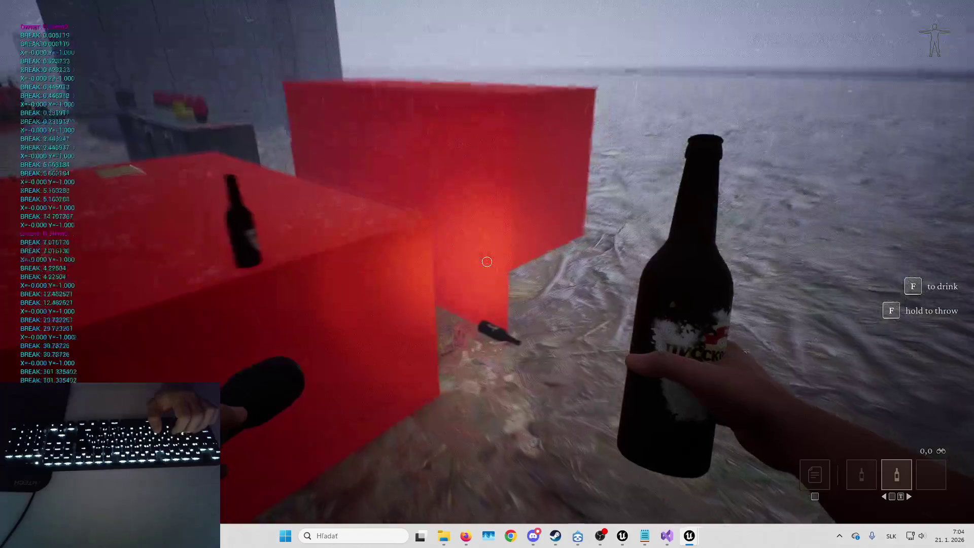
key("f")
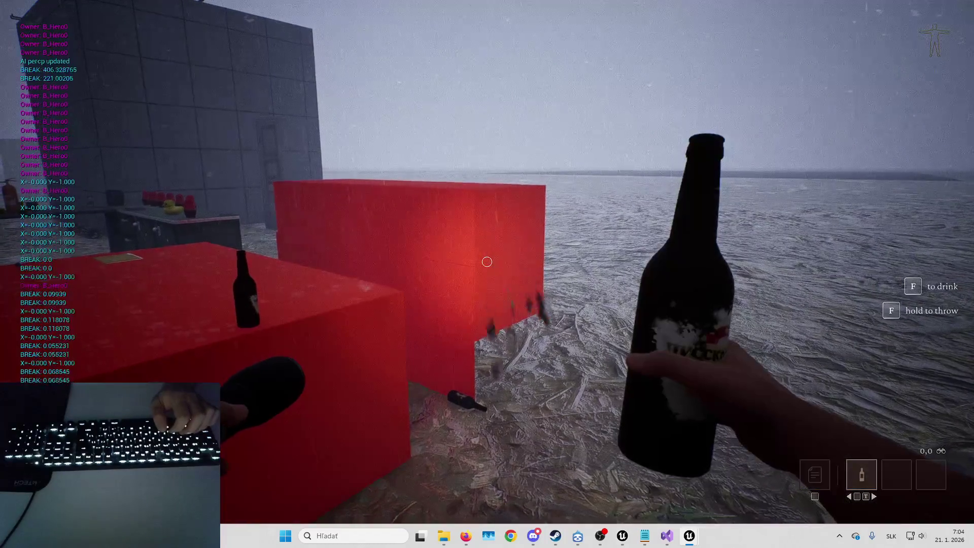
key("d")
key("f")
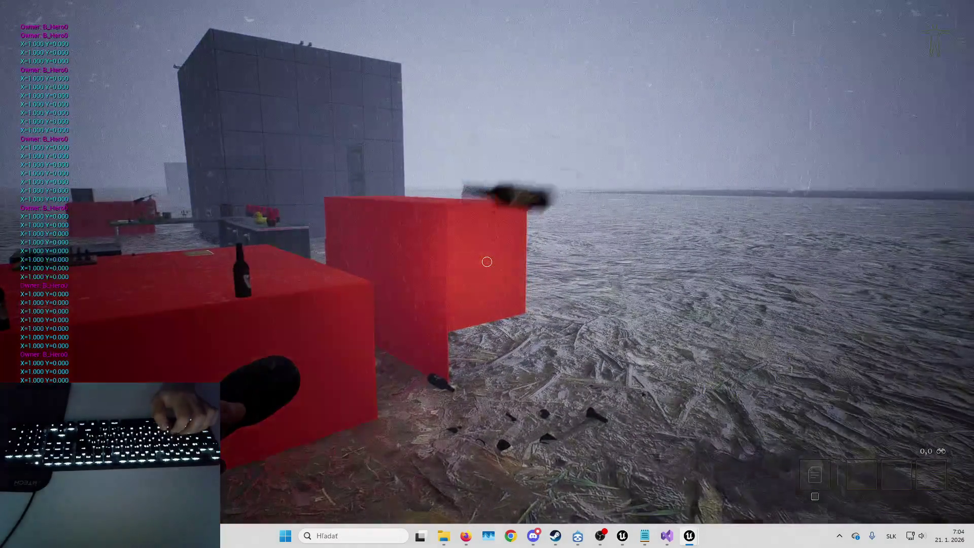
- Walk onto and around the red table near the scattered beer bottles
key("w")
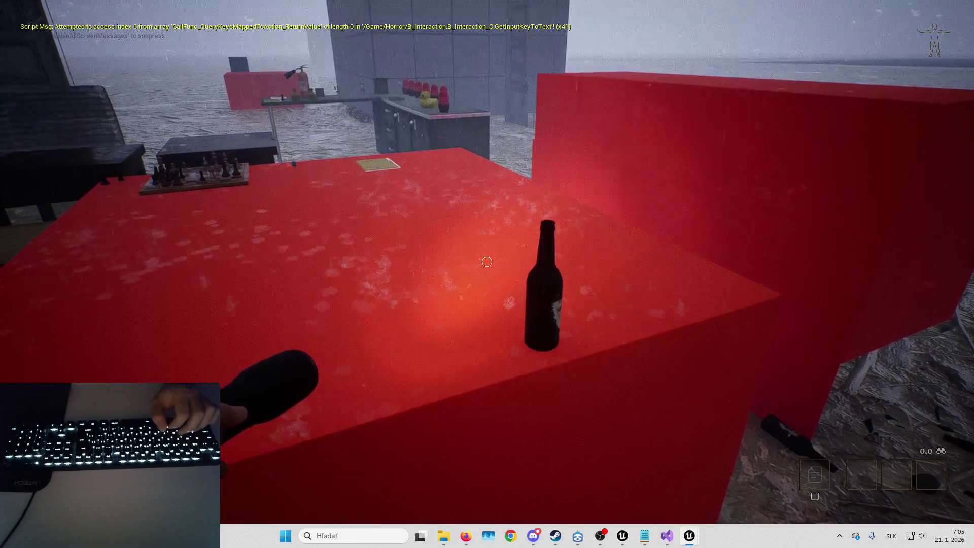
key("s")
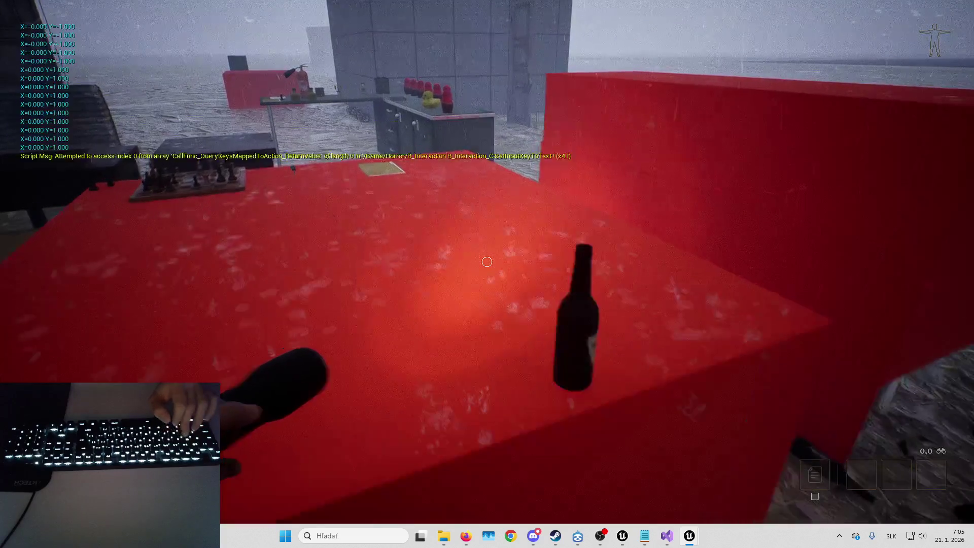
key("w")
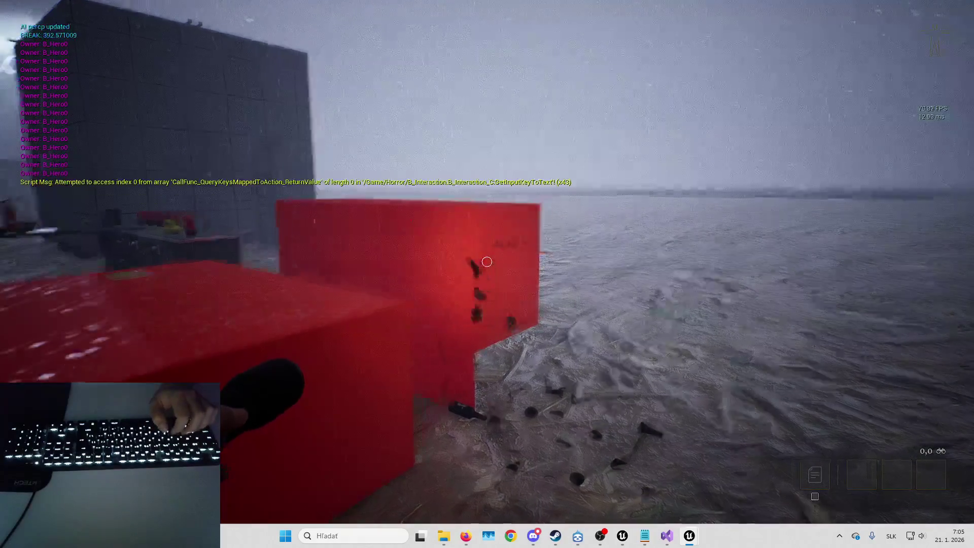
key("w")
key("a")
key("d")
key("s")
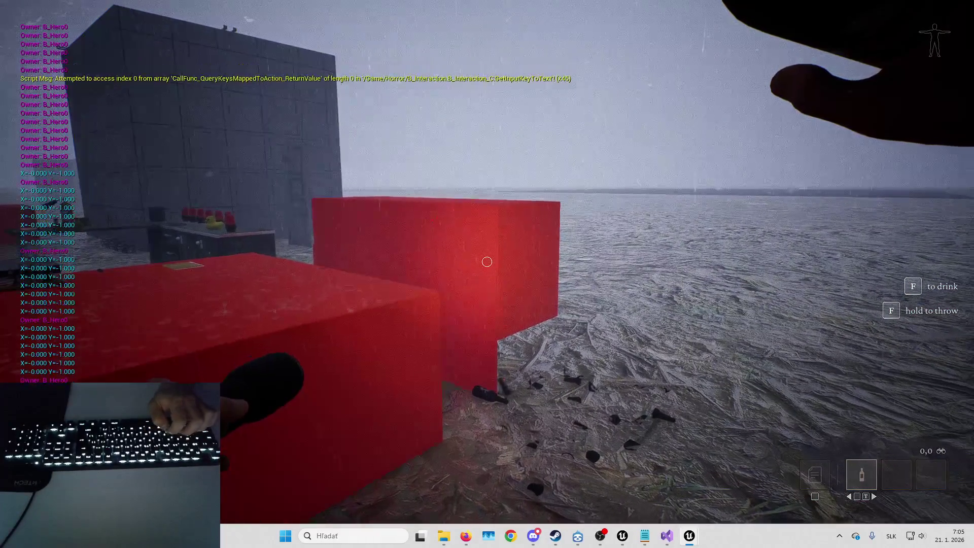
key("f")
key("a")
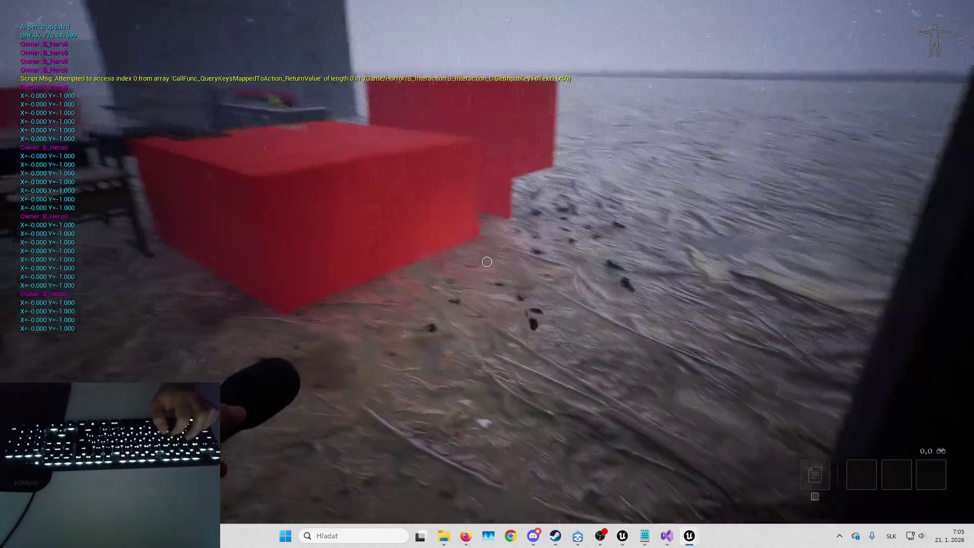
- Walk past the tables and door to the white cube, stop play, and close the Message Log
key("w")
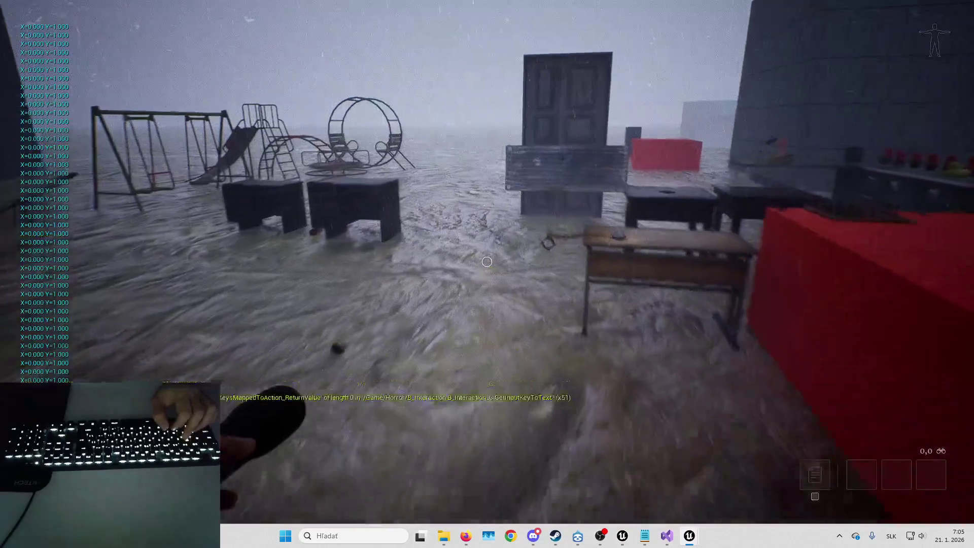
key("a")
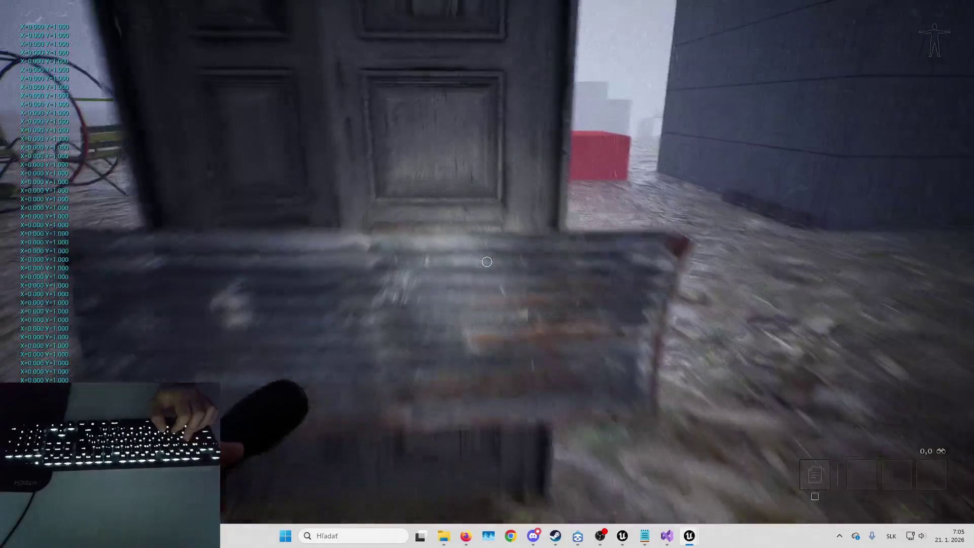
key("d")
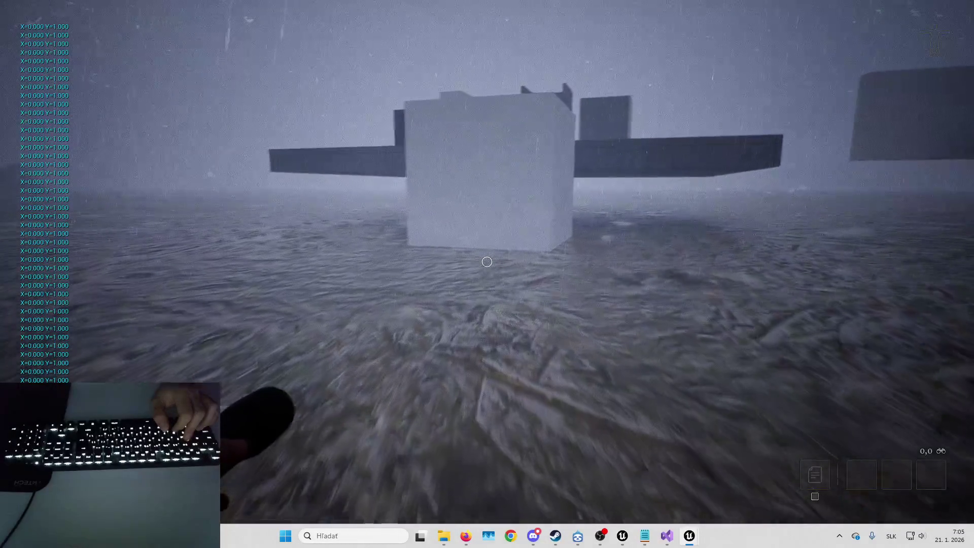
key("d")
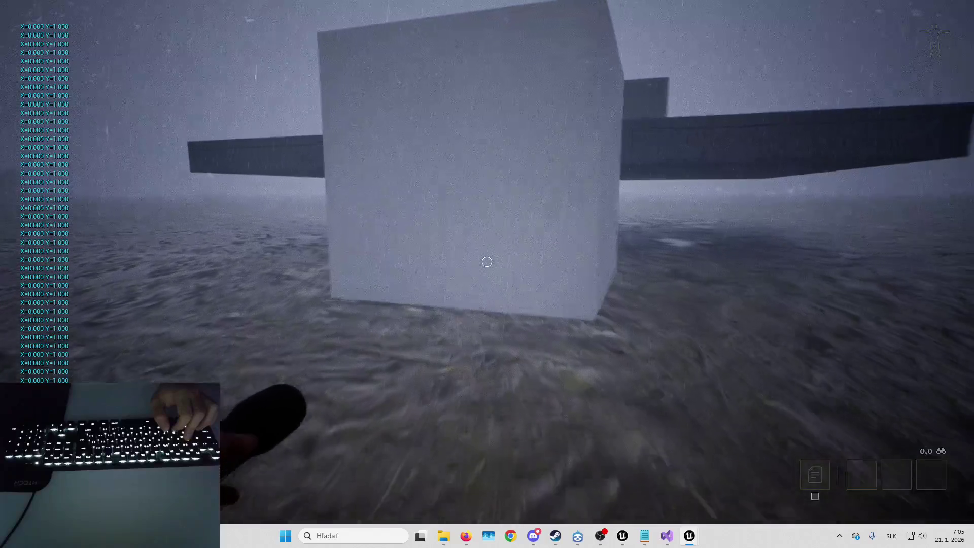
key("Escape")
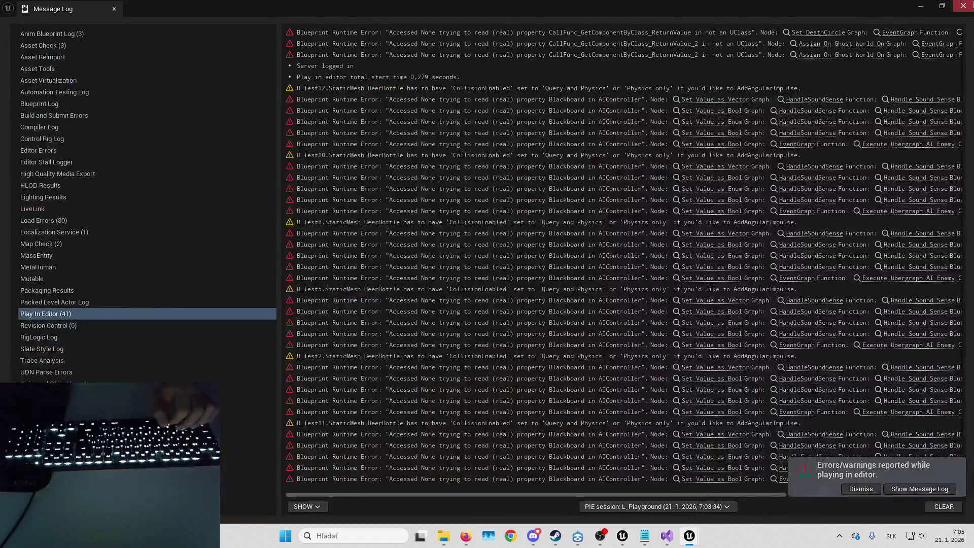
left_click(963, 6)
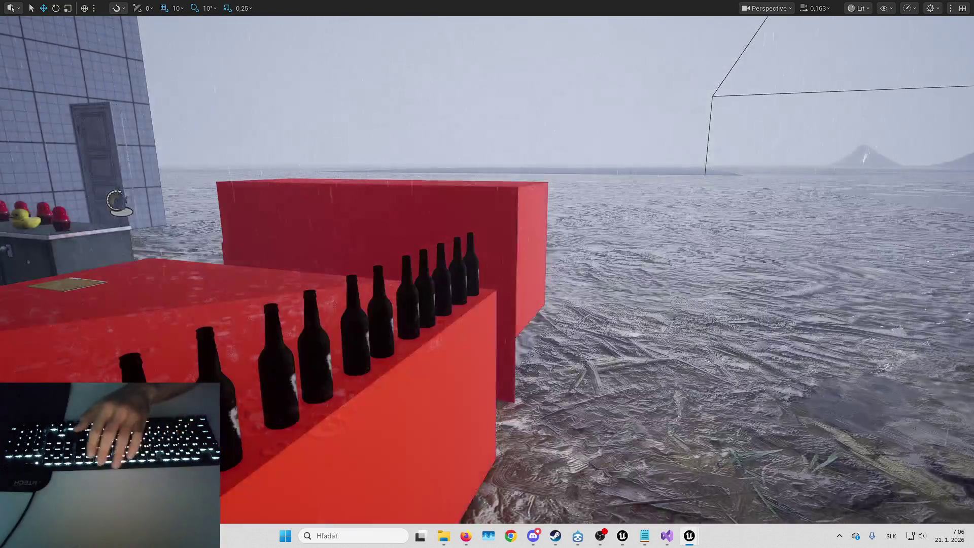
- Switch to the B_Hero blueprint, widen the Components panel, and select AC_Bodycam
key("F11")
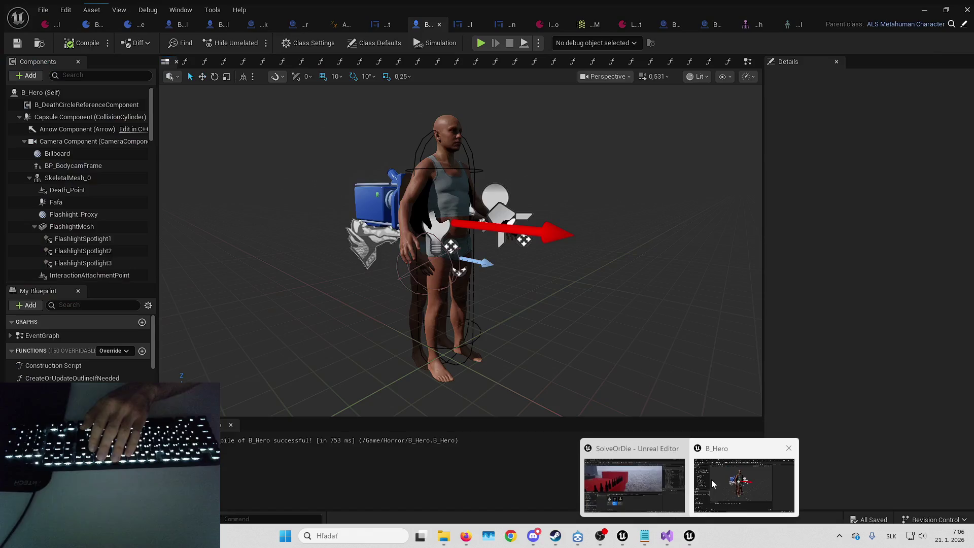
left_click(712, 480)
scroll(66, 152, "down", 5)
left_click_drag(155, 195, 179, 194)
scroll(73, 97, "down", 5)
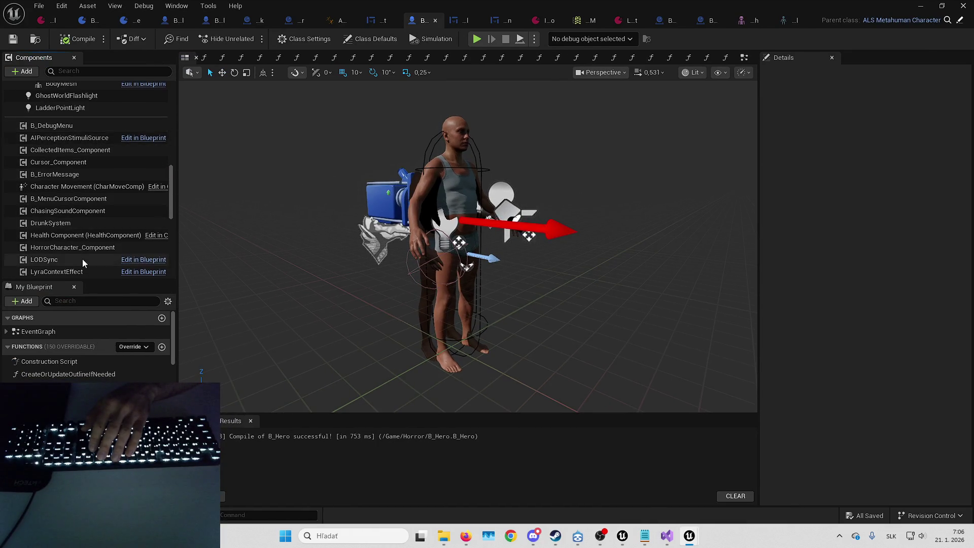
scroll(81, 177, "down", 6)
left_click(79, 208)
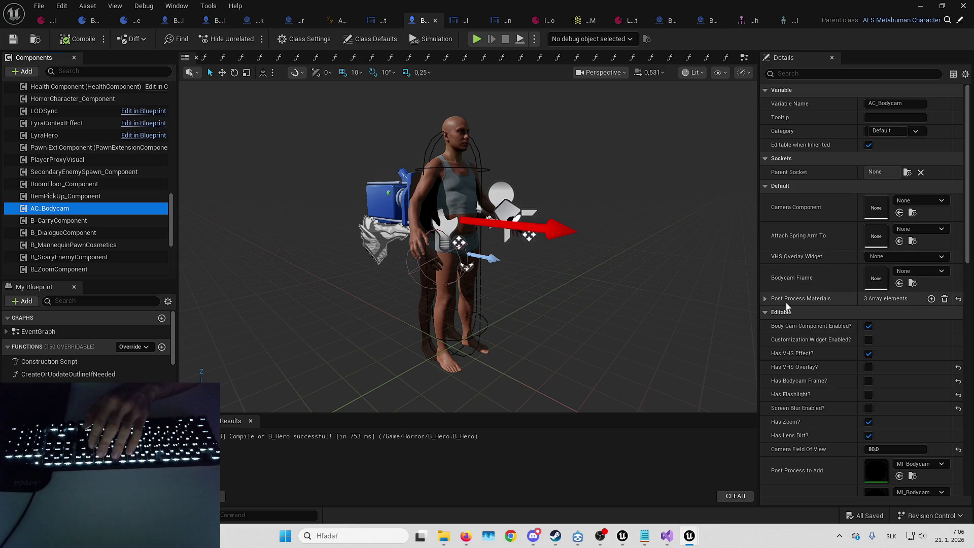
- Expand Post Process Materials and assign MI_DrunkPP to element 3 via an MI_drunk search
scroll(765, 259, "down", 1)
scroll(765, 259, "down", 1)
left_click(766, 260)
scroll(767, 263, "down", 2)
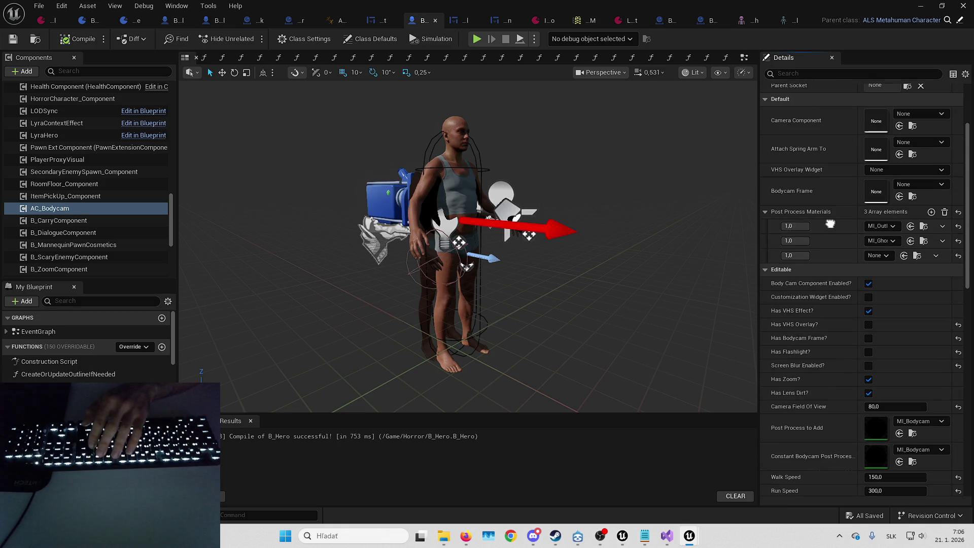
left_click(884, 256)
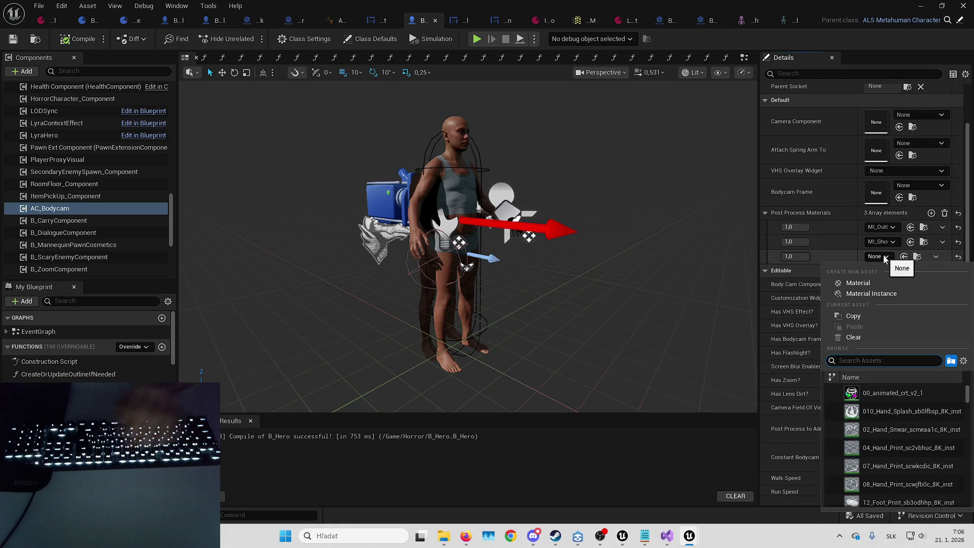
type("MI_drunk")
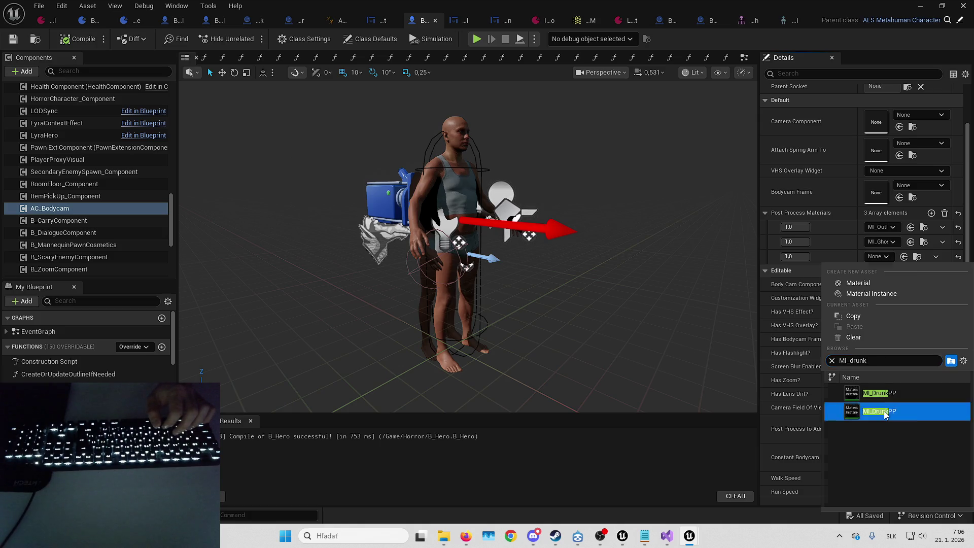
left_click(886, 415)
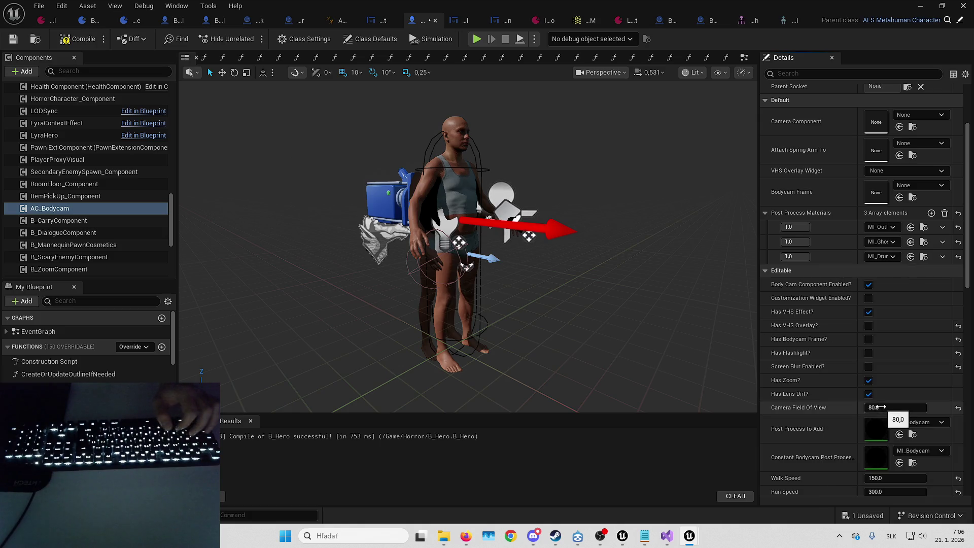
- Compile and save the B_Hero blueprint, then return to the level editor
left_click(84, 41)
key("ctrl+s")
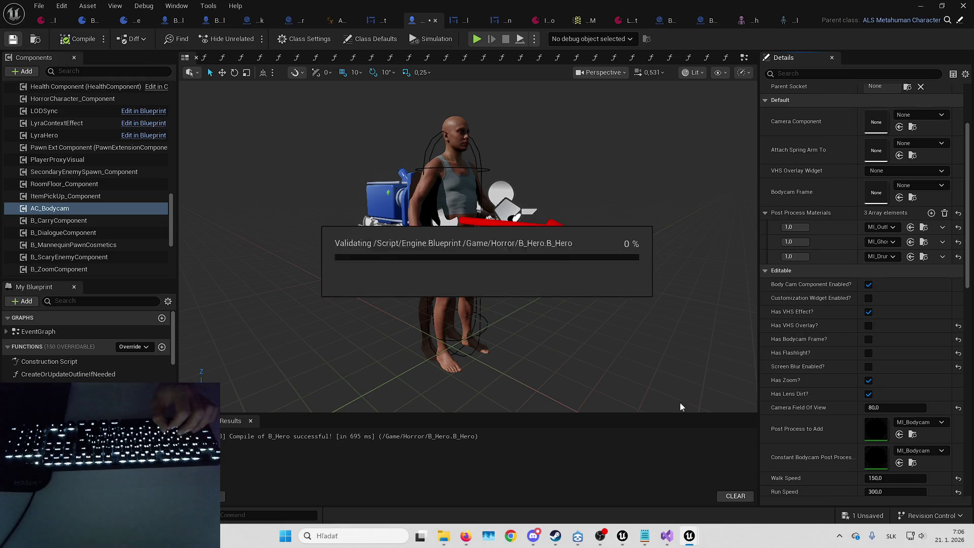
key("alt+Tab")
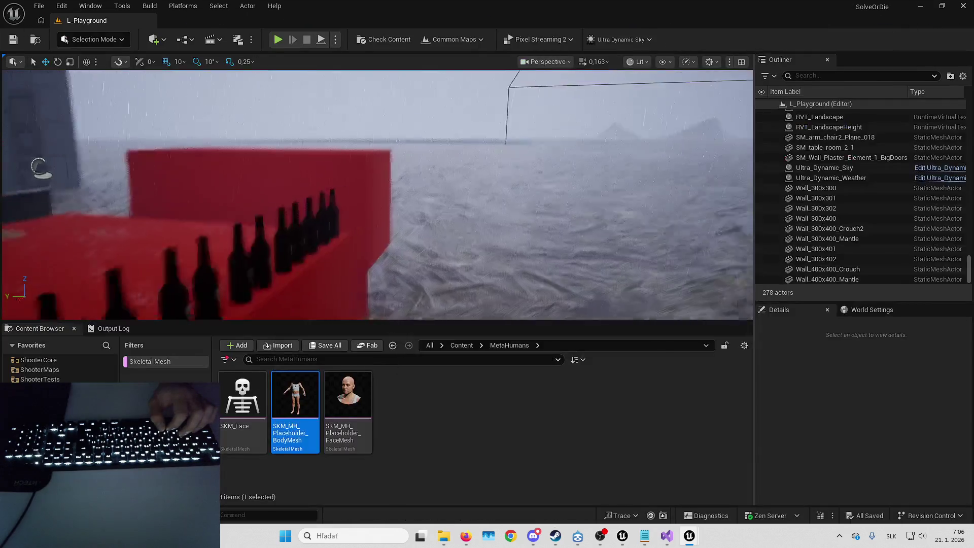
- Remove the Skeletal Mesh filter from the Content Browser and start a fullscreen play session
key("d")
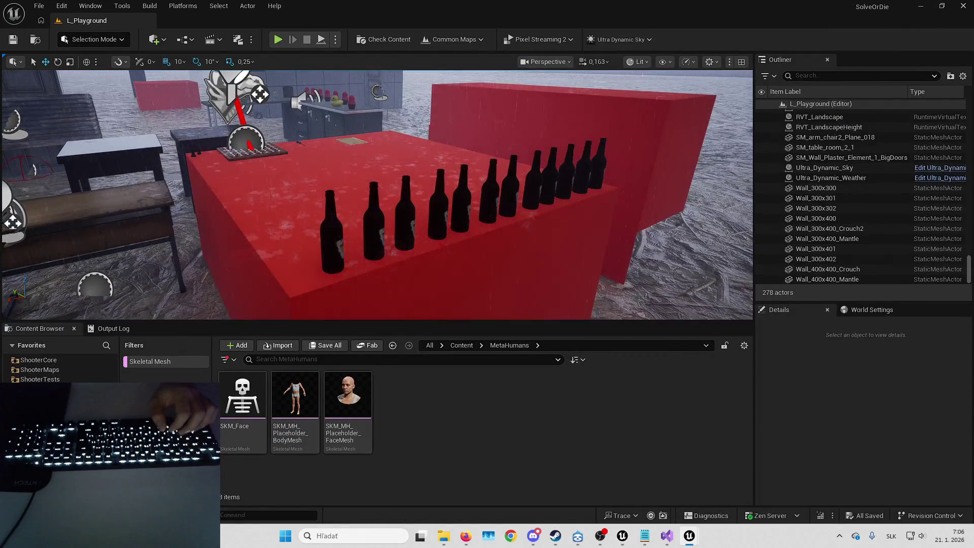
right_click(166, 364)
left_click(251, 422)
key("s")
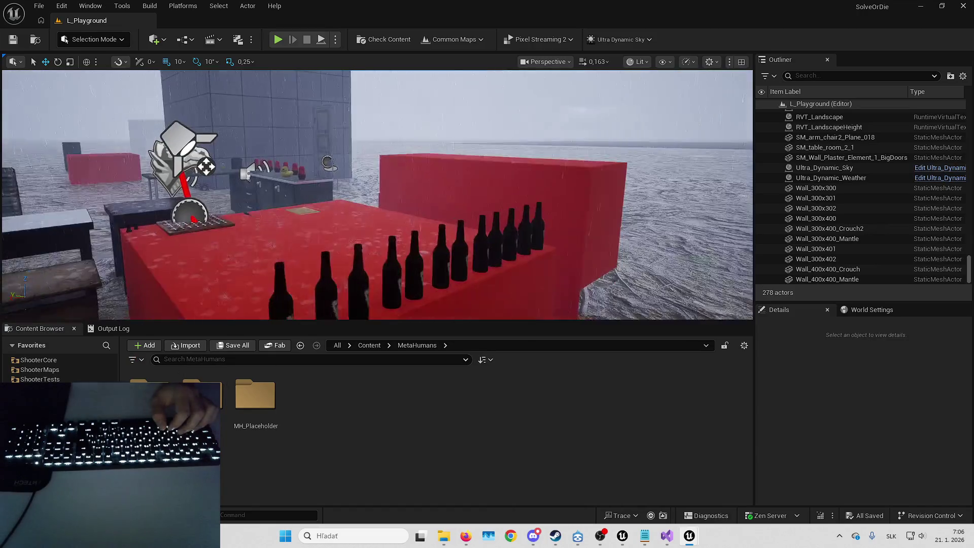
key("F11")
key("alt+p")
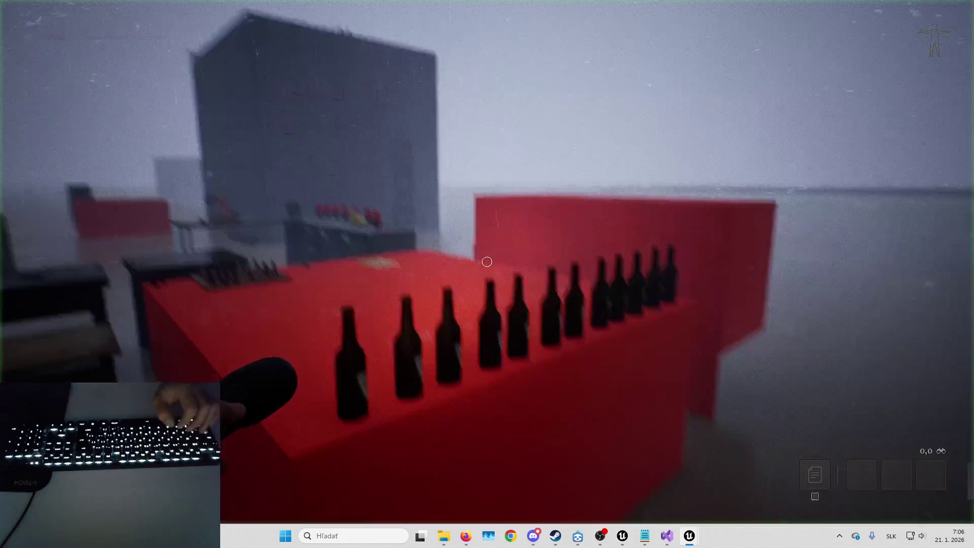
- Pick up a beer bottle, drink from it, then take several more bottles from the row
key("h")
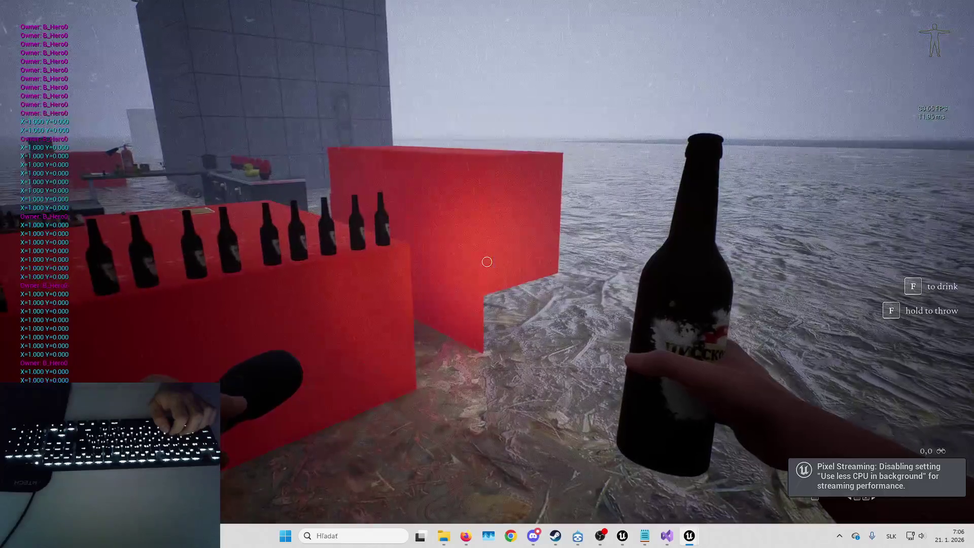
key("f")
key("w")
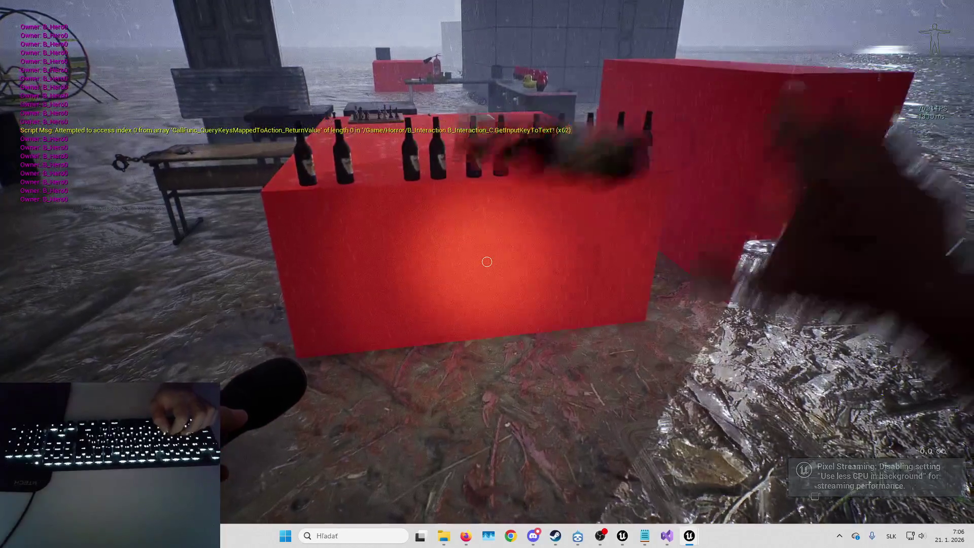
key("h")
key("h")
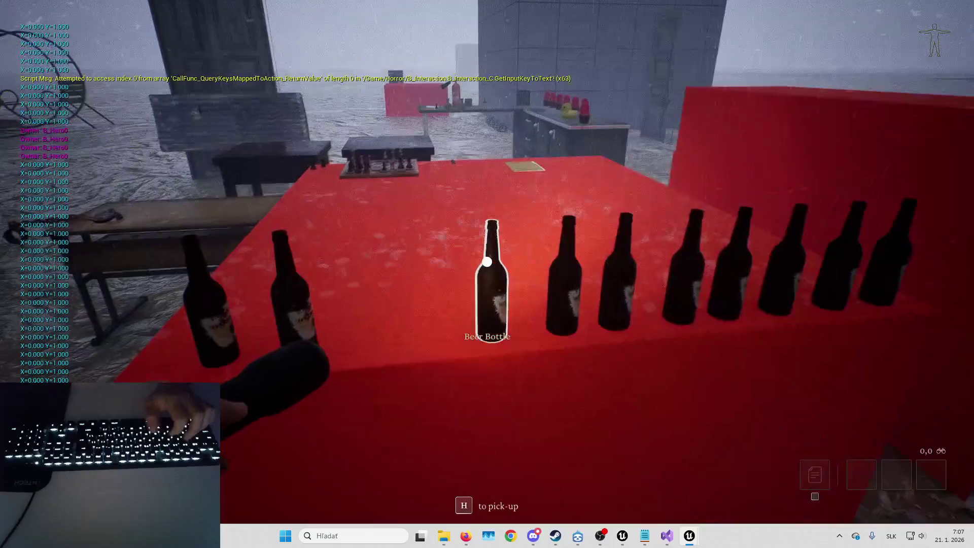
key("h")
key("h")
key("h")
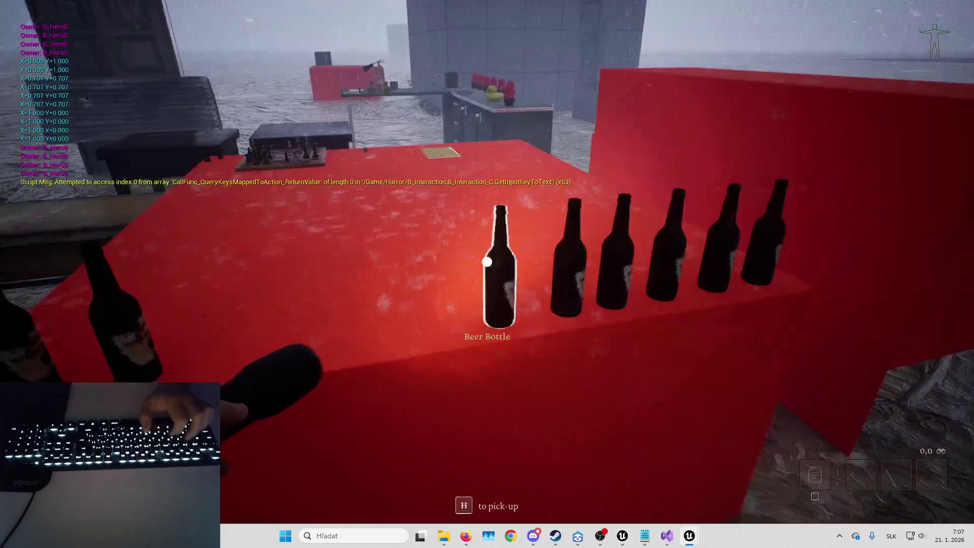
key("h")
key("h")
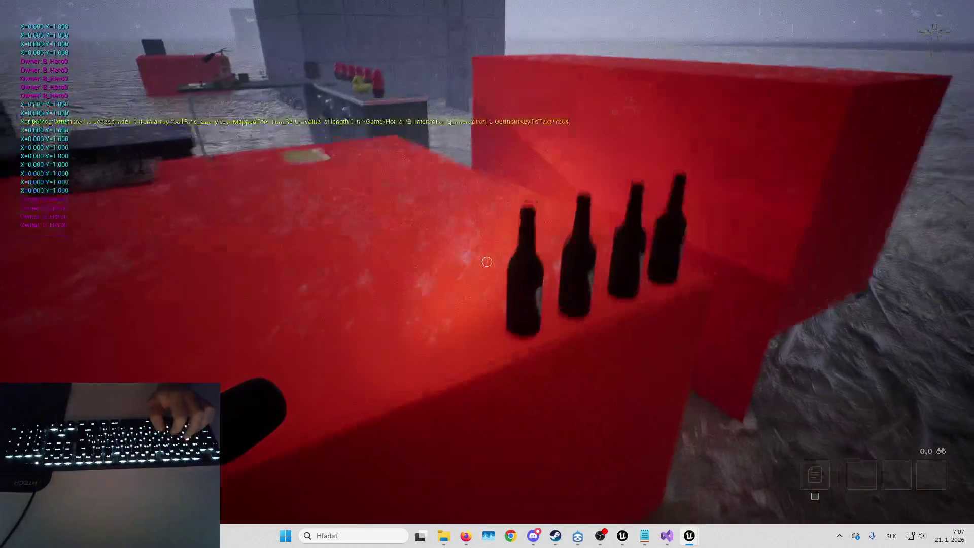
key("h")
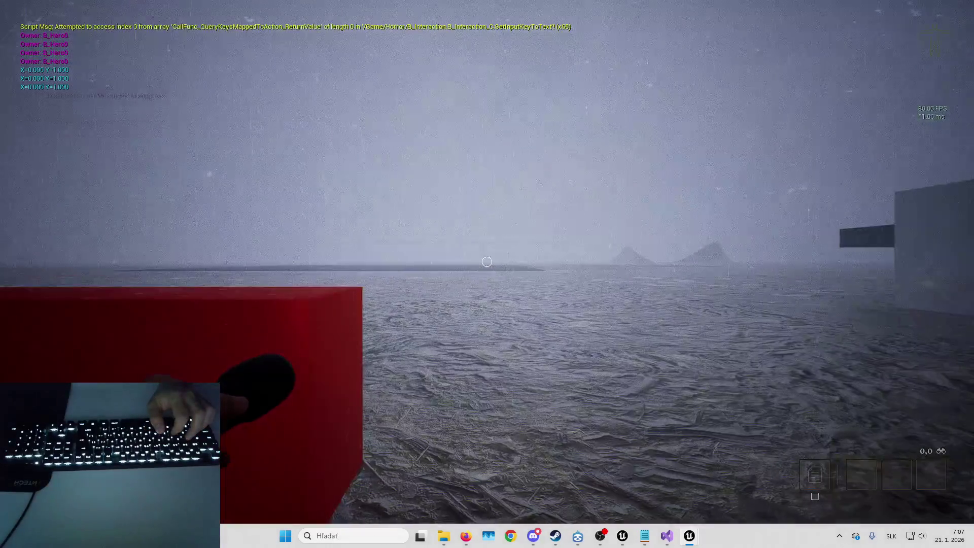
key("w")
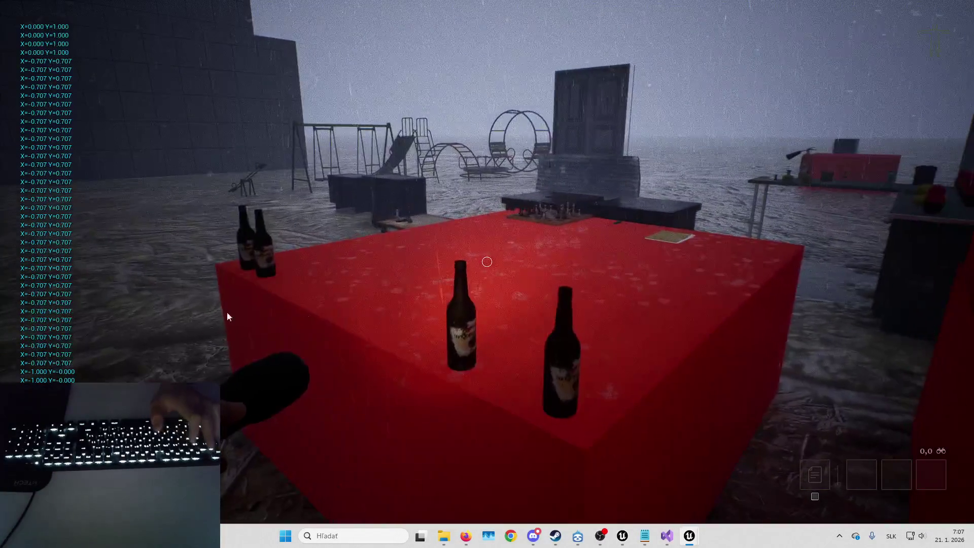
- Stop play, close the Message Log, and switch to the B_Hero blueprint editor
key("Escape")
left_click(963, 5)
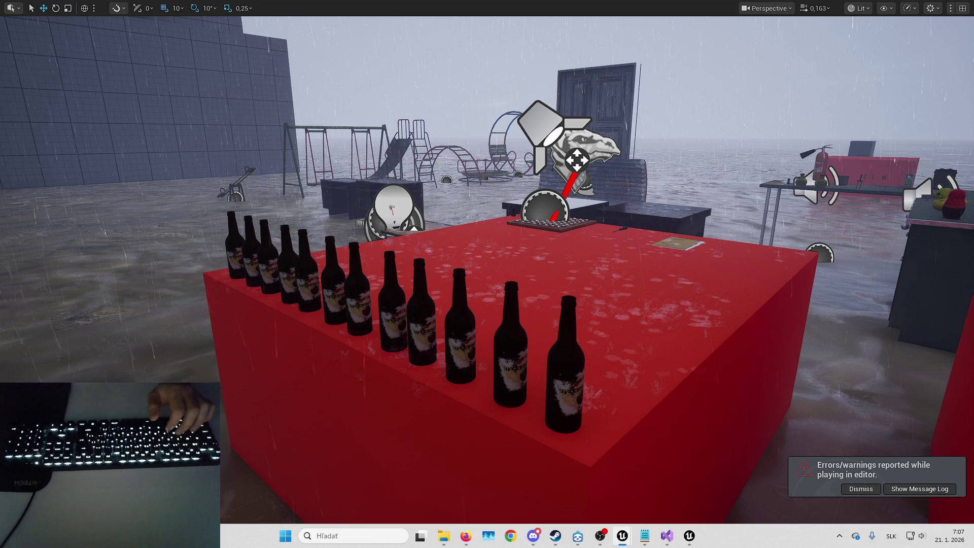
left_click(690, 536)
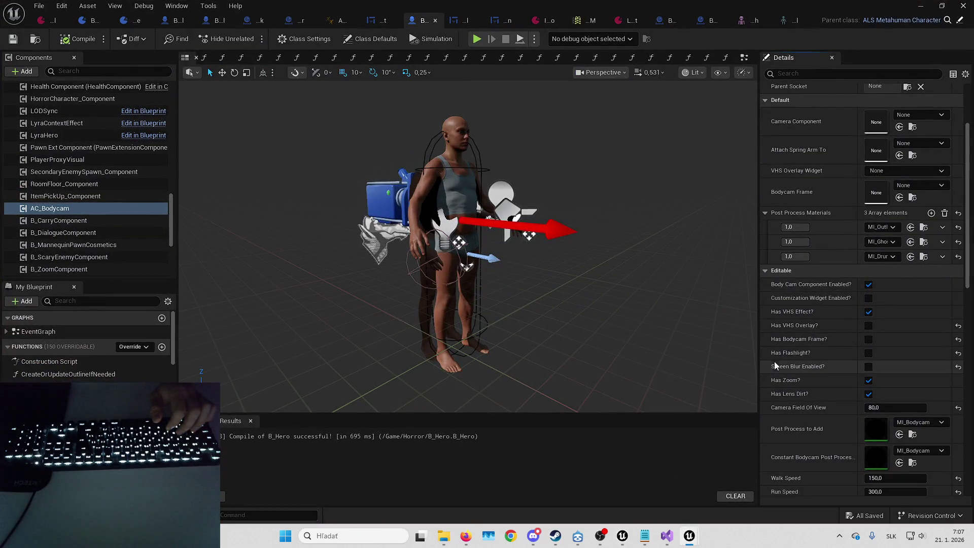
- Review AC_Bodycam's Details, widening the property columns and briefly expanding the flashlight settings
scroll(805, 278, "down", 3)
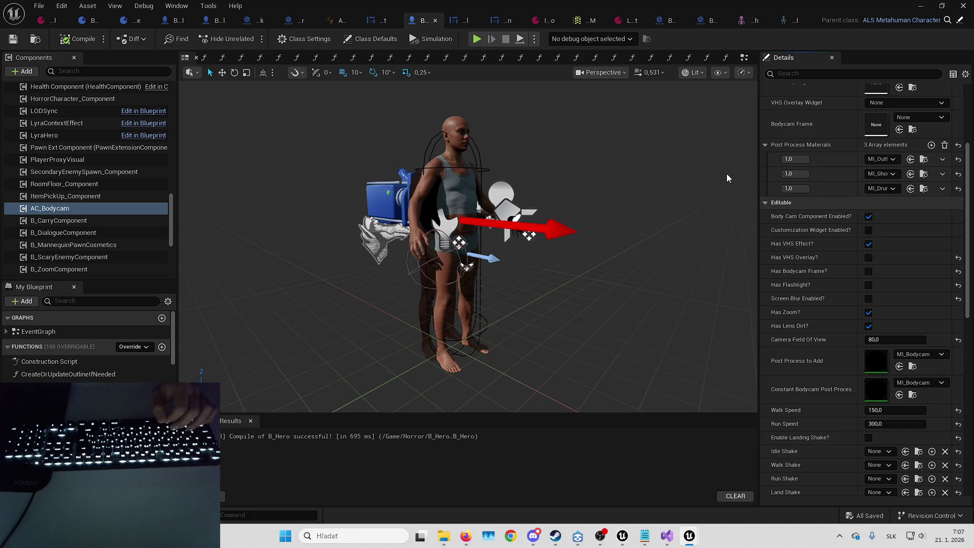
left_click_drag(858, 165, 832, 164)
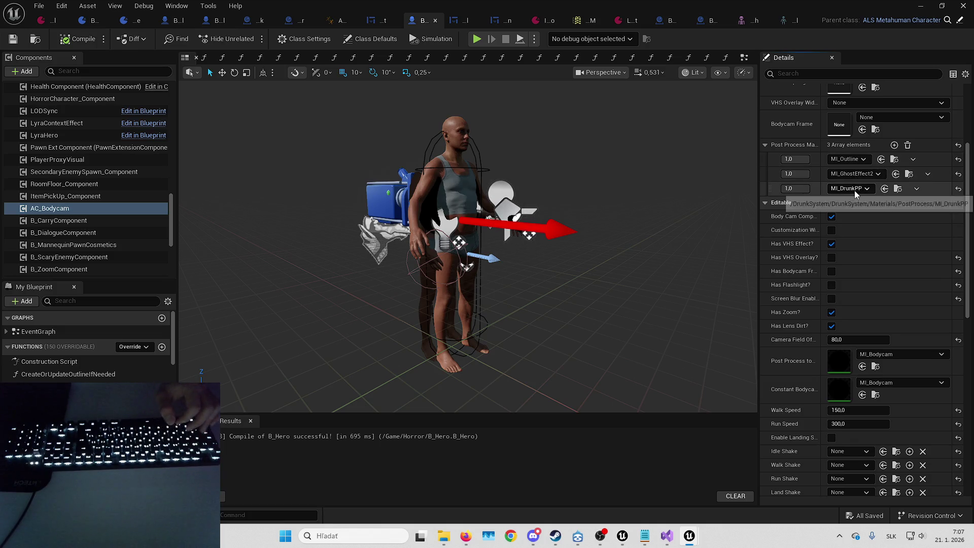
scroll(855, 219, "down", 3)
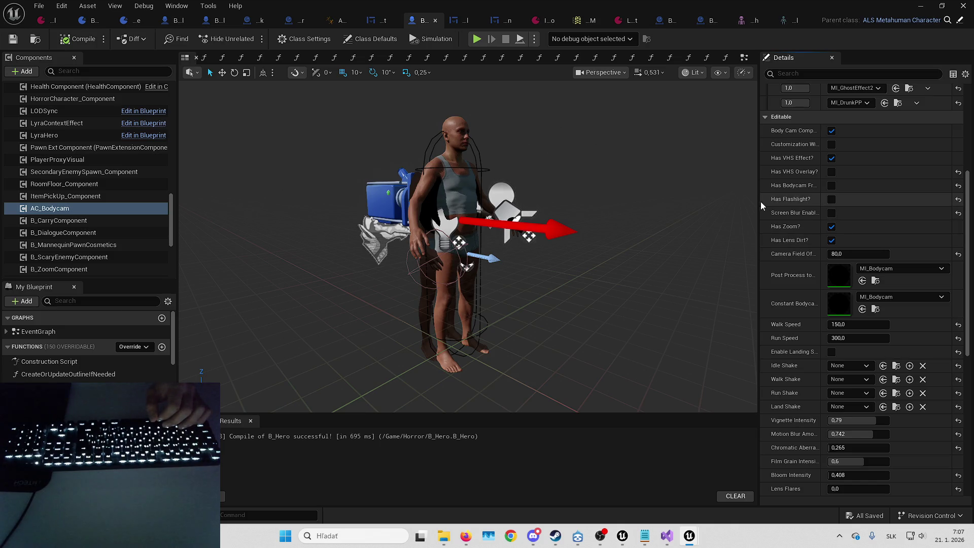
left_click_drag(757, 201, 714, 202)
left_click_drag(795, 169, 801, 168)
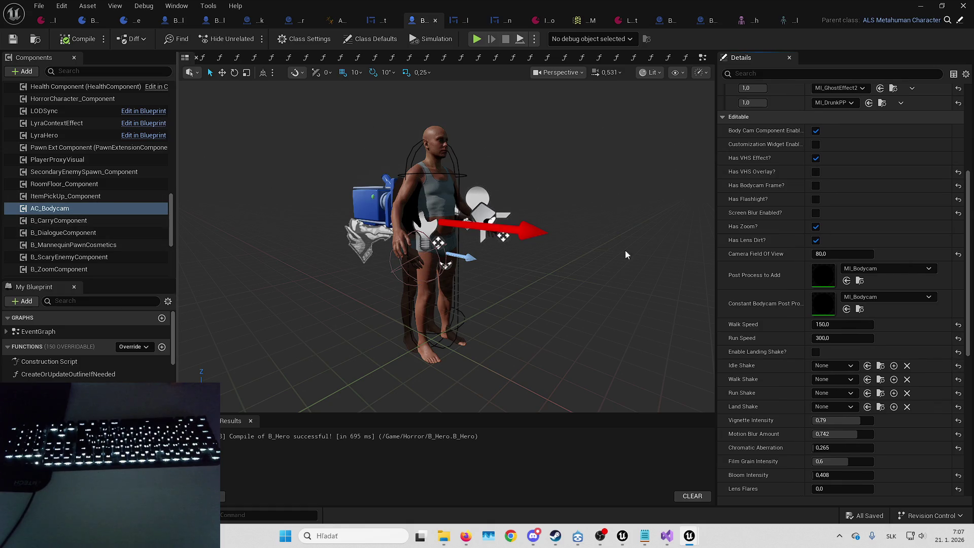
scroll(775, 308, "down", 5)
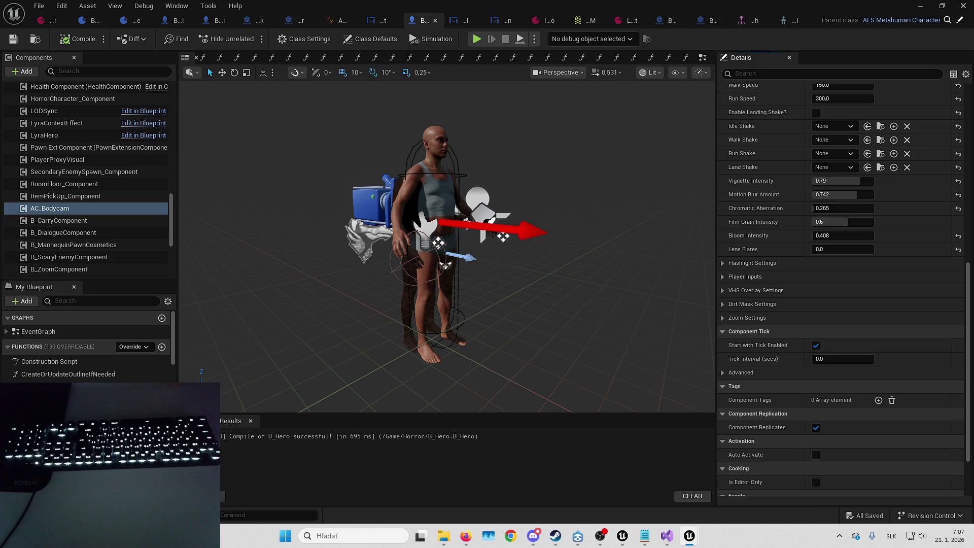
left_click(752, 263)
left_click(753, 263)
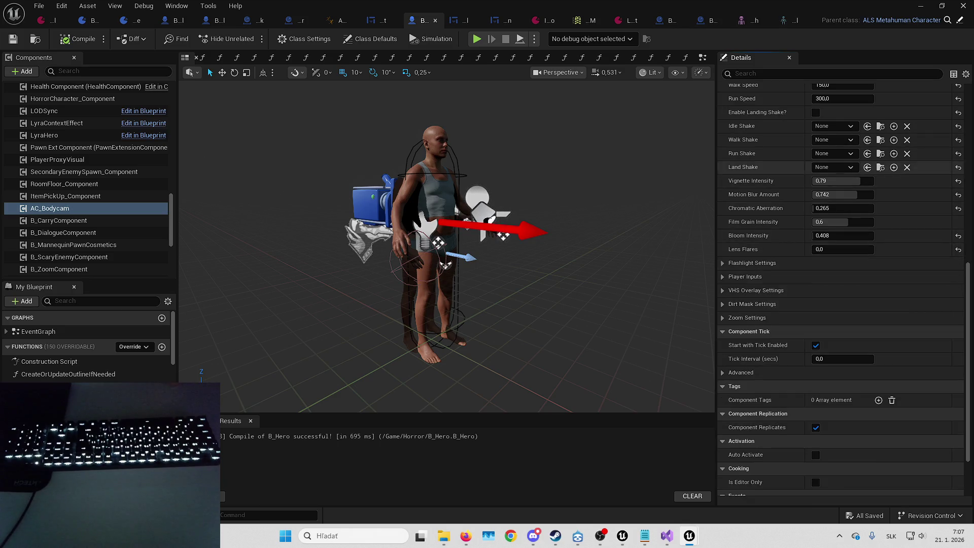
scroll(768, 242, "up", 3)
scroll(768, 242, "up", 6)
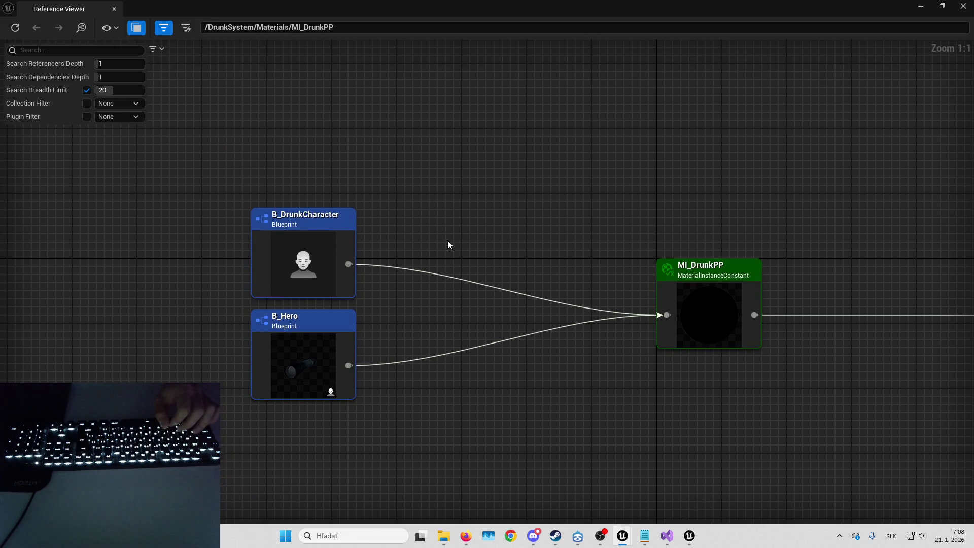
- Close the MI_DrunkPP Reference Viewer and return to the normal level editor layout
left_click_drag(269, 130, 383, 206)
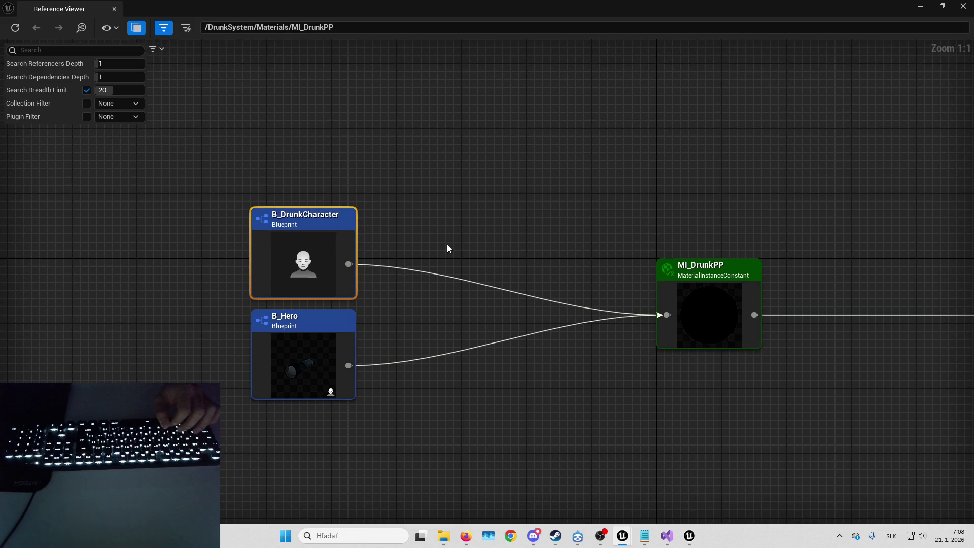
left_click(961, 6)
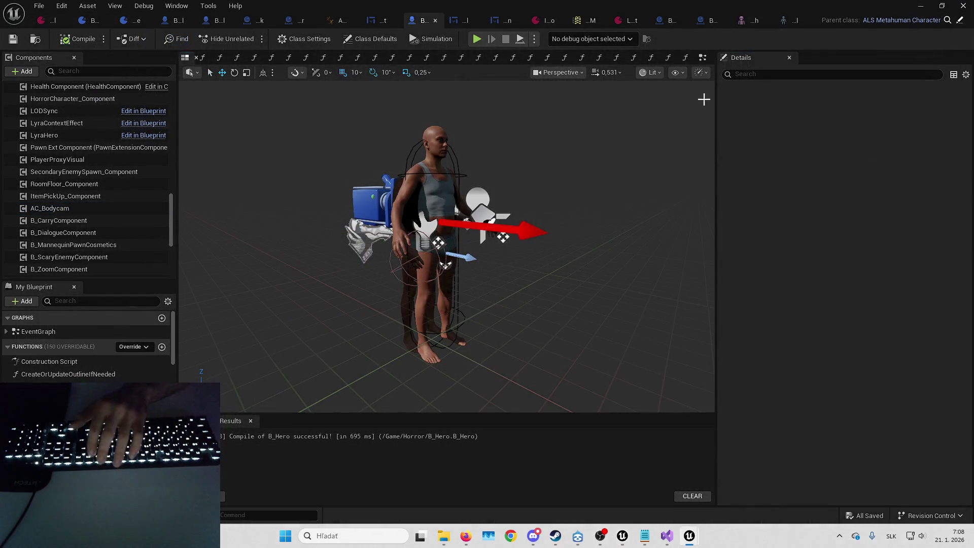
key("alt+Tab")
key("F11")
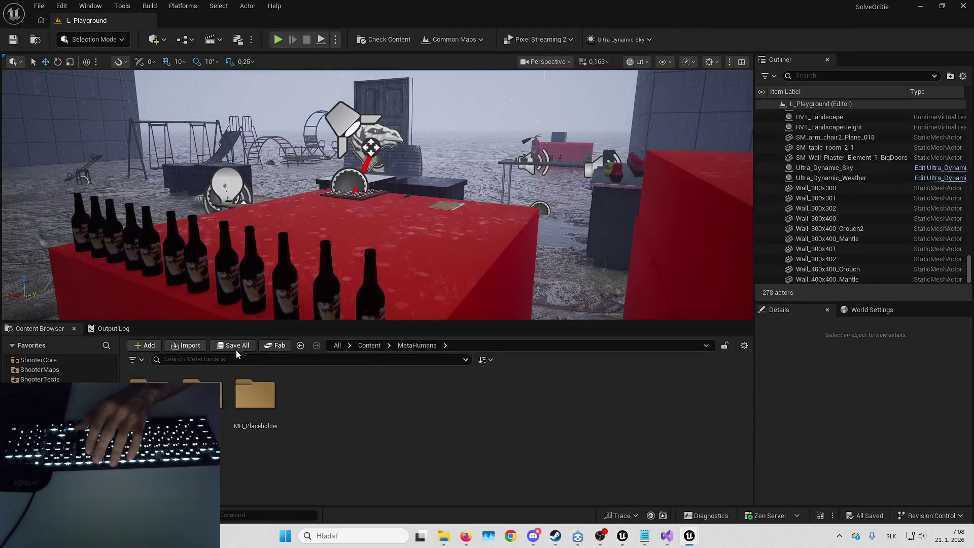
- Browse to Plugins > DrunkSystem > DrunkSystem > Maps and open L_DrunkDemo
left_click(338, 345)
double_click(309, 397)
left_click(414, 404)
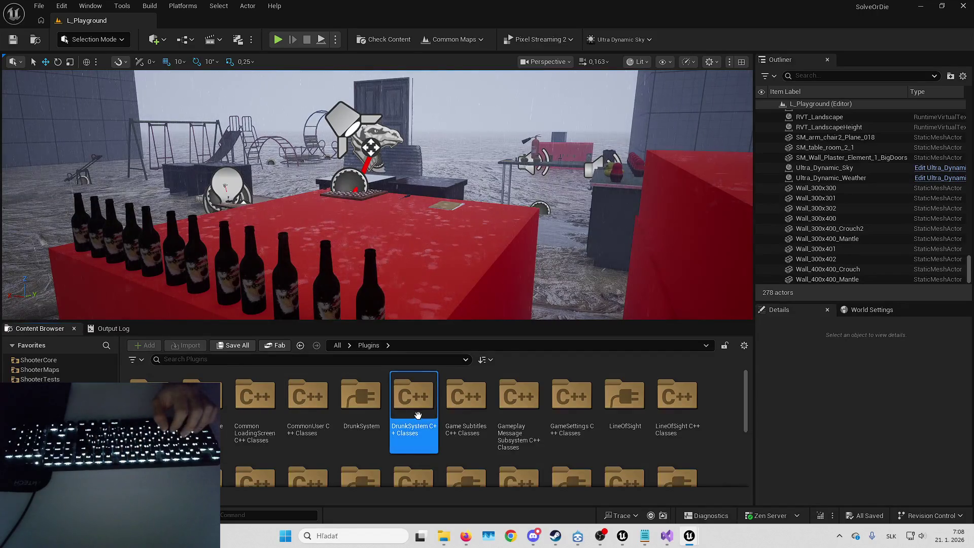
left_click(368, 416)
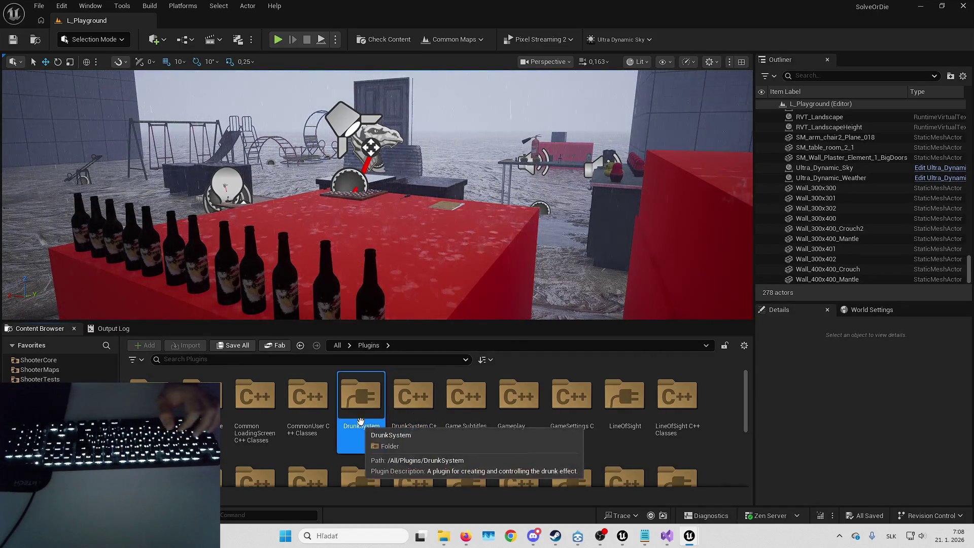
double_click(371, 421)
double_click(149, 401)
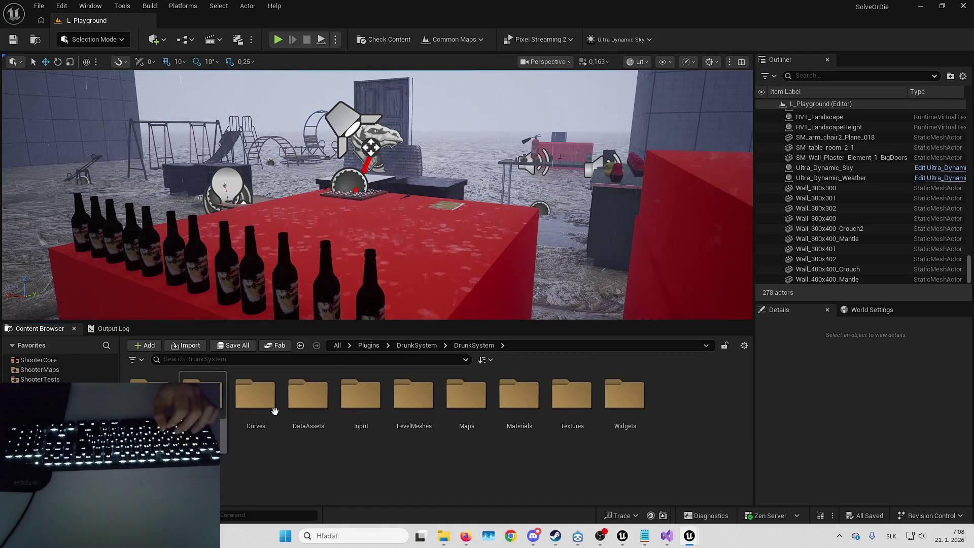
double_click(471, 411)
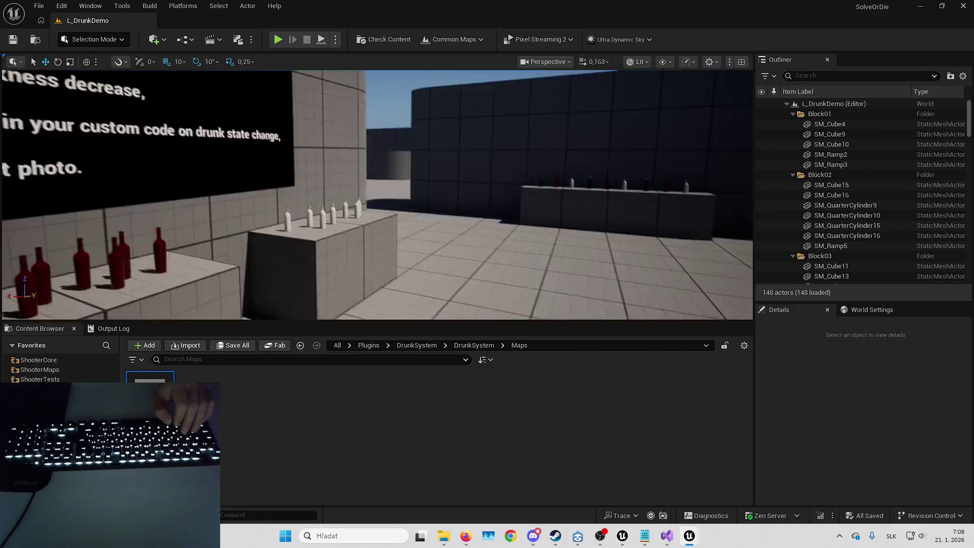
left_click(278, 39)
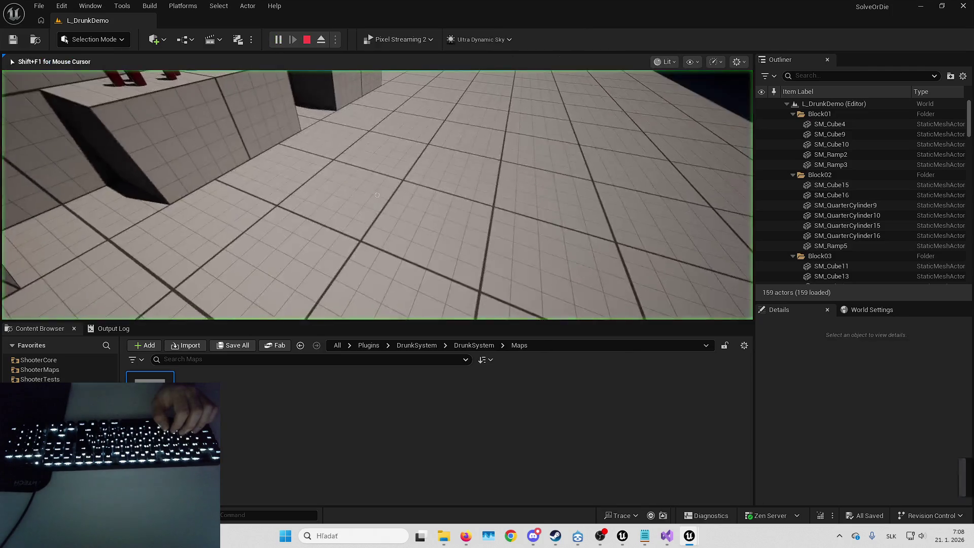
- Pick up a beer bottle, then visit the red wine and white vodka bottle tables
key("F11")
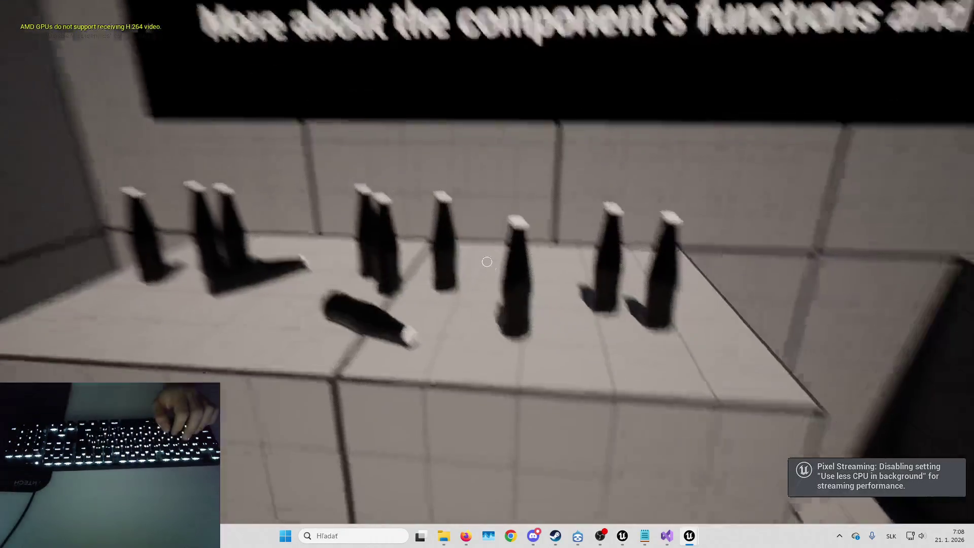
key("e")
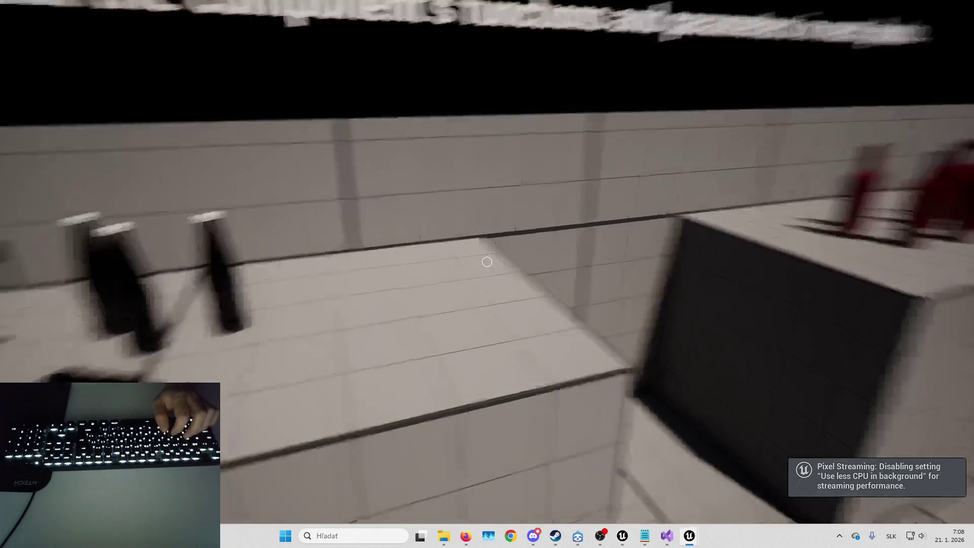
key("w")
key("s")
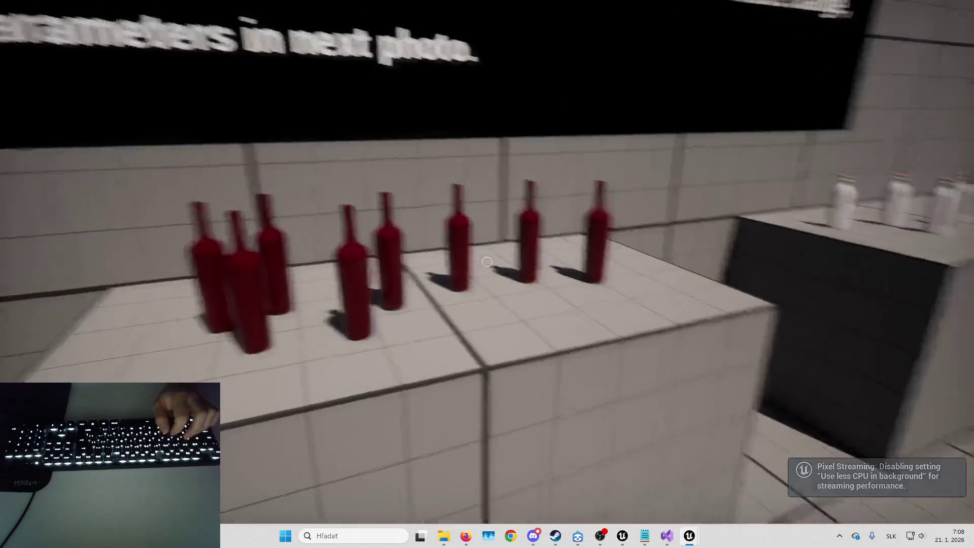
key("w")
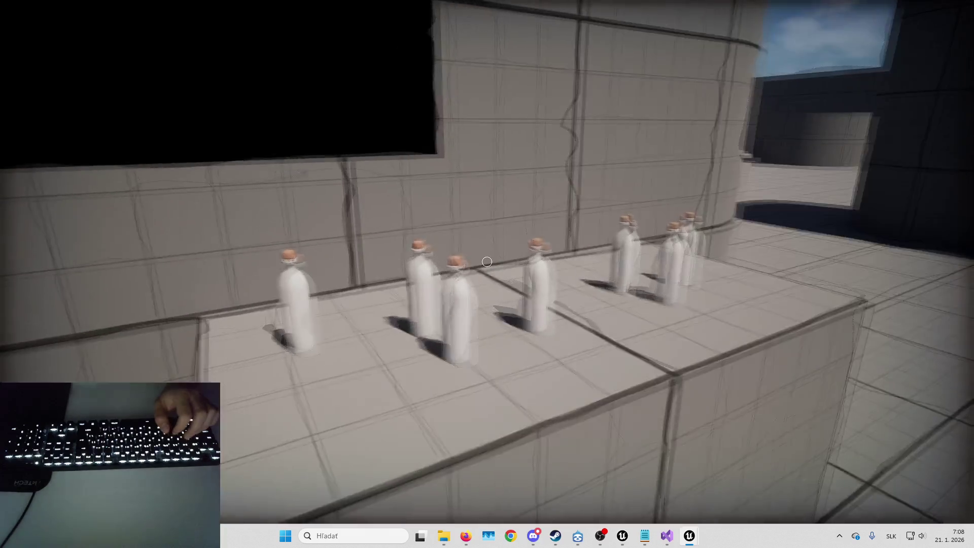
key("w")
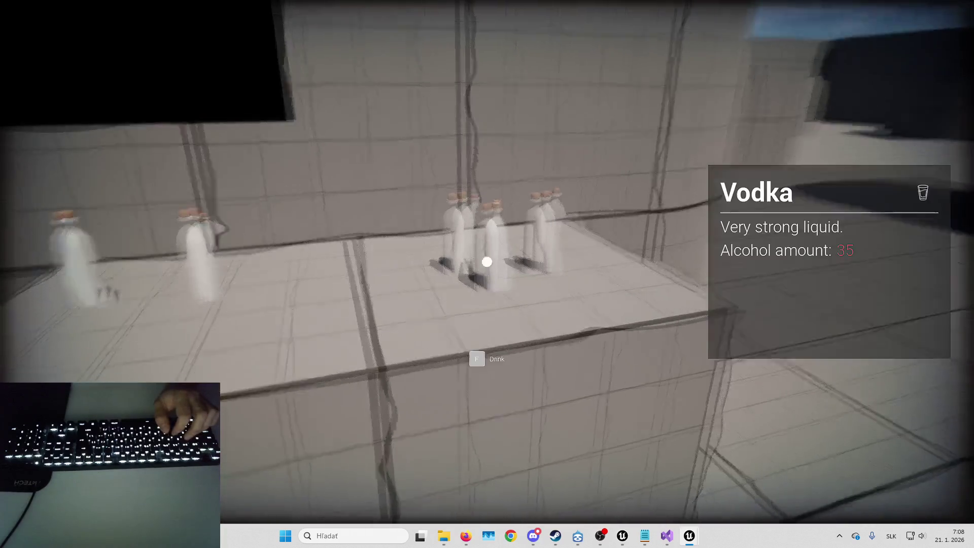
- Walk drunk through the courtyard past the info panel and red boxes, then stop play
key("w")
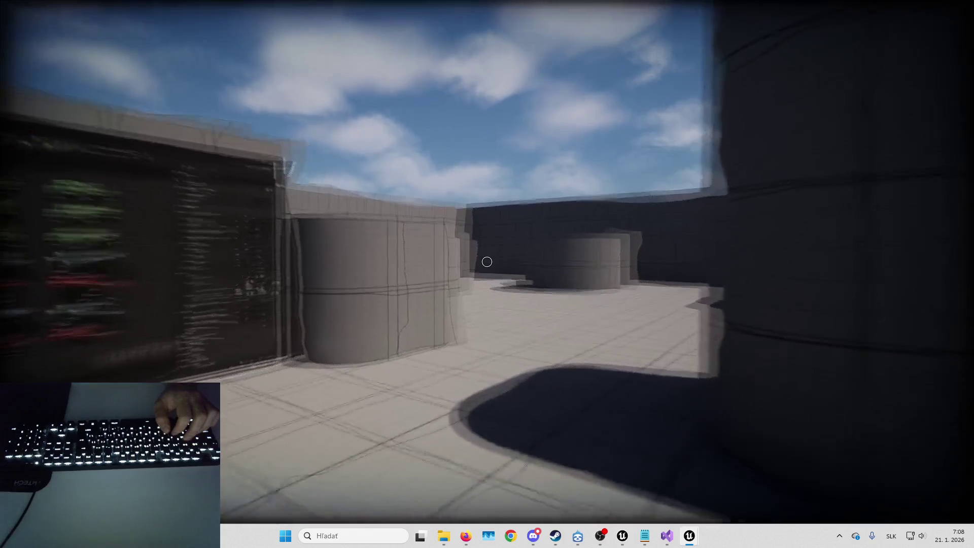
key("w")
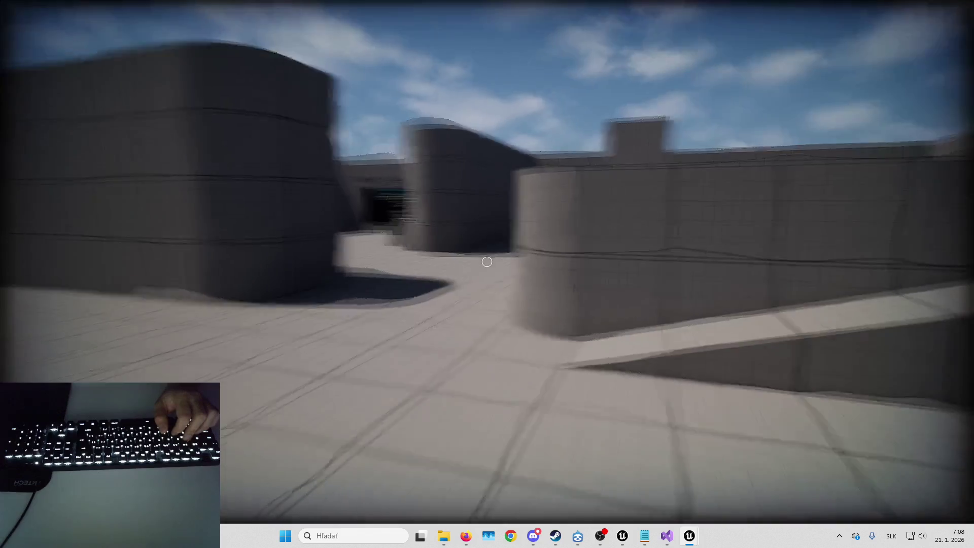
key("w")
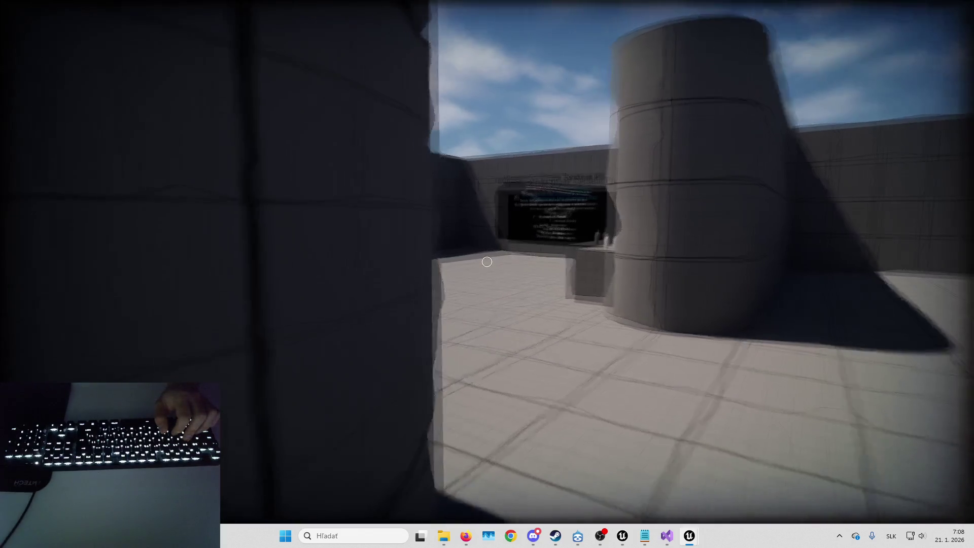
key("w")
key("w")
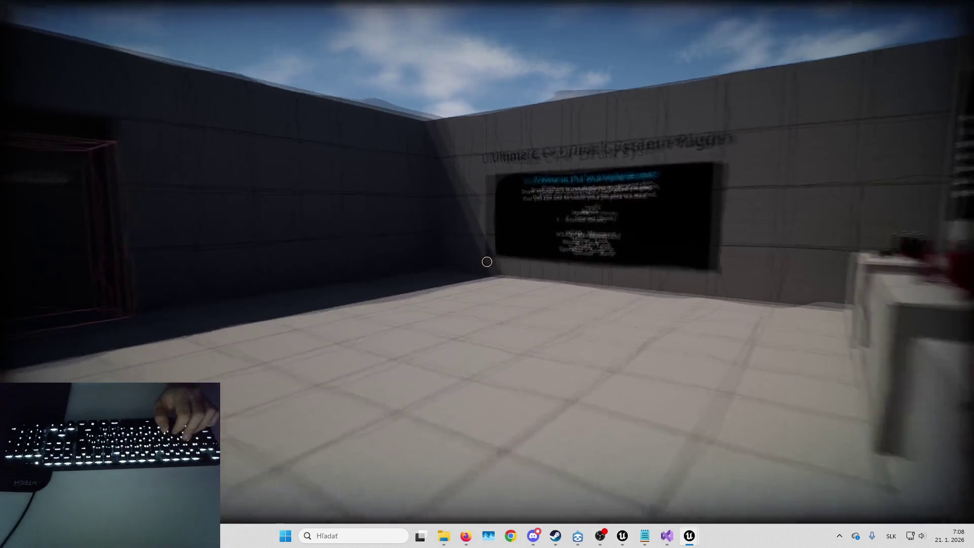
key("w")
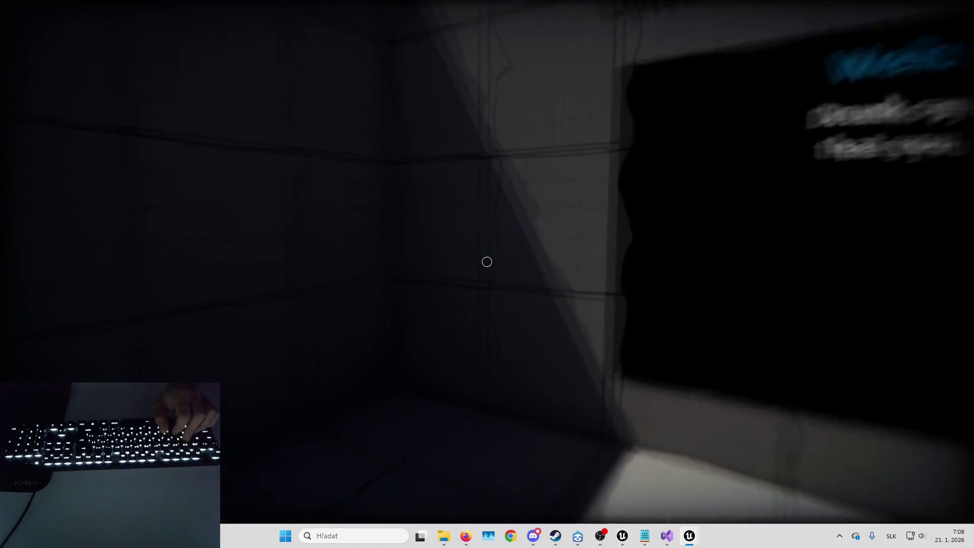
key("w")
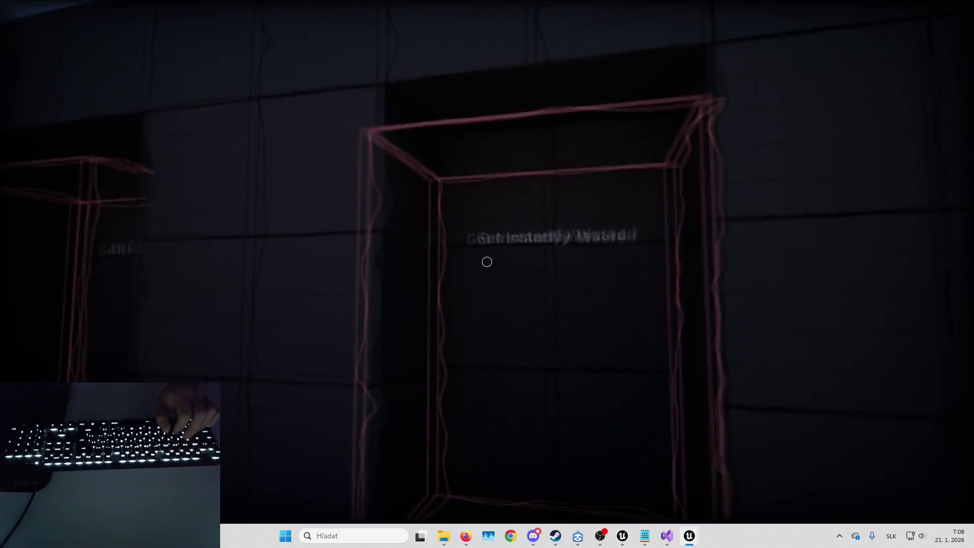
key("w")
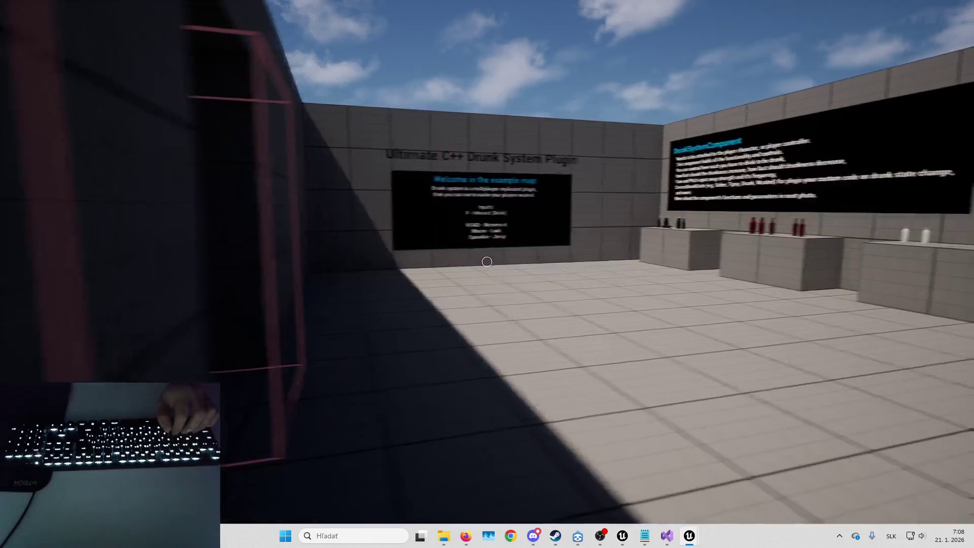
key("w")
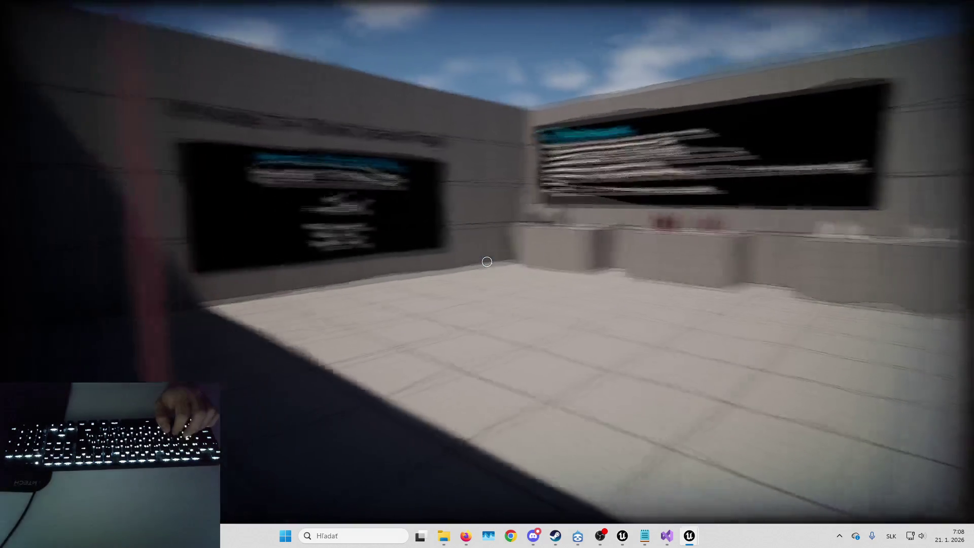
key("w")
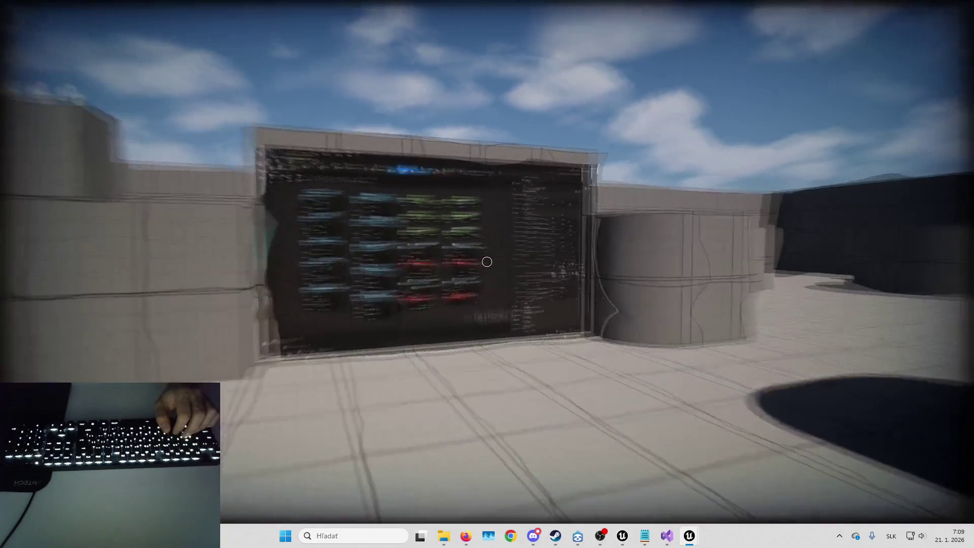
mouse_move(487, 261)
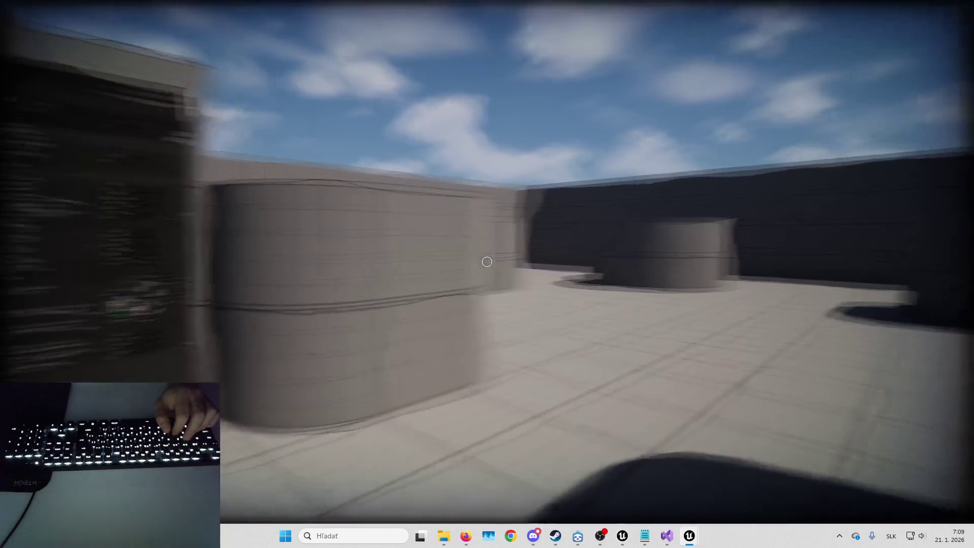
key("w")
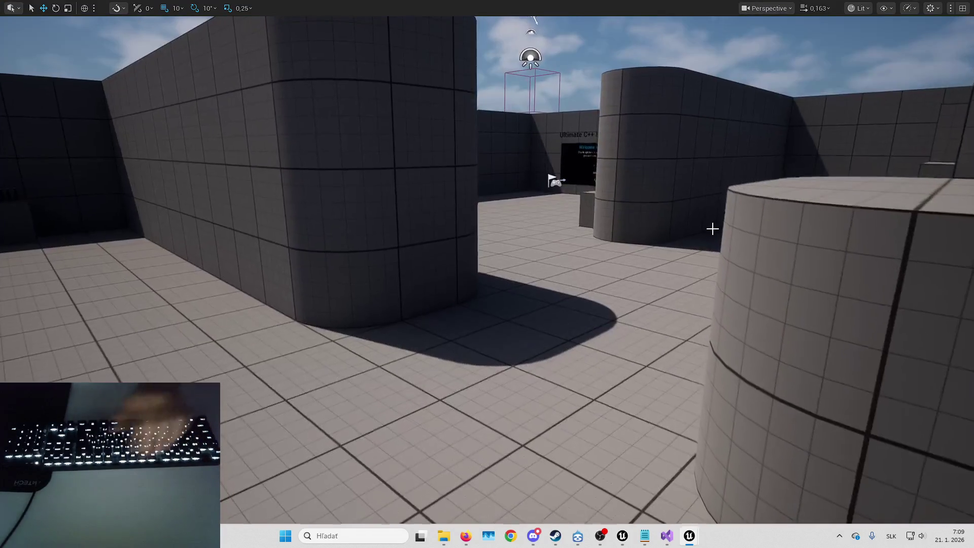
key("Escape")
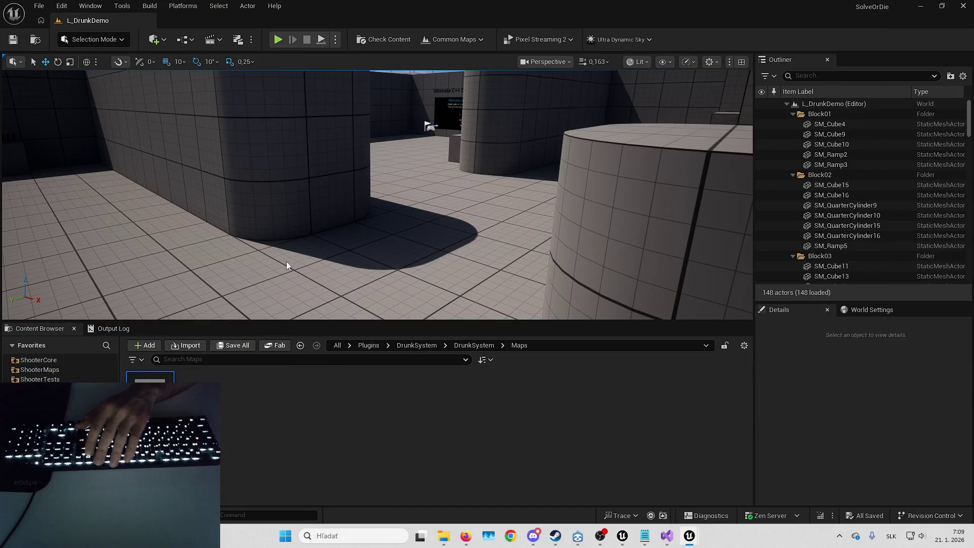
- Reopen L_Playground from File > Recent Levels and start a fullscreen play session
left_click(31, 6)
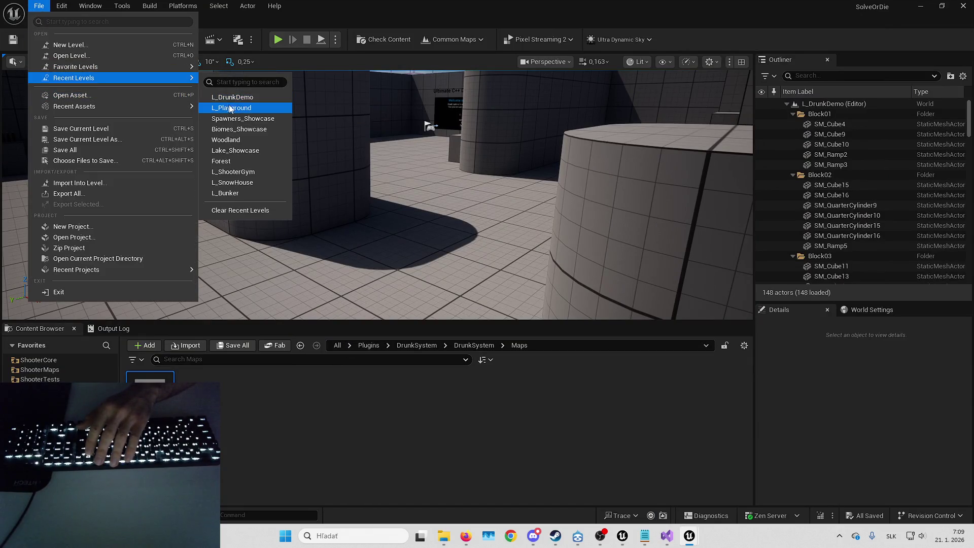
left_click(230, 108)
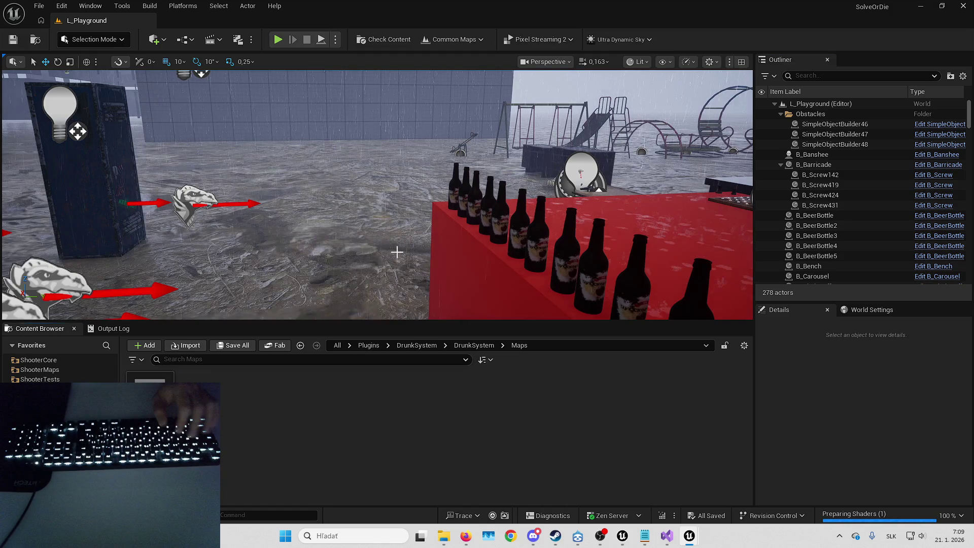
left_click_drag(457, 254, 457, 254)
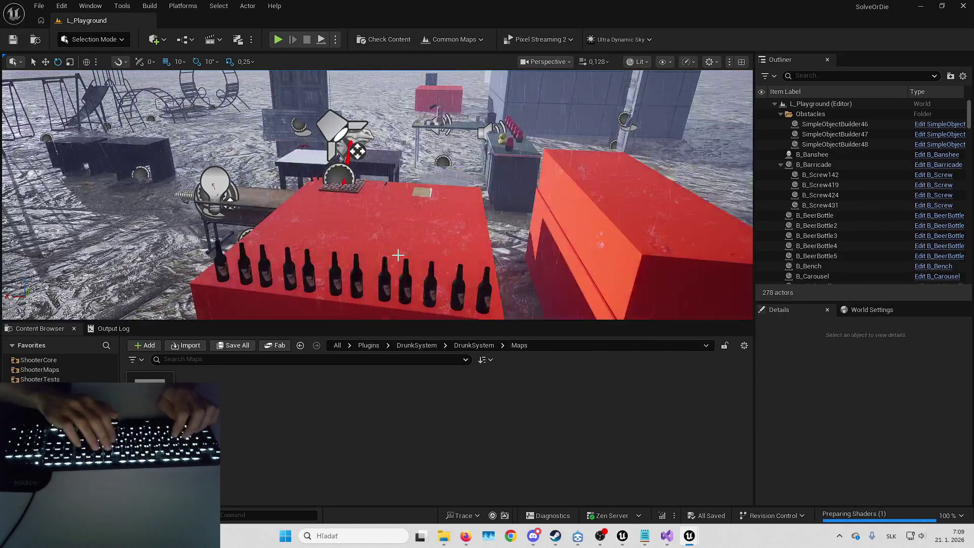
key("alt+p")
key("F11")
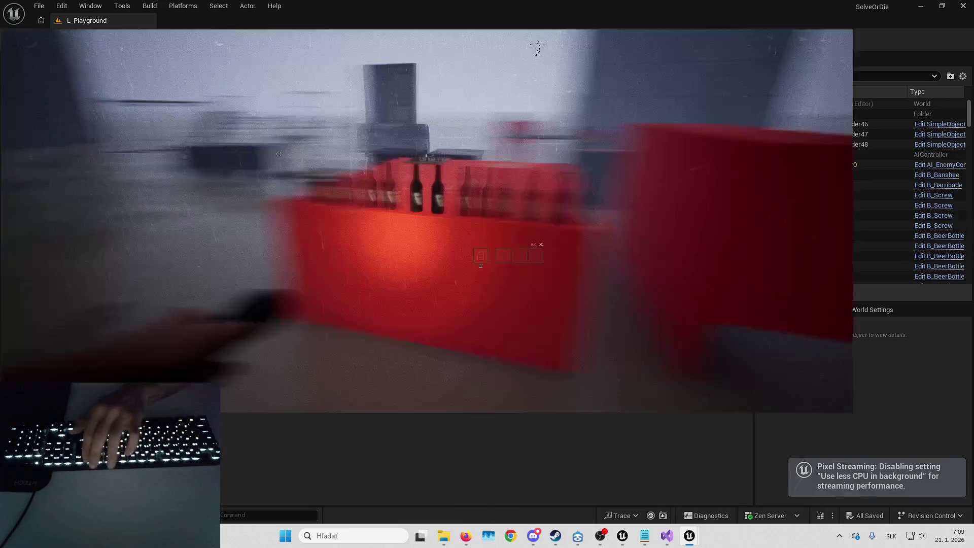
- Rebind the Interact action to E in the game's mouse and keyboard settings and apply it
key("Escape")
left_click(488, 218)
left_click(509, 8)
scroll(490, 121, "down", 3)
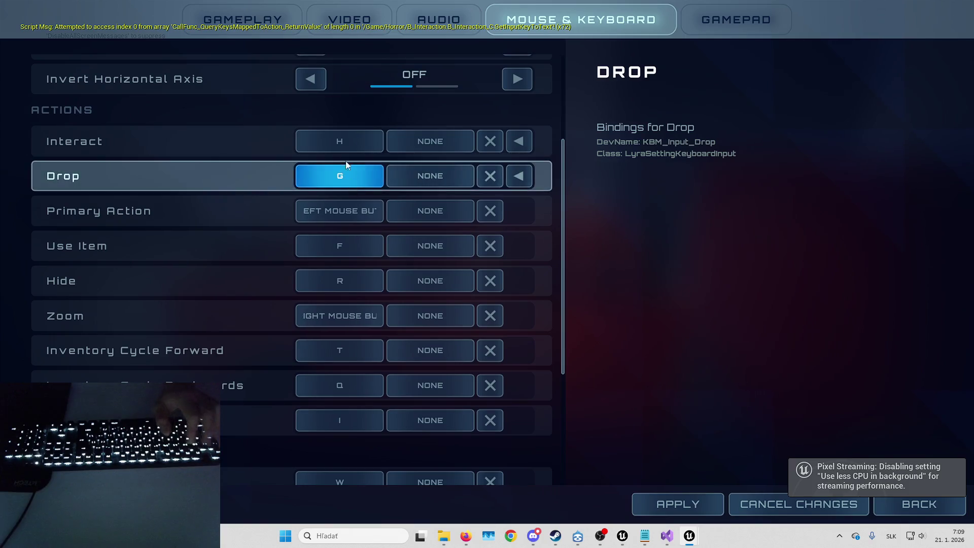
left_click(343, 138)
key("e")
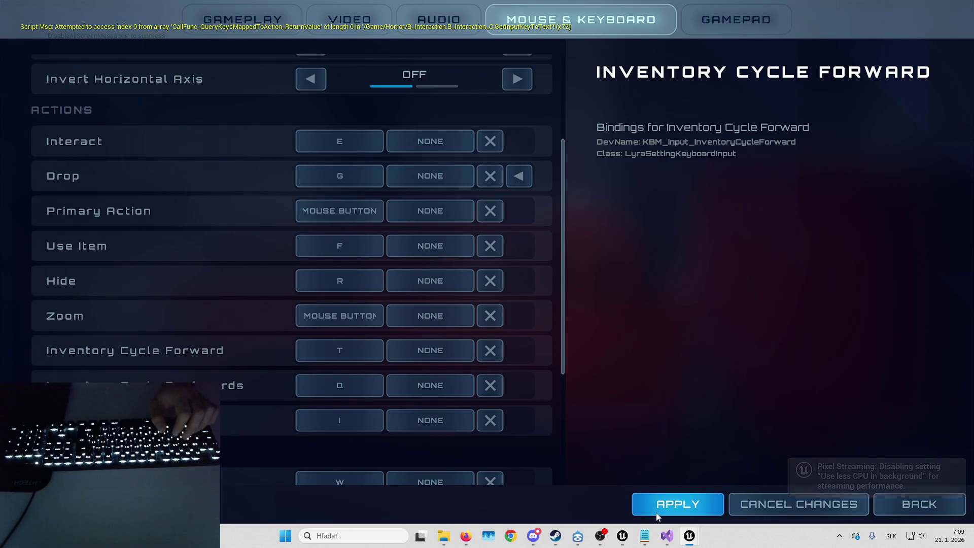
left_click(666, 500)
key("Escape")
- Pick up and drop beer bottles with E until most are off the red counter
key("e")
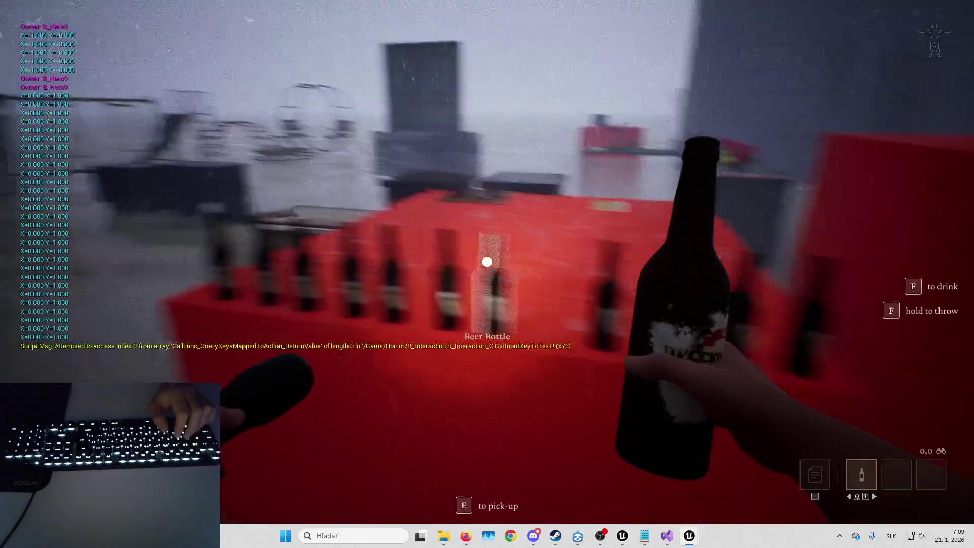
key("w")
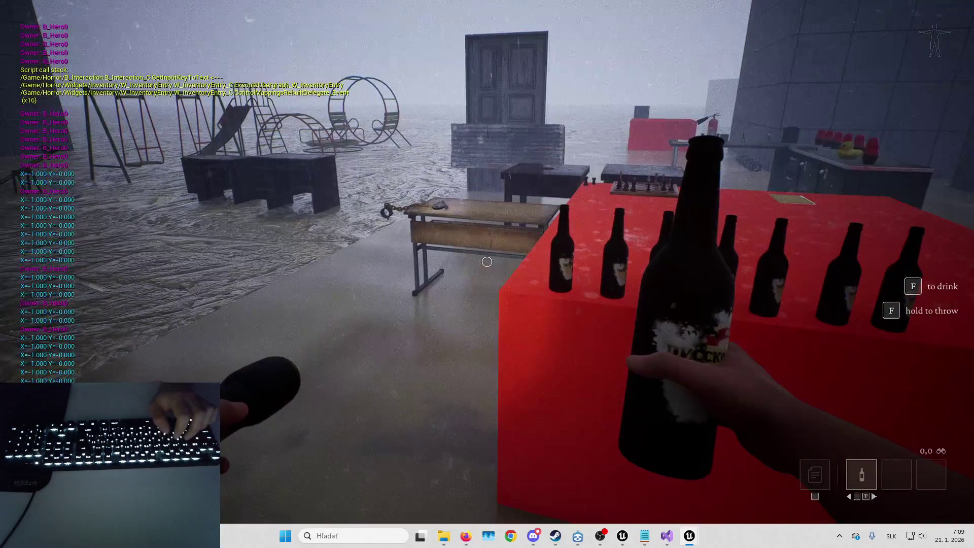
key("e")
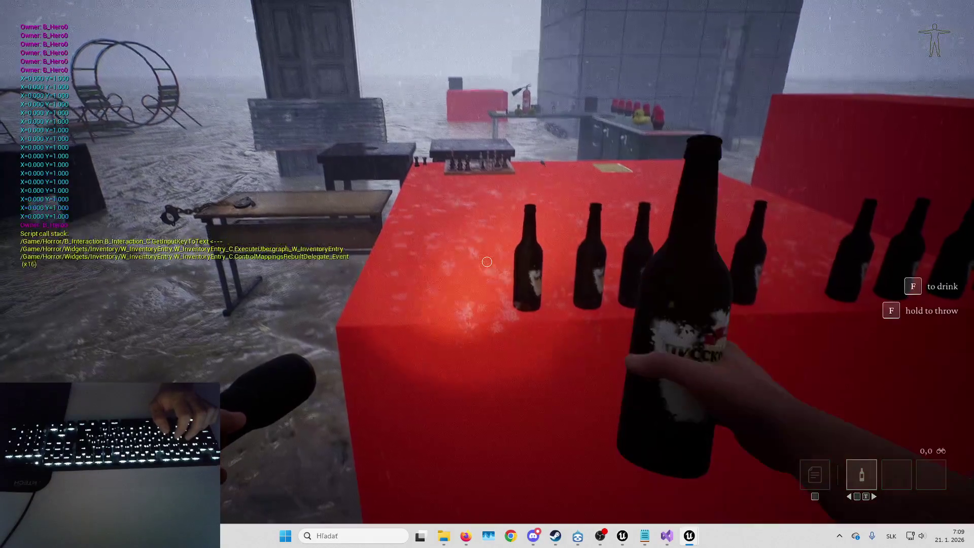
key("e")
key("e")
key("e")
key("e")
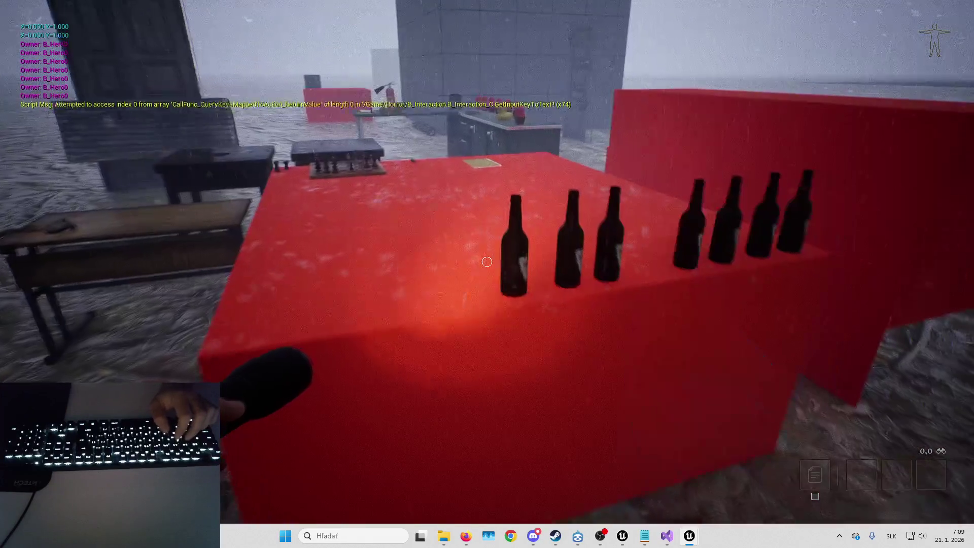
key("e")
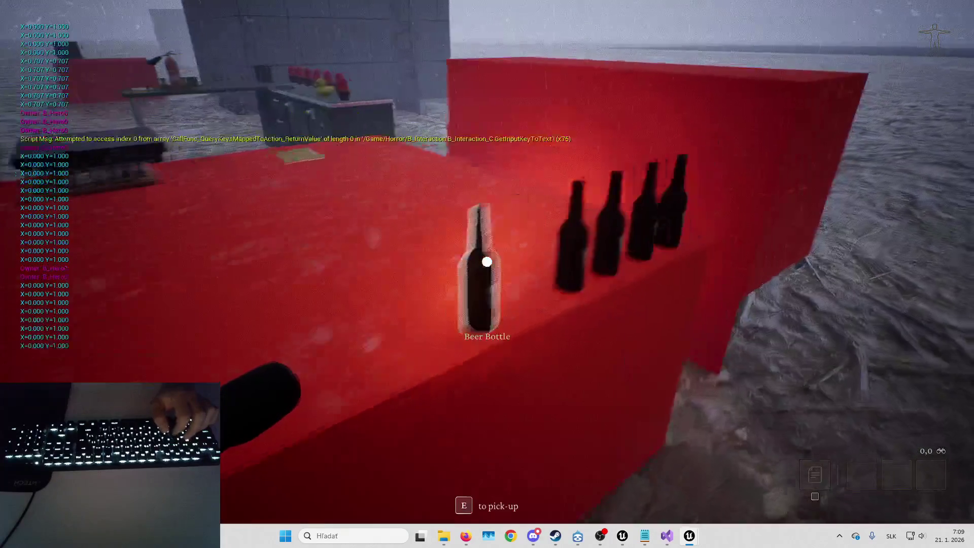
key("e")
key("e")
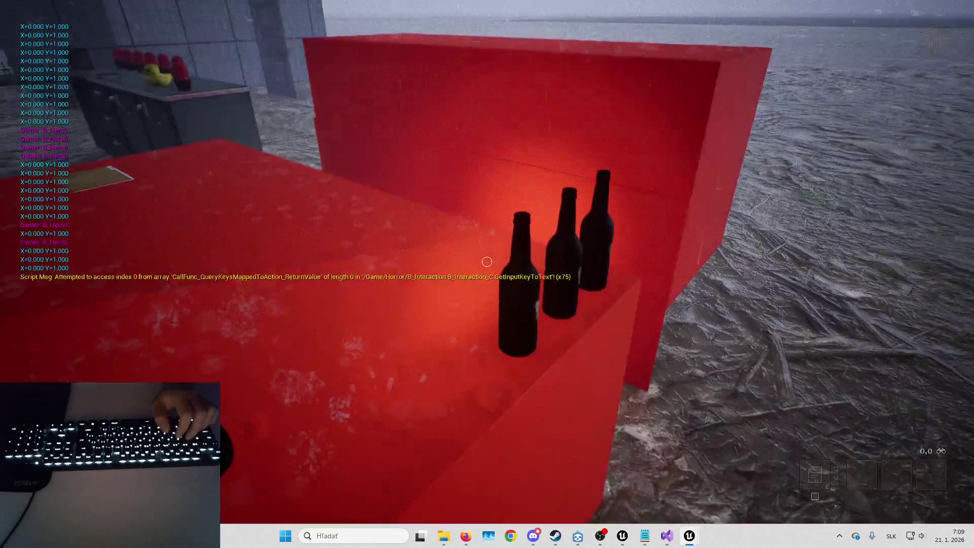
key("e")
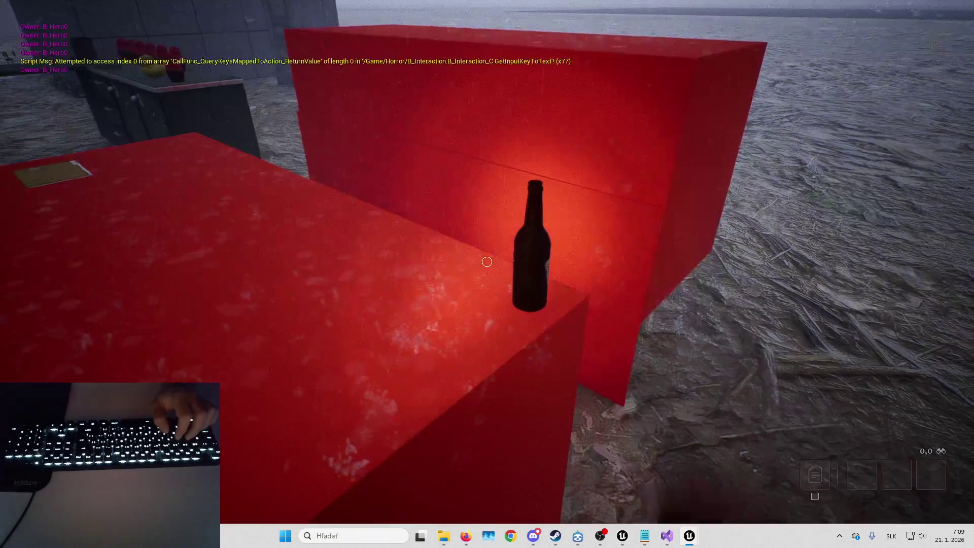
key("e")
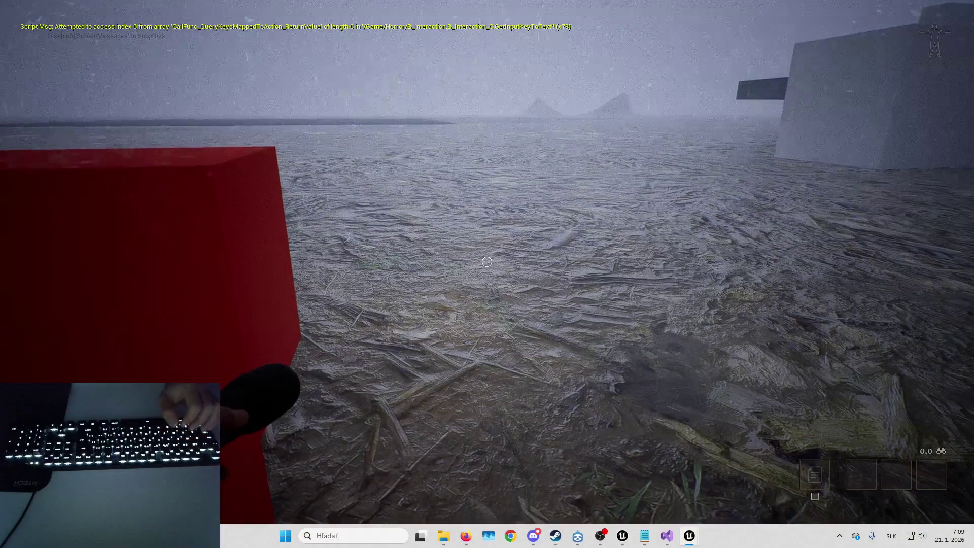
- Walk away from the red counter, over the red box, toward the doll counter
key("w")
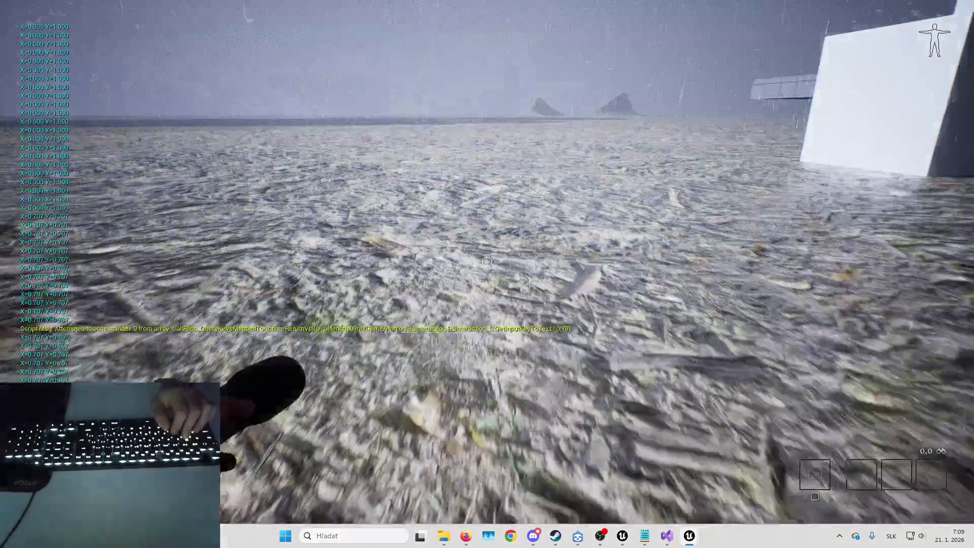
key("w")
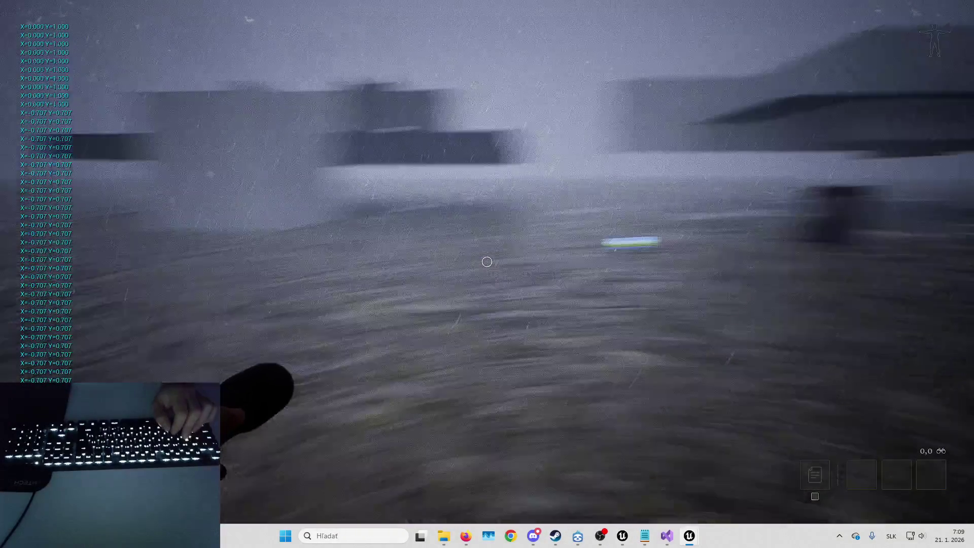
key("w")
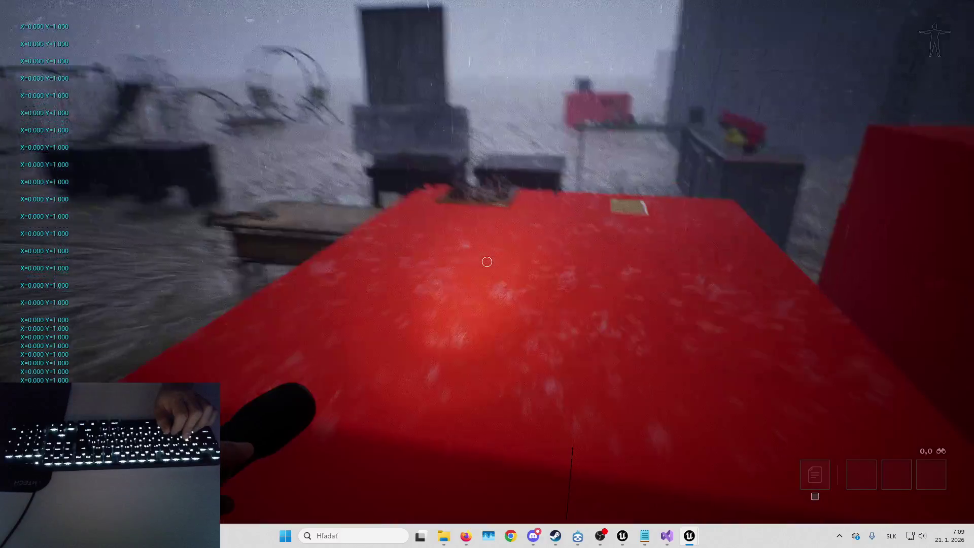
key("w")
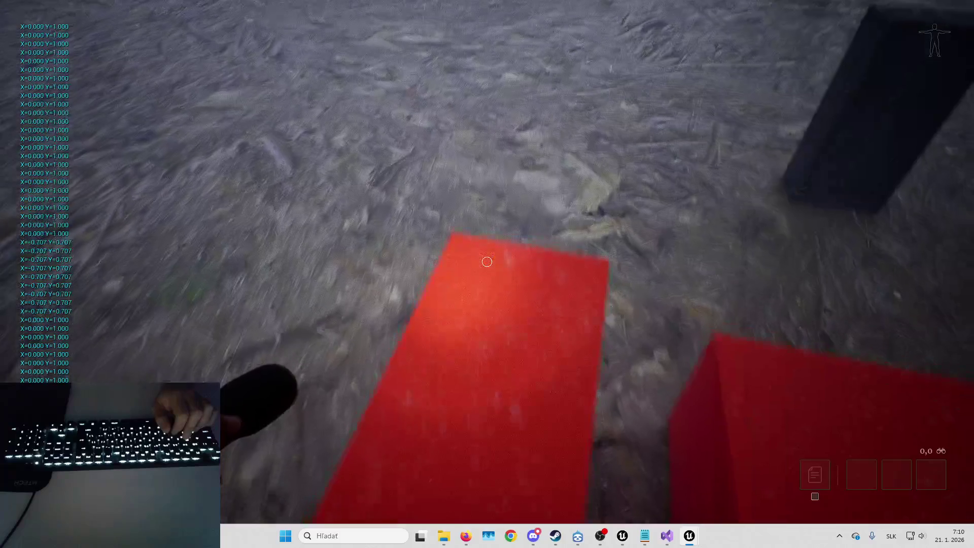
- Walk past the red boxes up to the grey counter of matryoshka dolls
key("w")
key("a")
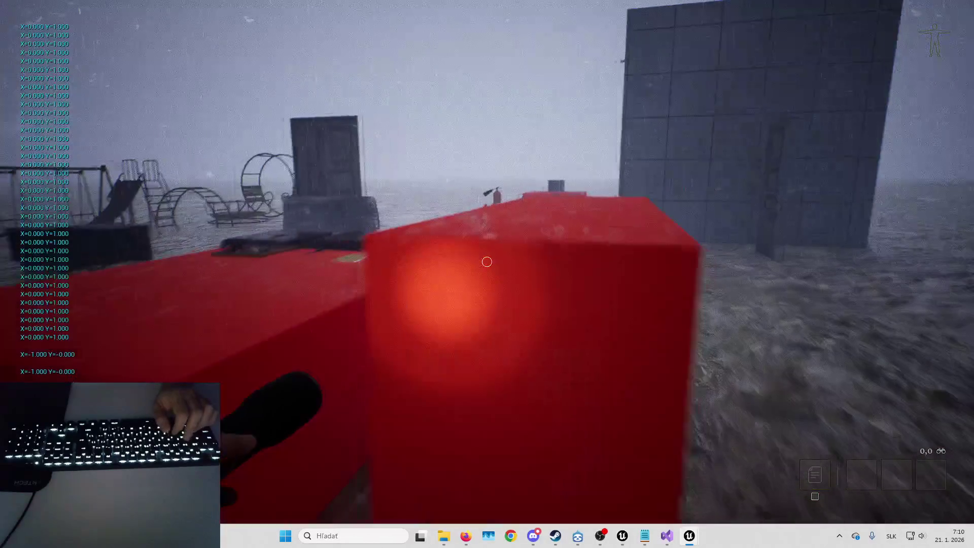
key("w")
key("d")
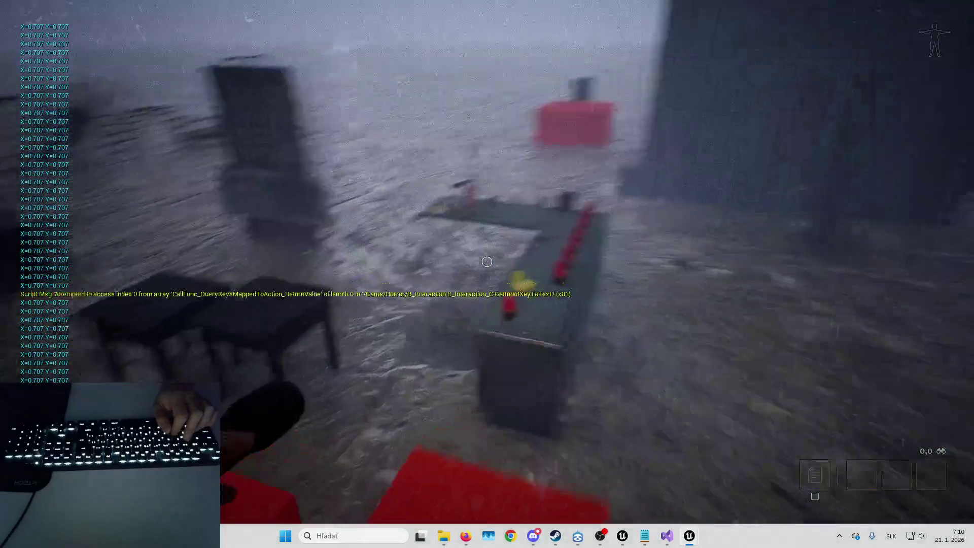
key("w")
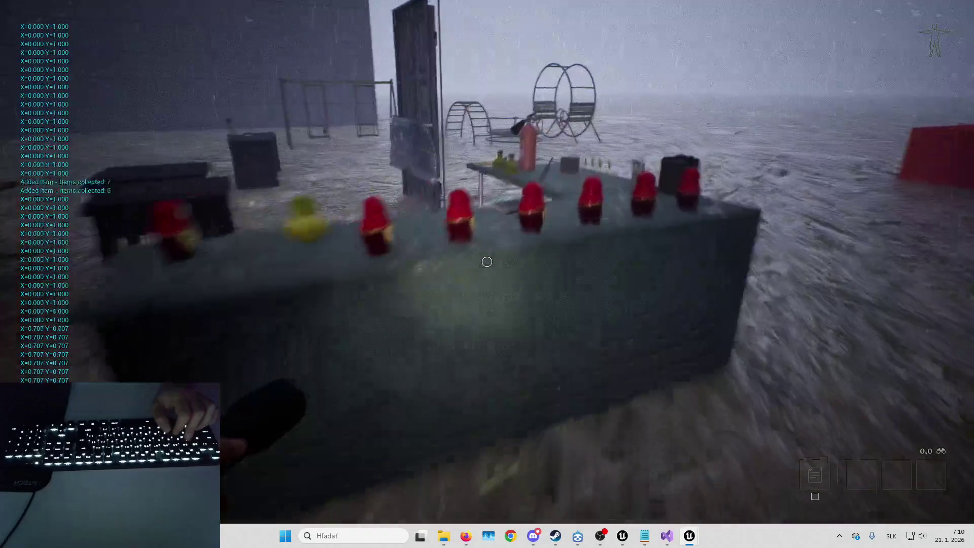
- Pick up a matryoshka doll and place it back on the counter
key("w")
key("e")
key("d")
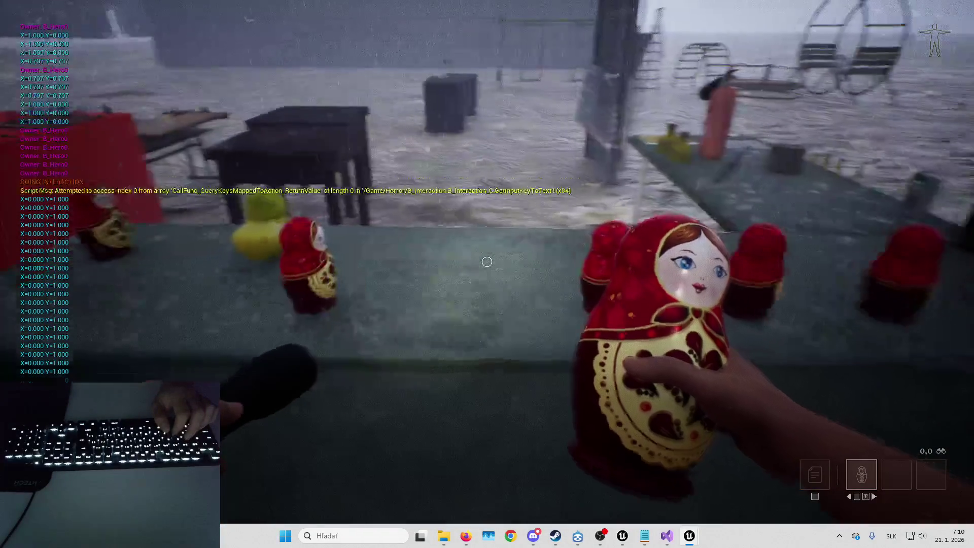
key("s")
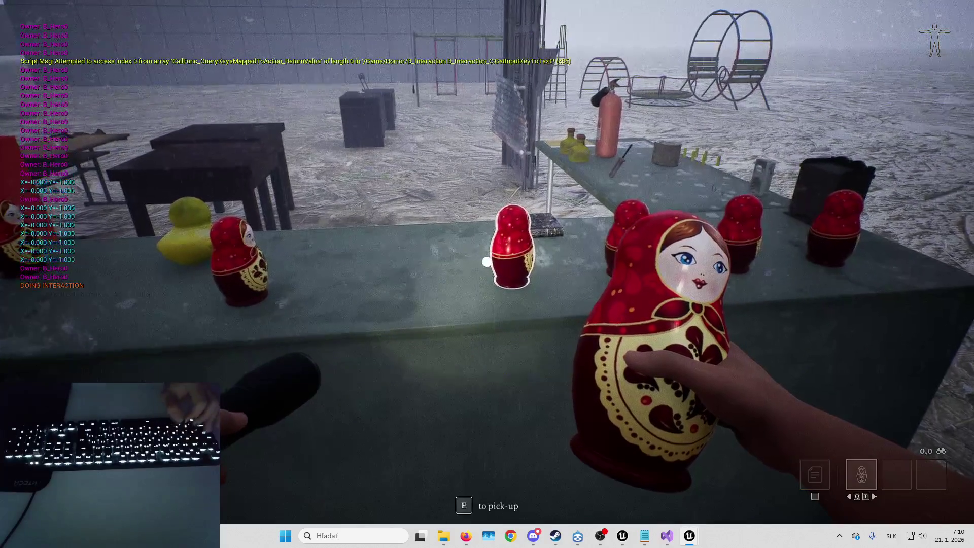
right_click(487, 262)
key("w")
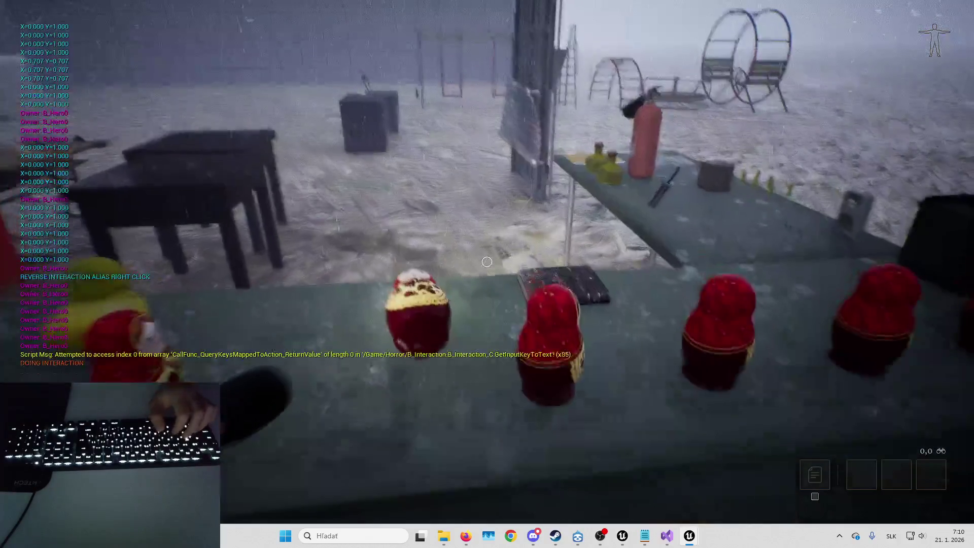
- Pick up a matryoshka again, move around with it and drop it, leaving dolls toppled
key("d")
key("s")
key("e")
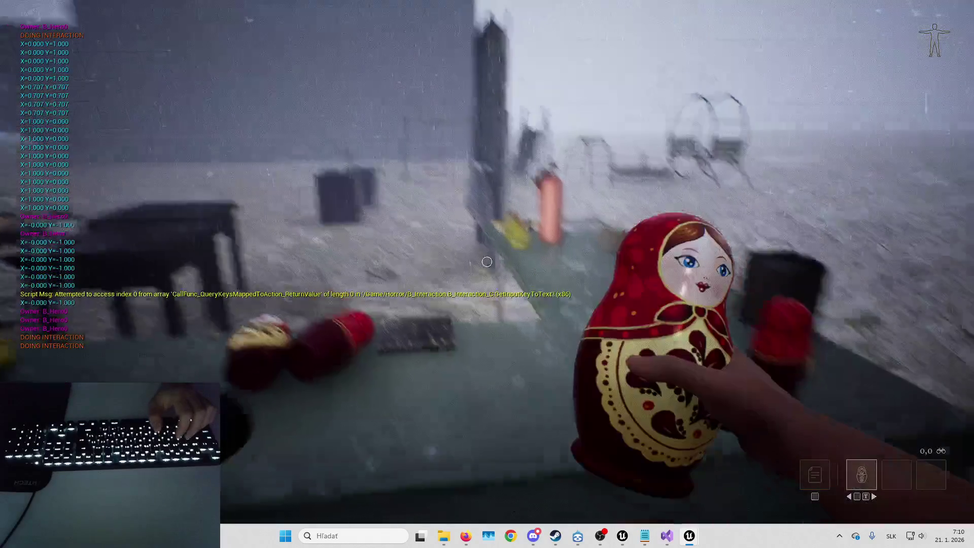
key("w")
key("d")
key("e")
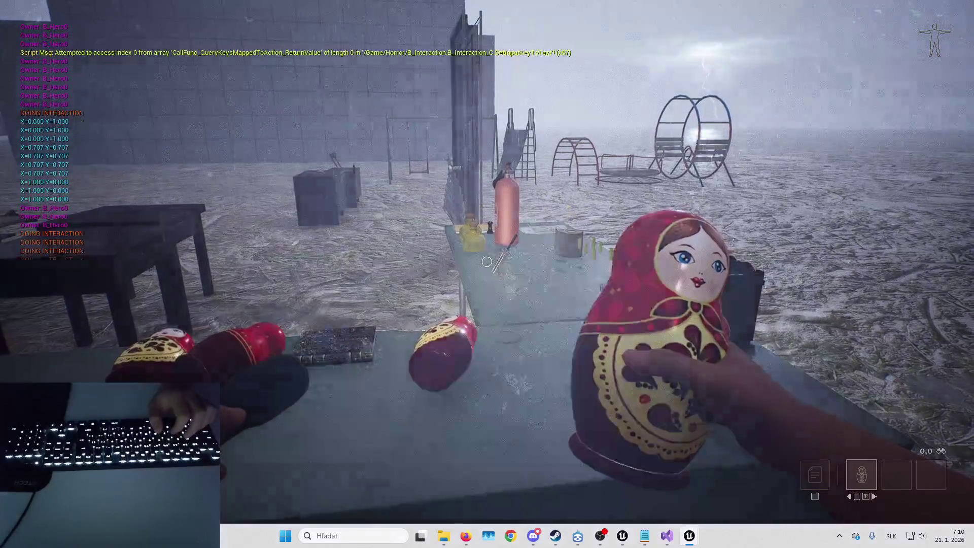
key("s")
key("e")
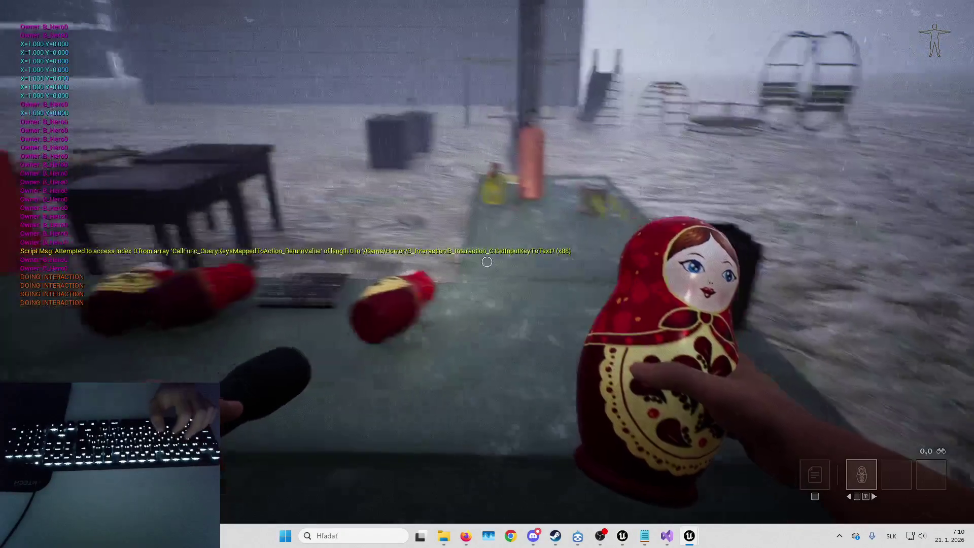
key("w")
left_click(487, 262)
key("d")
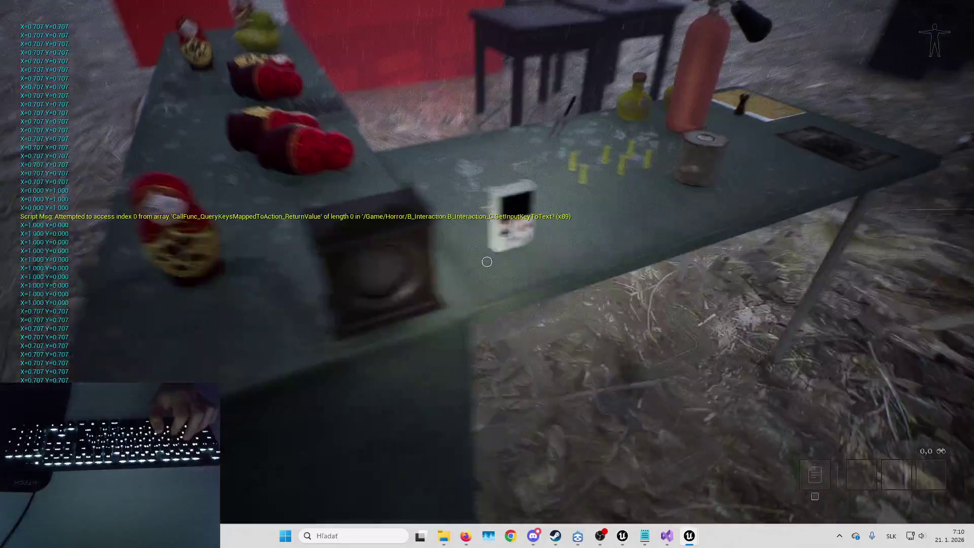
- Pick up the handheld console that reports missing batteries, then refocus the game viewport
key("e")
key("s")
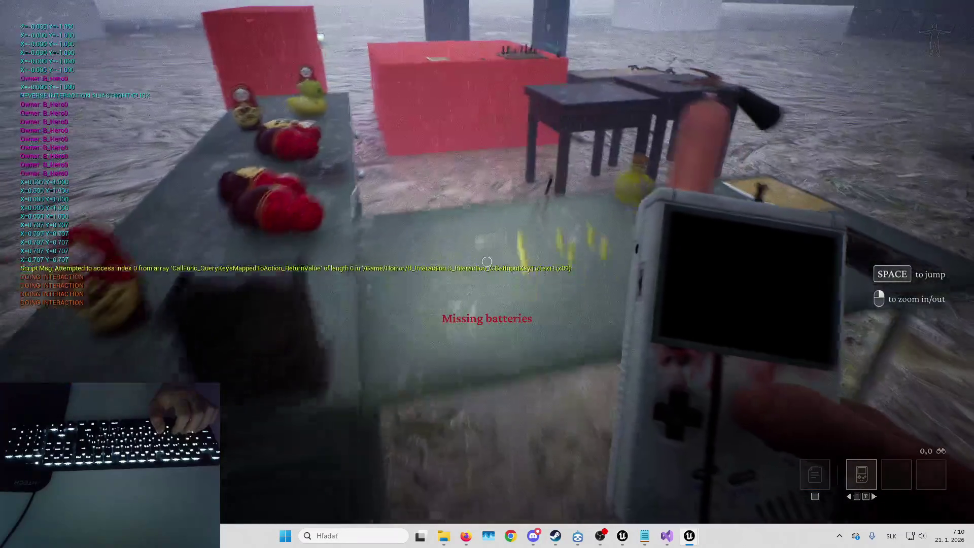
key("s")
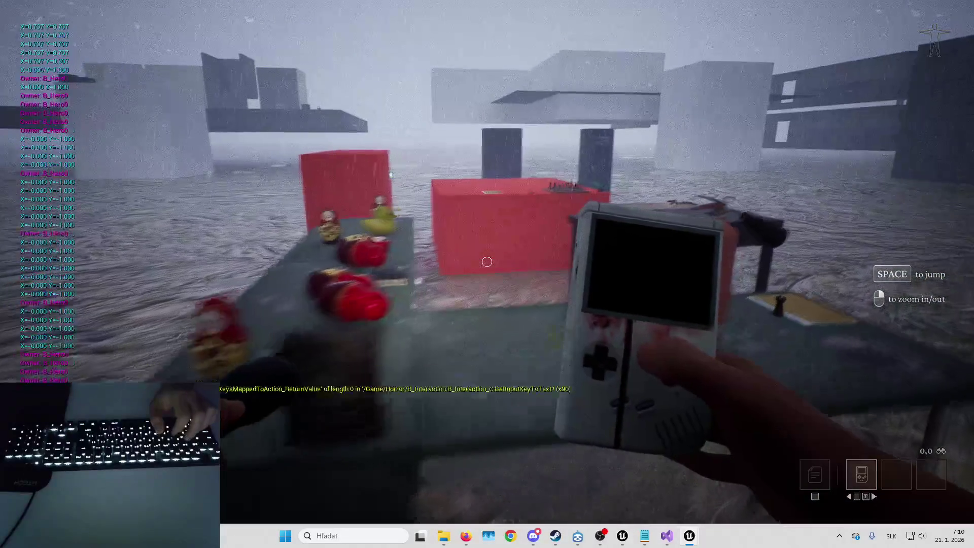
key("e")
key("w")
key("d")
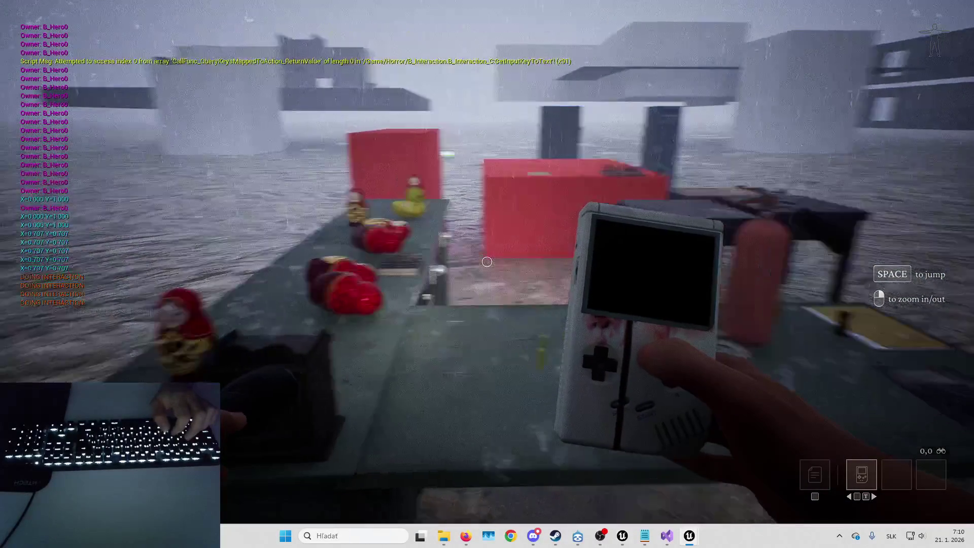
mouse_move(353, 430)
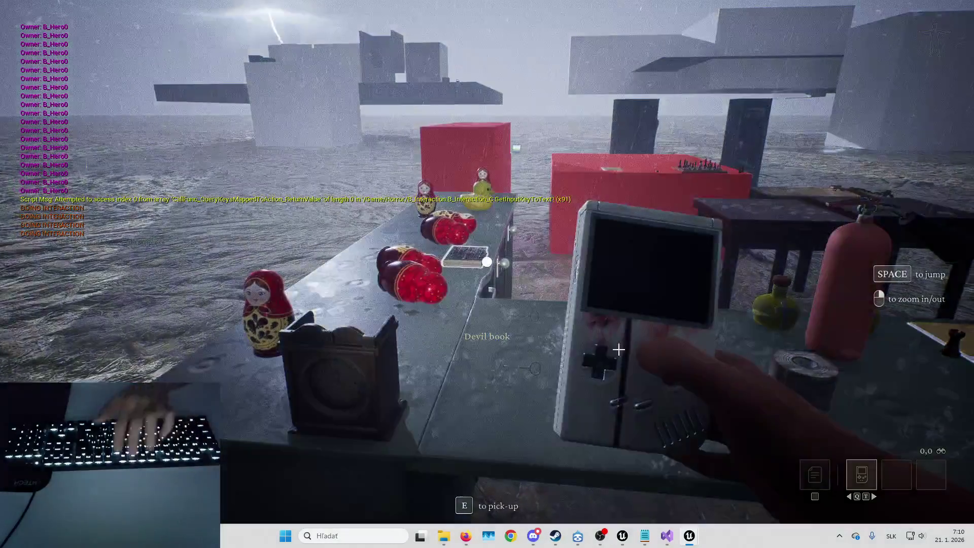
left_click(619, 351)
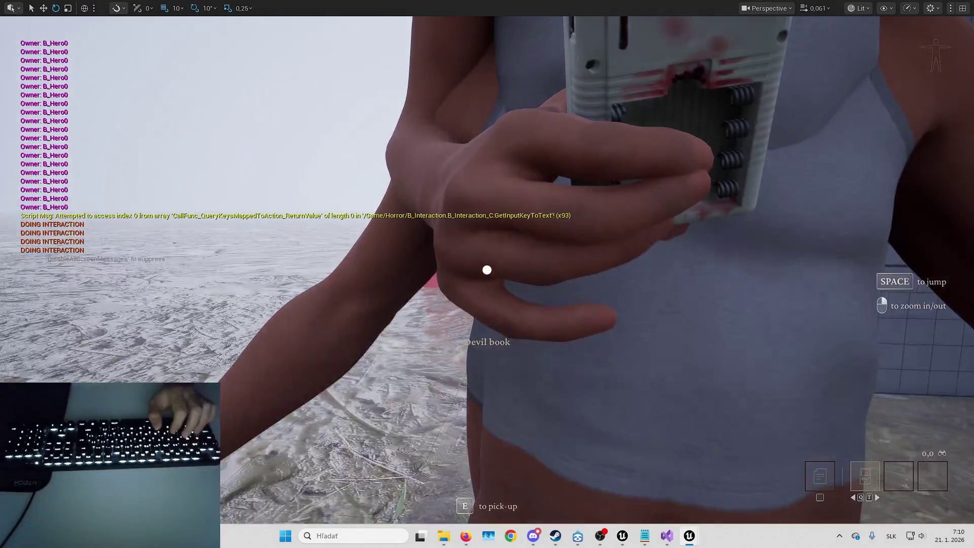
- Move to the table with the batteries and pick up the metal can
key("w")
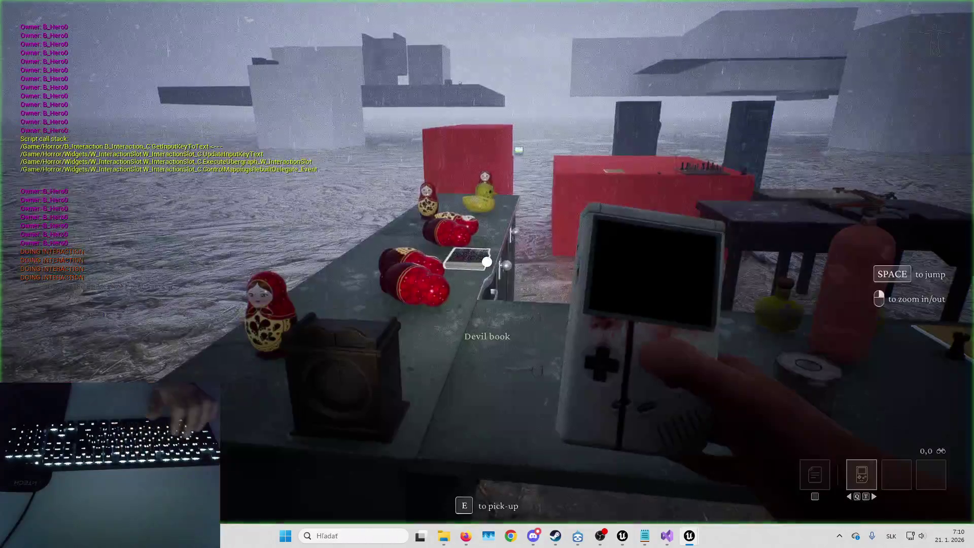
key("s")
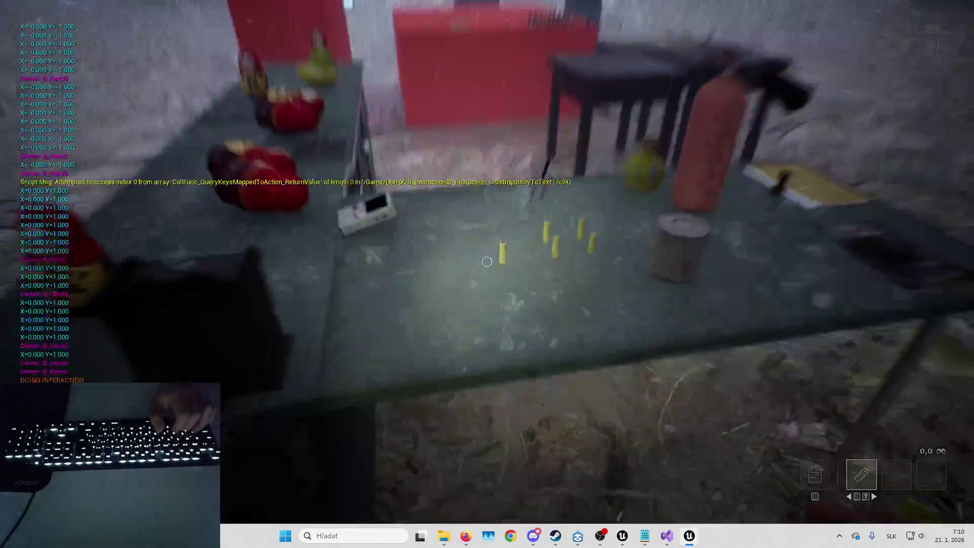
key("w")
key("d")
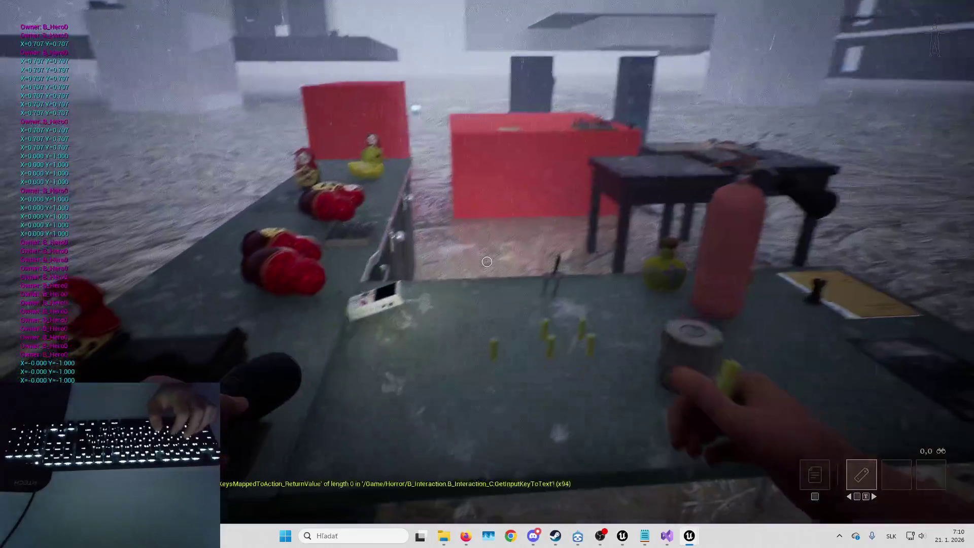
key("e")
key("s")
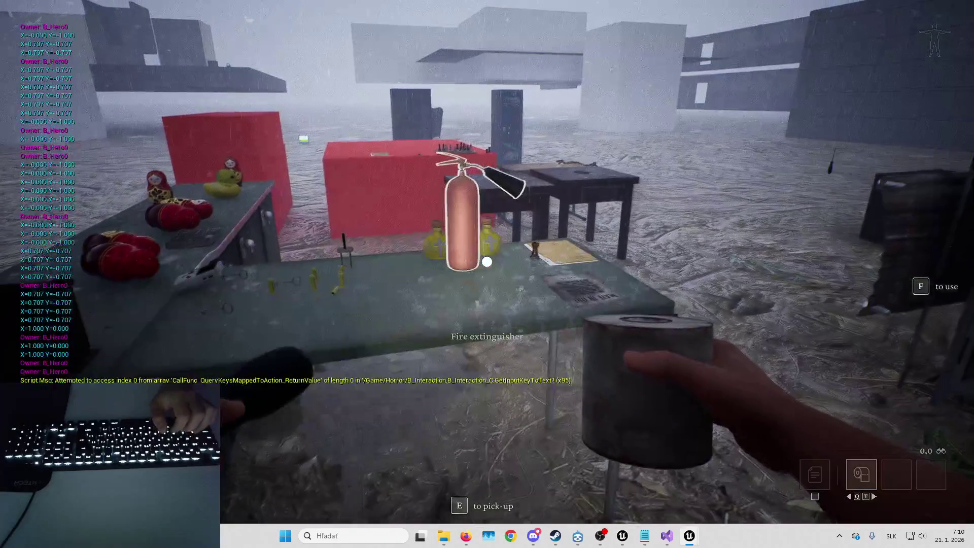
key("s")
key("d")
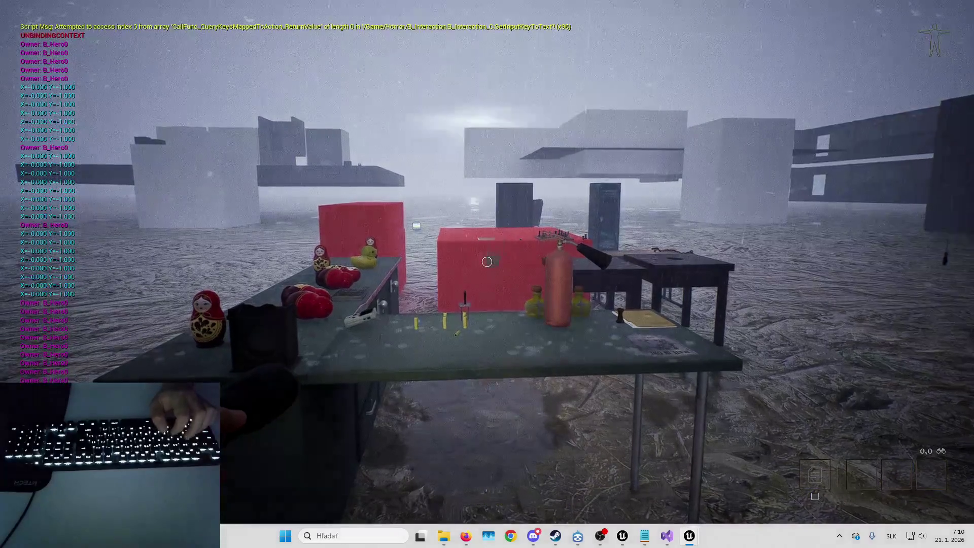
- Pick up the fire extinguisher, drop it with G, and step back
key("w")
key("e")
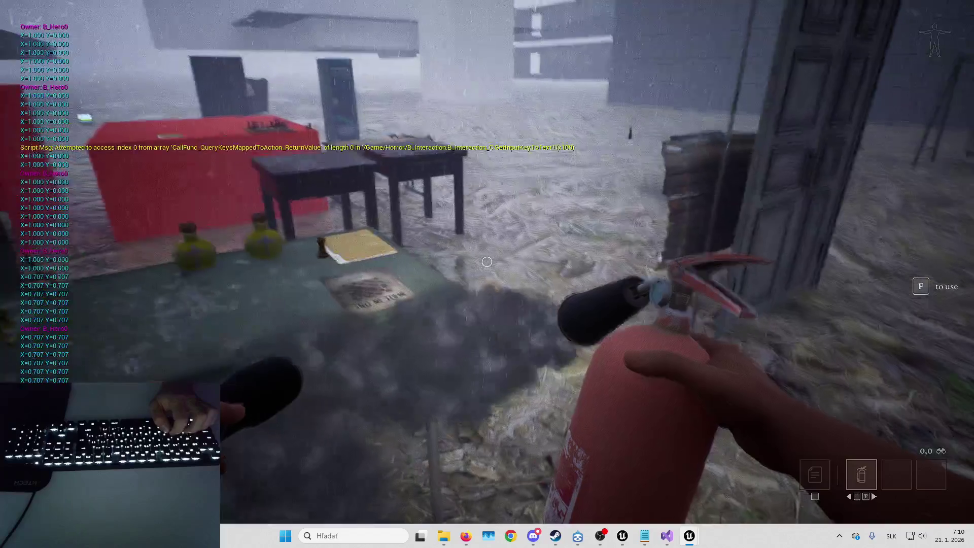
key("g")
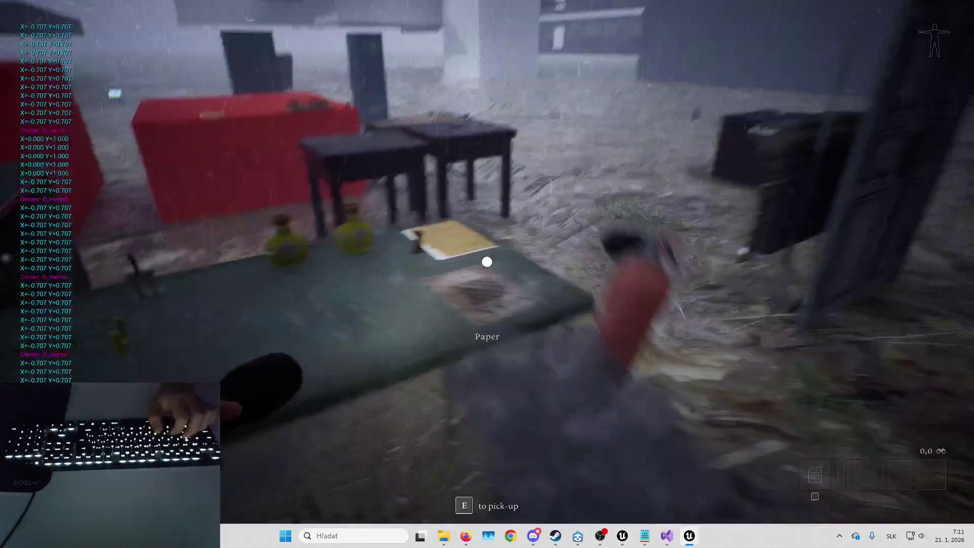
key("s")
key("d")
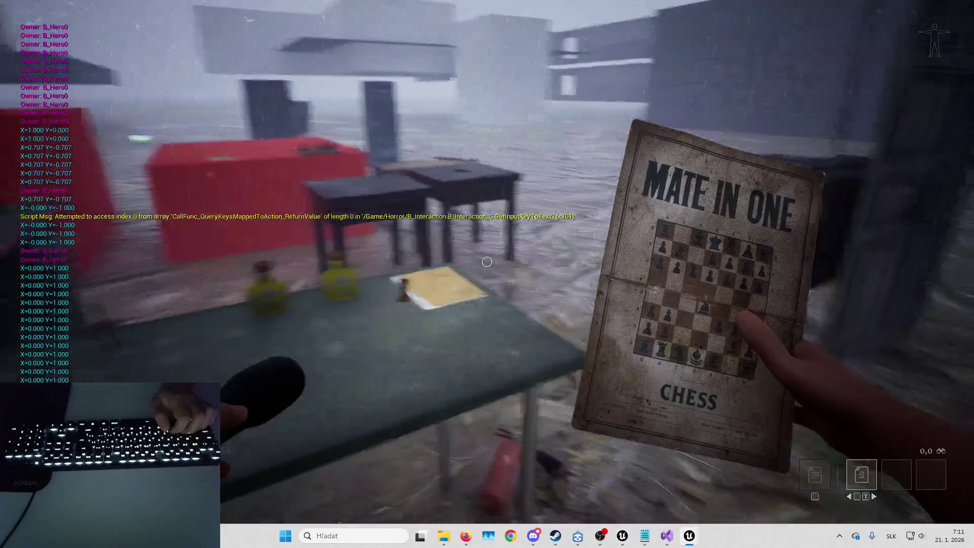
- Walk back to the prop table and approach the holy water
key("w")
key("d")
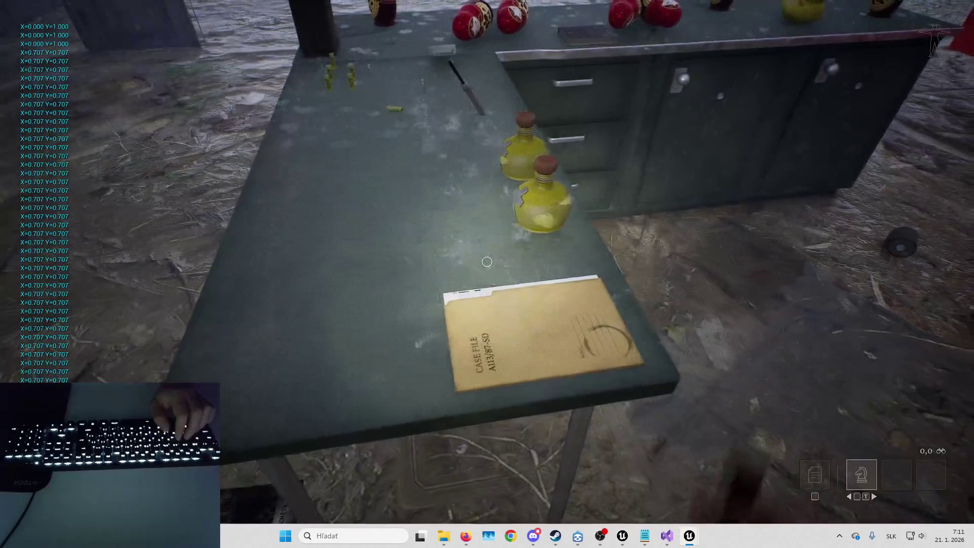
key("w")
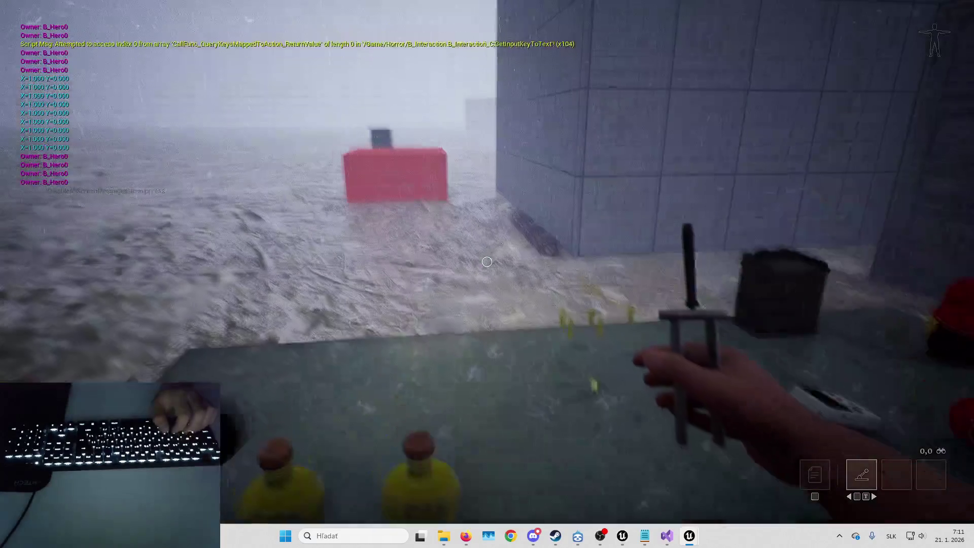
key("w")
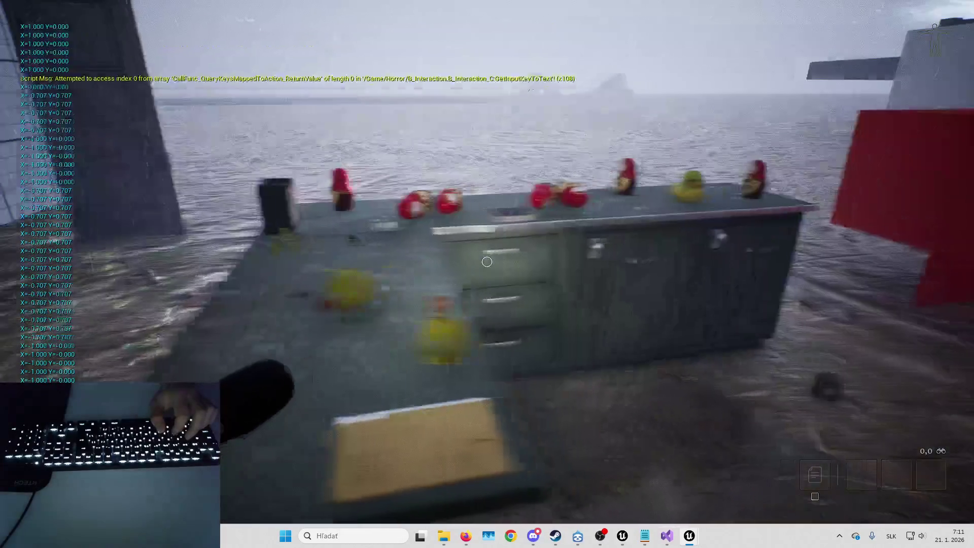
- Check the devil book counter, then head for the yard and pick up the screwdriver
key("w")
key("s")
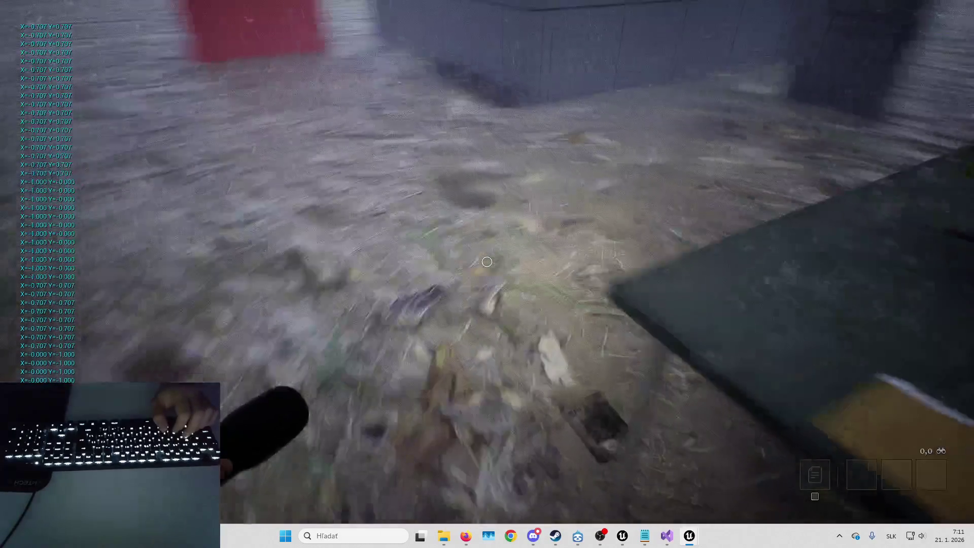
key("w")
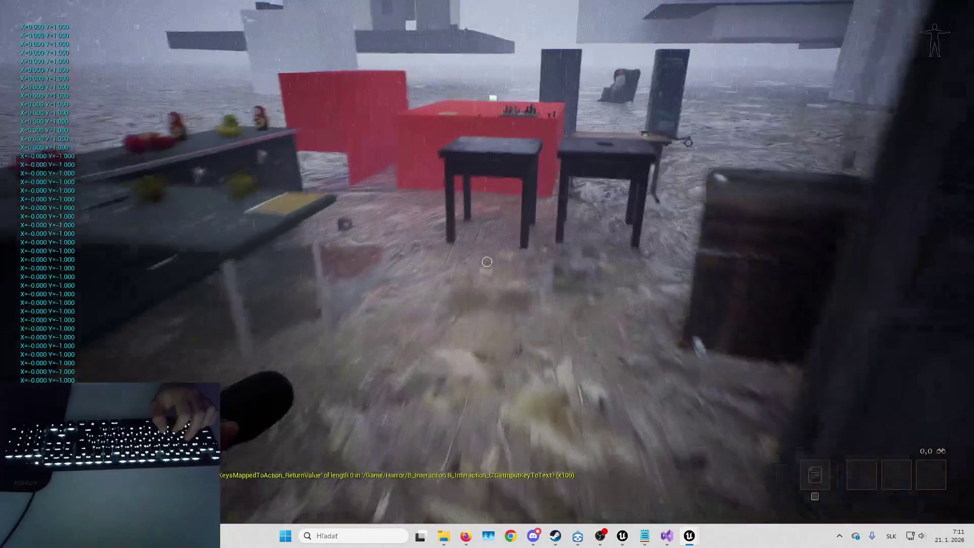
key("a")
key("w")
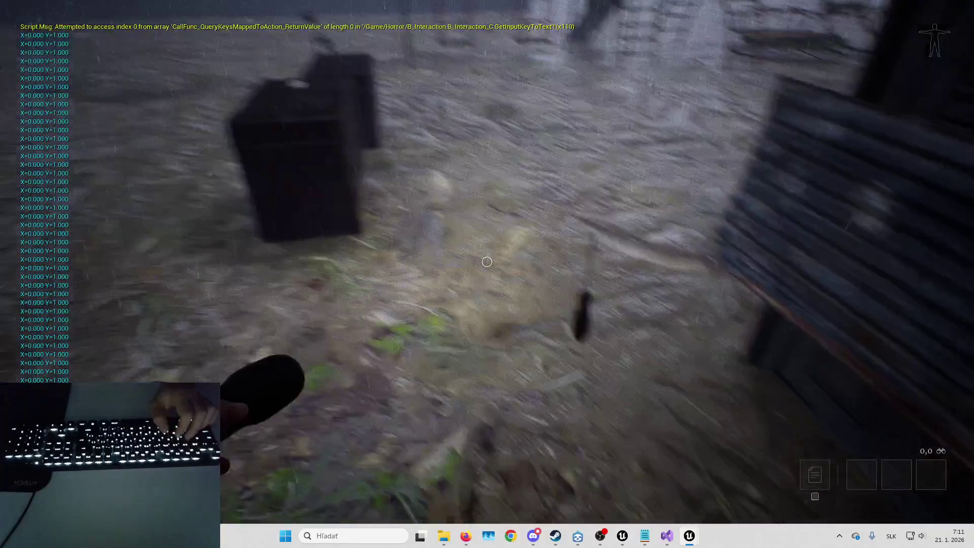
key("e")
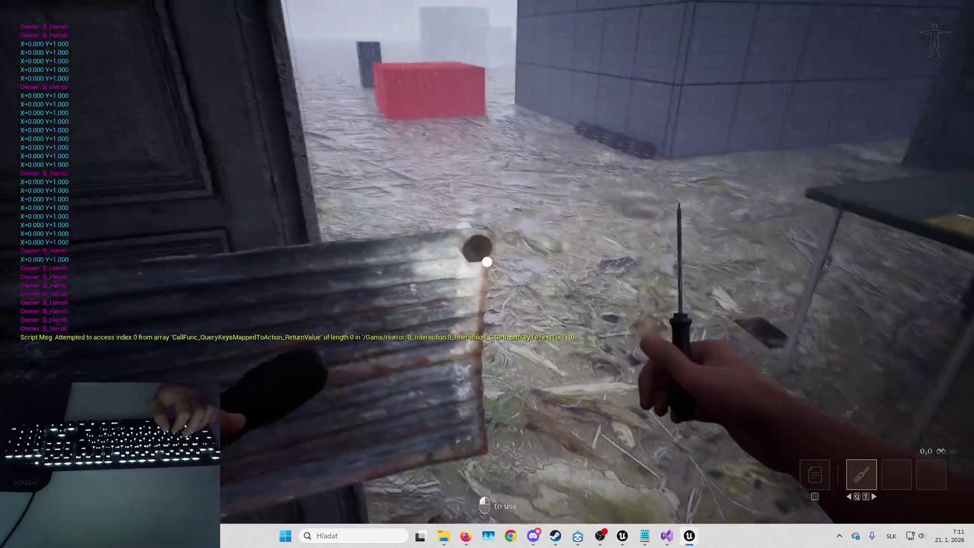
- Walk through the doorway to the tables and set the rubber duck on the dark table
key("w")
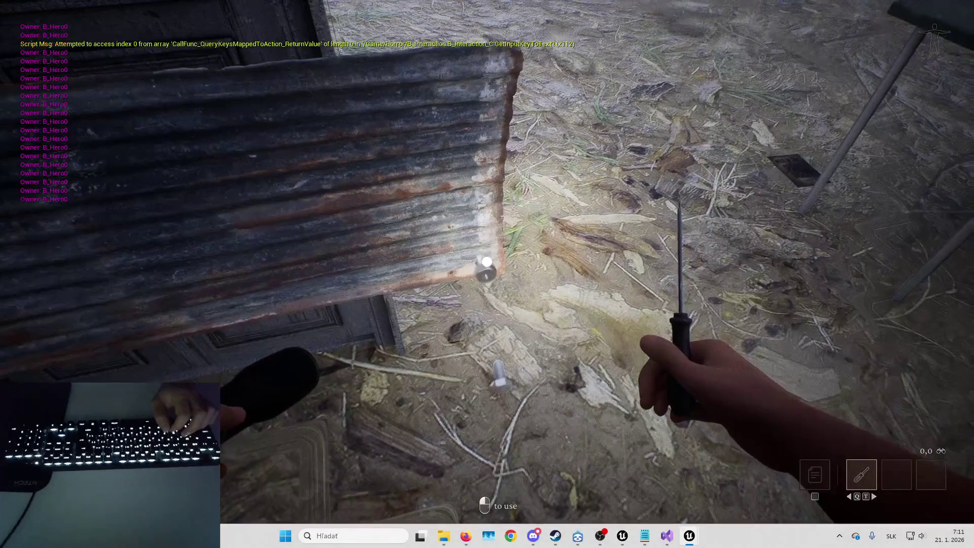
key("w")
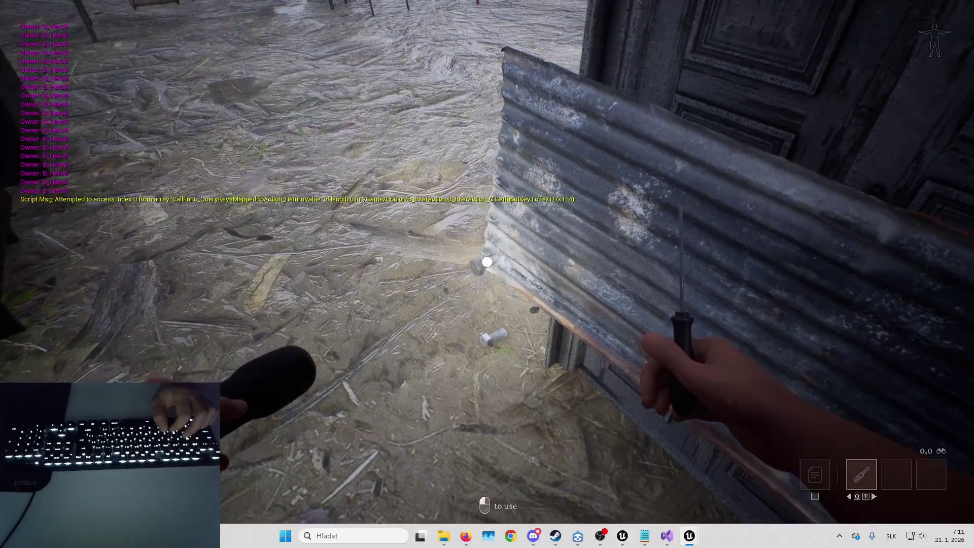
key("s")
key("a")
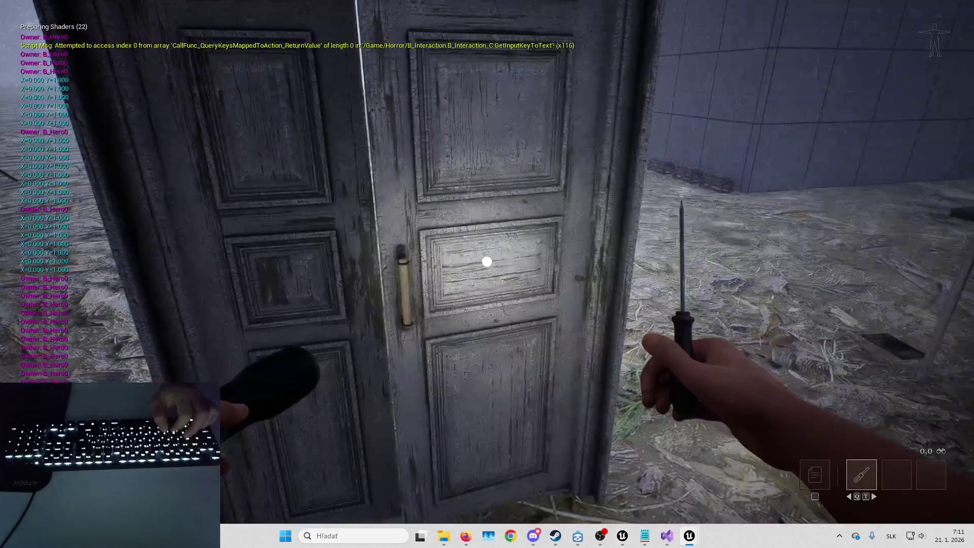
key("w")
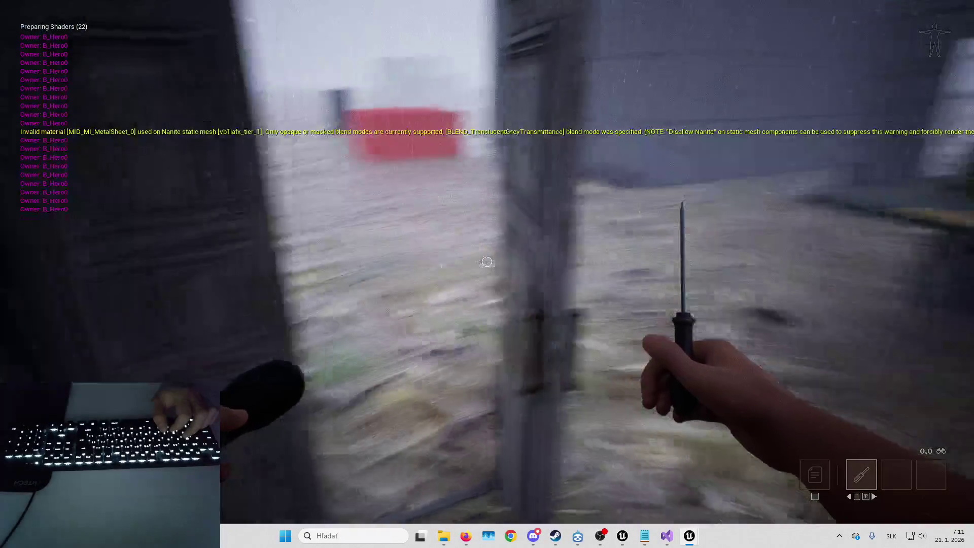
key("w")
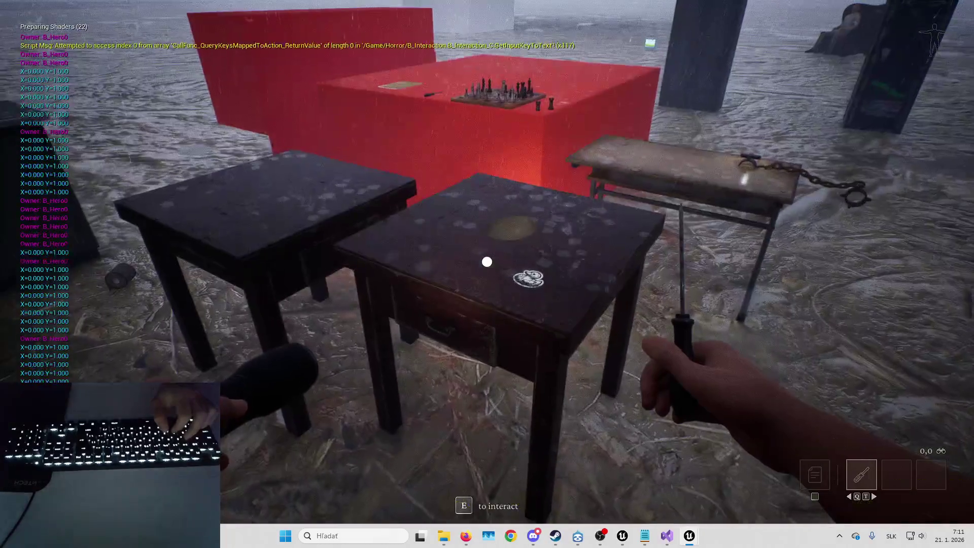
key("w")
key("w")
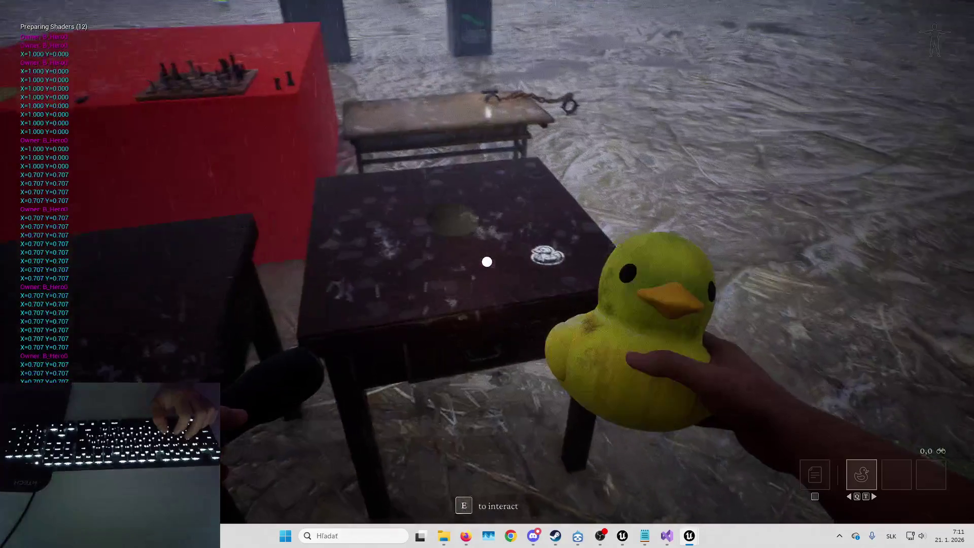
left_click(487, 262)
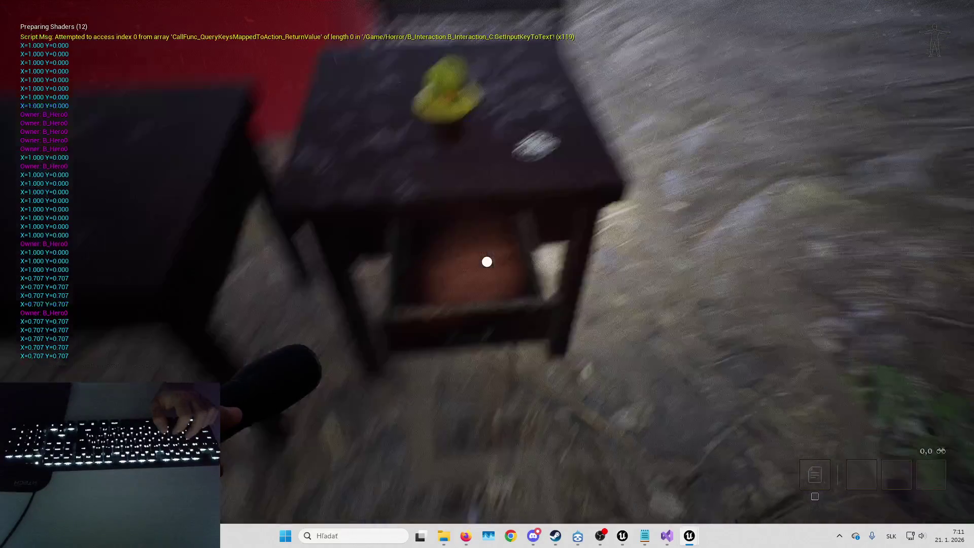
- Walk around the red box to the chessboard and pick up the black chess piece
key("s")
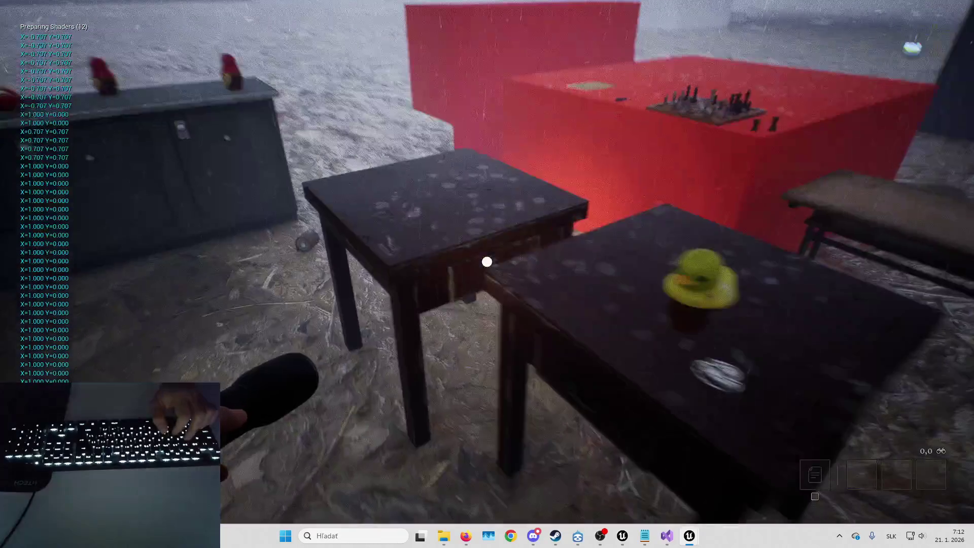
key("w")
key("d")
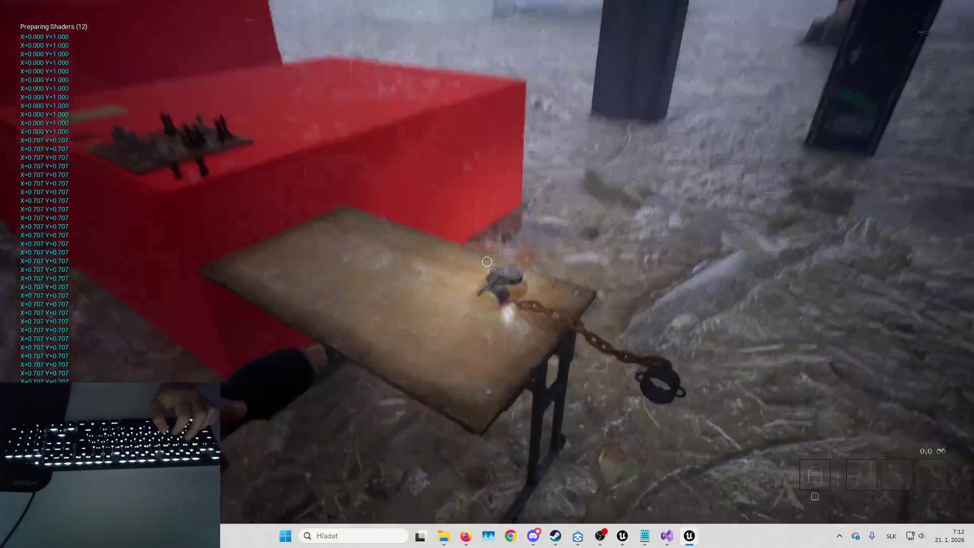
key("w")
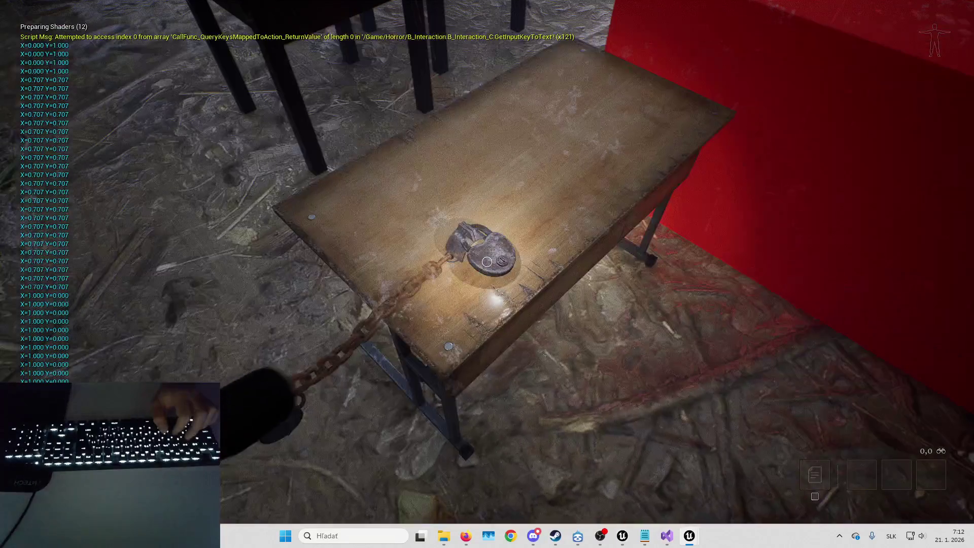
key("w")
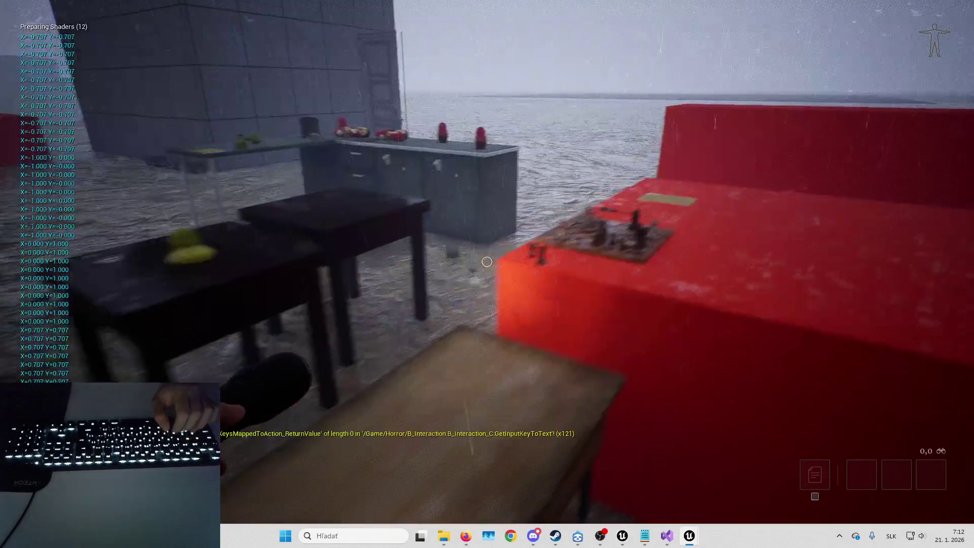
key("a")
key("e")
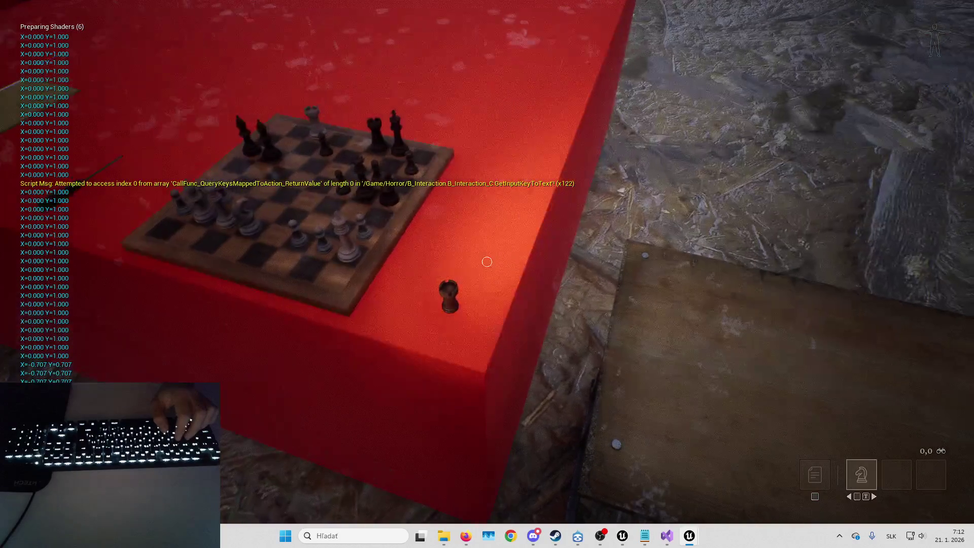
key("a")
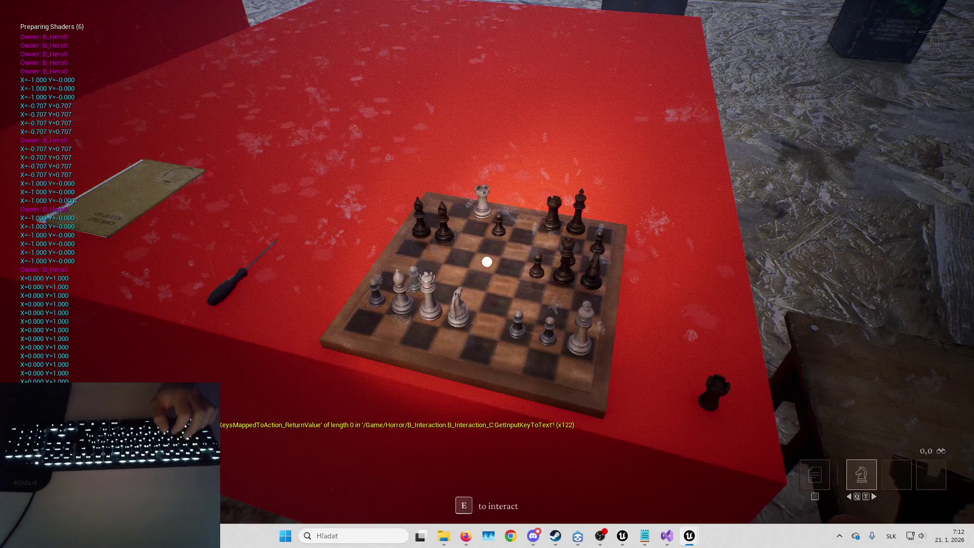
key("e")
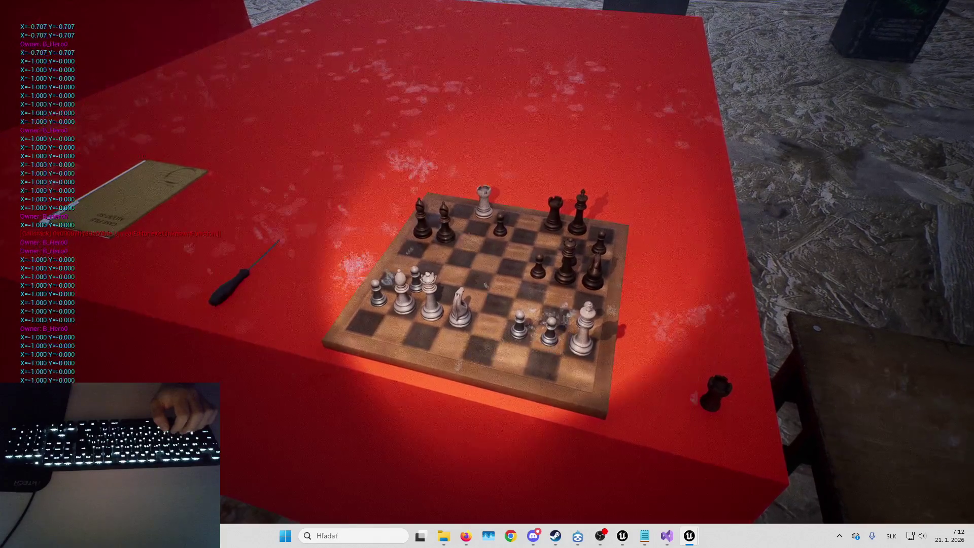
- Stop the play session from the pause menu and start a new one with Alt+P
key("s")
key("a")
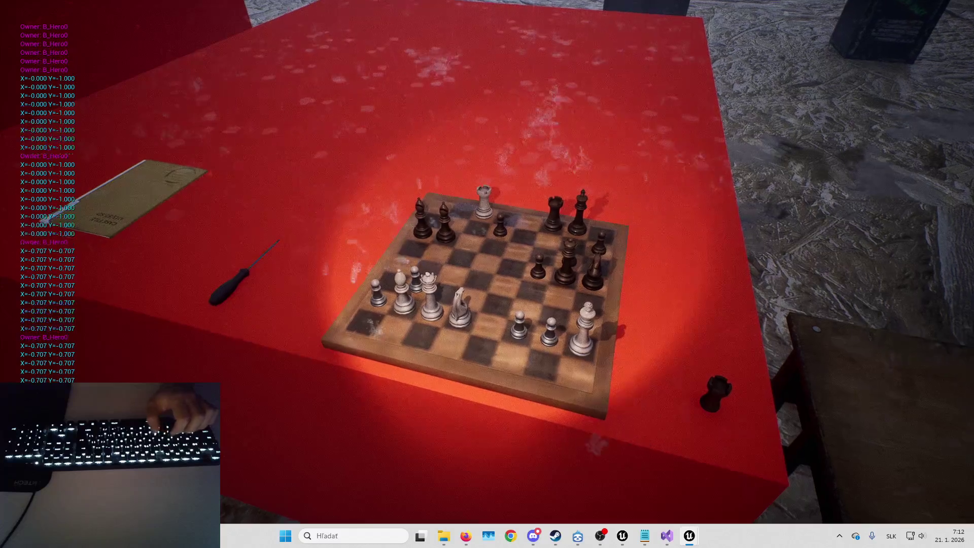
key("Escape")
key("Escape")
key("s")
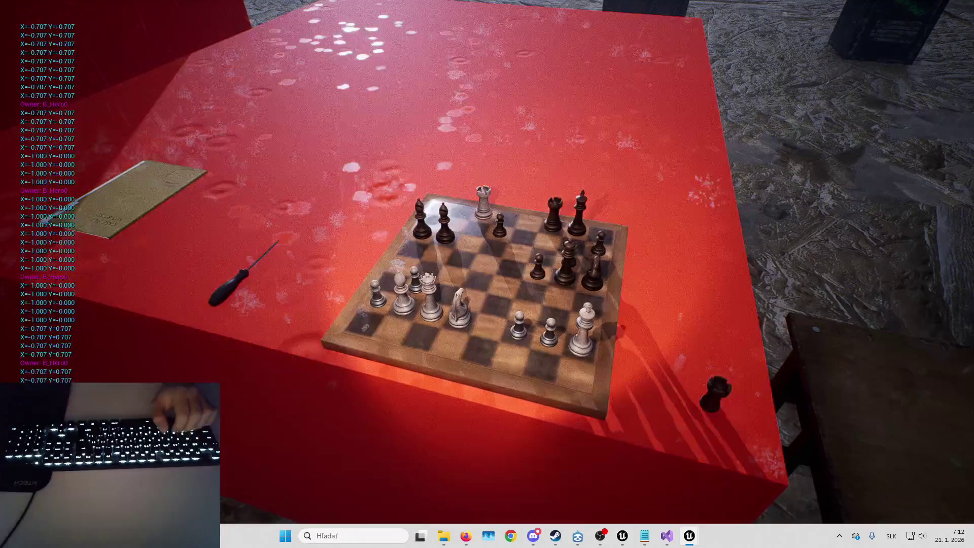
key("Escape")
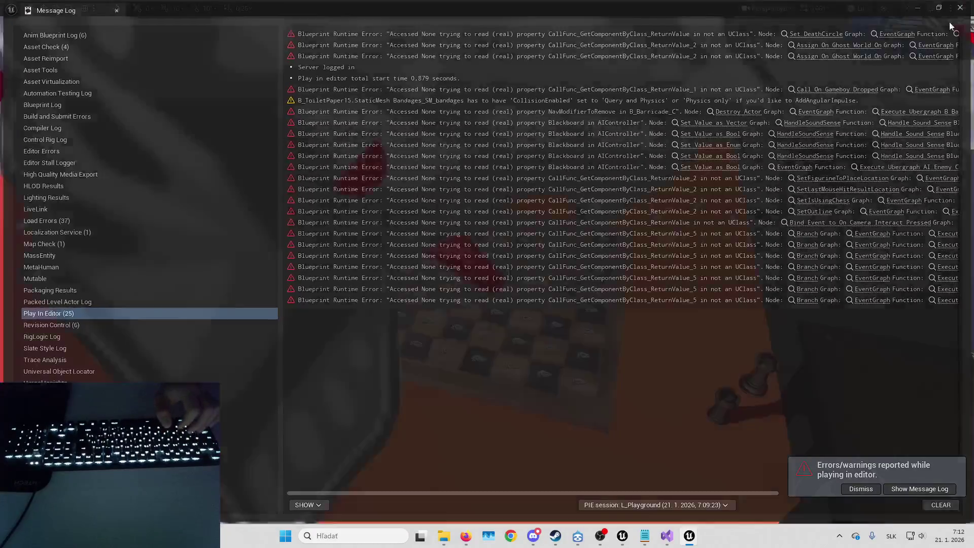
scroll(262, 232, "down", 10)
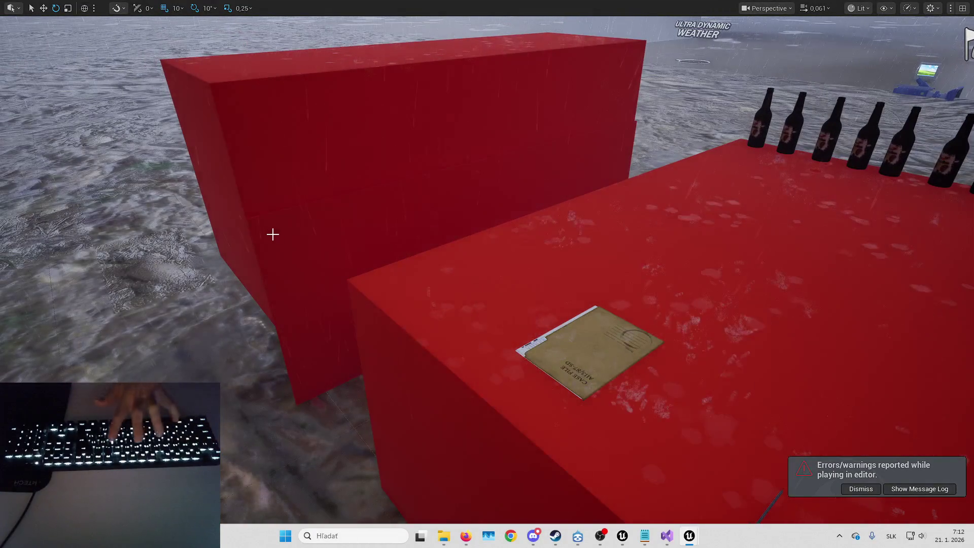
key("alt+p")
- Pick up the case file, open it with F, and dismiss the play-in-editor errors notice
key("w")
key("e")
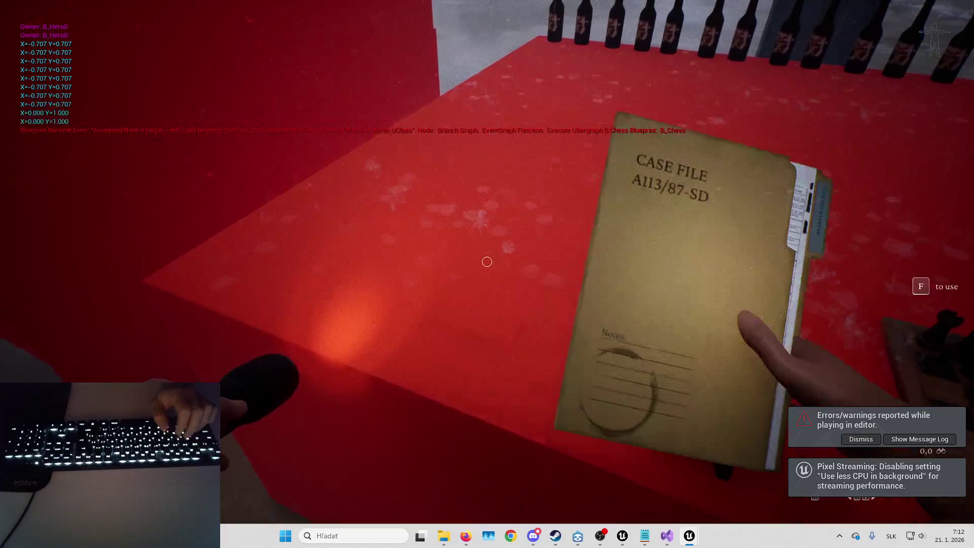
key("f")
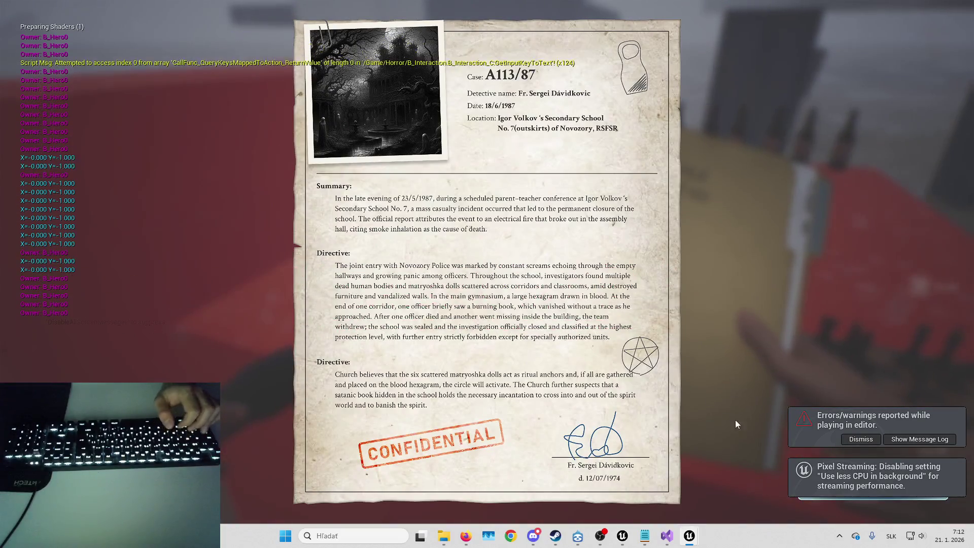
left_click(862, 441)
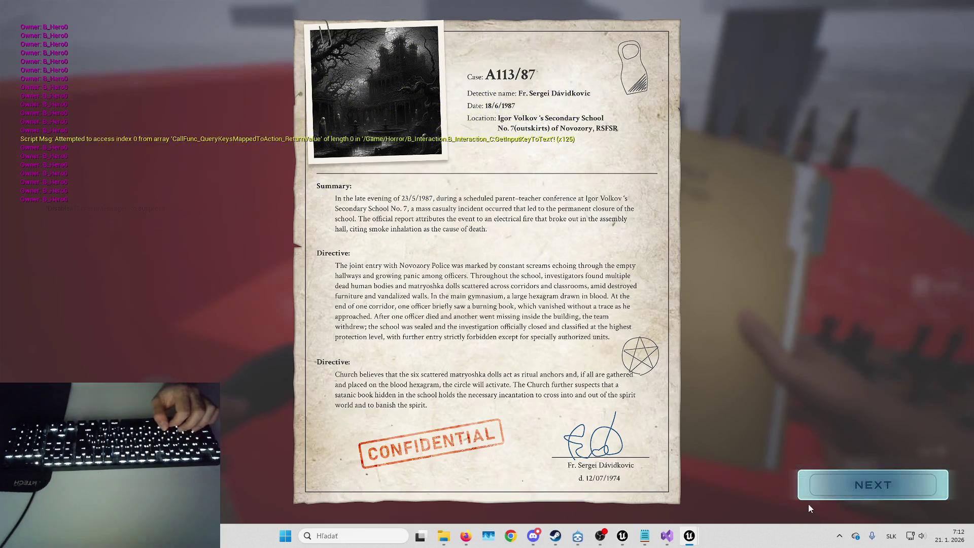
- Page through the case file's report, suspect and testimony pages, then close it and drop it
left_click(836, 492)
left_click(844, 483)
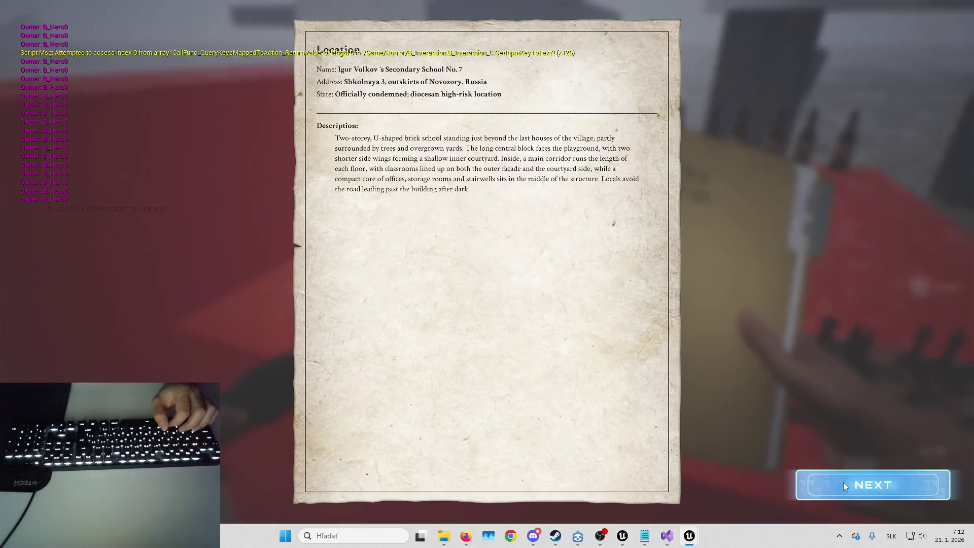
left_click(843, 482)
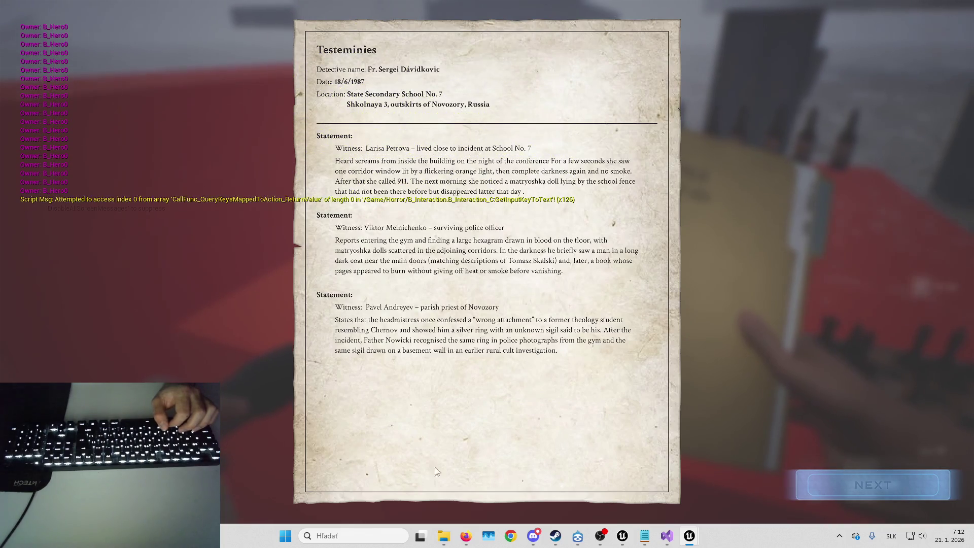
left_click(843, 482)
left_click(843, 482)
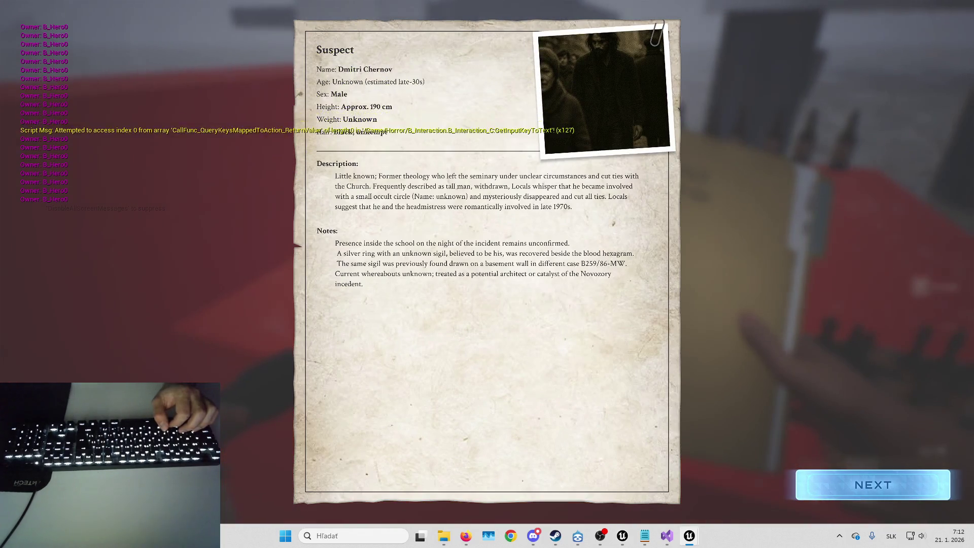
left_click(843, 482)
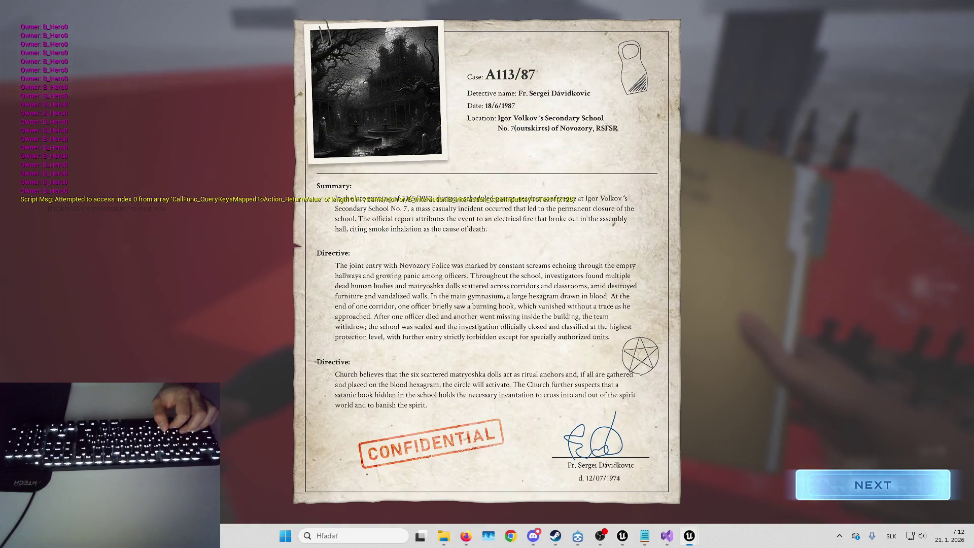
left_click(845, 483)
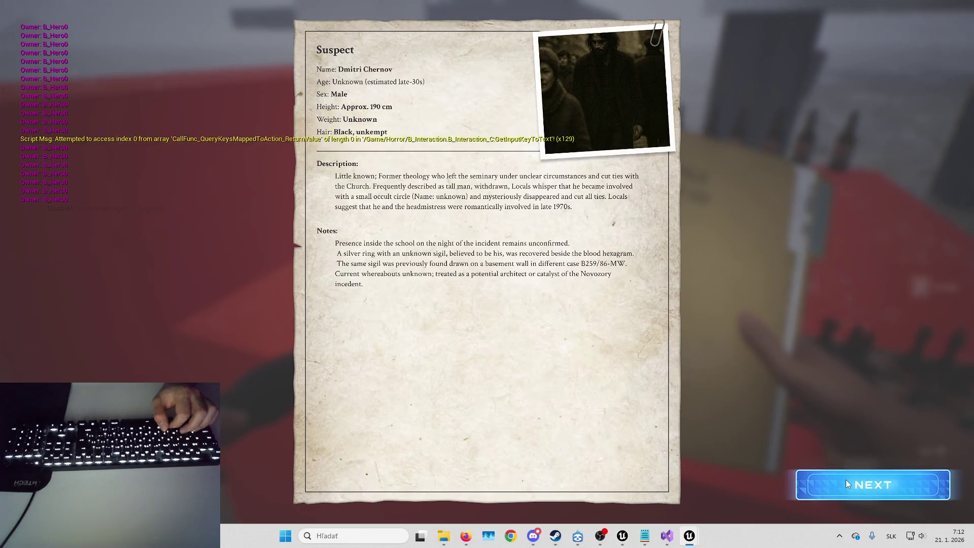
left_click(843, 479)
left_click(853, 480)
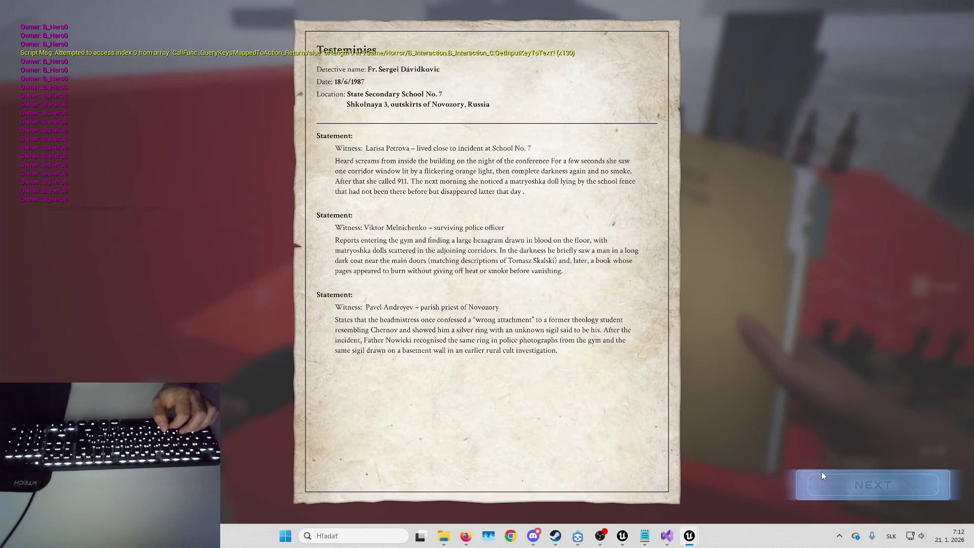
key("Escape")
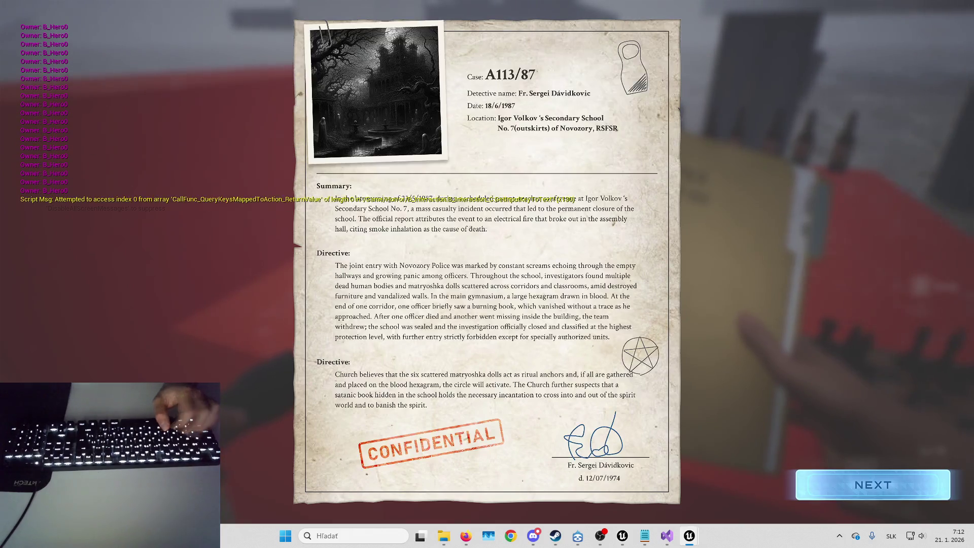
key("g")
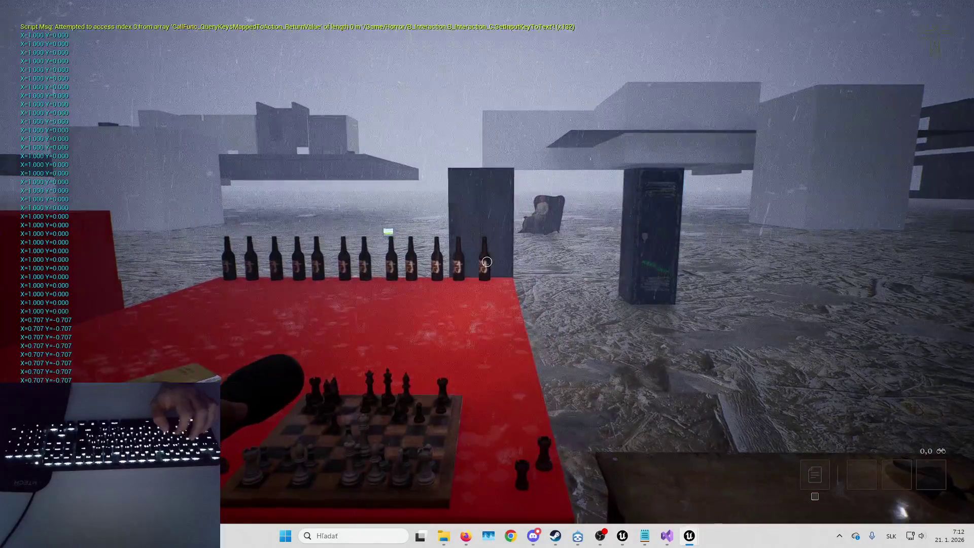
- Stop play, back the editor camera off, then hide in a locker and step out twice
key("Escape")
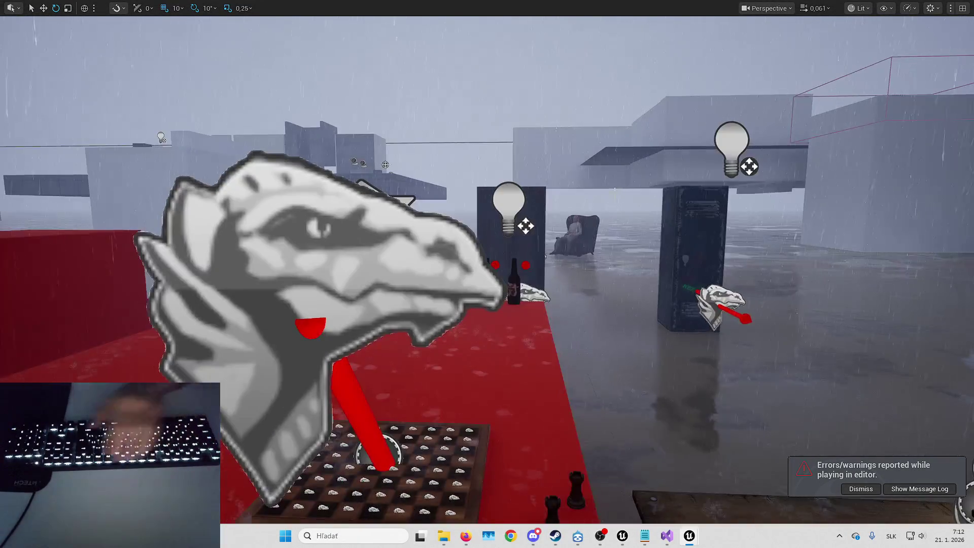
key("Down")
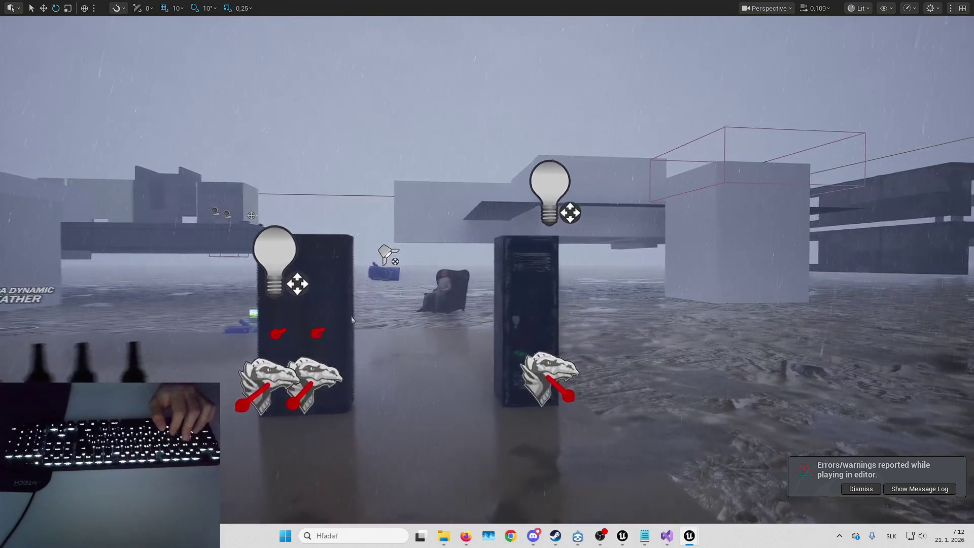
key("w")
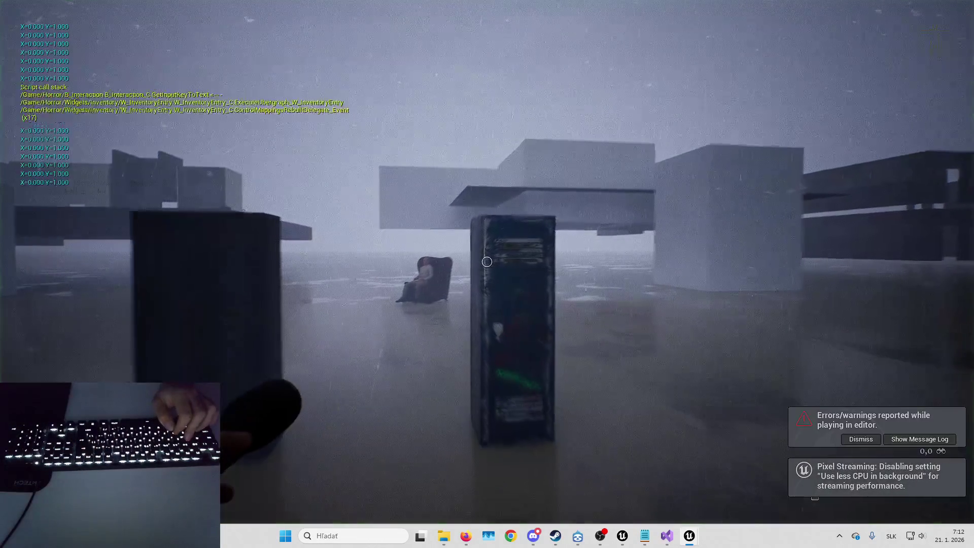
key("r")
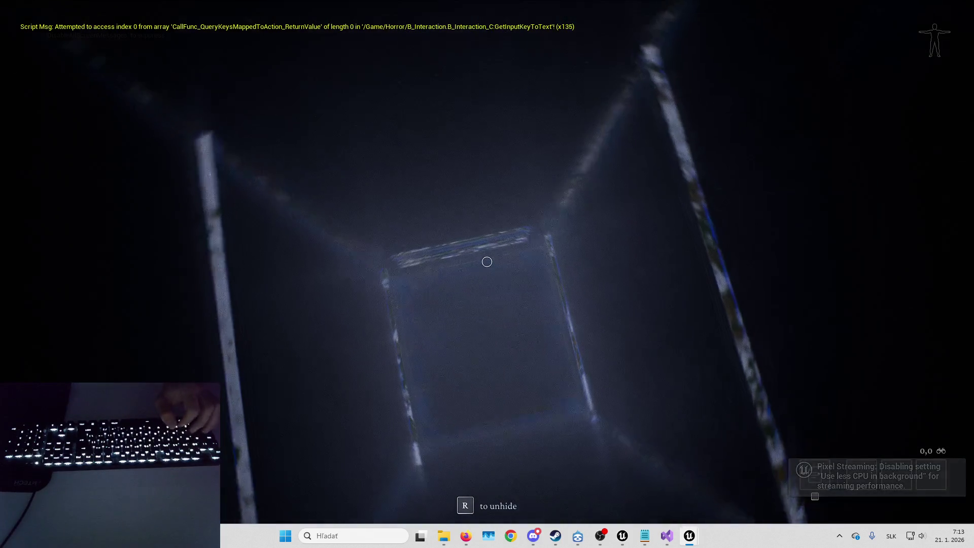
key("r")
key("w")
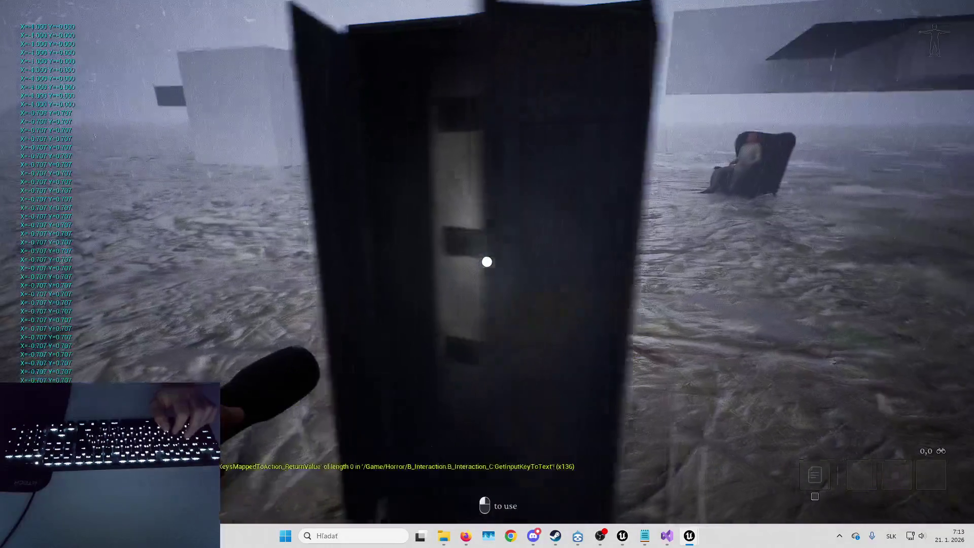
key("e")
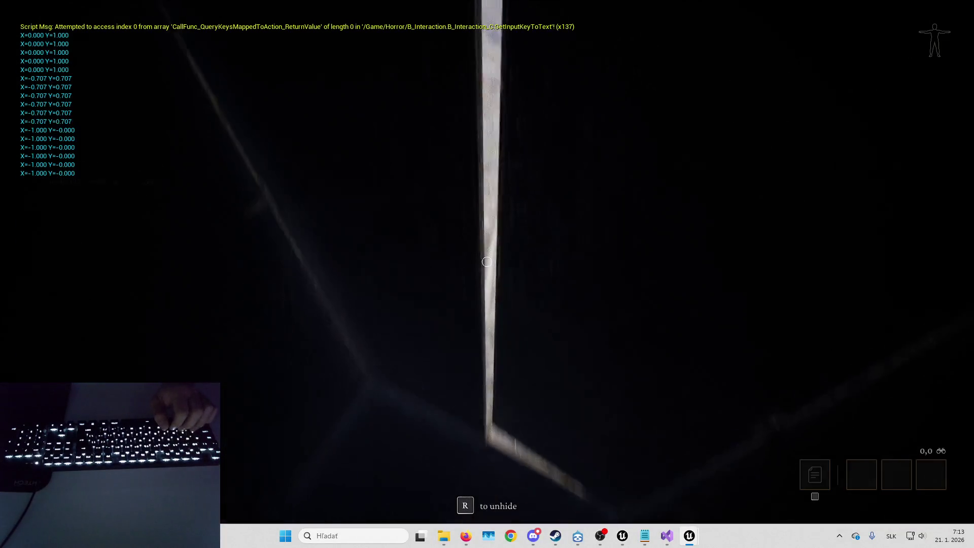
key("r")
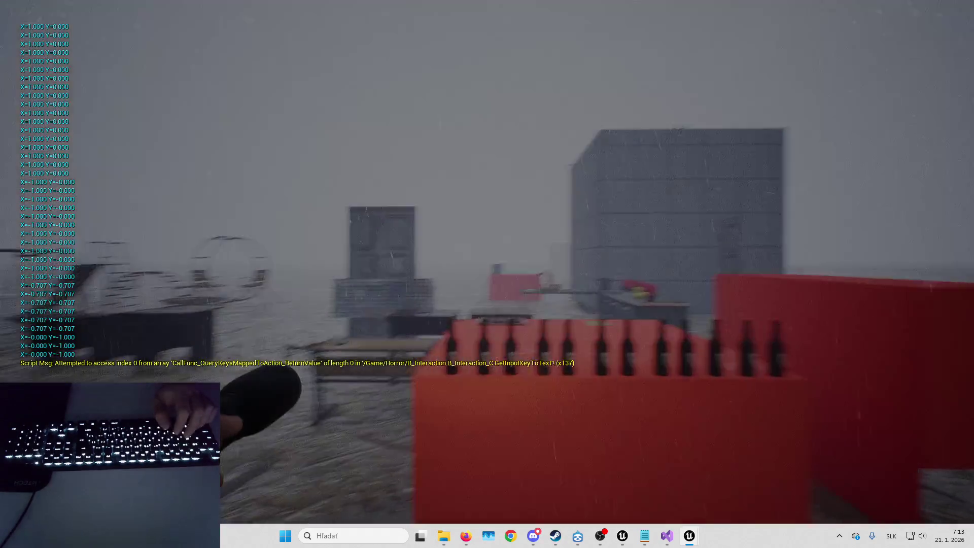
key("w")
- Walk to another locker, hide in it and step out twice more
key("a")
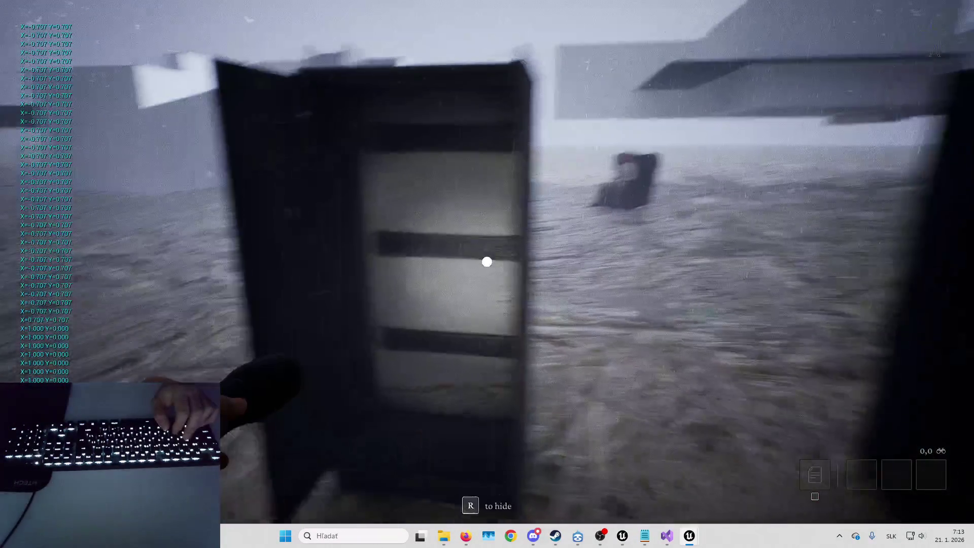
key("e")
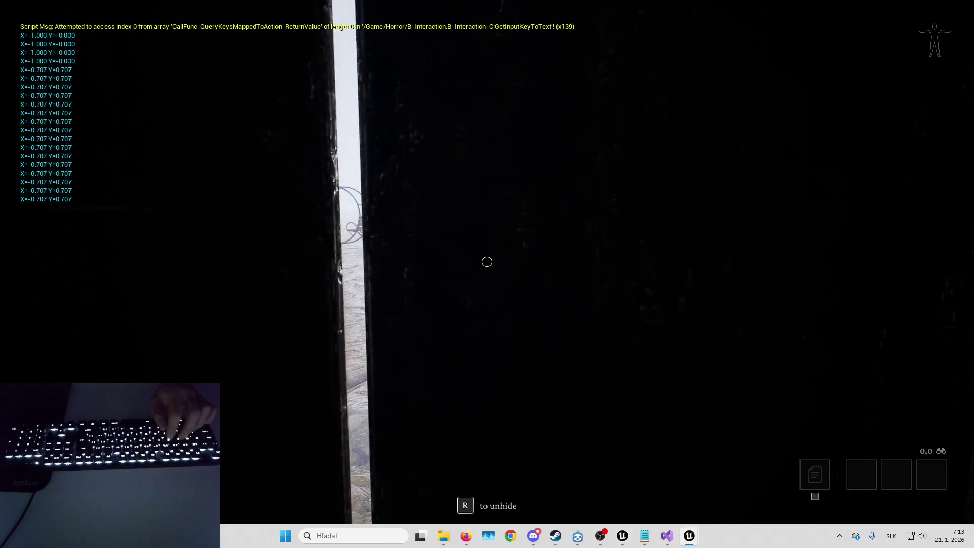
key("r")
key("w")
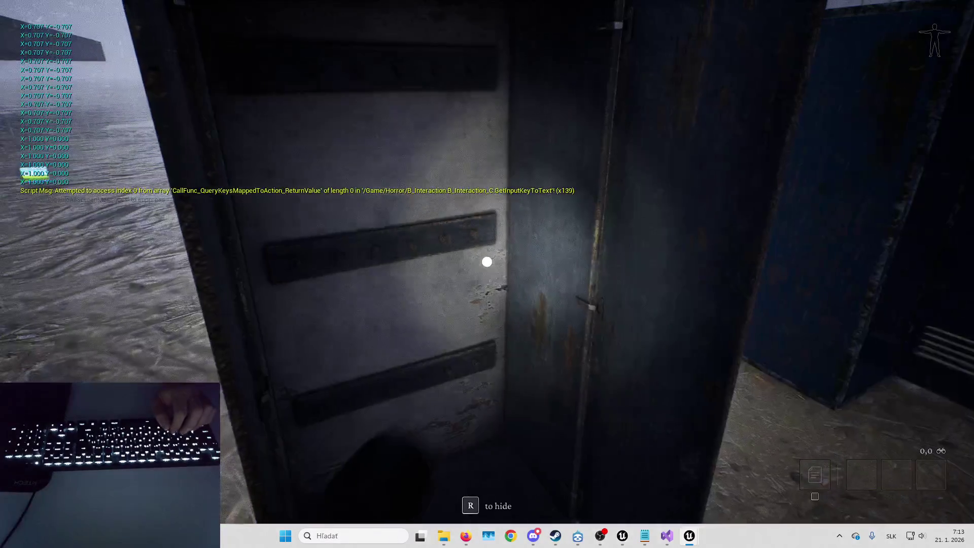
key("r")
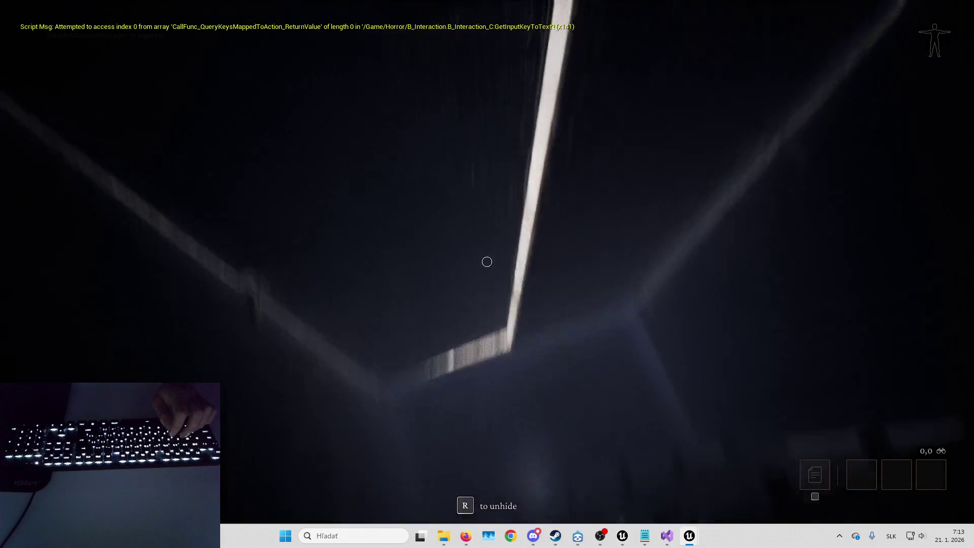
key("r")
key("w")
key("a")
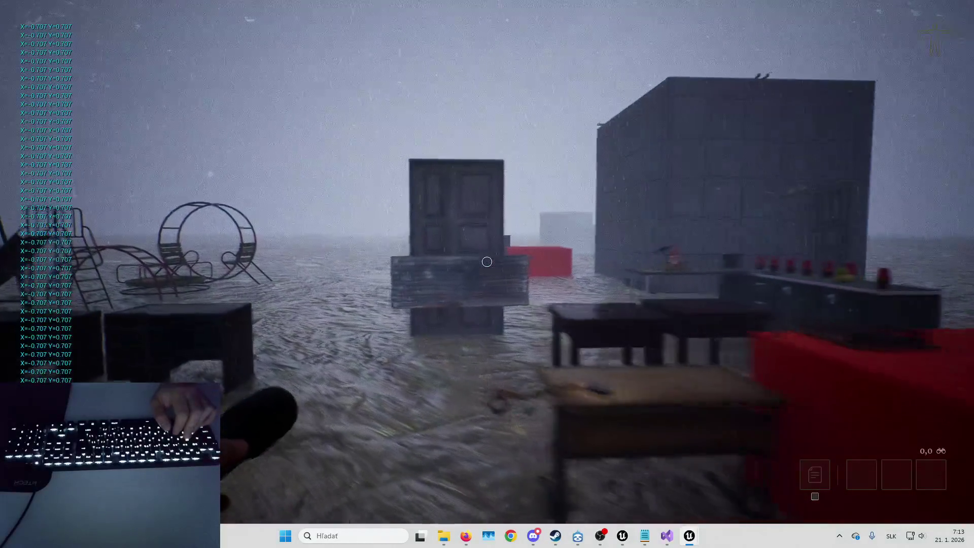
- Carry the ladder to the building wall, climb onto the roof, then climb back down
key("w")
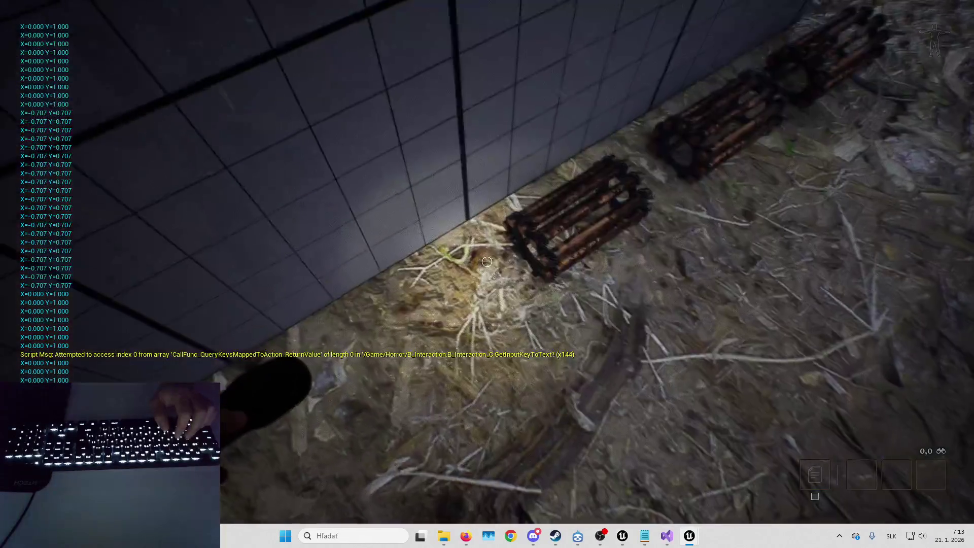
key("e")
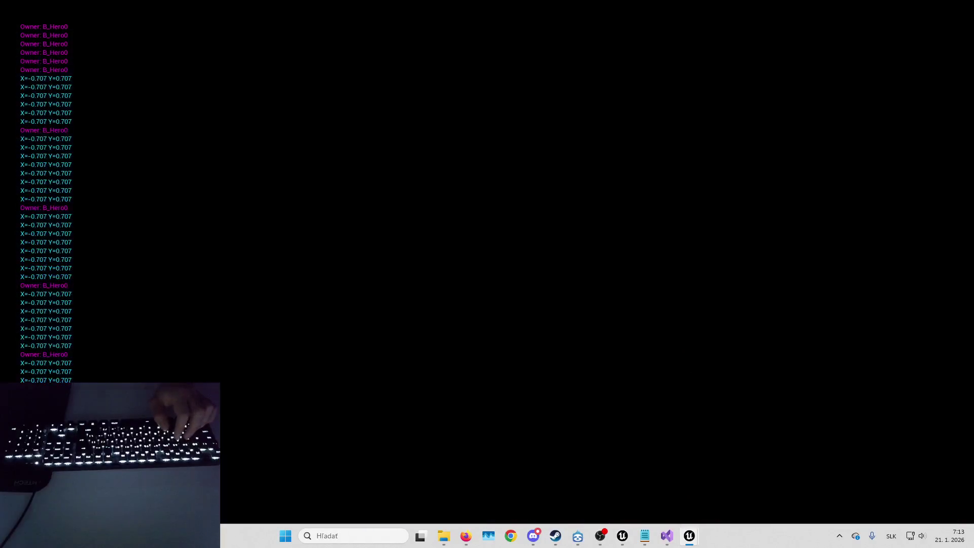
key("e")
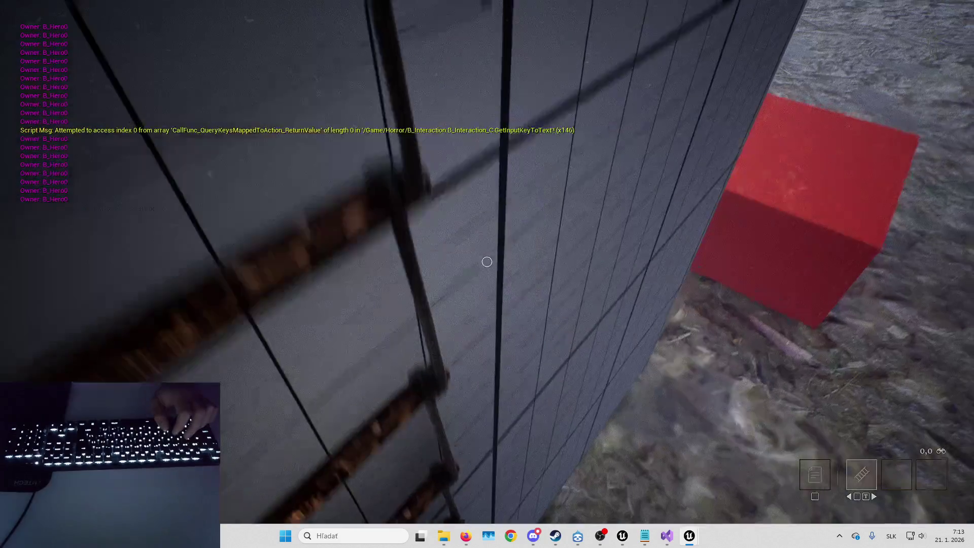
key("w")
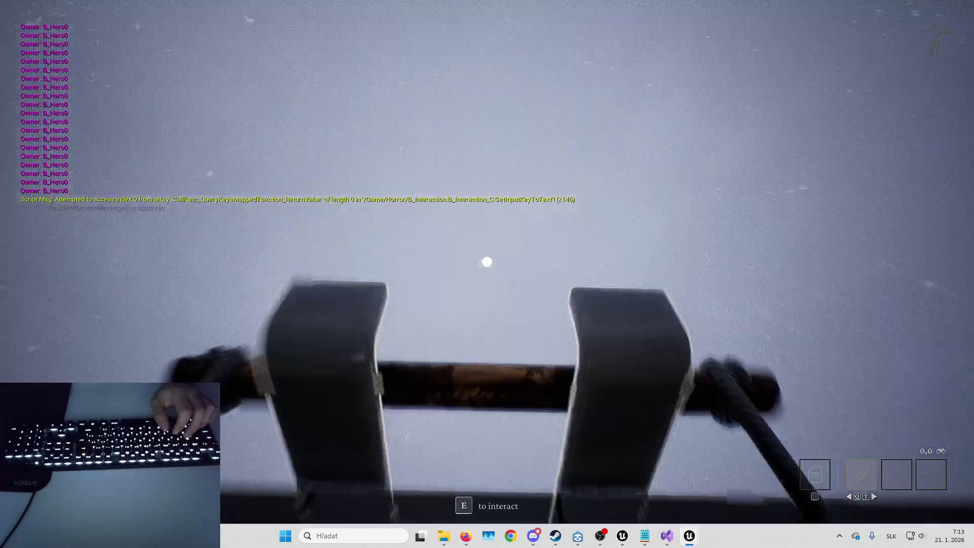
key("e")
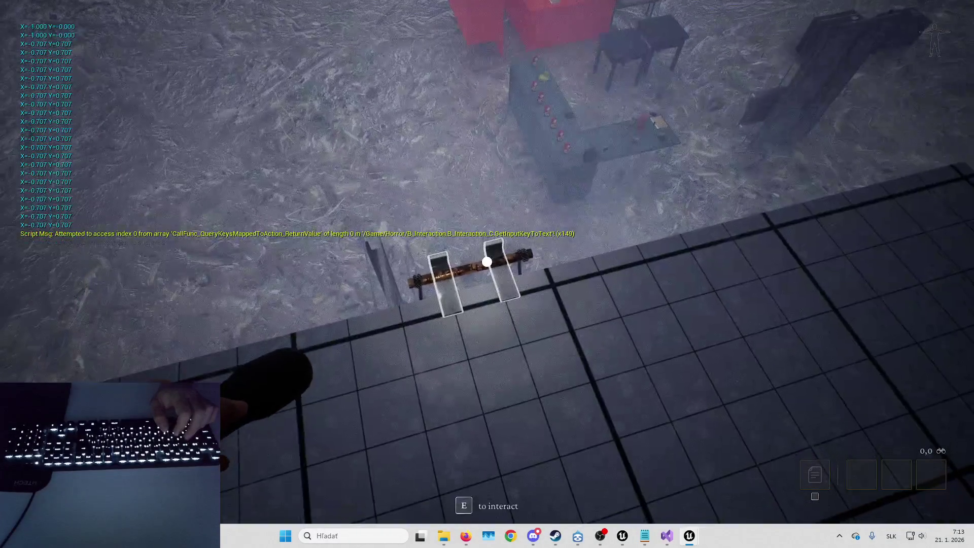
key("e")
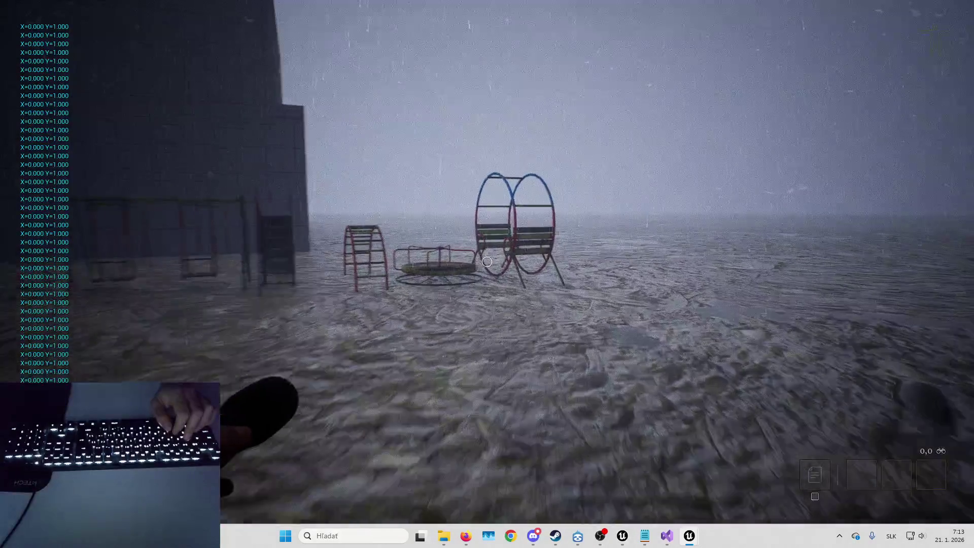
- Walk up to the desk and close the drawer, leaving the doll on the ground
key("d")
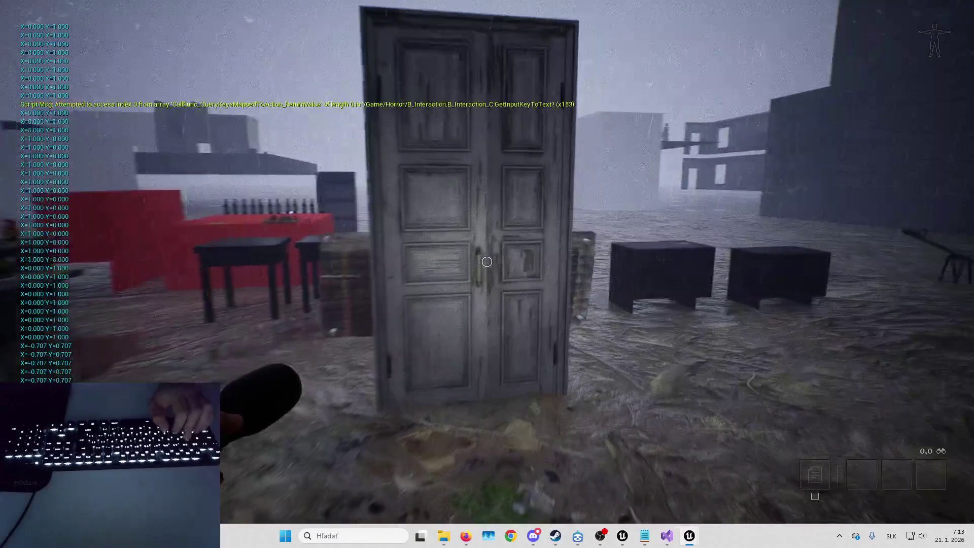
key("w")
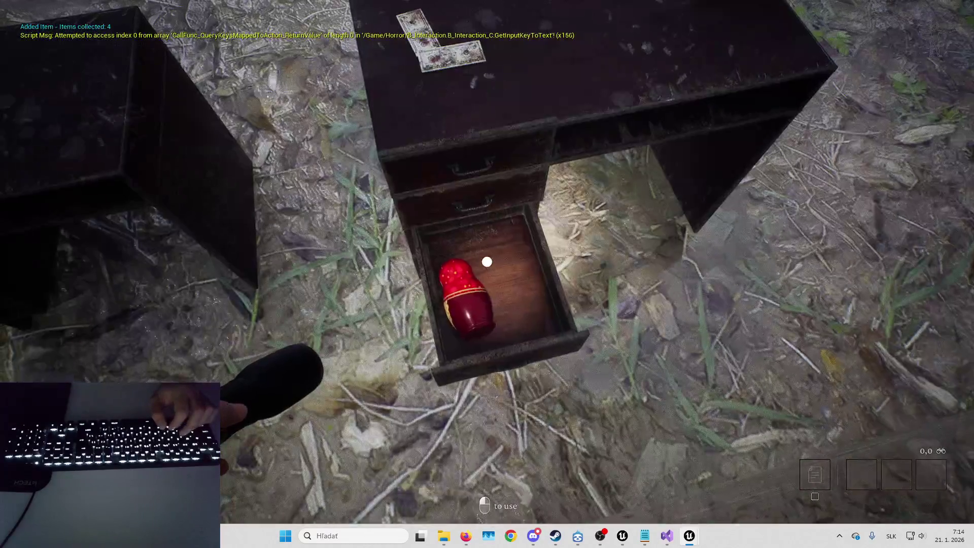
key("s")
left_click(487, 261)
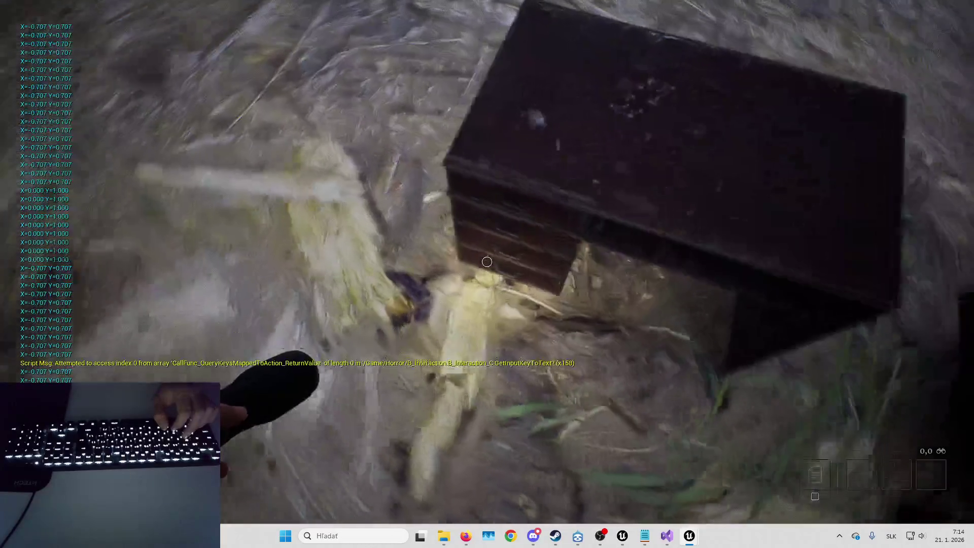
- Pick up the red doll and throw it onto the floor
key("s")
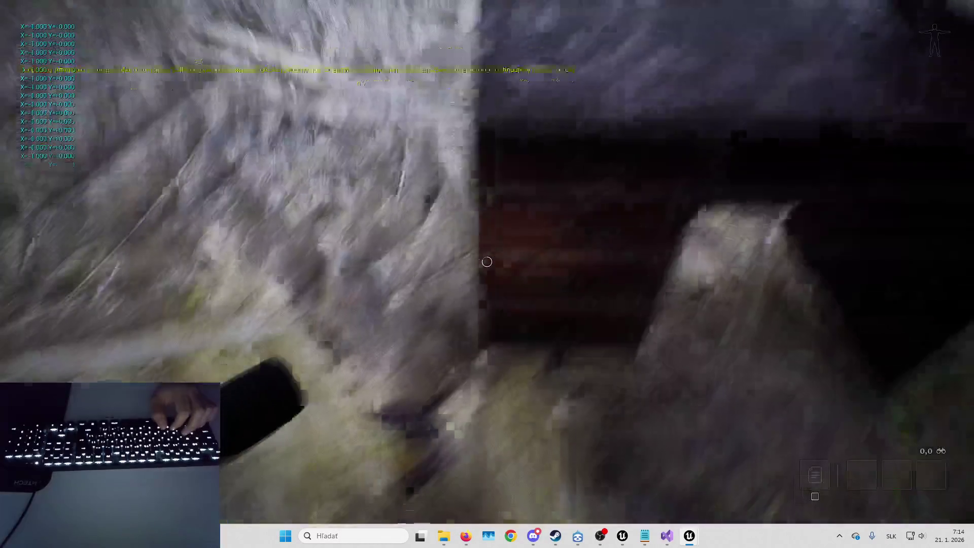
key("w+d")
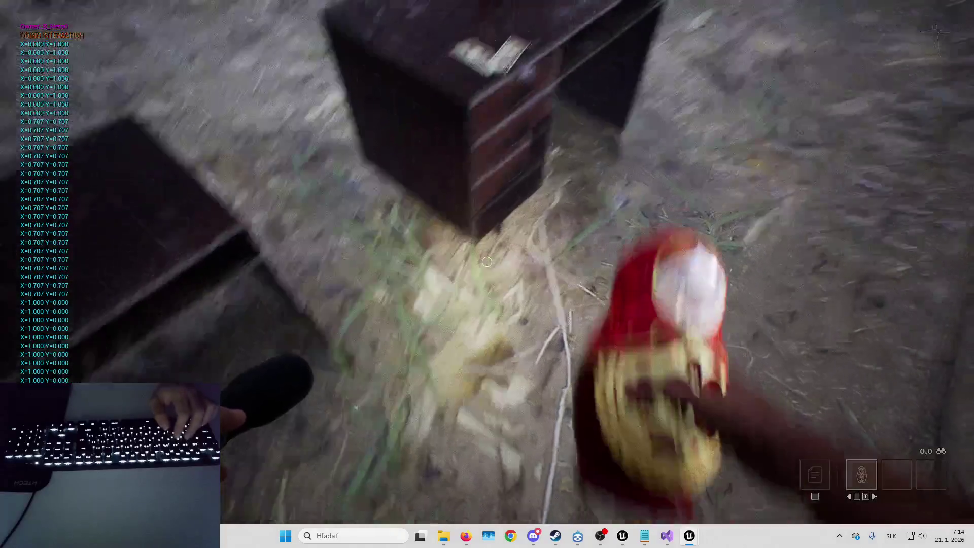
left_click(487, 261)
left_click(487, 261)
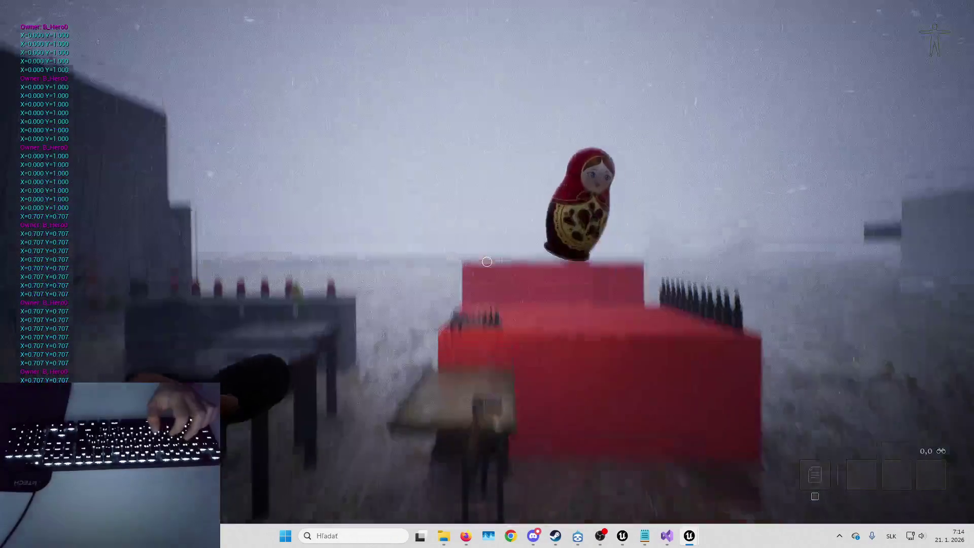
- Walk back to the doll counter and open one of its desk drawers
key("w+a")
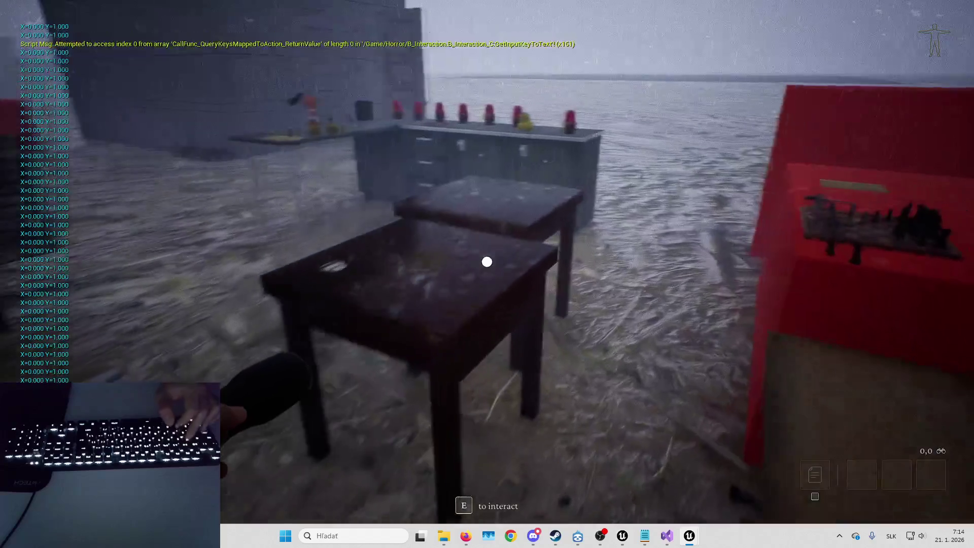
key("w")
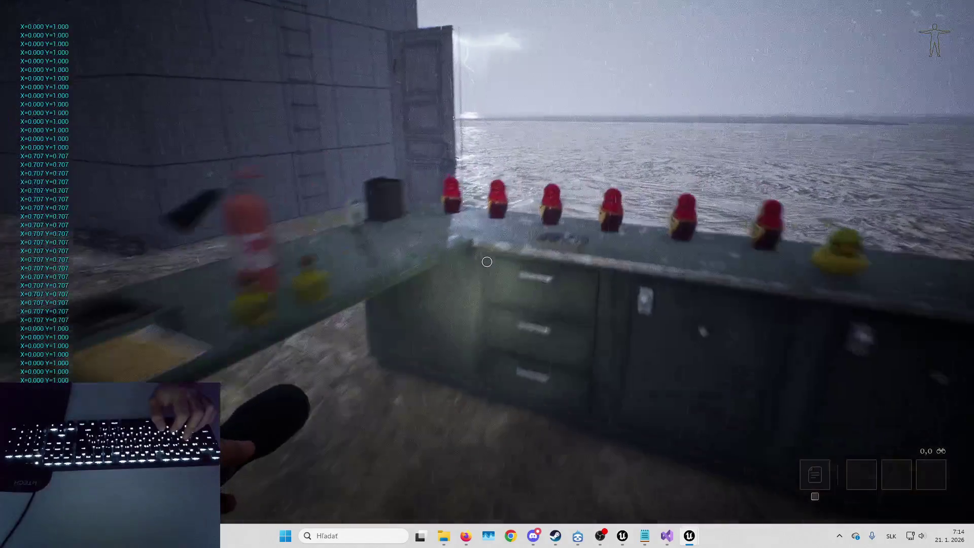
key("s")
key("a")
key("s")
key("w")
key("a")
key("s")
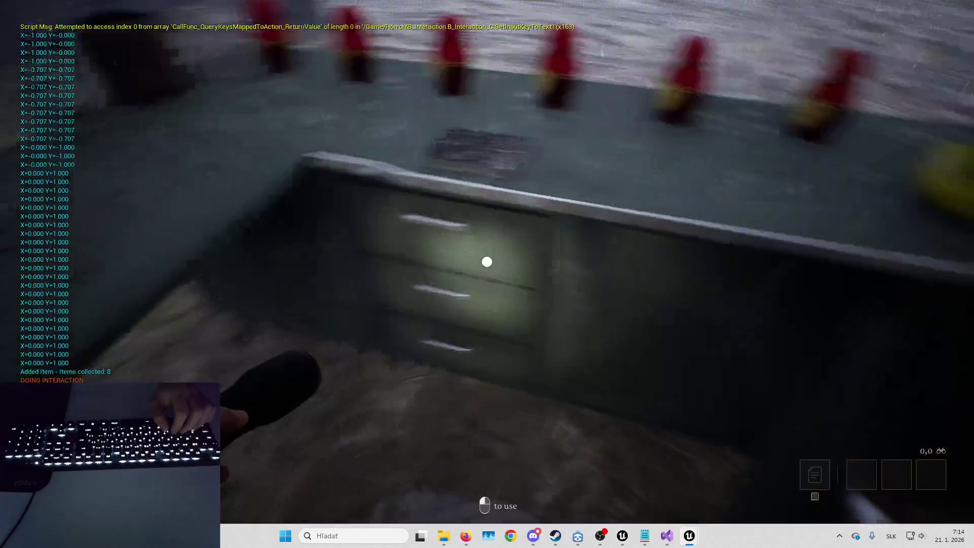
key("w")
left_click(487, 261)
- Stop play and open the B_DevilBook node behind the DeathCircle error
key("s")
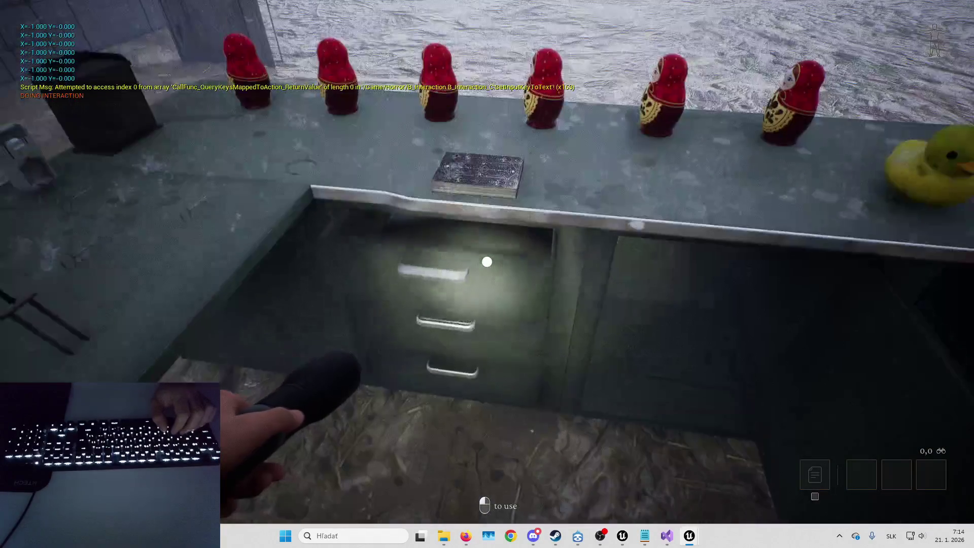
key("Escape")
key("alt+Tab")
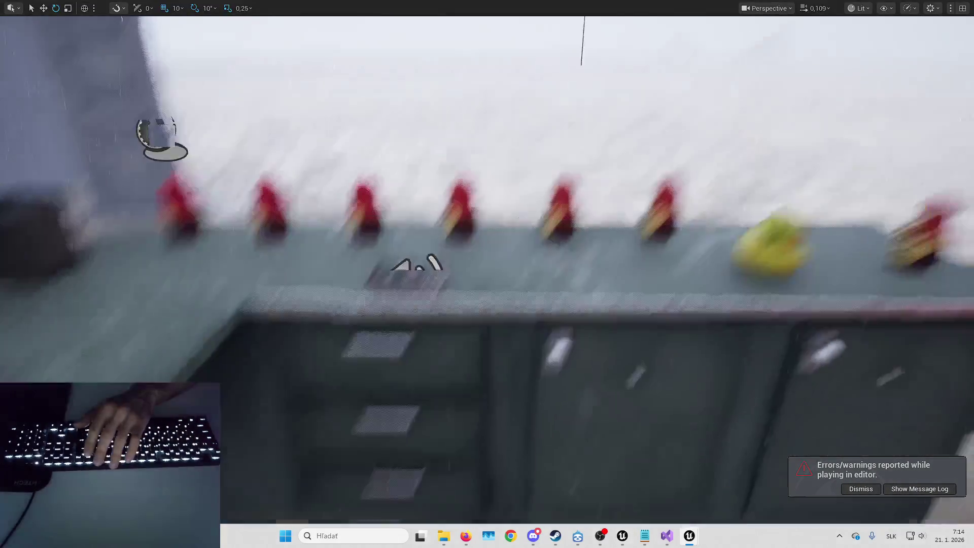
key("alt+Tab")
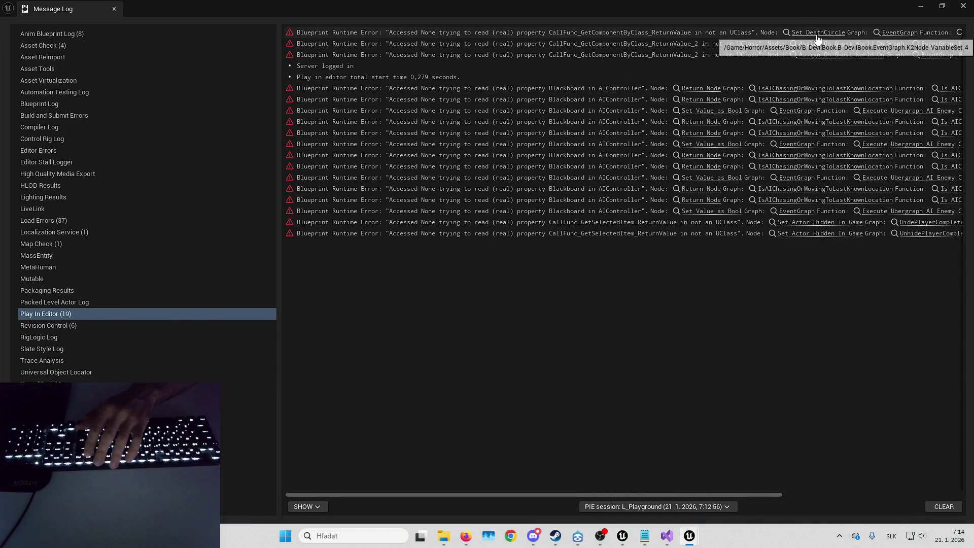
left_click(818, 33)
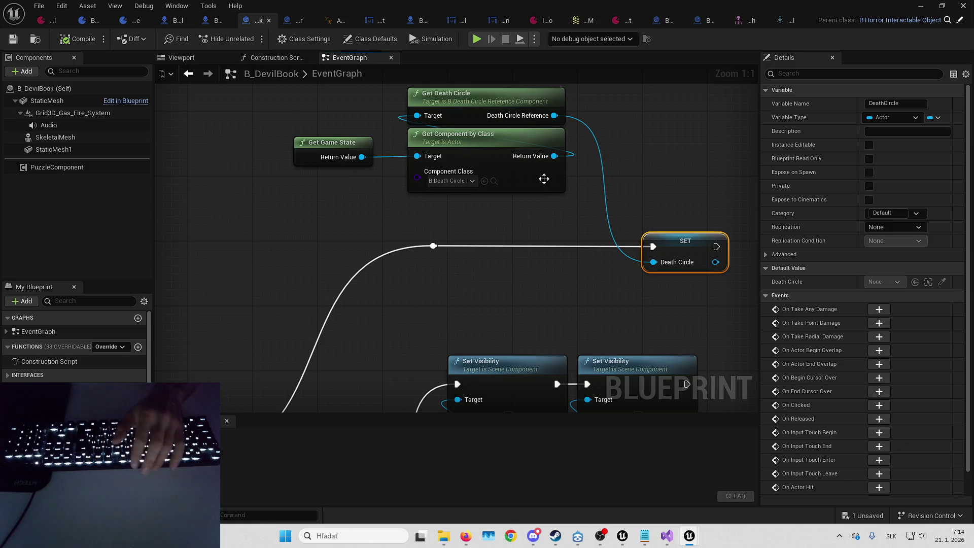
- Move Event BeginPlay level with SET Death Circle and reconnect its exec pin
scroll(552, 182, "down", 4)
scroll(576, 201, "up", 3)
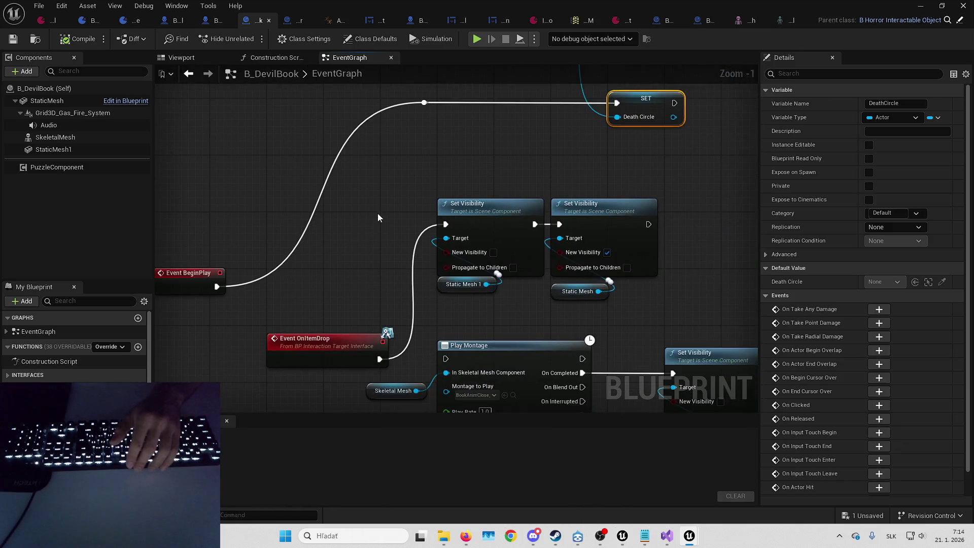
left_click(319, 285)
left_click_drag(312, 296, 409, 138)
left_click_drag(343, 217, 631, 217)
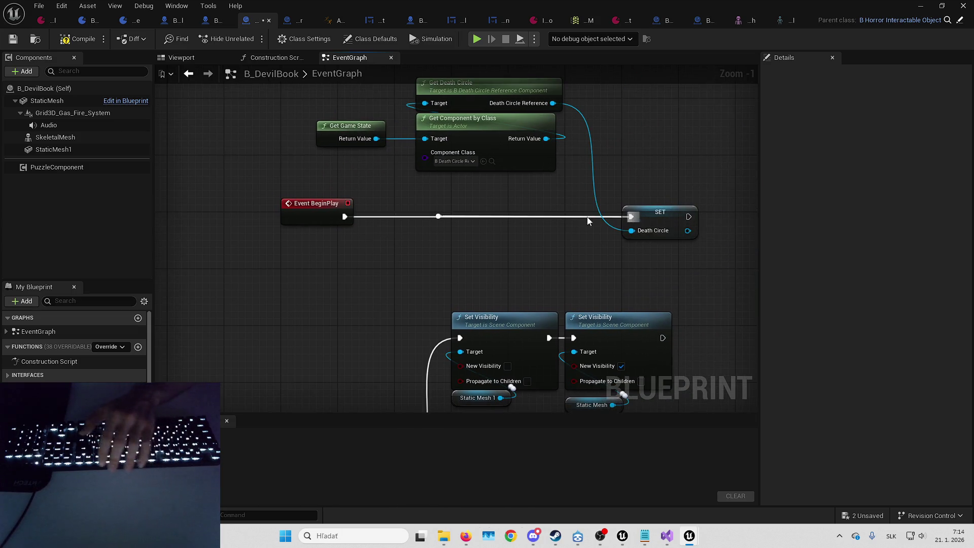
- Inspect the SET node and the book's component viewport, then drag from Return Value
left_click_drag(488, 222, 494, 288)
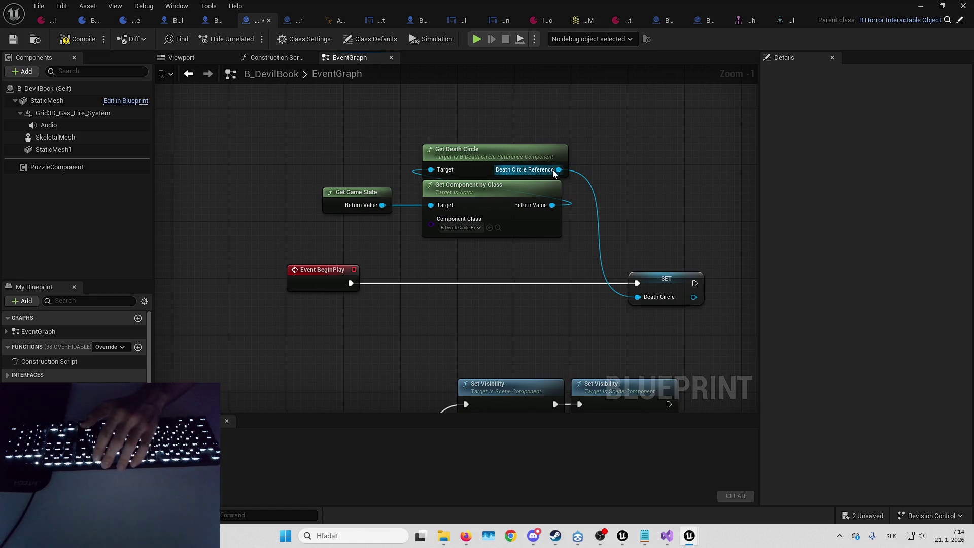
left_click(667, 302)
left_click(638, 187)
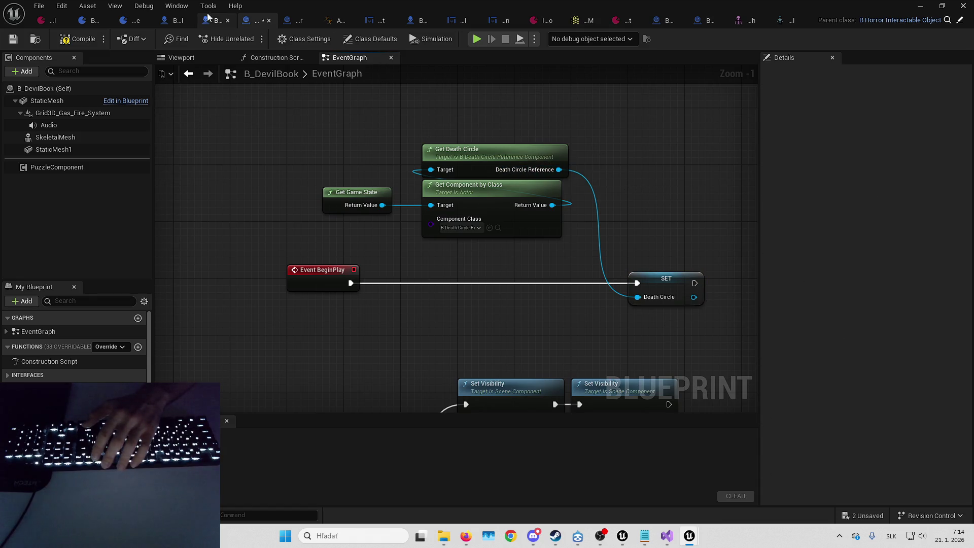
left_click(205, 60)
left_click(349, 60)
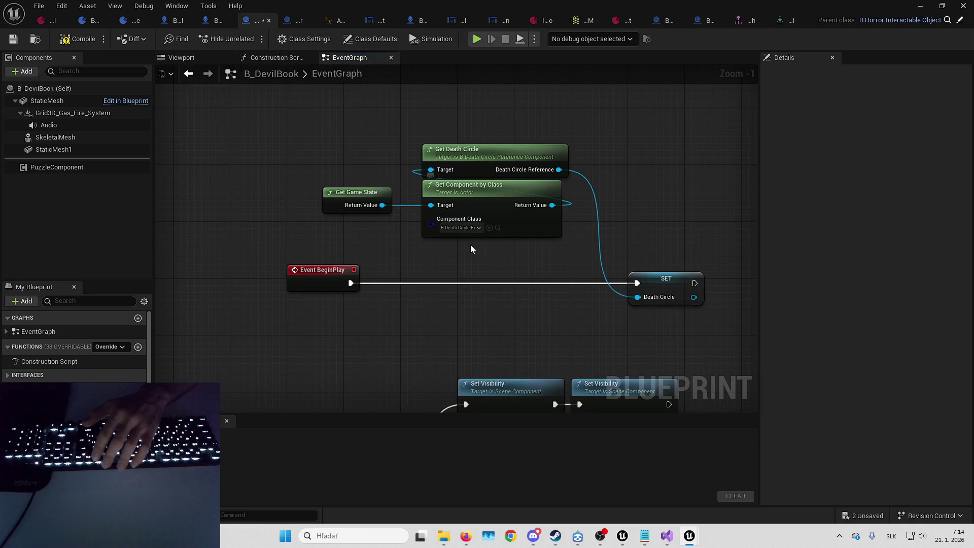
left_click_drag(471, 249, 437, 252)
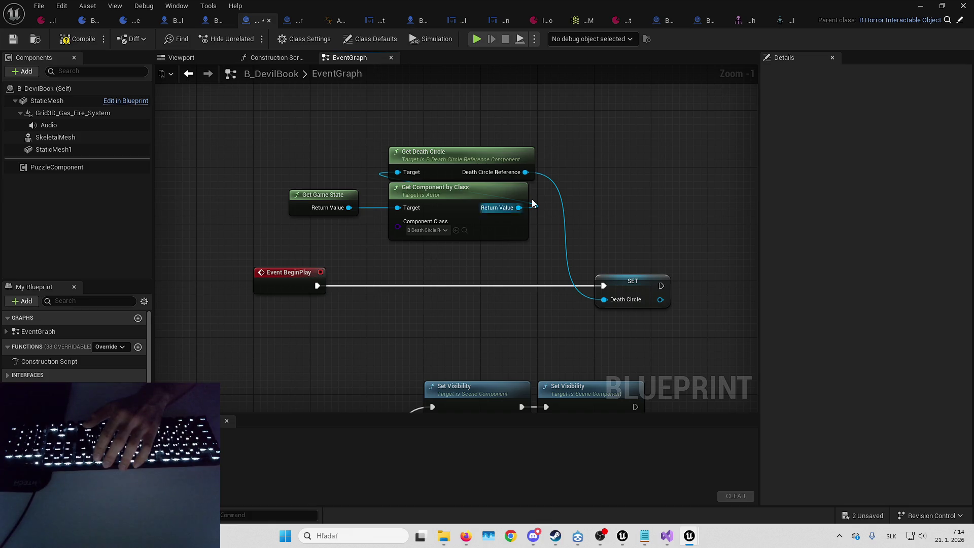
left_click_drag(519, 207, 477, 258)
- Add an Is Valid node on Return Value and wire it into a new Branch
type("isval")
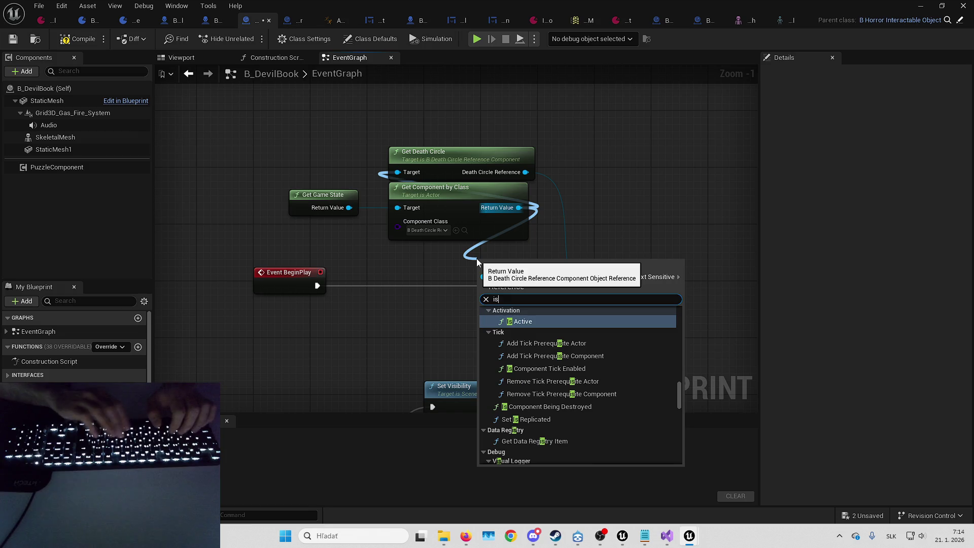
key("Return")
mouse_move(507, 253)
left_mouse_down()
mouse_move(398, 300)
mouse_move(489, 295)
mouse_move(476, 278)
left_mouse_up()
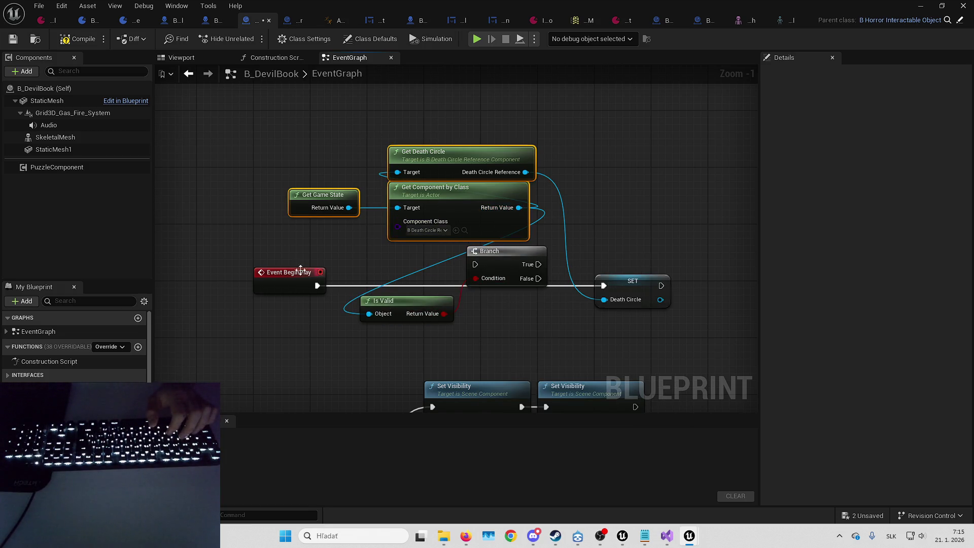
- Shift all nodes, then the five getter and check nodes, to make room
key("ctrl+a")
mouse_move(389, 147)
left_mouse_down()
mouse_move(375, 147)
mouse_move(416, 246)
mouse_move(416, 97)
left_mouse_up()
left_click(443, 326)
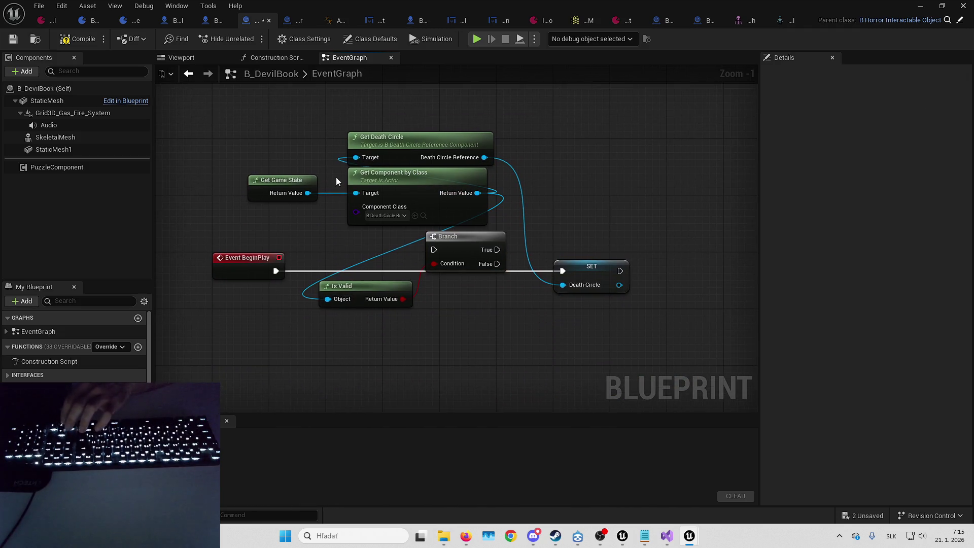
left_click_drag(305, 144, 500, 294)
mouse_move(481, 165)
left_mouse_down()
mouse_move(439, 300)
mouse_move(499, 154)
left_mouse_up()
left_click(438, 300)
- Arrange Branch above Is Valid and move the component and game state getters far left
left_click_drag(301, 198, 406, 213)
left_click_drag(413, 178, 470, 235)
mouse_move(378, 318)
left_mouse_down()
mouse_move(485, 199)
mouse_move(506, 197)
left_mouse_up()
mouse_move(508, 149)
left_mouse_down()
mouse_move(491, 172)
mouse_move(458, 163)
mouse_move(313, 169)
left_mouse_up()
mouse_move(313, 269)
left_mouse_down()
mouse_move(476, 311)
mouse_move(336, 286)
left_mouse_up()
left_click(432, 277, "shift")
mouse_move(431, 276)
left_mouse_down()
mouse_move(317, 258)
mouse_move(232, 227)
left_mouse_up()
- Nudge Is Valid left and connect the Branch True output to SET Death Circle
left_click(461, 209)
left_click_drag(461, 206, 446, 205)
left_click_drag(492, 169, 600, 169)
left_click(590, 293)
left_click(533, 239)
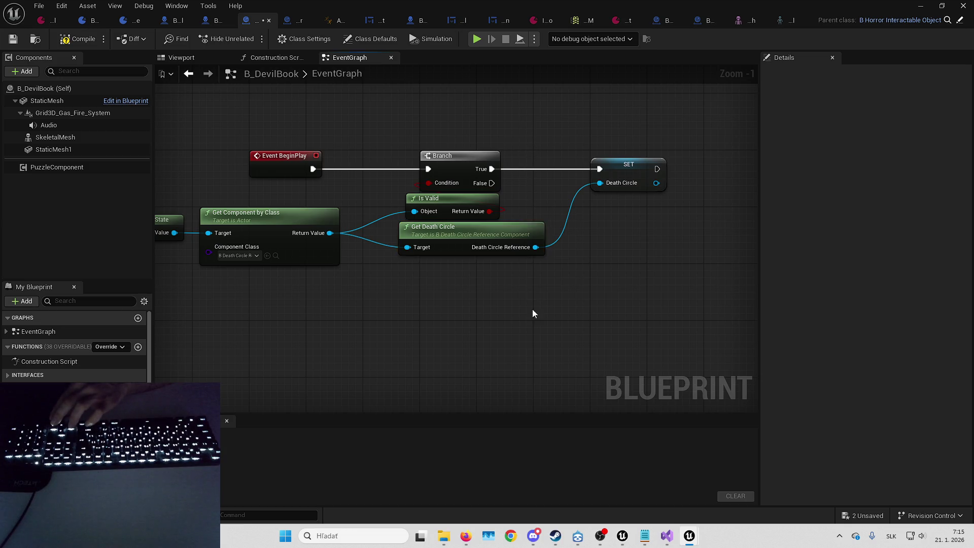
left_click_drag(531, 313, 565, 413)
- Compile and save B_DevilBook, then start a play session to test the fix
left_click(76, 39)
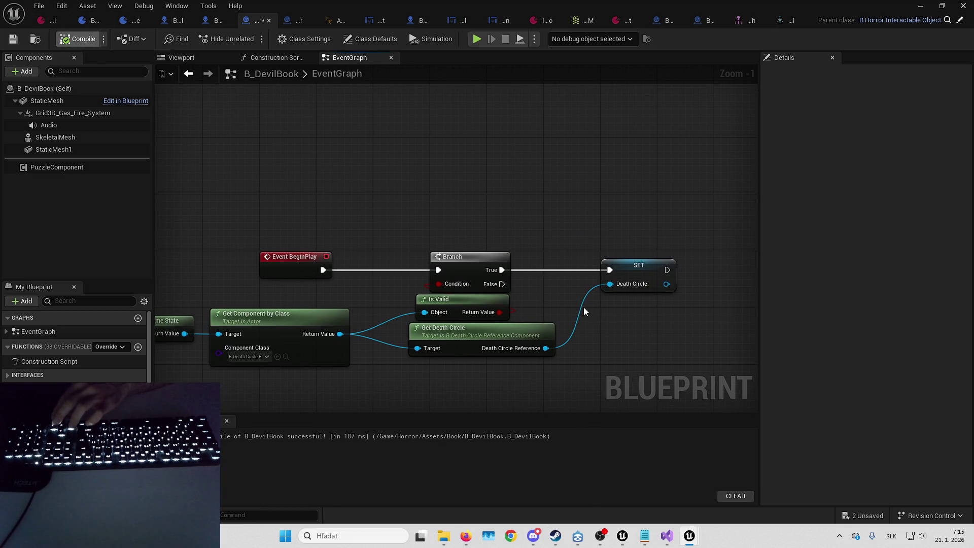
left_click_drag(495, 175, 527, 139)
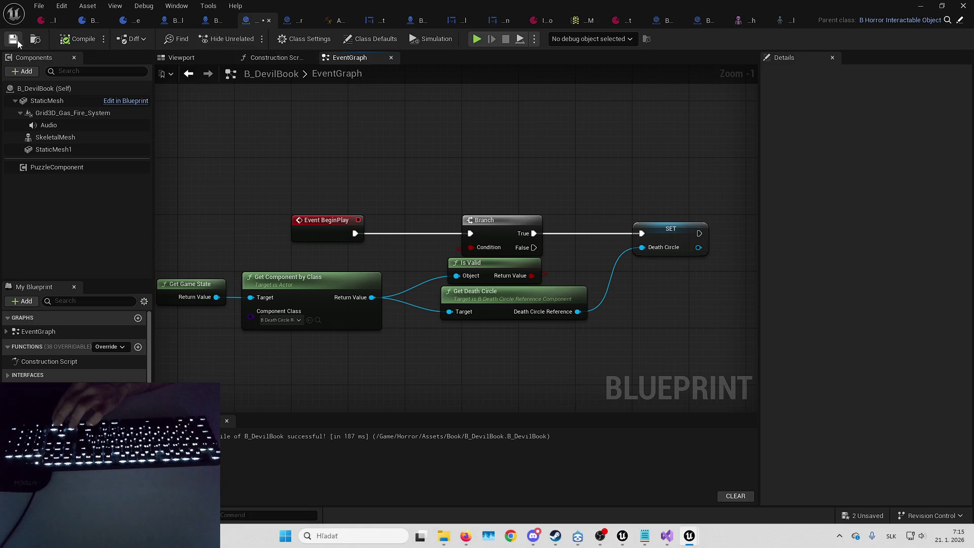
left_click_drag(582, 183, 569, 189)
key("ctrl+s")
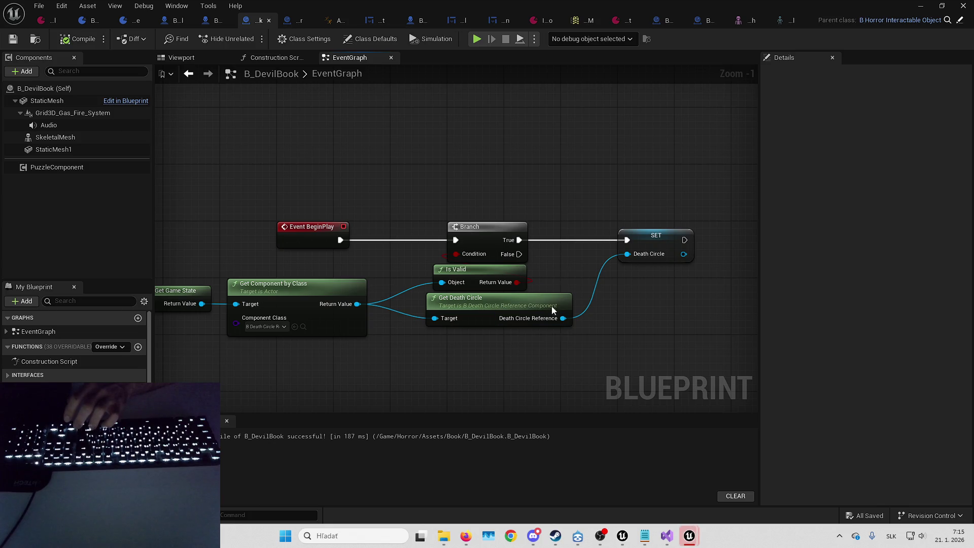
left_click_drag(561, 206, 527, 275)
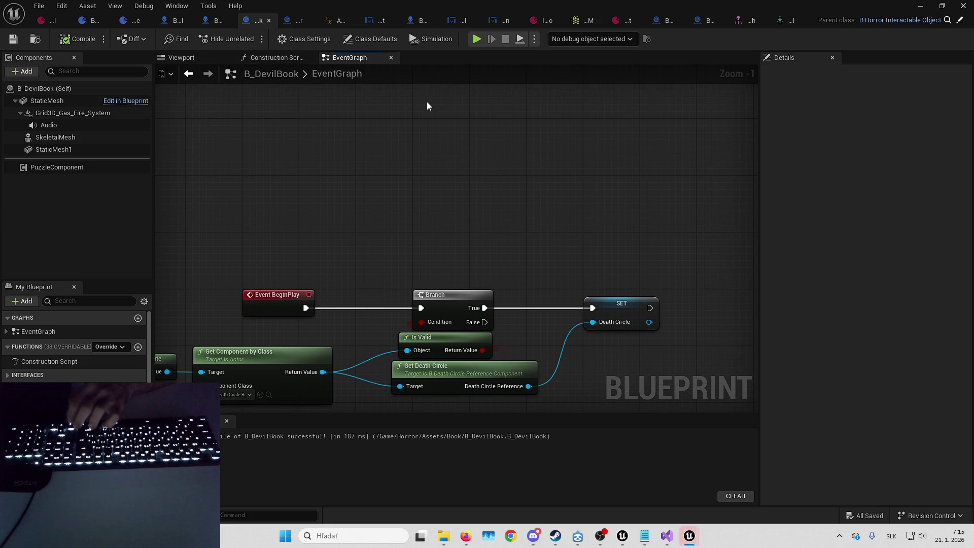
left_click_drag(393, 142, 419, 109)
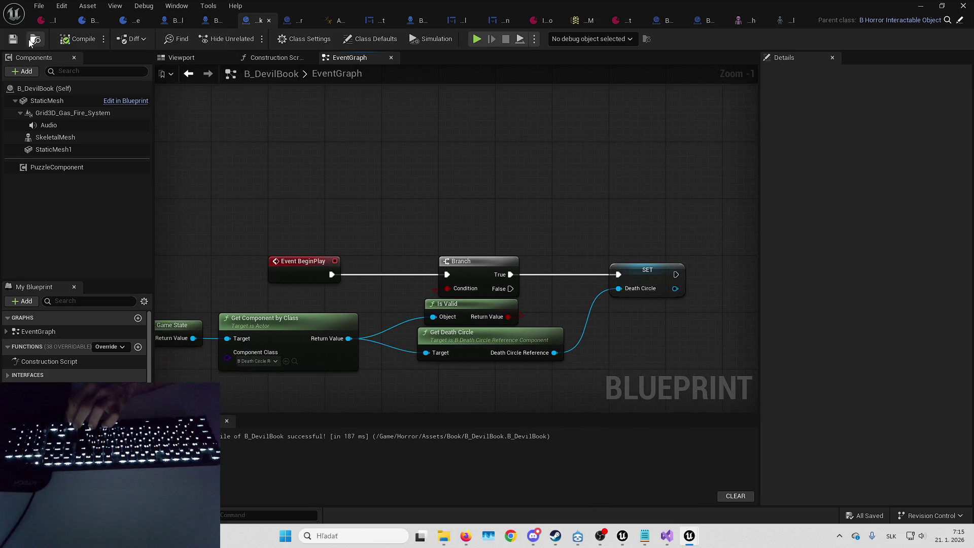
key("alt+p")
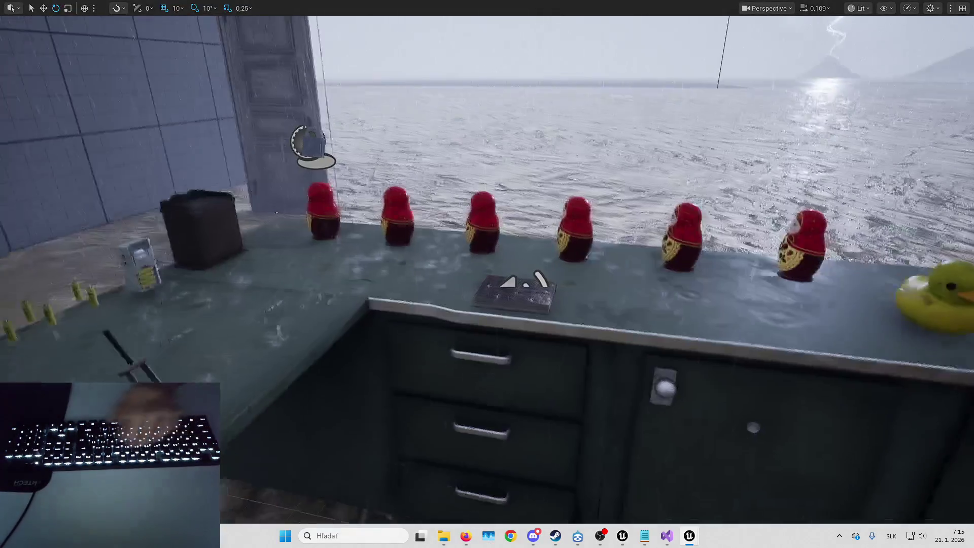
- Exit play, review B_DevilBook's Size Map (108,3 MiB, 274 assets), close it and replay
key("Escape")
right_click(214, 406)
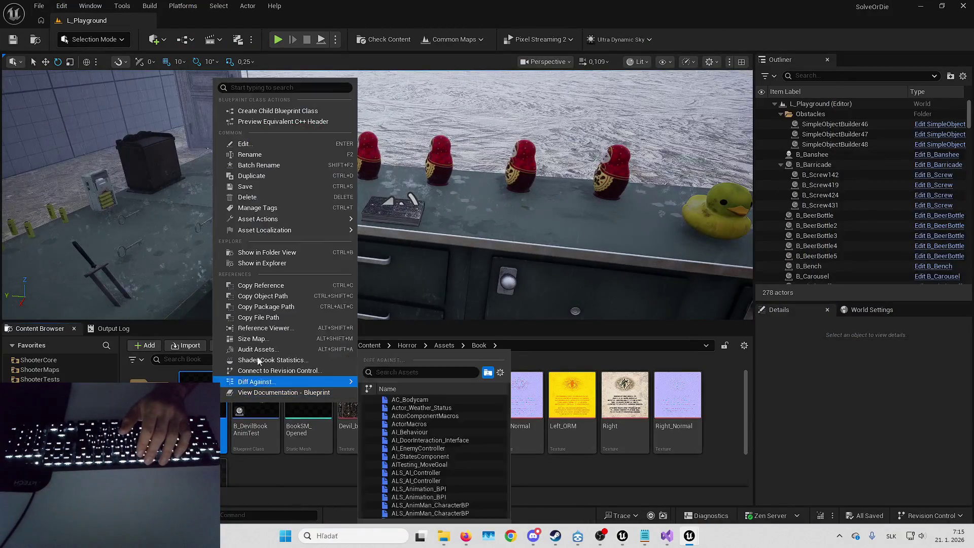
left_click(252, 339)
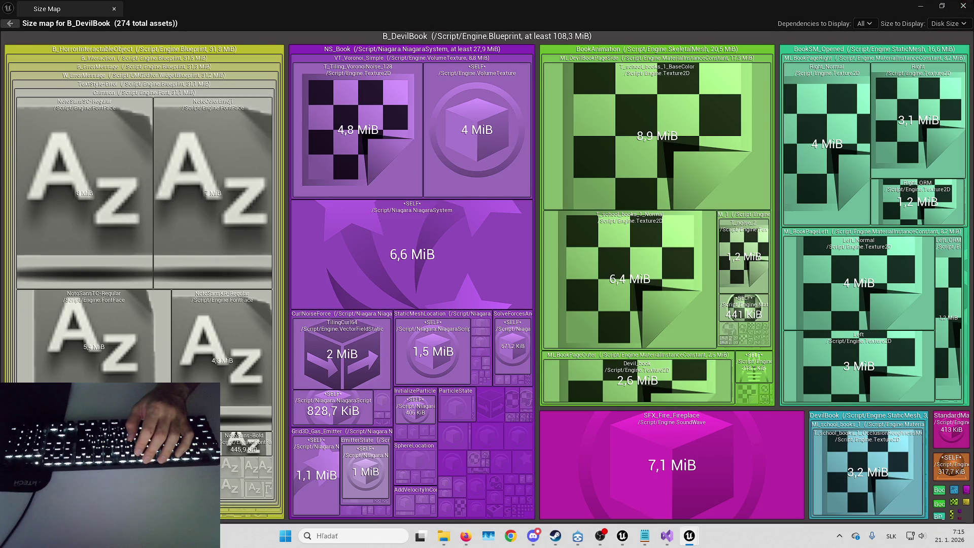
left_click(963, 5)
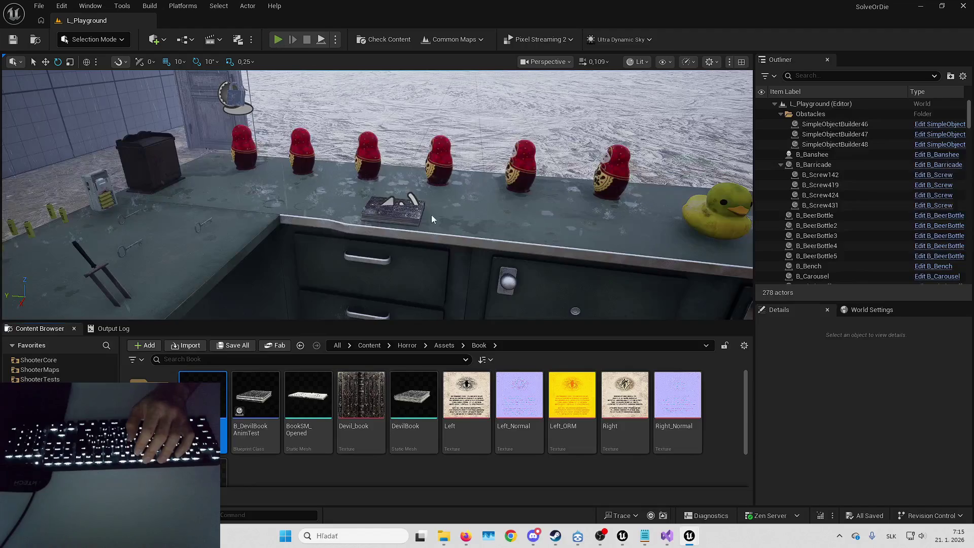
key("alt+p")
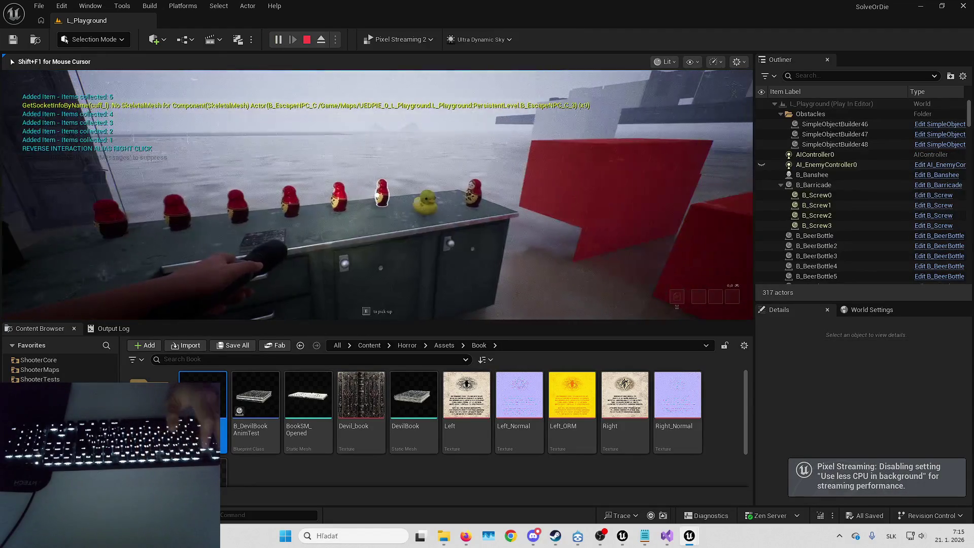
- Stop play, open the B_ChainCuffs error node, and undo a Set Can Use rearrangement
key("Escape")
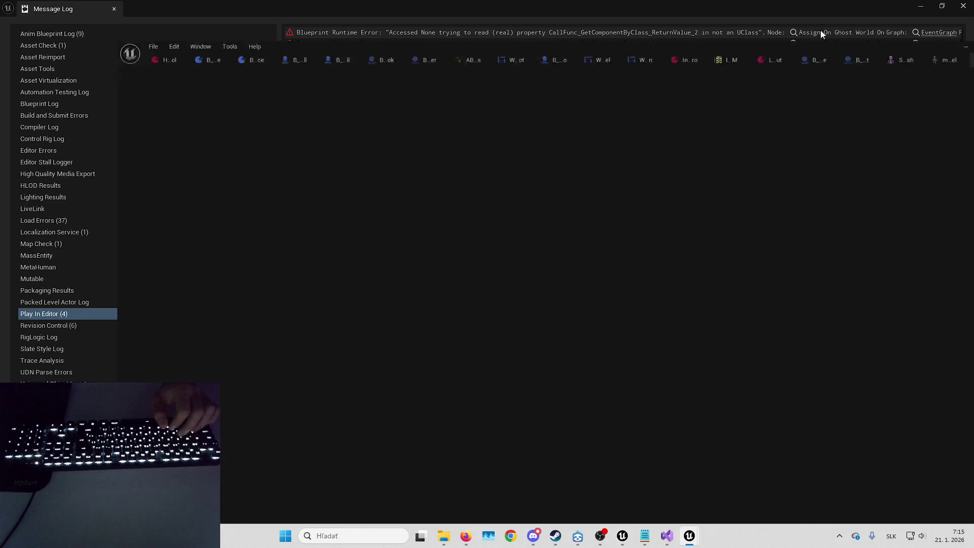
left_click(820, 32)
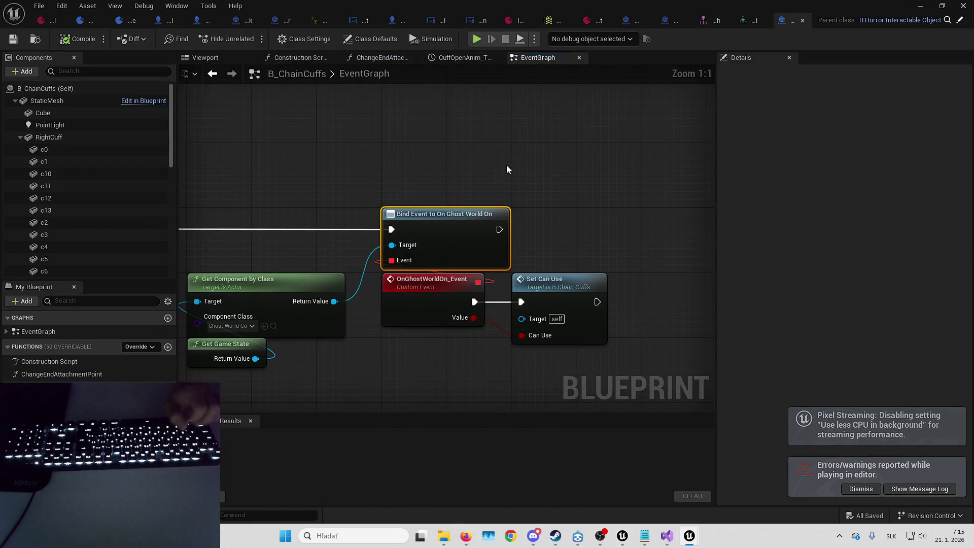
scroll(564, 153, "down", 4)
scroll(552, 189, "up", 4)
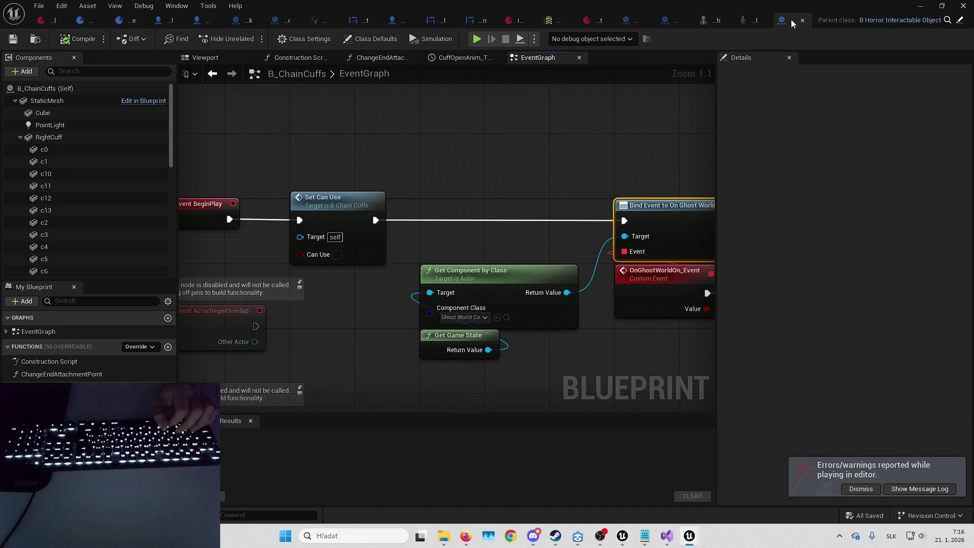
key("ctrl+z")
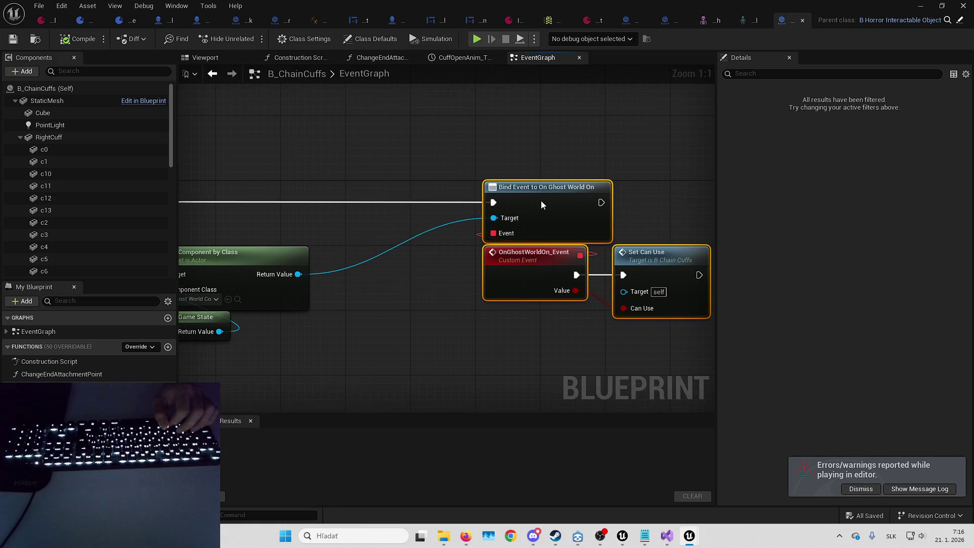
key("ctrl+z")
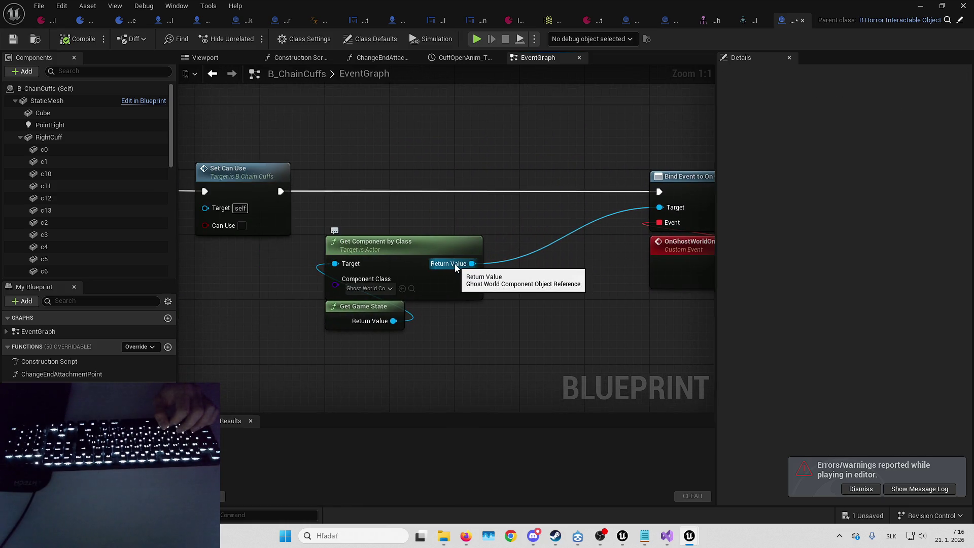
- Add an Is Valid check on the Ghost World component and place it under the Branch
left_click_drag(454, 268, 491, 186)
type("isval")
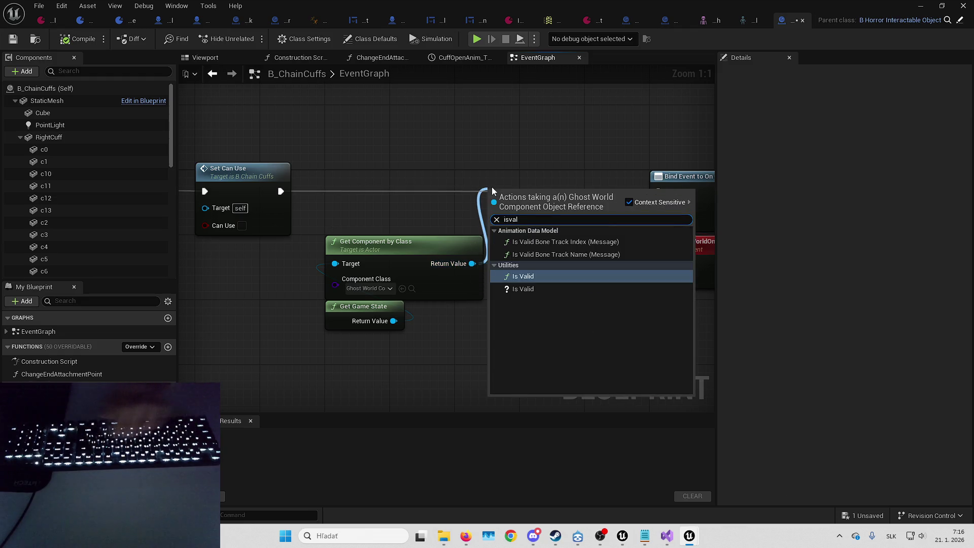
key("Return")
mouse_move(550, 210)
left_mouse_down()
mouse_move(413, 232)
mouse_move(513, 211)
mouse_move(507, 178)
mouse_move(421, 197)
left_mouse_up()
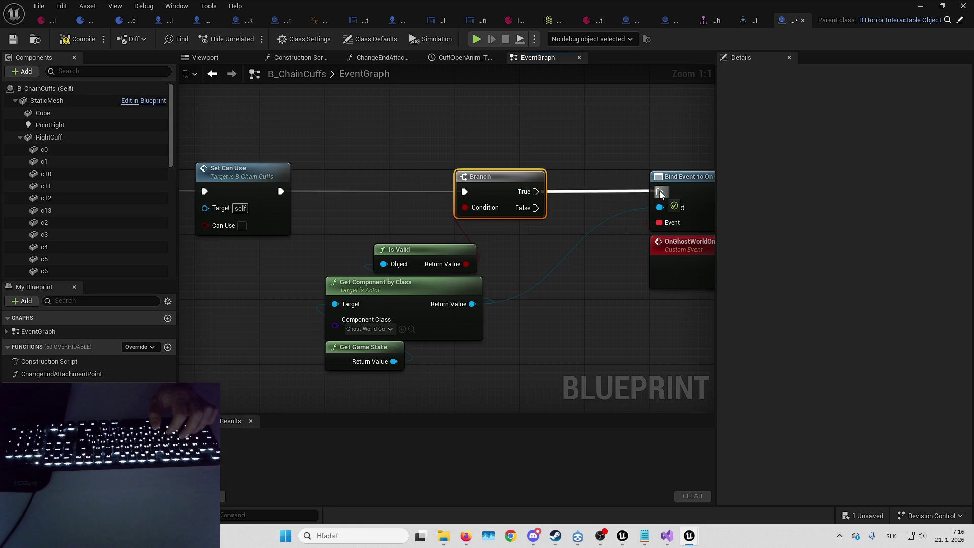
left_click_drag(439, 248, 495, 222)
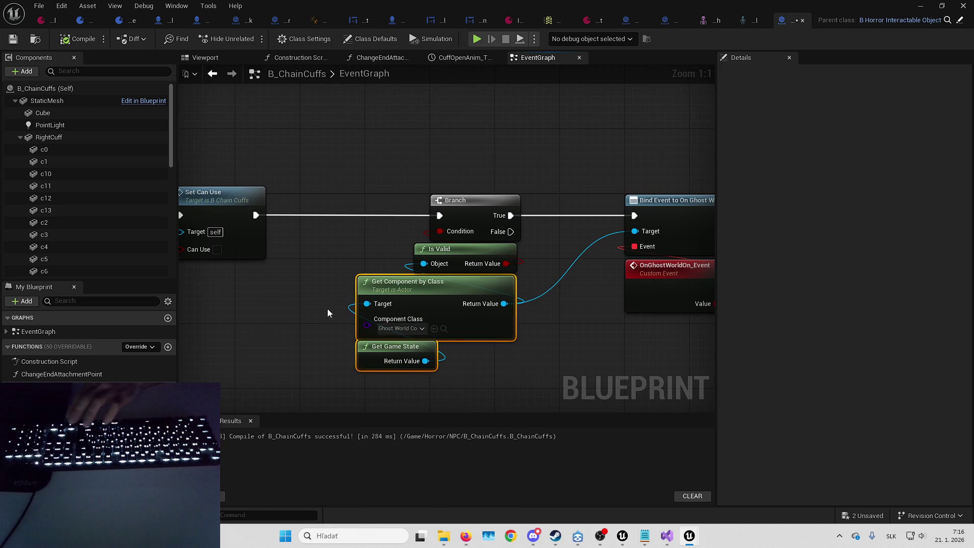
left_click_drag(328, 309, 282, 314)
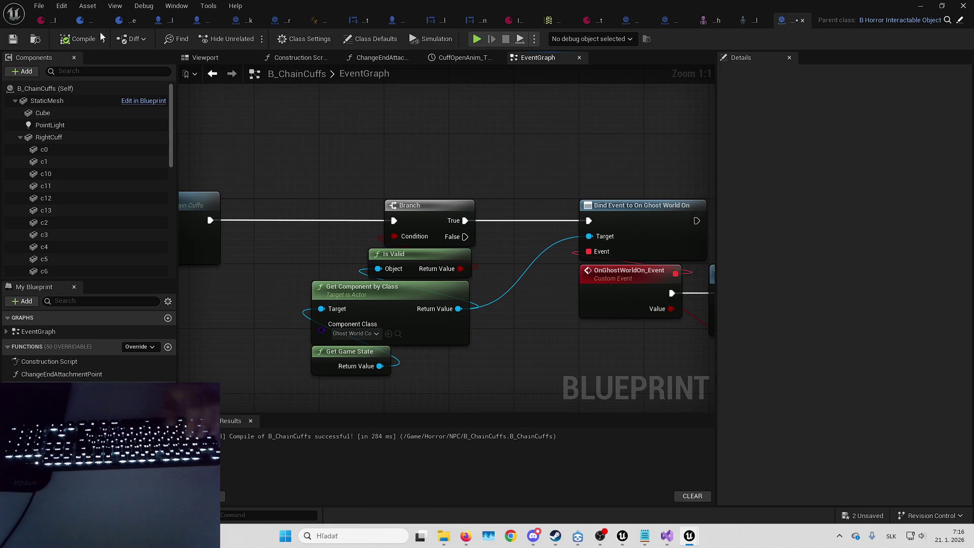
- Save all content including the map, close the editor windows, and start playing
left_click(866, 519)
key("Return")
left_click(927, 7)
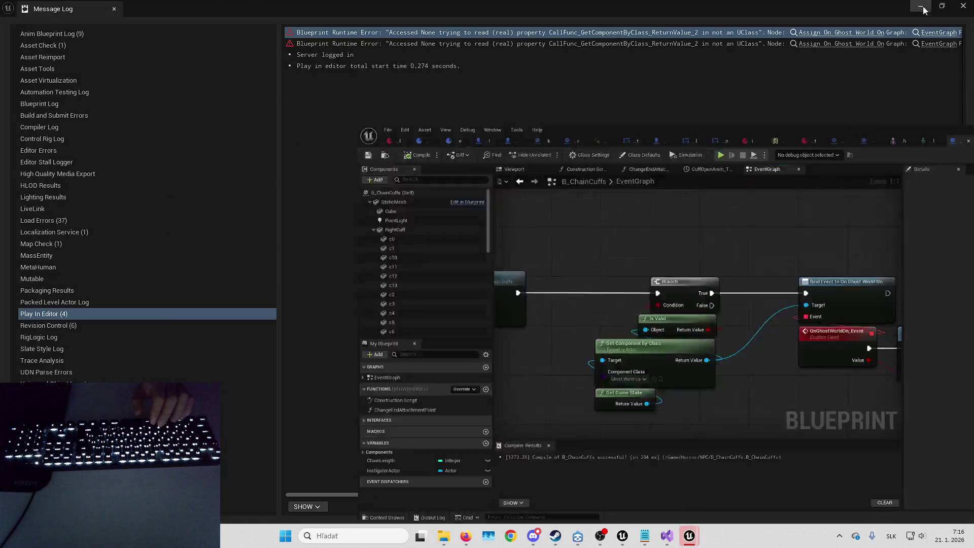
left_click(967, 5)
key("alt+p")
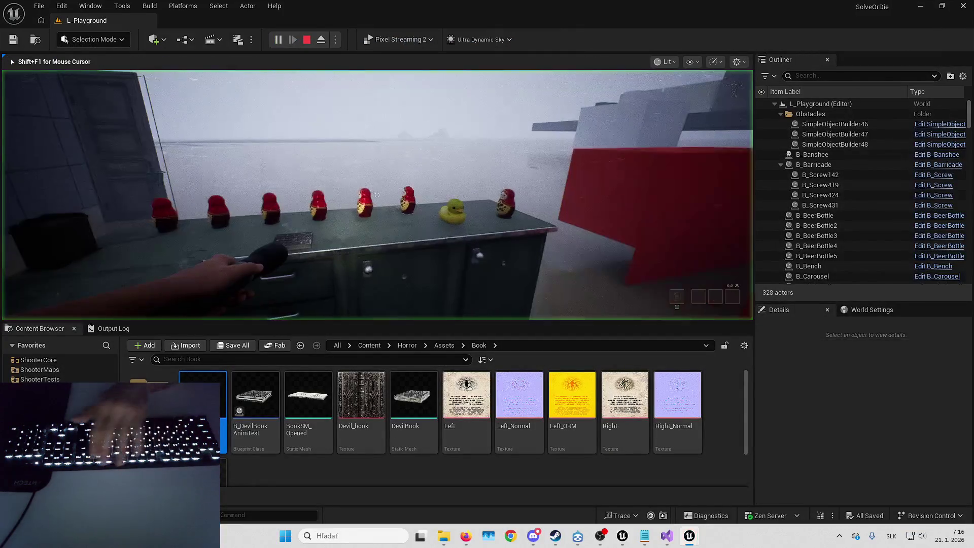
- Go fullscreen, pick up a beer bottle and throw it at the red block to shatter it
key("F11")
key("w")
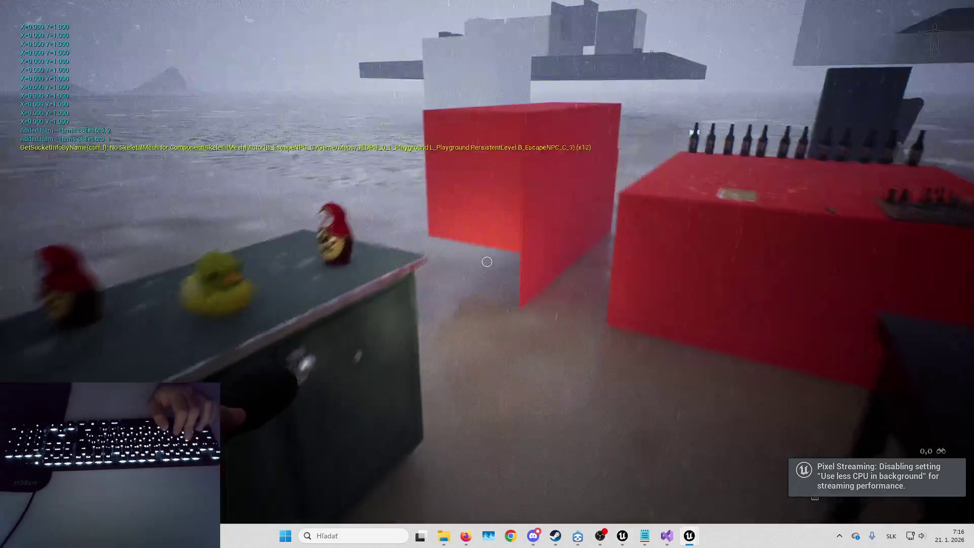
key("a")
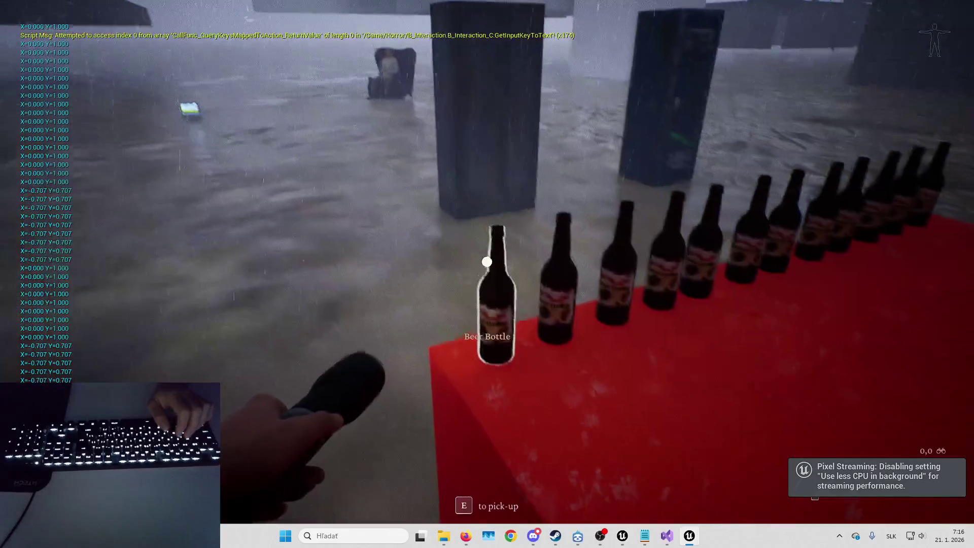
key("e")
key("e")
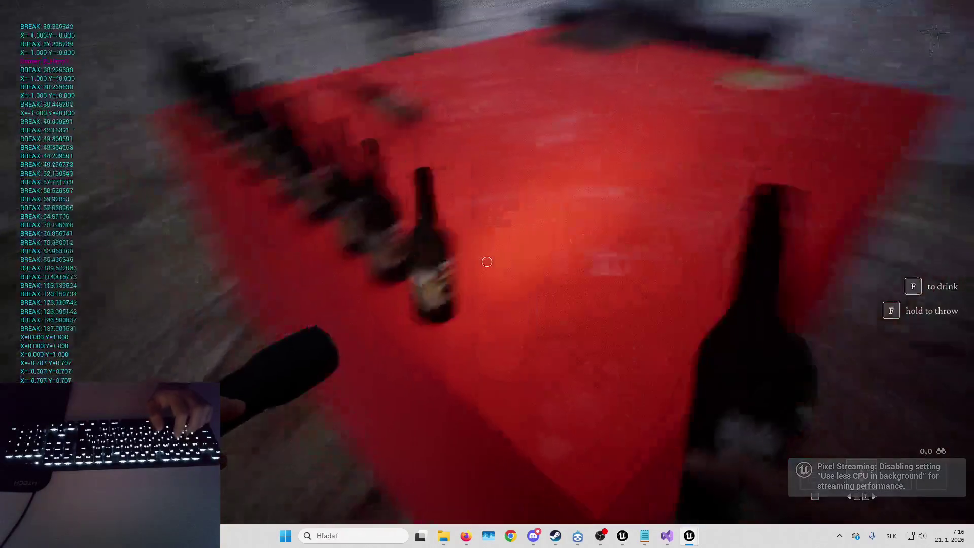
key("s")
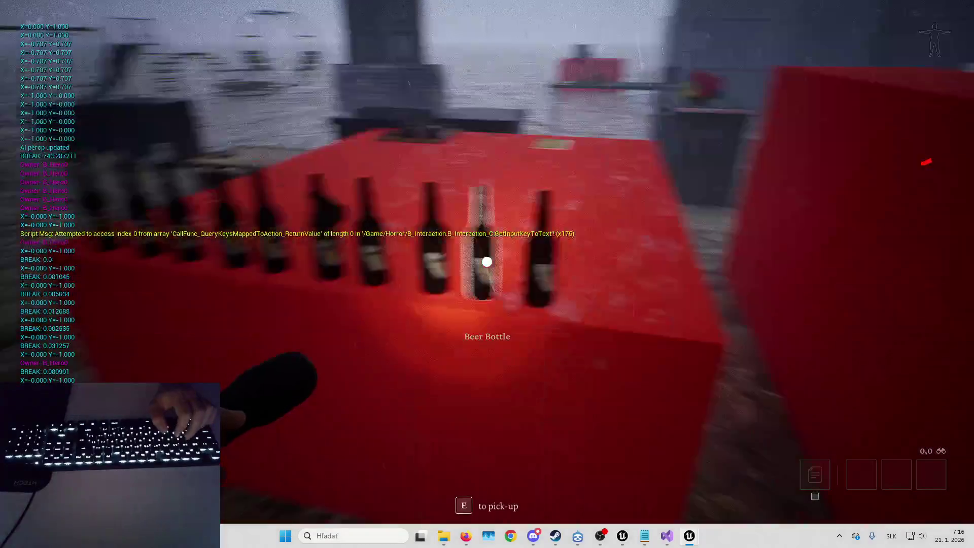
key("w")
key("a")
key("f")
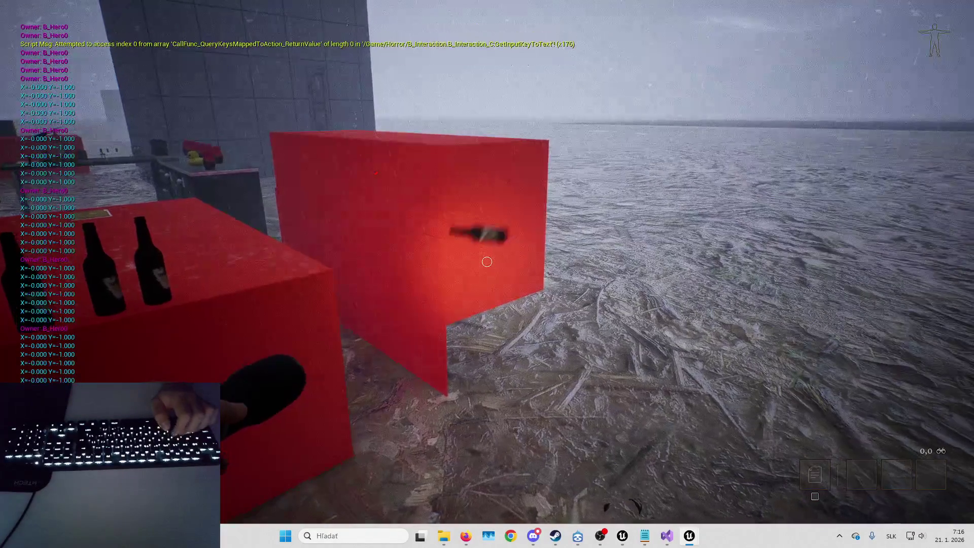
key("f")
key("s")
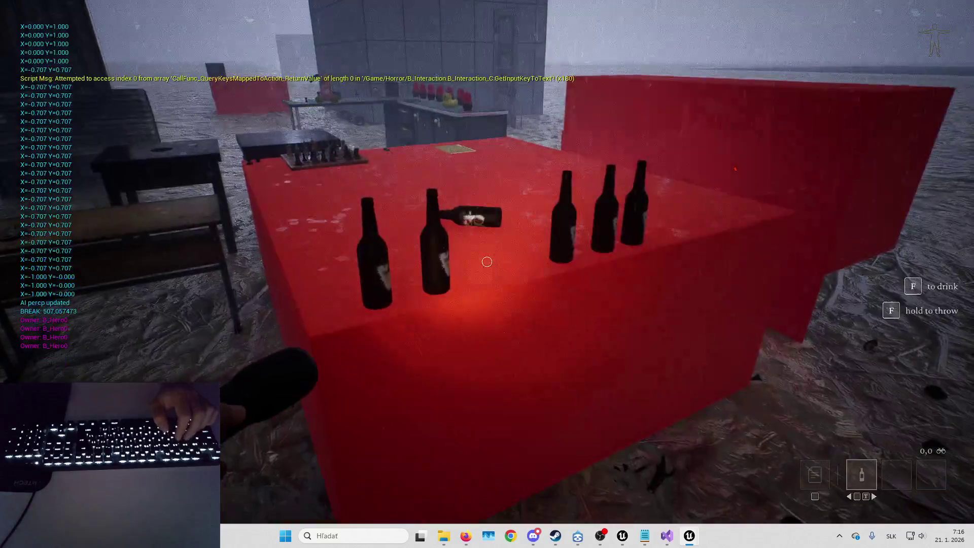
- Throw away the held bottle, then pick up another and throw it onto the table
key("w")
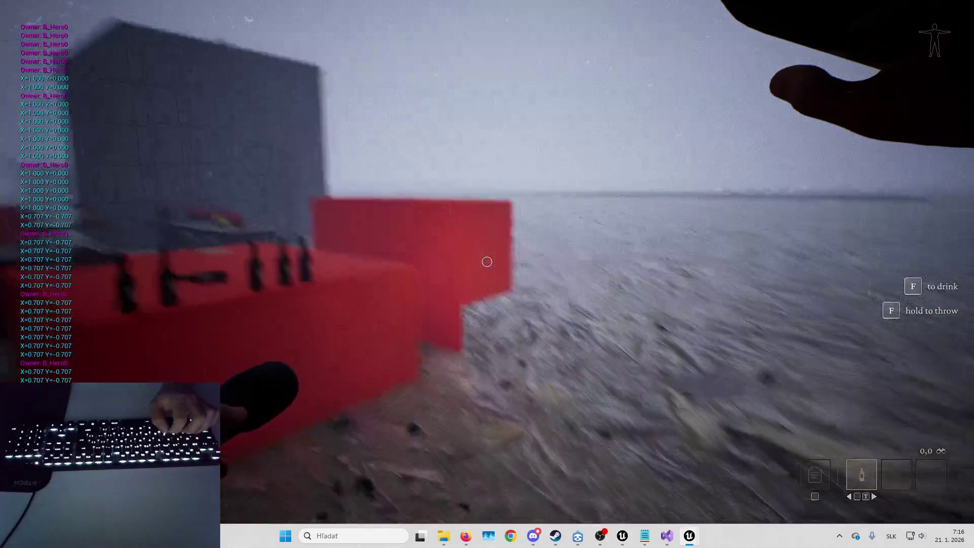
key("f")
key("w")
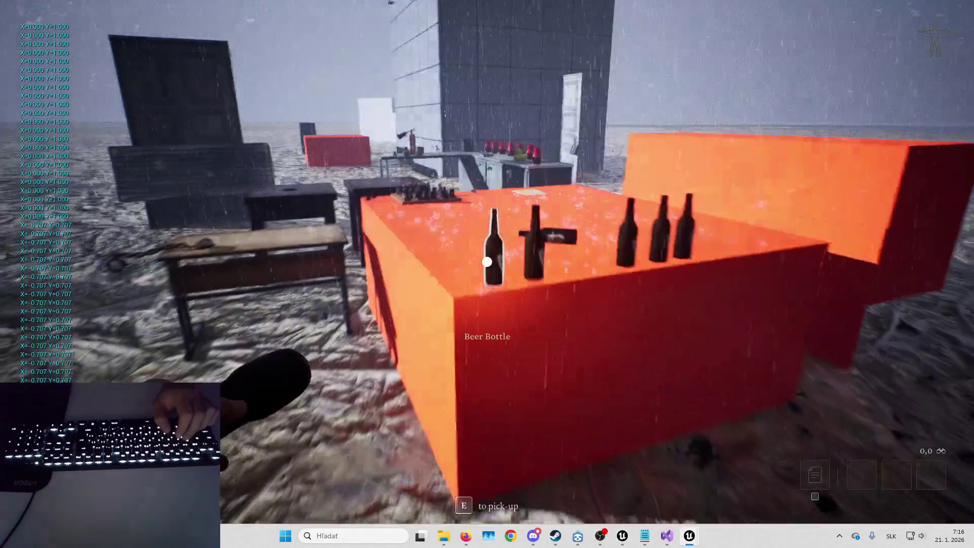
key("e")
key("f")
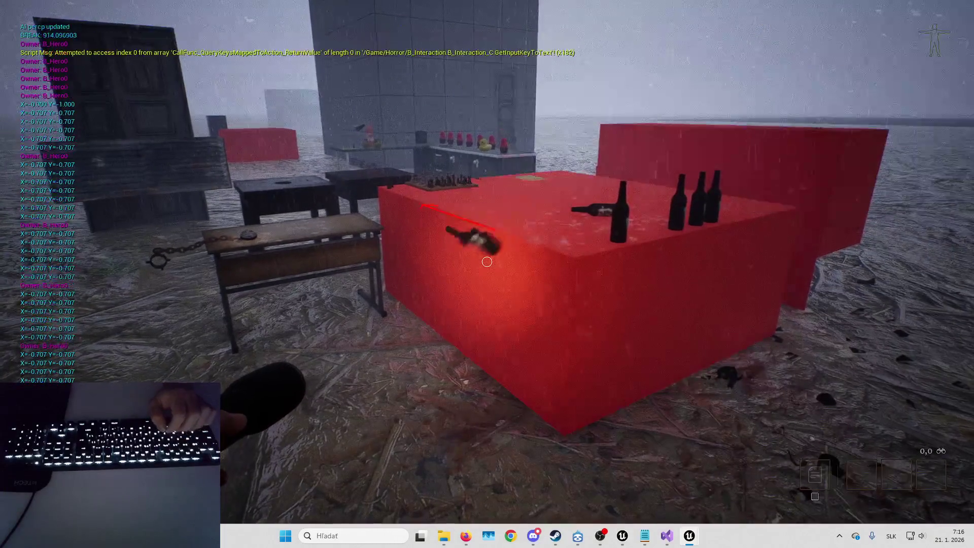
- Walk past the dark tables to the counter and collect the duck and a doll
key("w")
key("a")
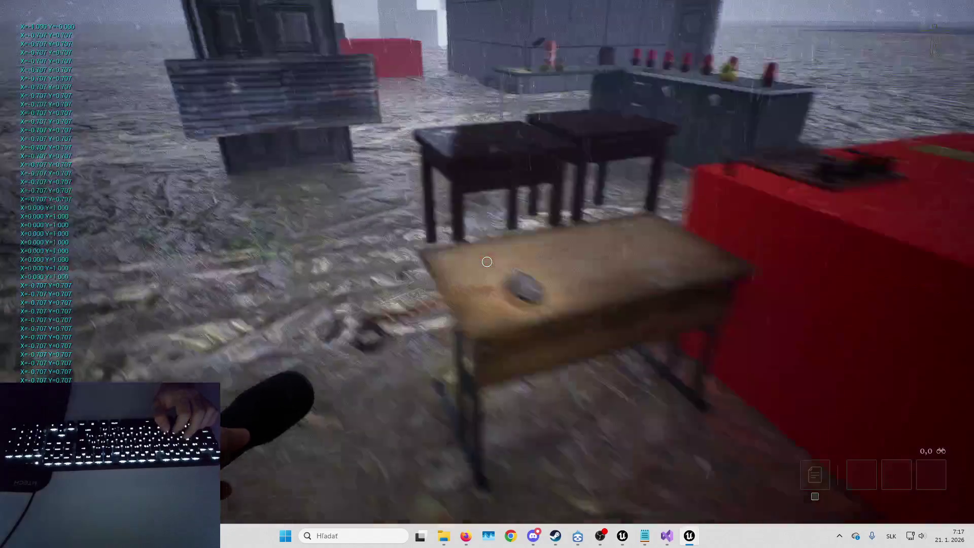
key("w")
key("d")
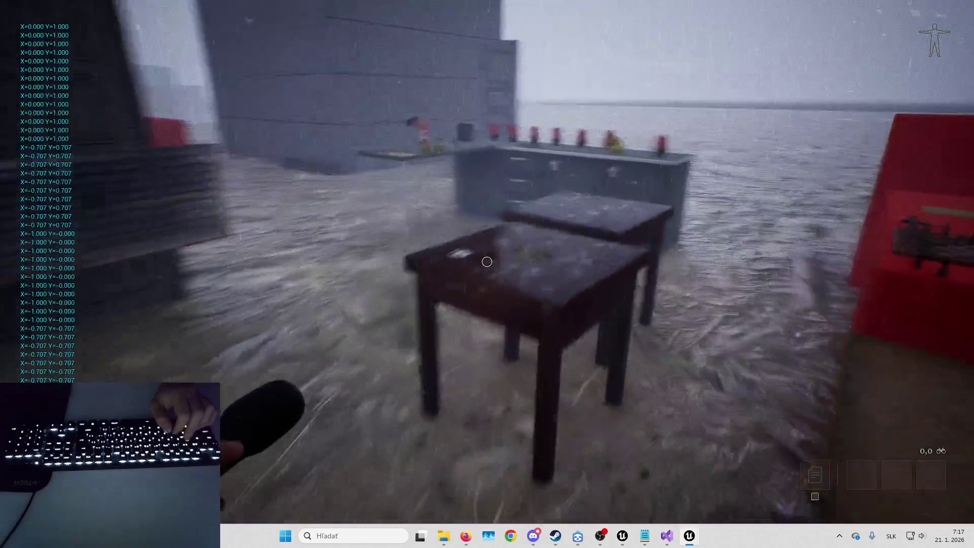
key("a")
key("e")
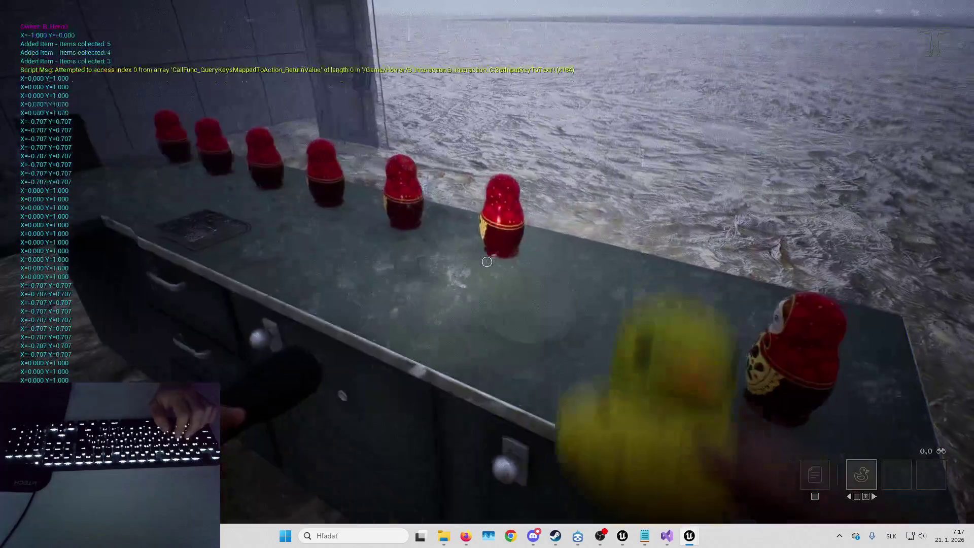
key("w")
key("a")
key("e")
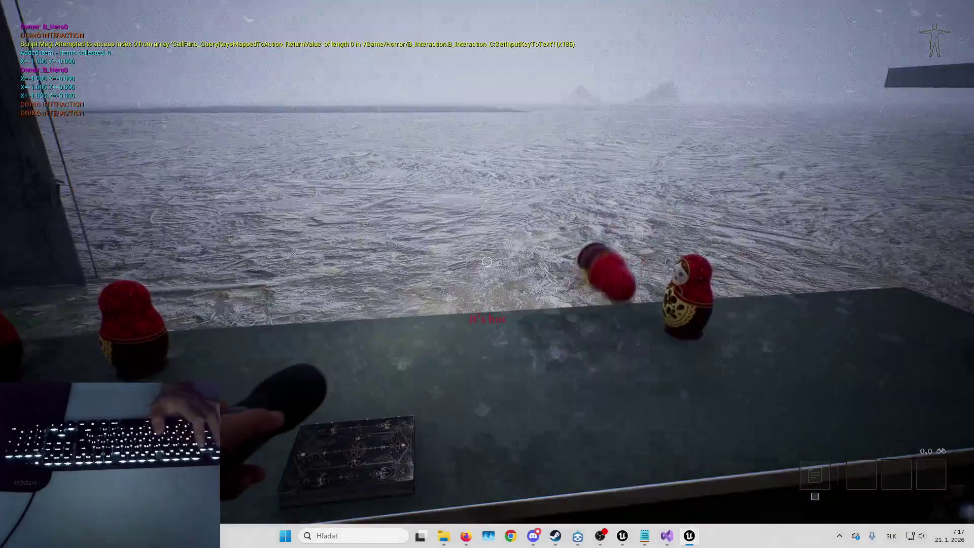
- Stop play, inspect HandleSoundSense's Set Value as Vector node in AI_EnemyController, then close the graph and log
key("Escape")
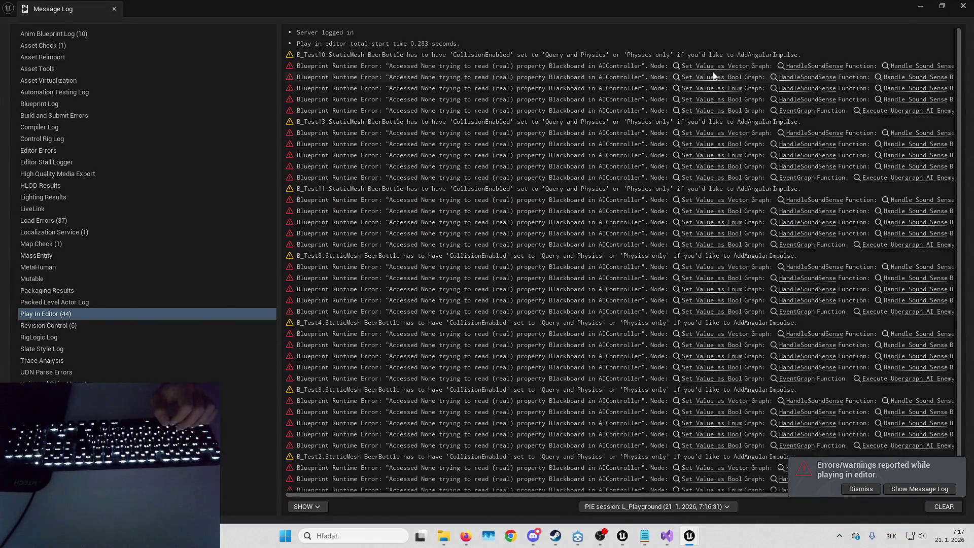
left_click(719, 66)
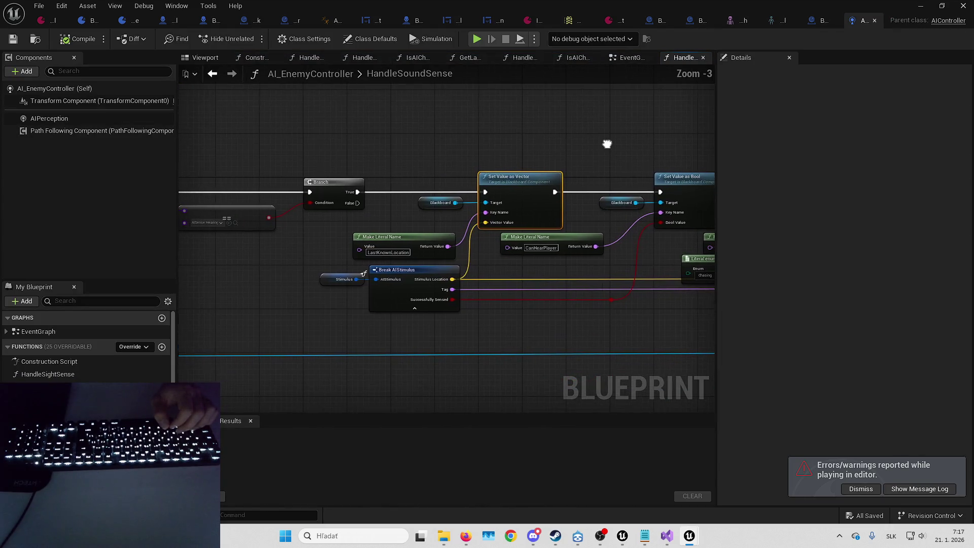
left_click_drag(717, 135, 780, 133)
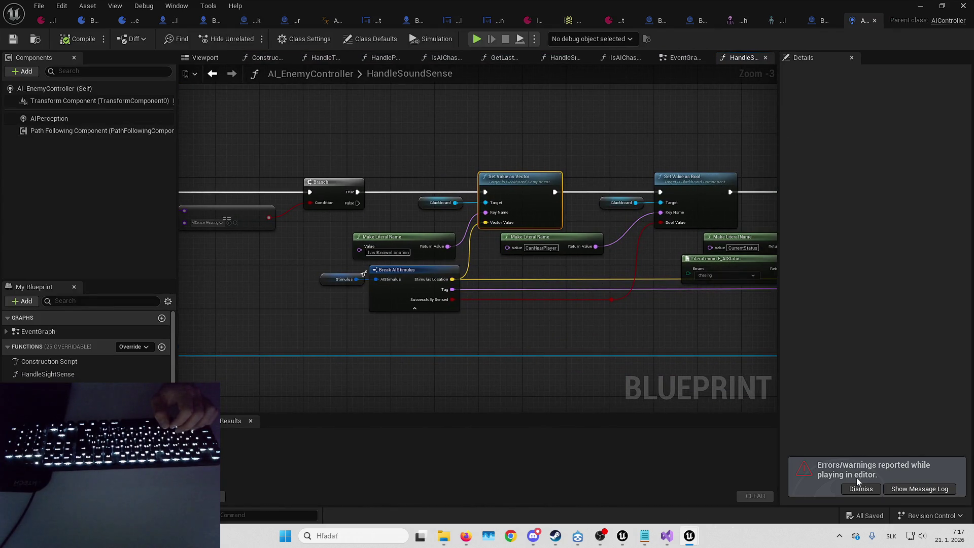
left_click(875, 21)
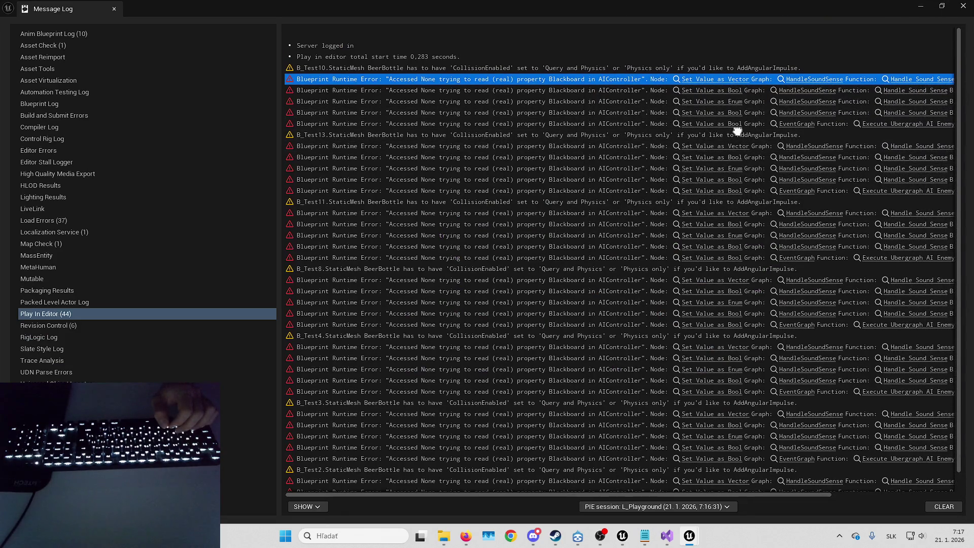
left_click(964, 4)
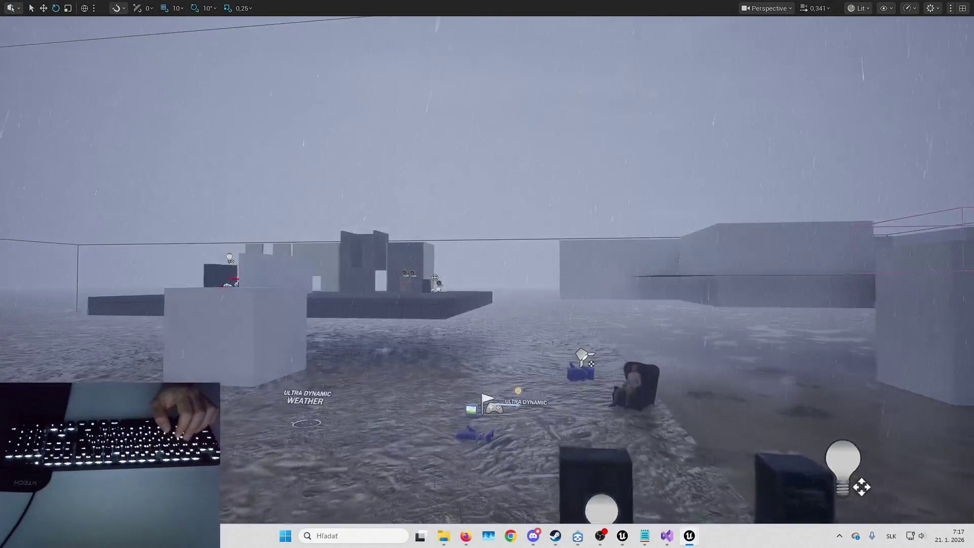
- Fly the viewport camera through the level
scroll(487, 274, "up", 4)
key("w")
scroll(487, 275, "down", 2)
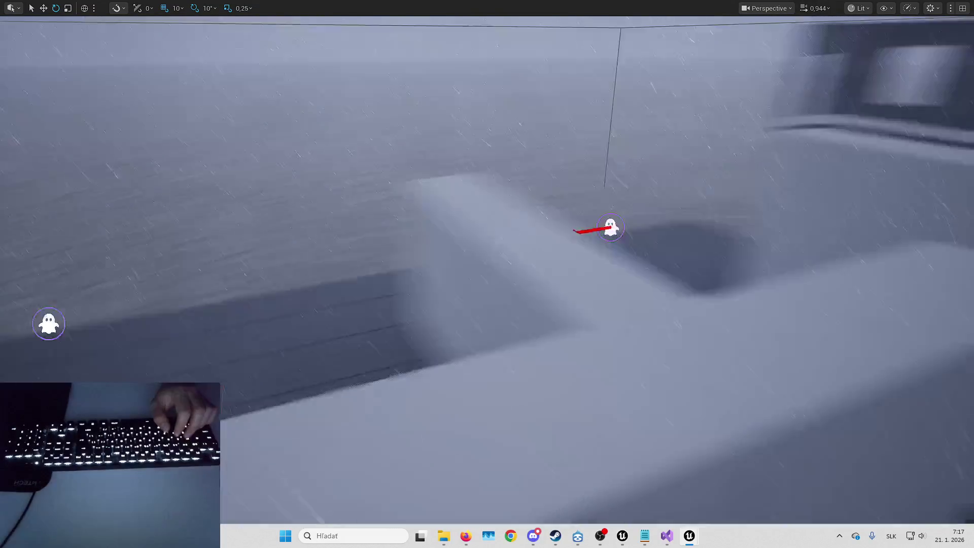
- Start play, walk past the wall, and use the debug cheat panel to start enemy AI
key("alt+p")
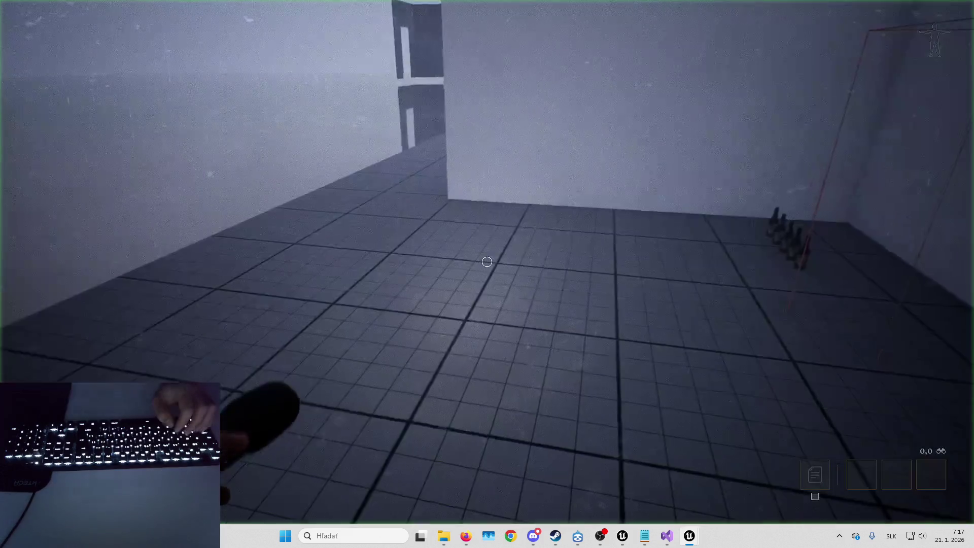
key("w")
key("a")
key("s")
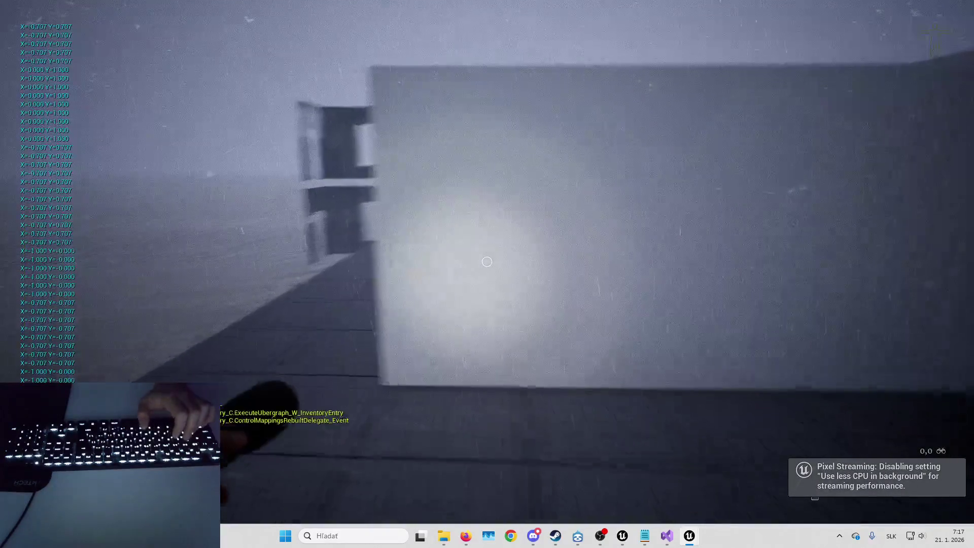
key("w")
key("a")
key("Tab")
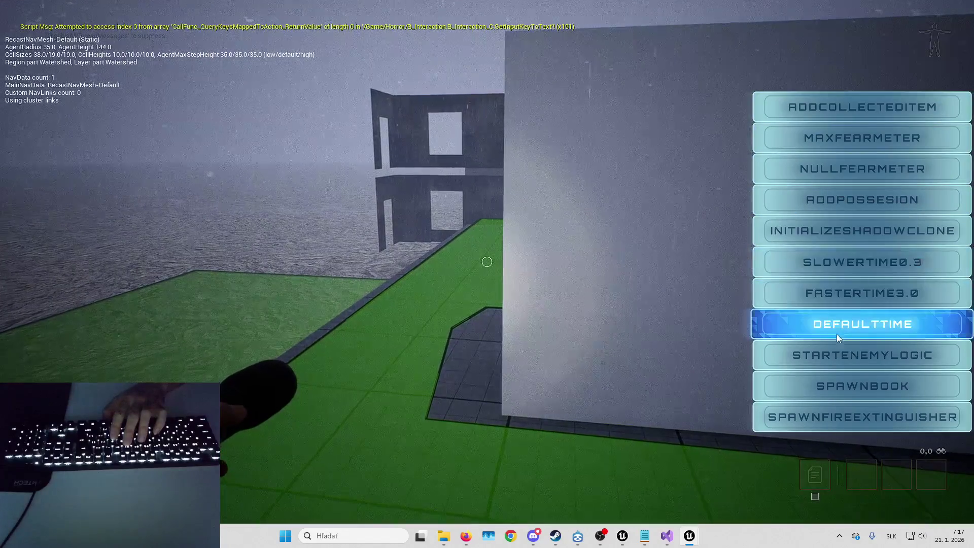
left_click(839, 354)
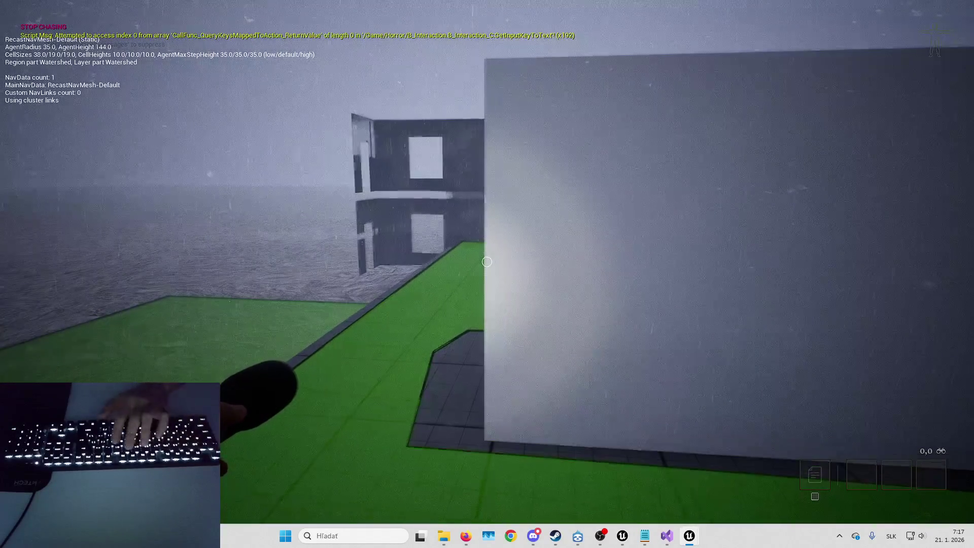
- Hide the navigation mesh overlay, briefly move the detached editor camera, then return to the player
key("p")
key("Tab")
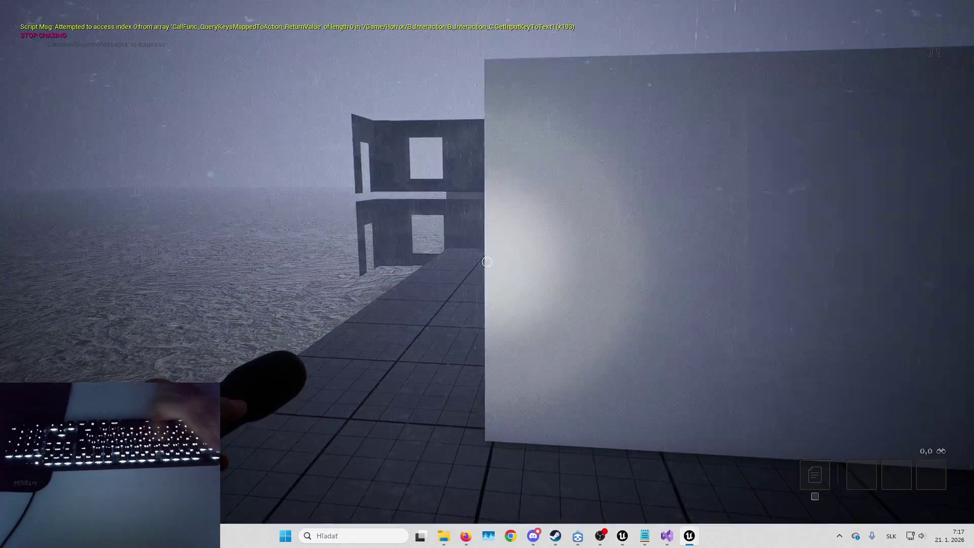
key("F8")
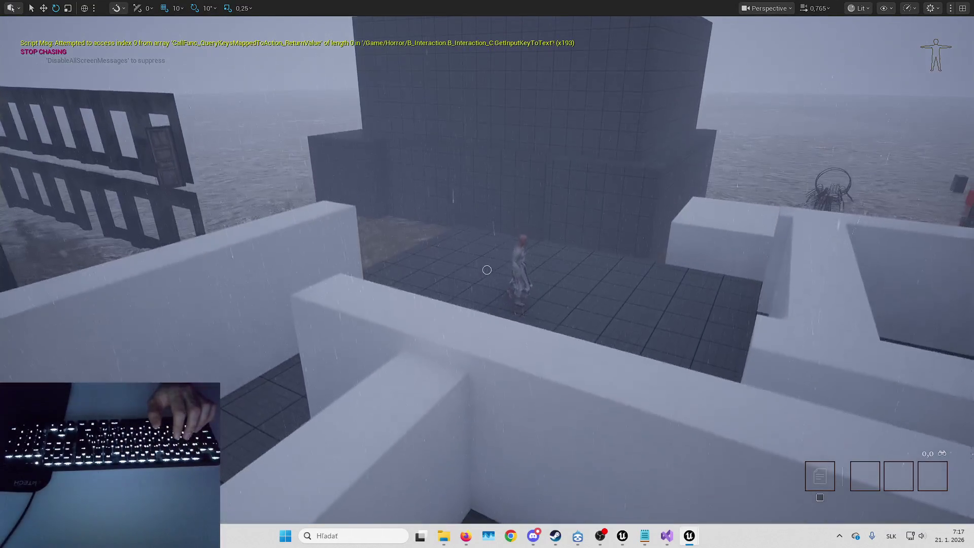
key("F8")
- Evade the approaching monster along the walled walkway and around the white wall
key("w+a")
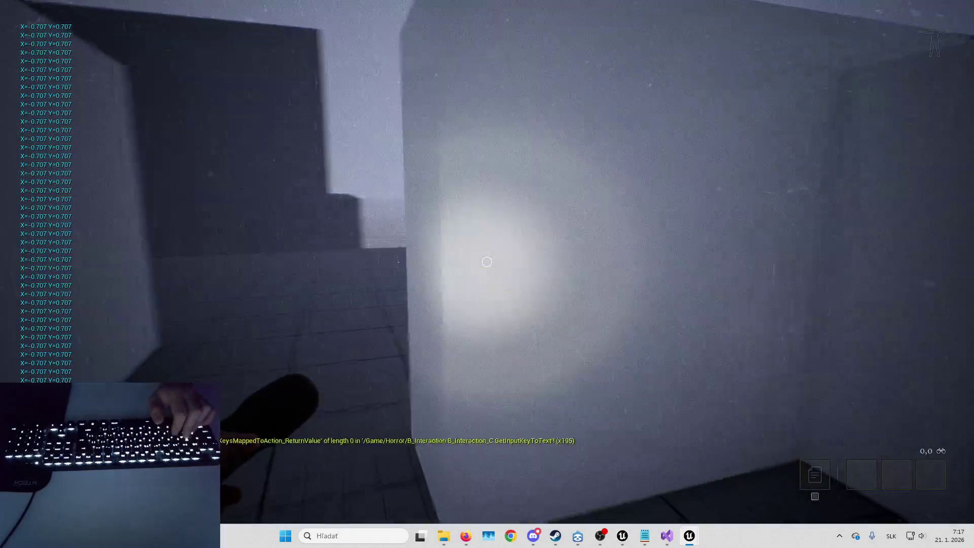
key("s+d")
key("w+a")
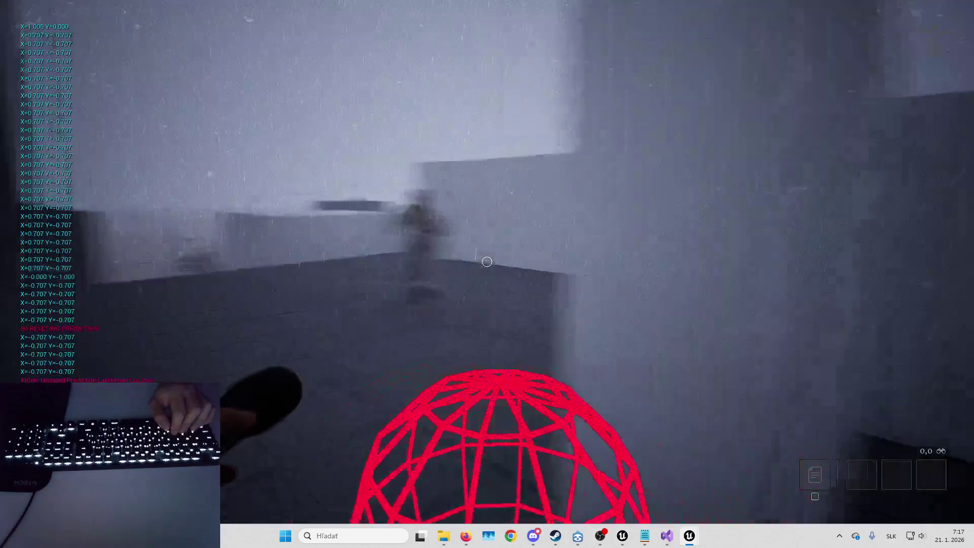
key("w")
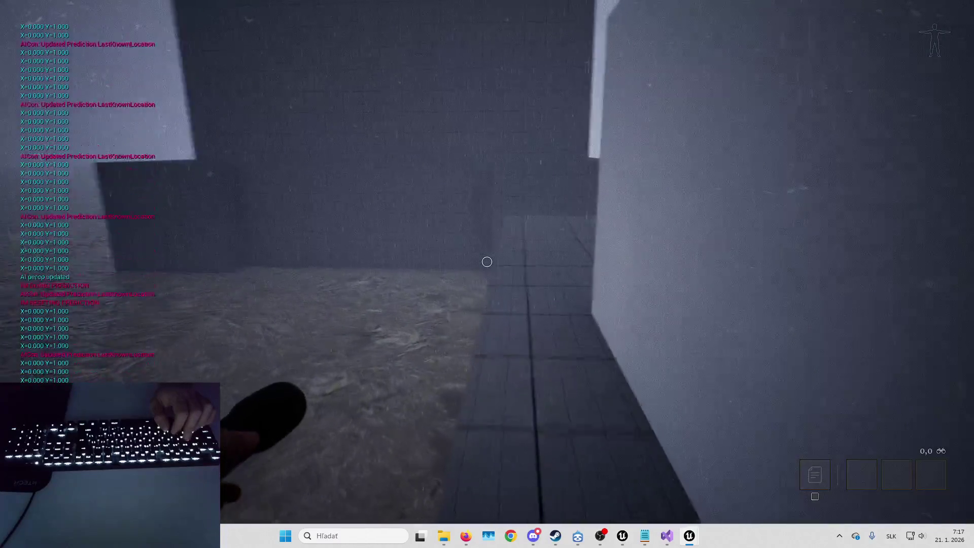
key("s+a")
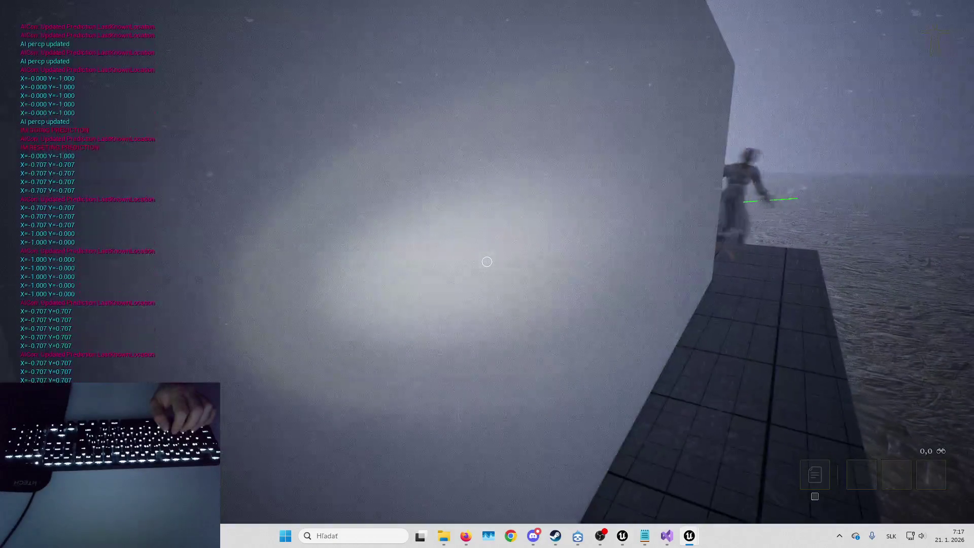
key("w+a")
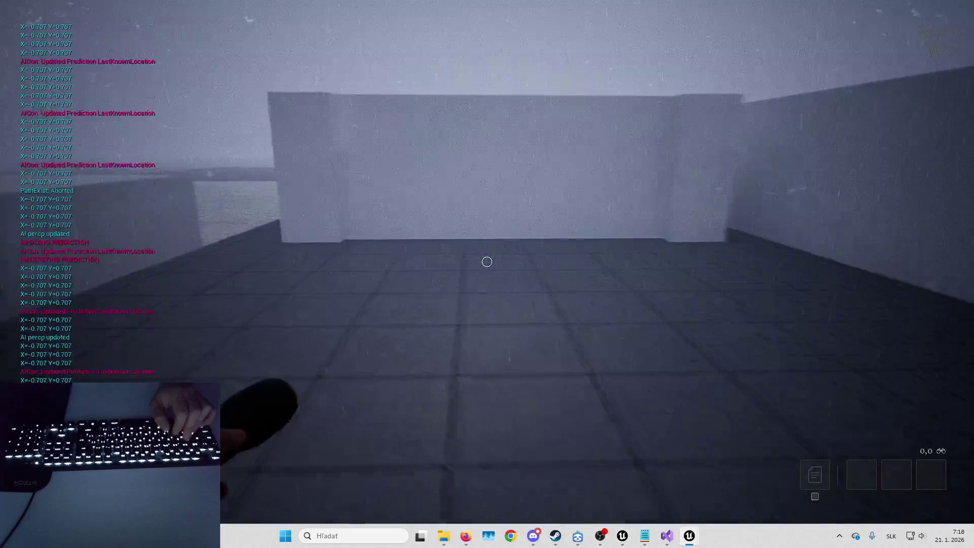
key("w+a")
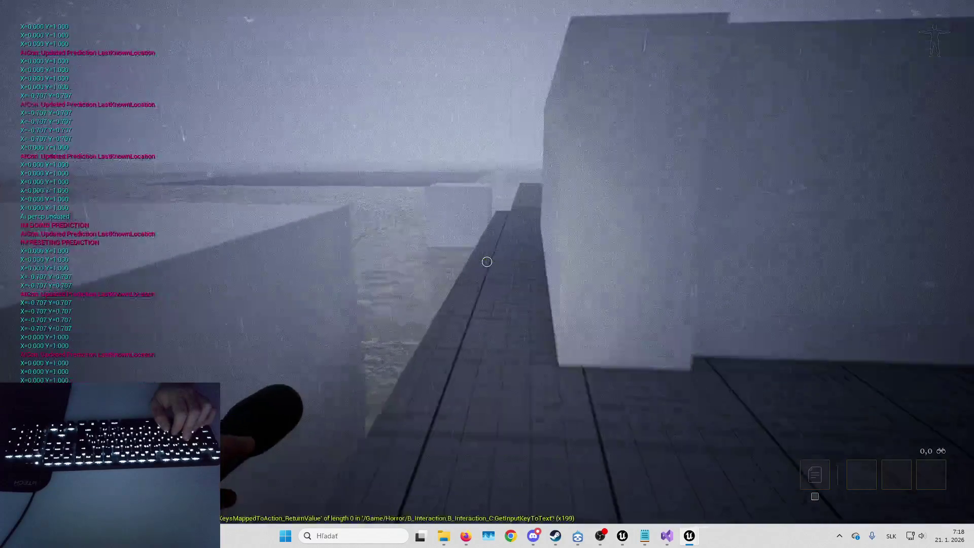
key("a")
key("s+a")
key("w+d")
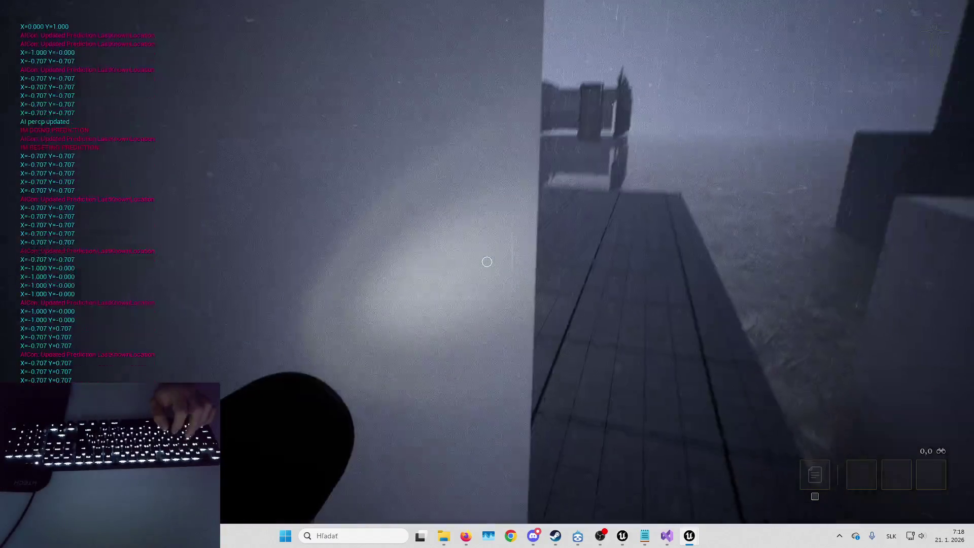
key("w+d")
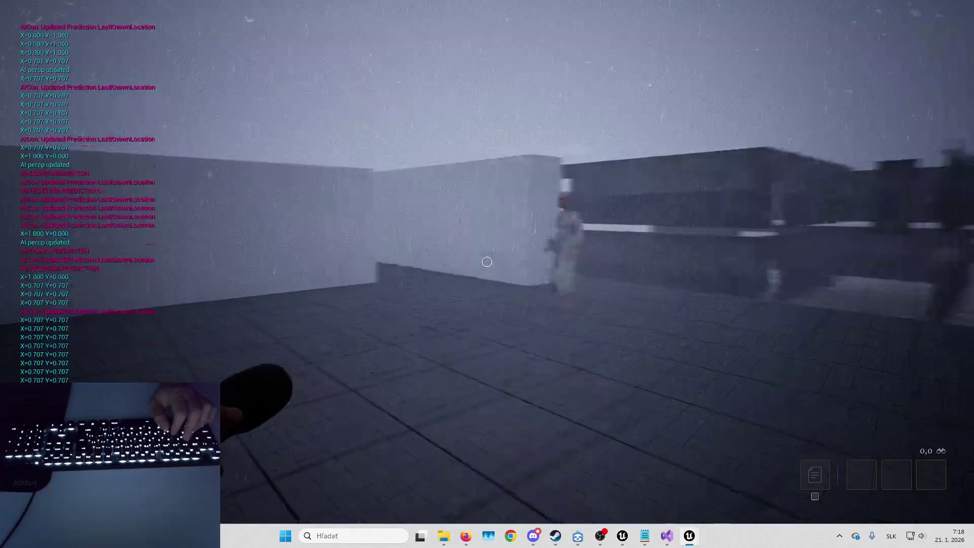
key("w+a")
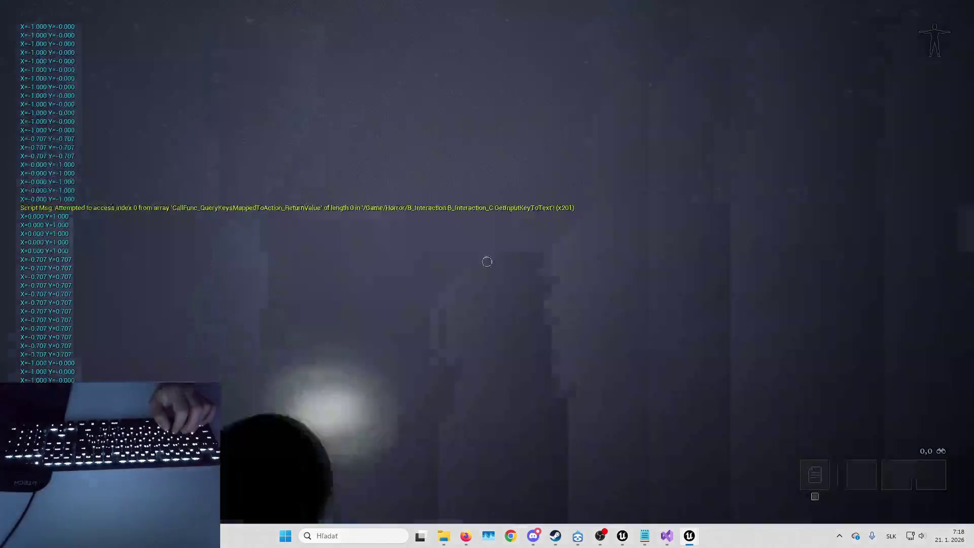
key("s+a")
key("s")
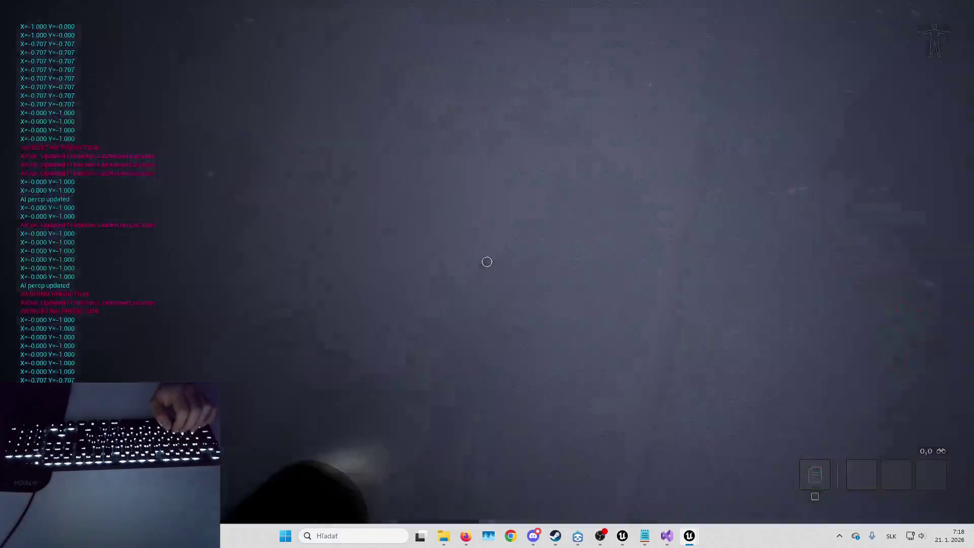
- Flee through the narrow corridors, then turn and let the monster catch the player
key("w+a")
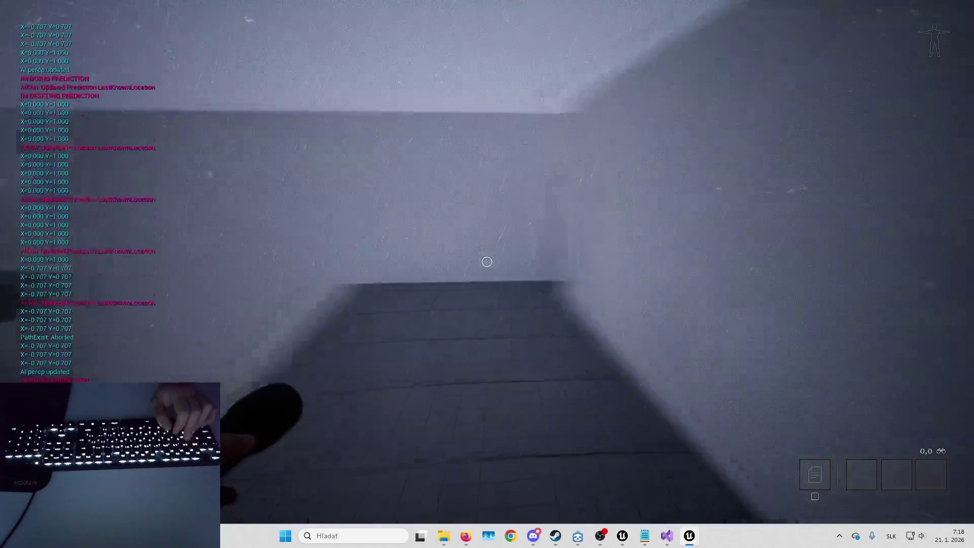
key("s+a")
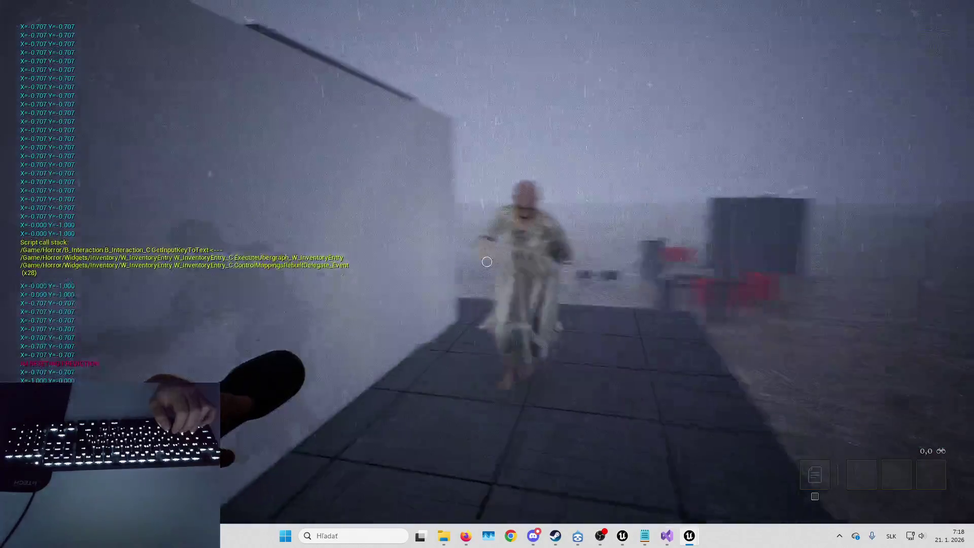
key("w")
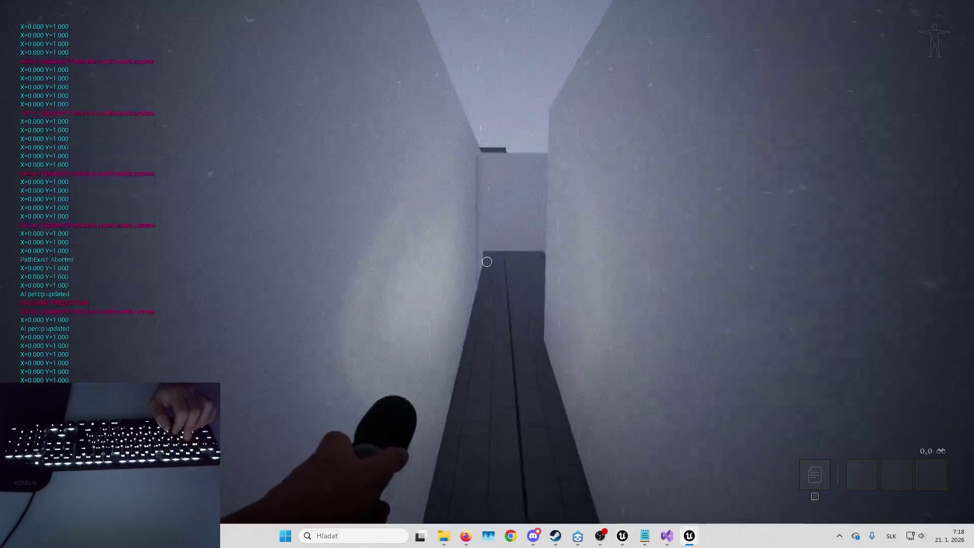
key("w")
key("s")
key("s+d")
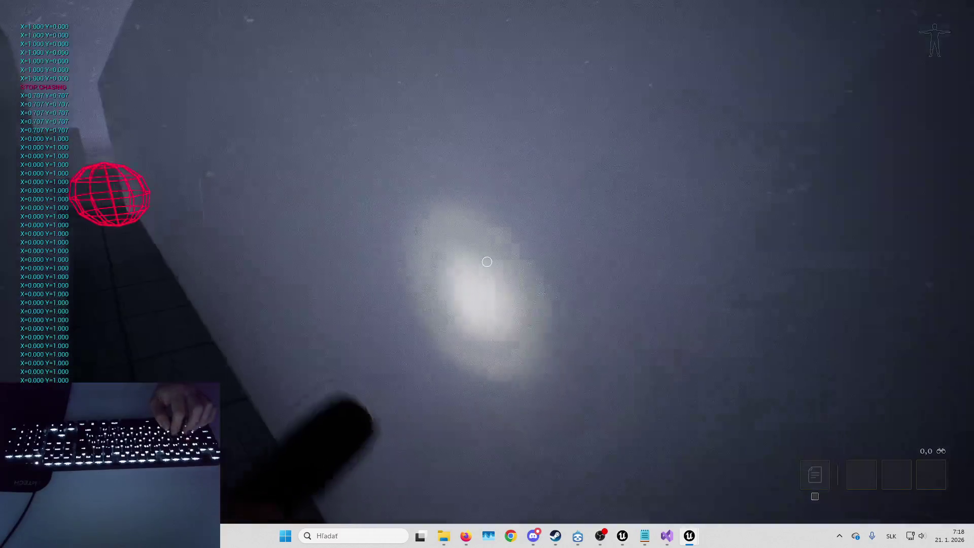
key("d")
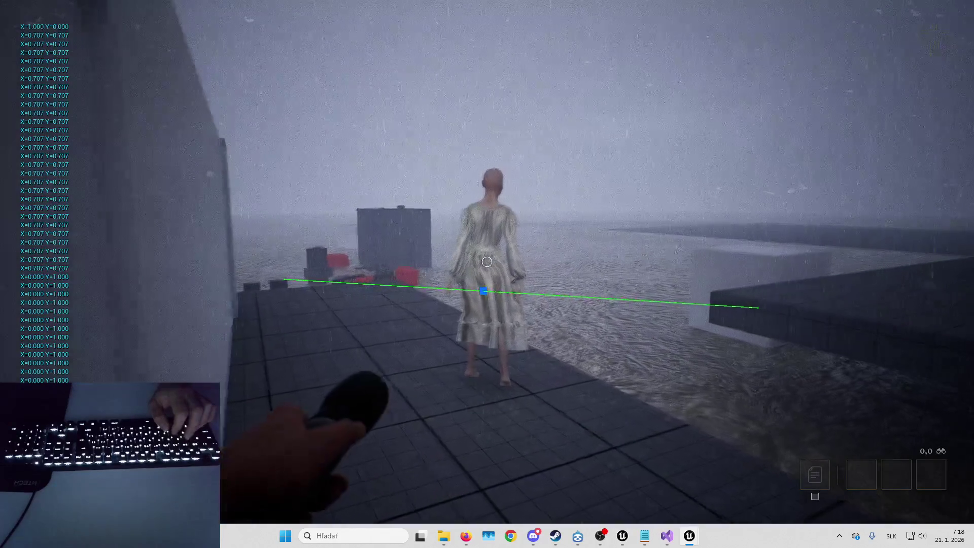
key("d")
key("s")
key("a")
key("w")
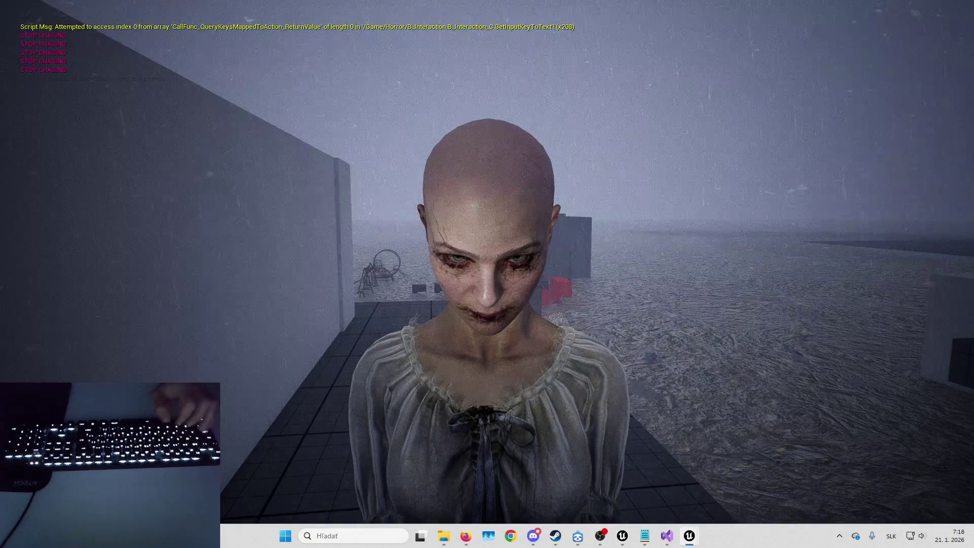
- Eject to a free camera, frame the monster and hero by the wall, then stop play
key("F8")
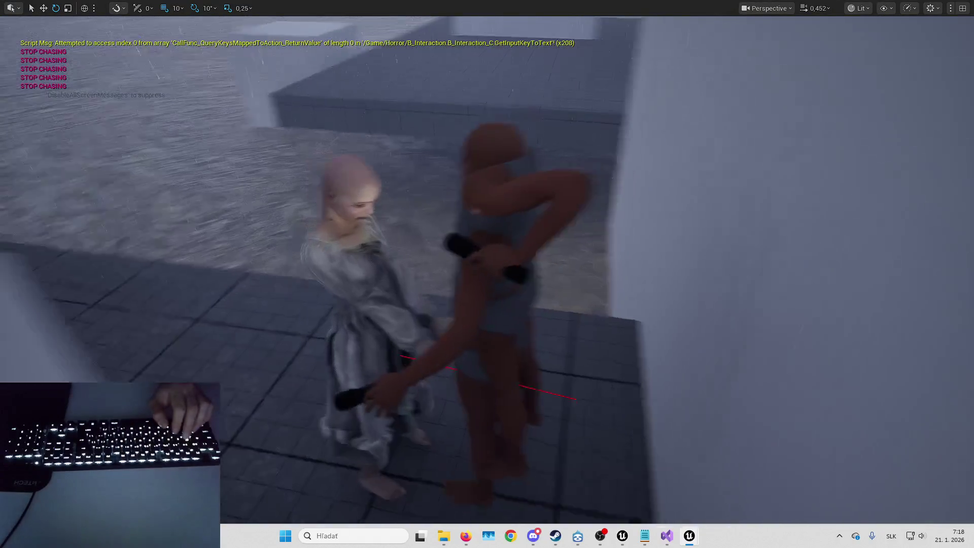
key("w")
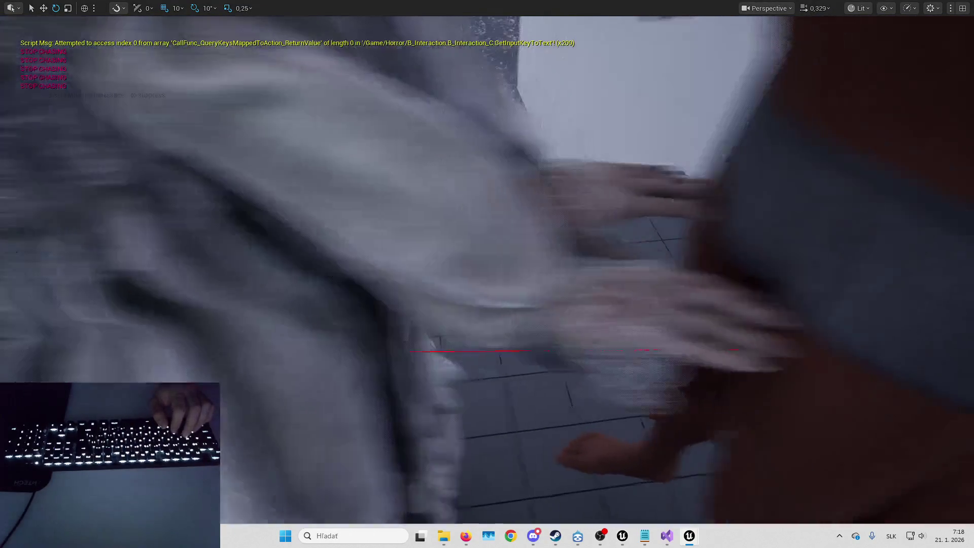
scroll(487, 274, "down", 2)
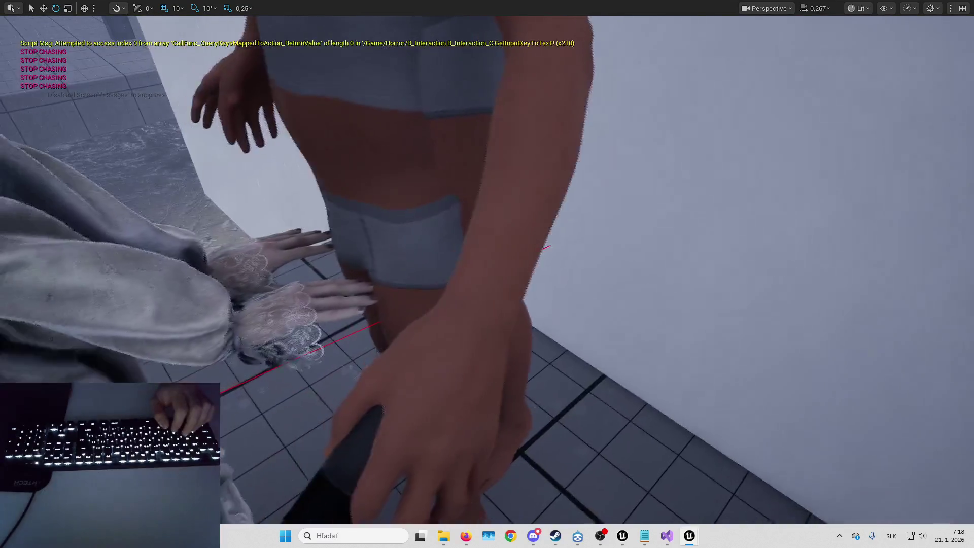
key("w")
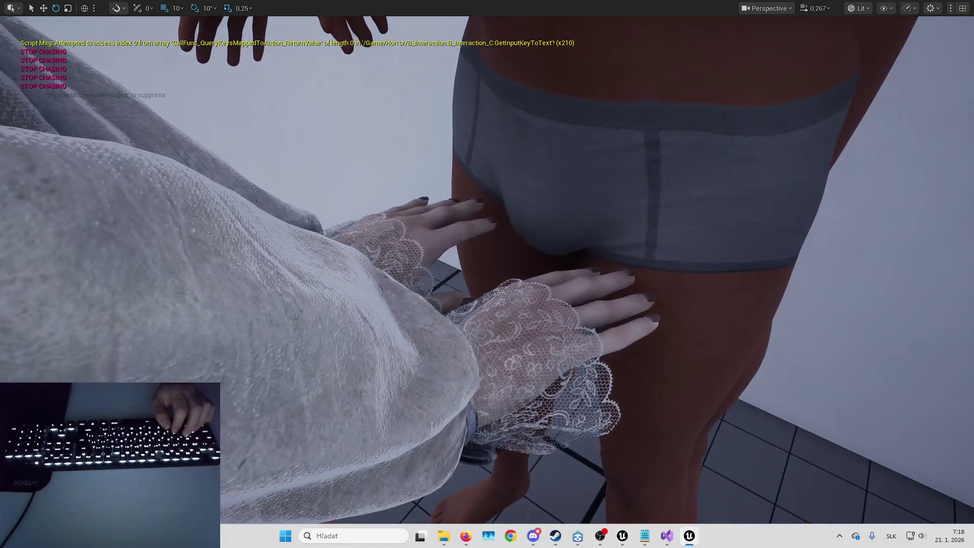
key("s")
scroll(487, 274, "down", 3)
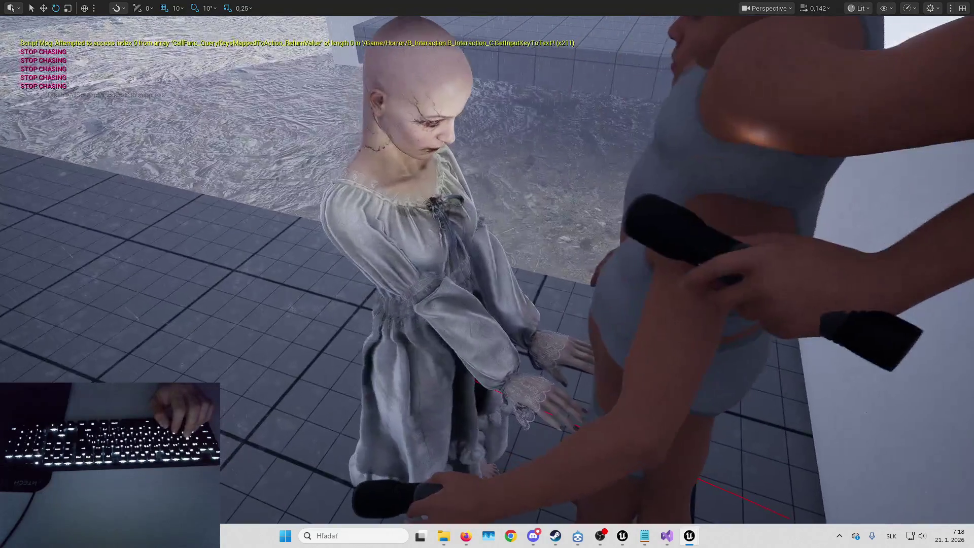
key("a")
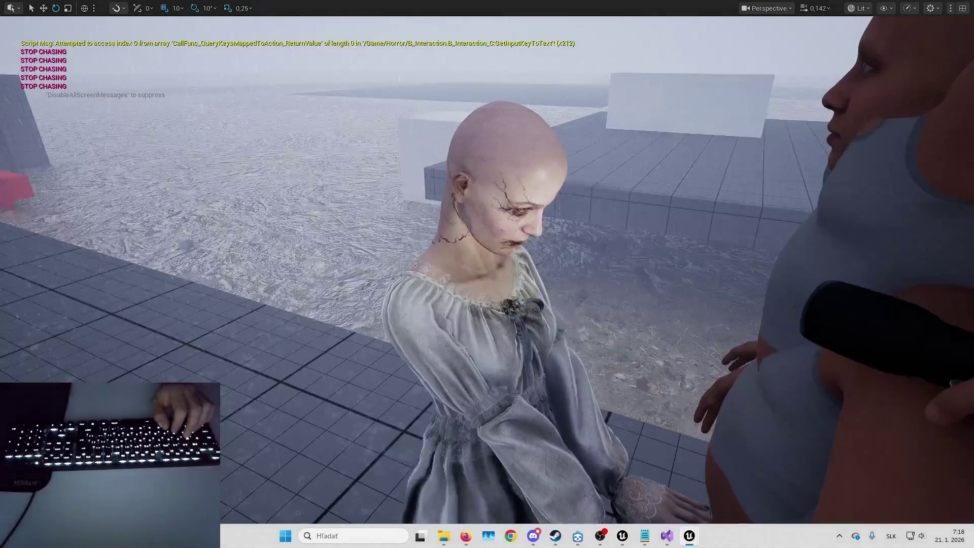
key("s")
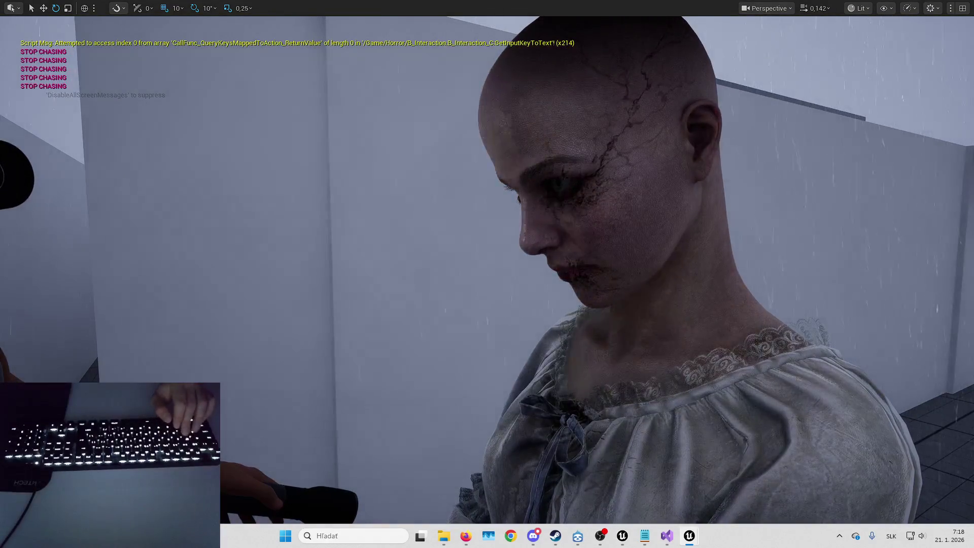
key("Escape")
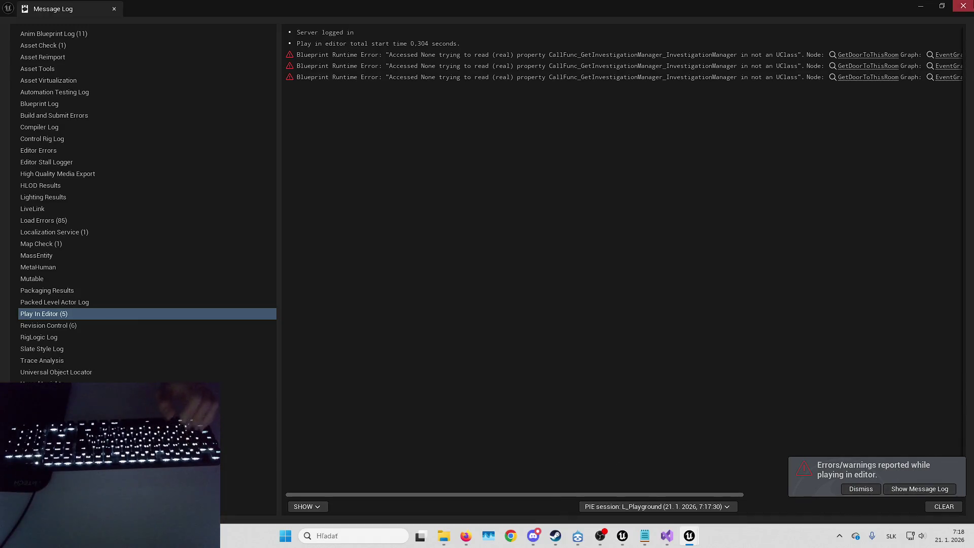
- Inspect the first Accessed None runtime error, close the Message Log, then right-click the wall
left_click(891, 54)
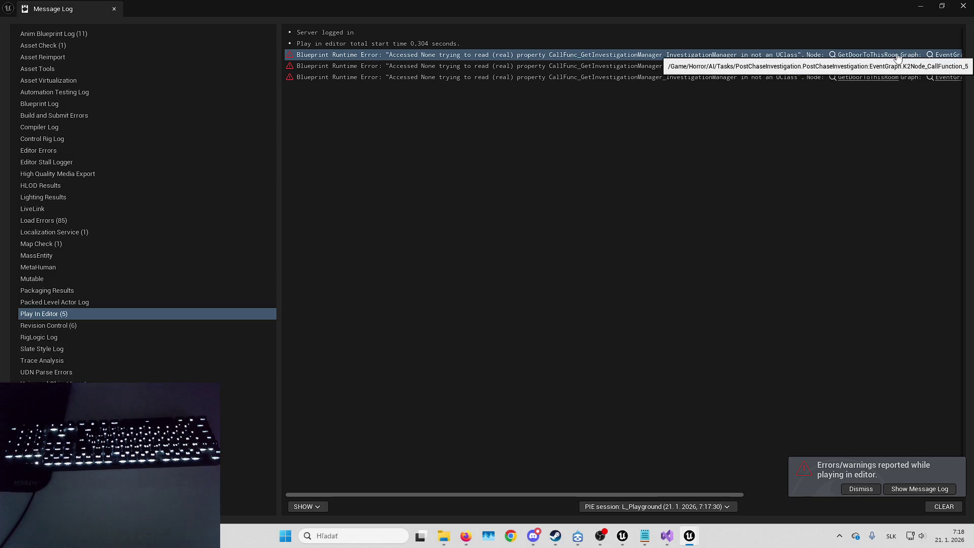
left_click(964, 5)
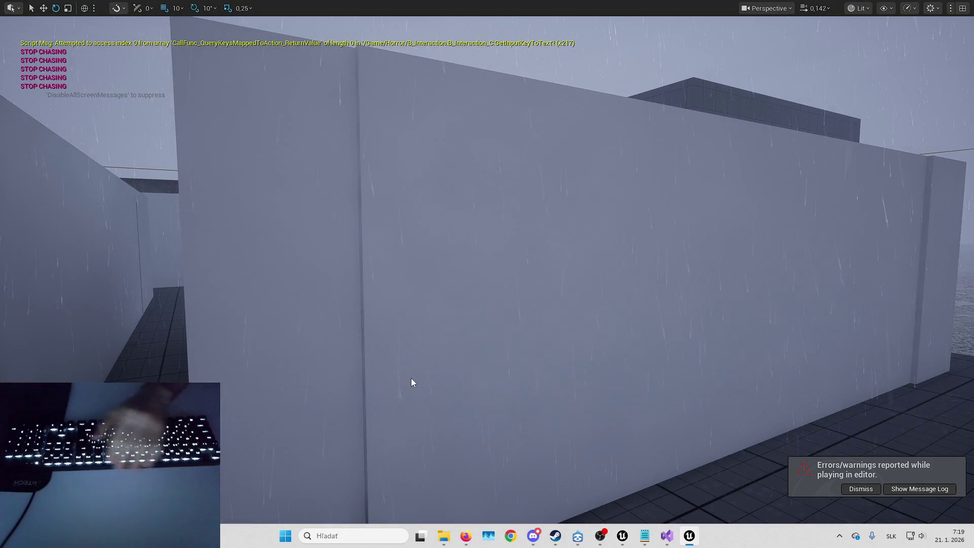
right_click(411, 382)
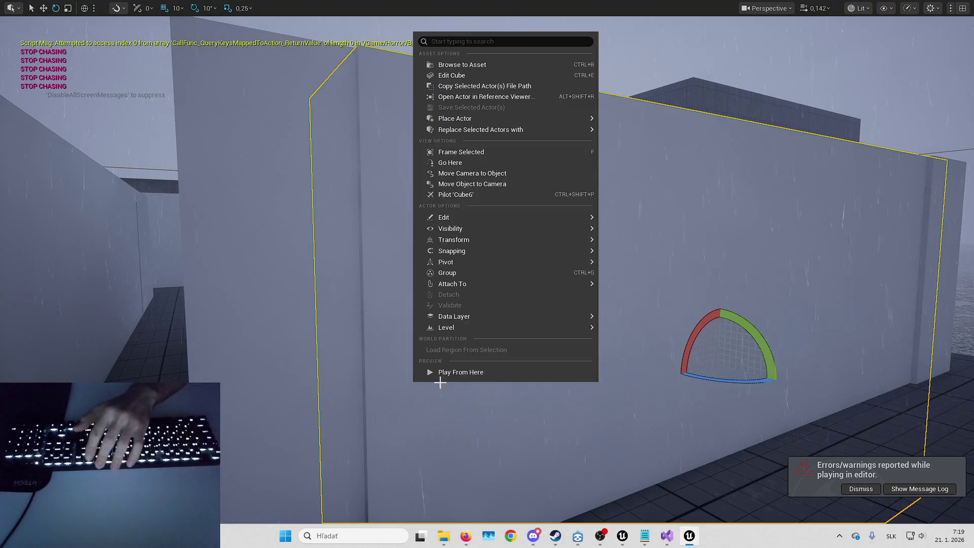
- Restore the full editor layout, search the Horror folder for '_banshe', and open B_Banshee
key("F8")
key("F11")
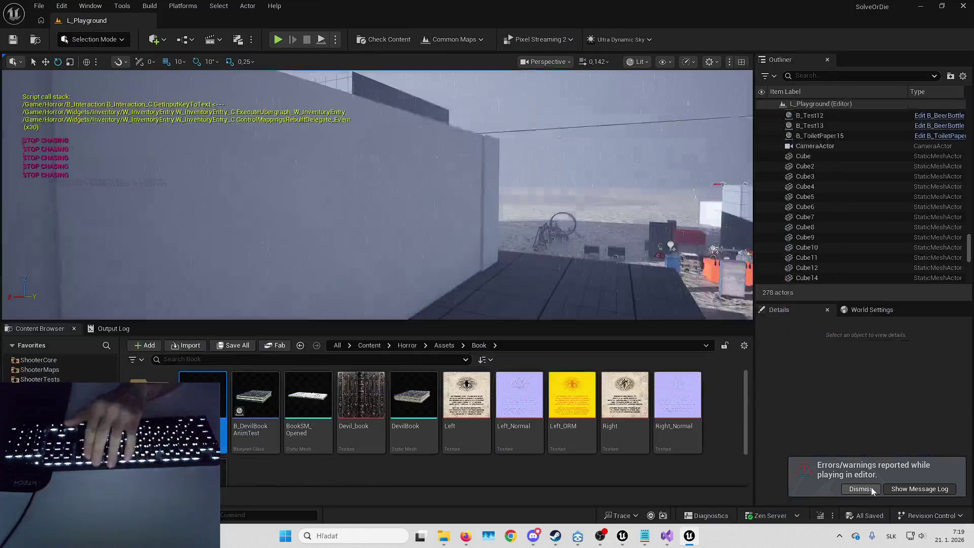
left_click(400, 345)
left_click(314, 359)
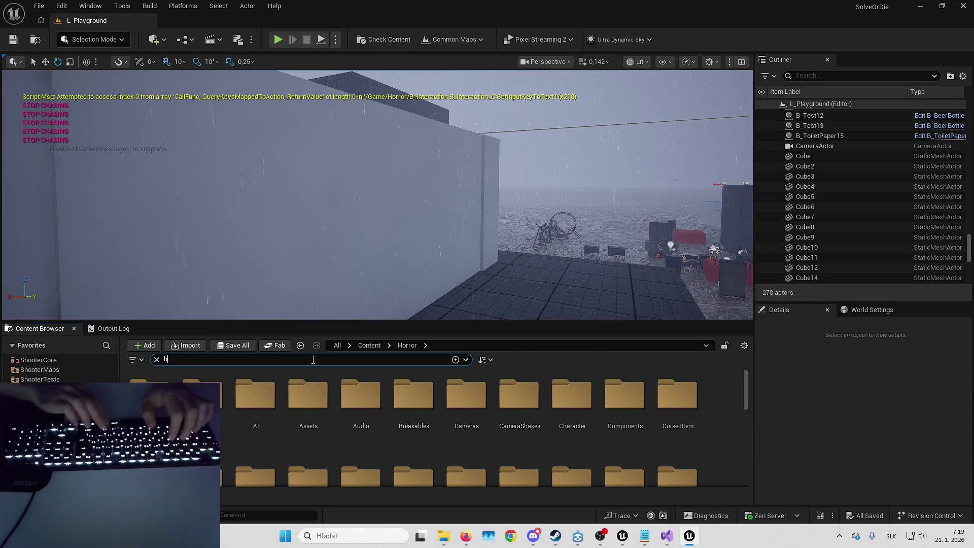
type("_banshe")
double_click(150, 380)
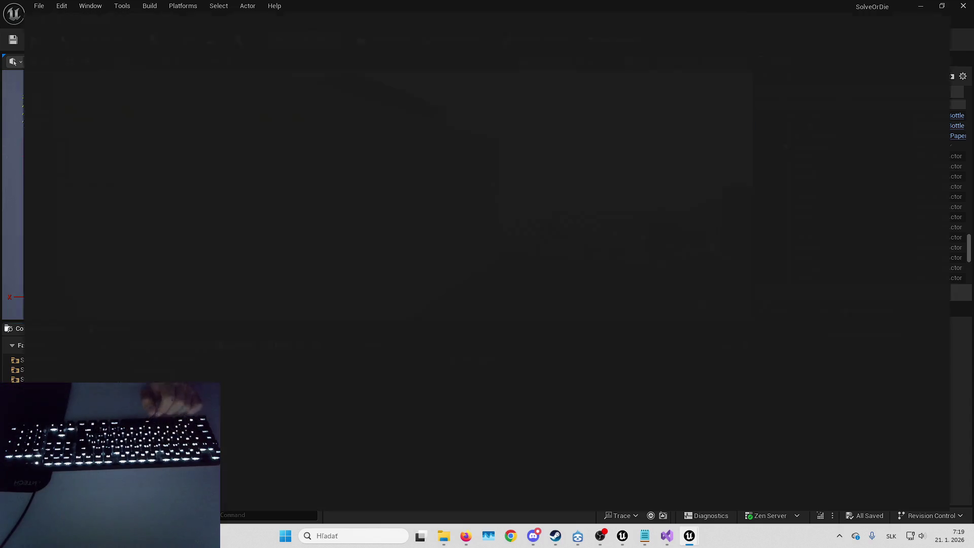